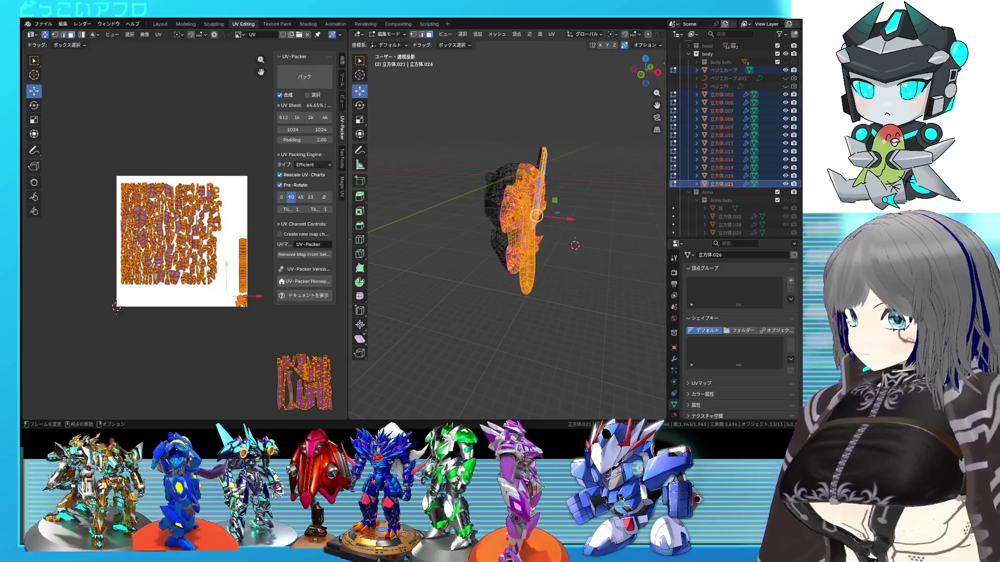
Step: Unwrap all of the head's UV islands and move the cluster to the sheet's upper left
left_click_drag(97, 157, 224, 295)
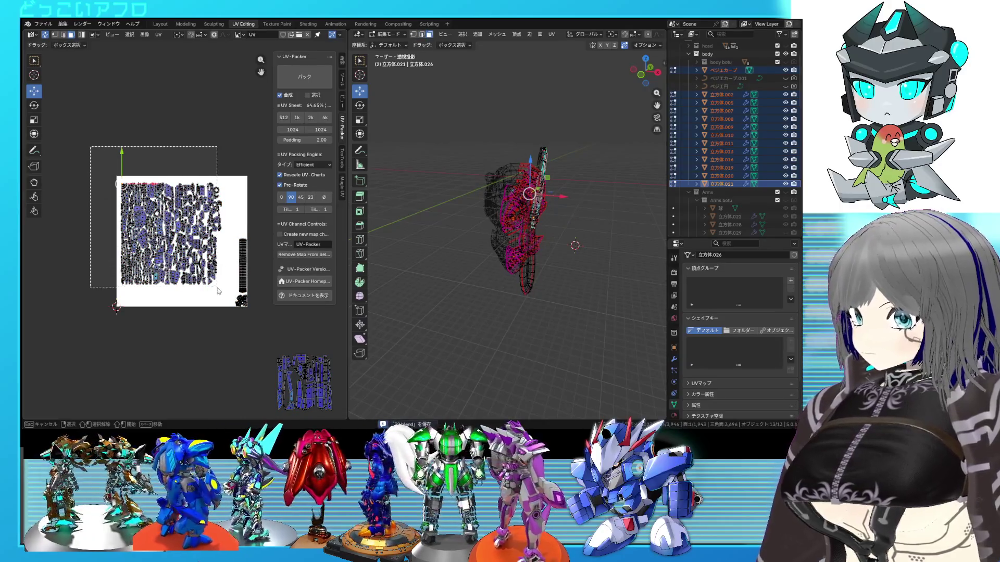
key("u")
left_click(192, 183)
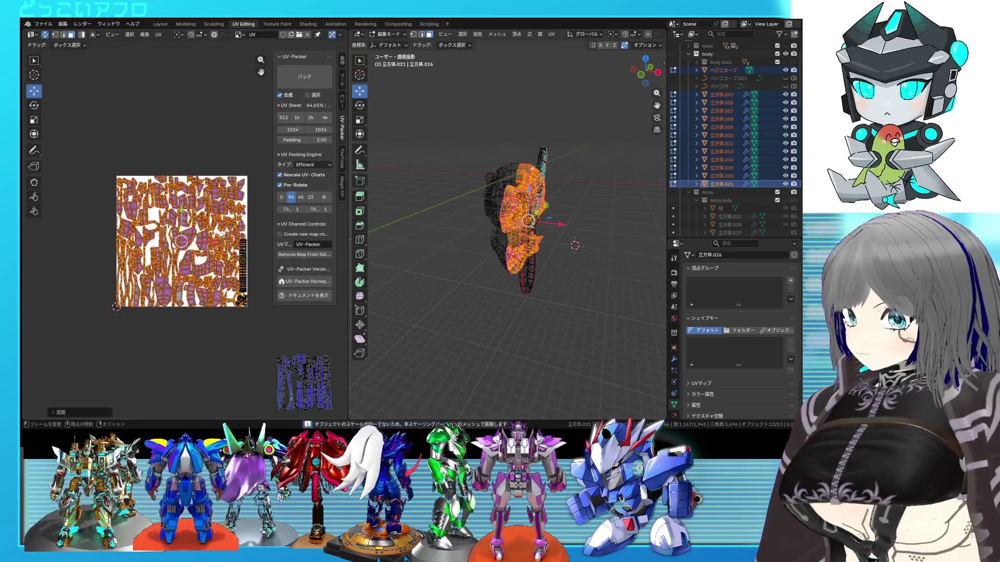
key("g")
left_click(164, 223)
scroll(225, 234, "up", 2)
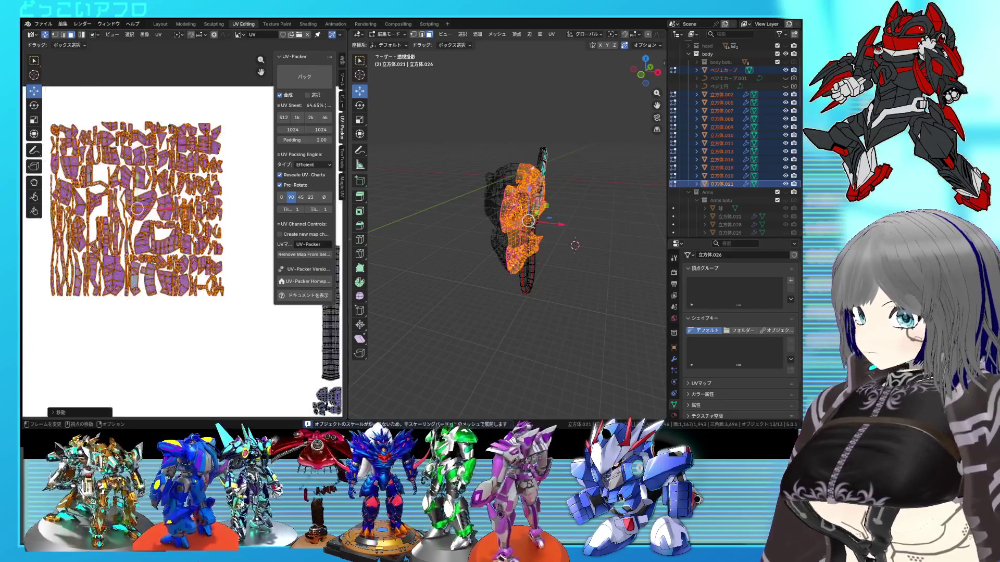
scroll(225, 235, "up", 3)
scroll(225, 235, "up", 2)
scroll(225, 235, "up", 2)
scroll(224, 236, "up", 2)
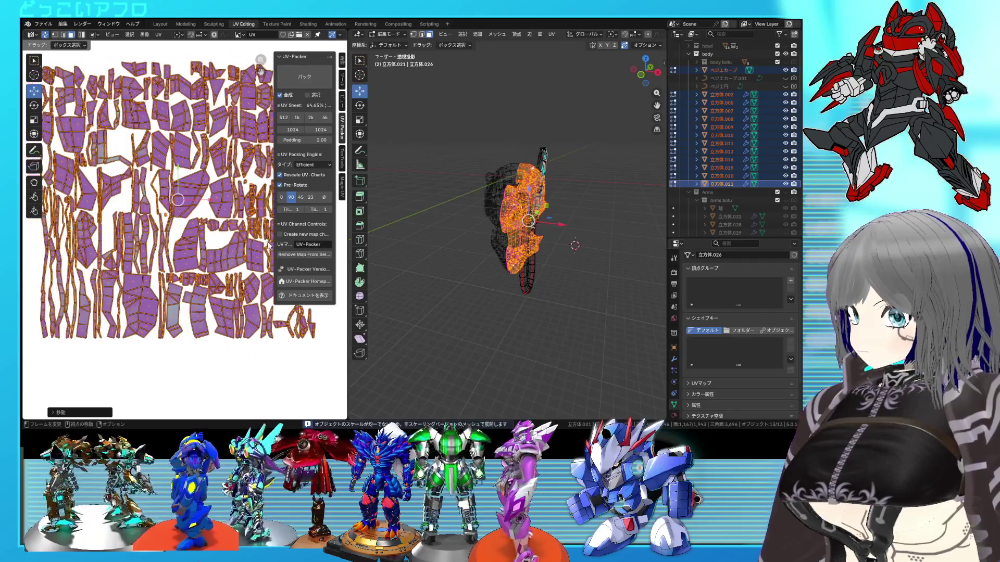
scroll(192, 230, "up", 2)
scroll(180, 231, "up", 2)
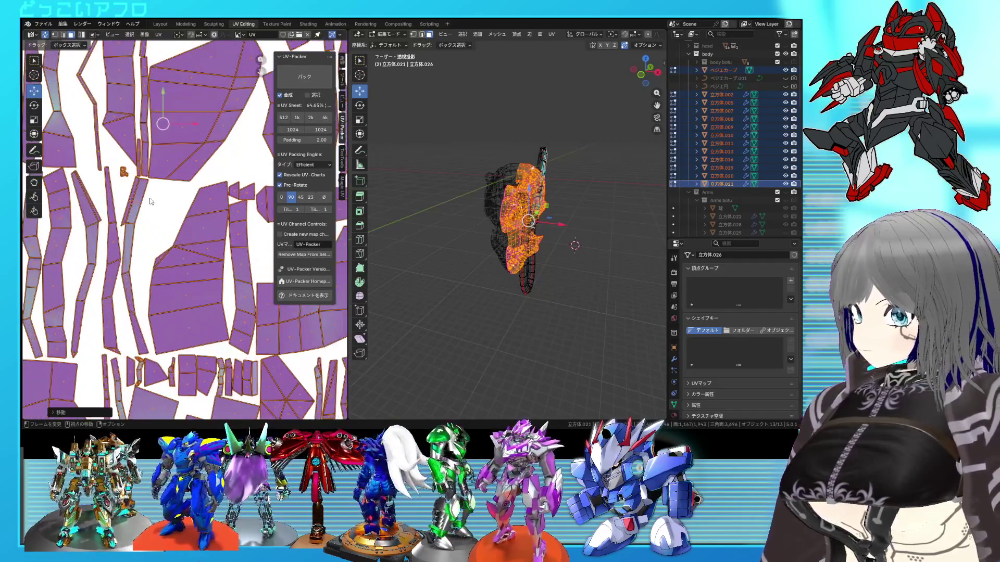
scroll(173, 229, "up", 1)
scroll(165, 229, "up", 2)
scroll(164, 228, "down", 2)
scroll(163, 230, "down", 2)
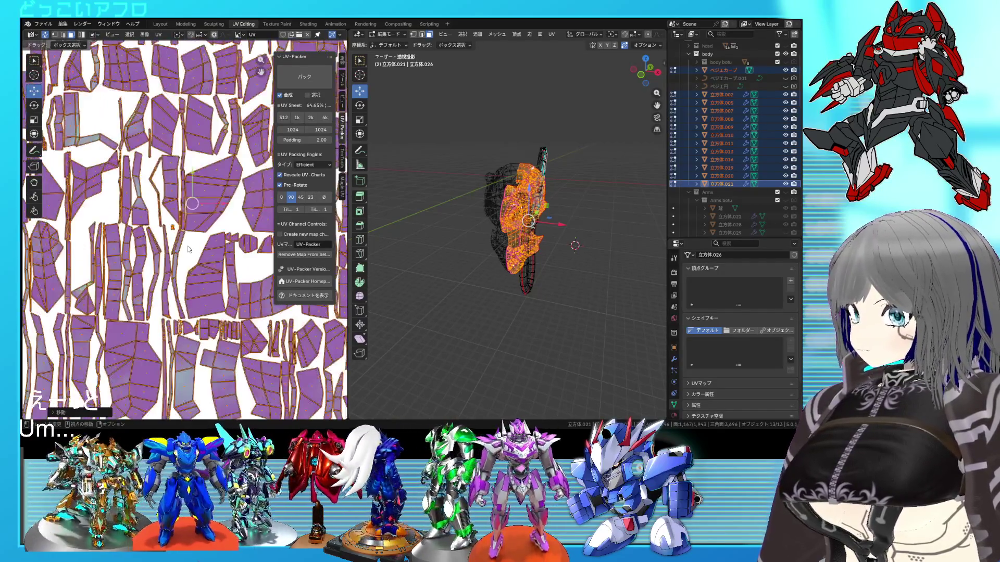
scroll(161, 234, "down", 2)
scroll(158, 238, "down", 2)
middle_click_drag(159, 236, 130, 232)
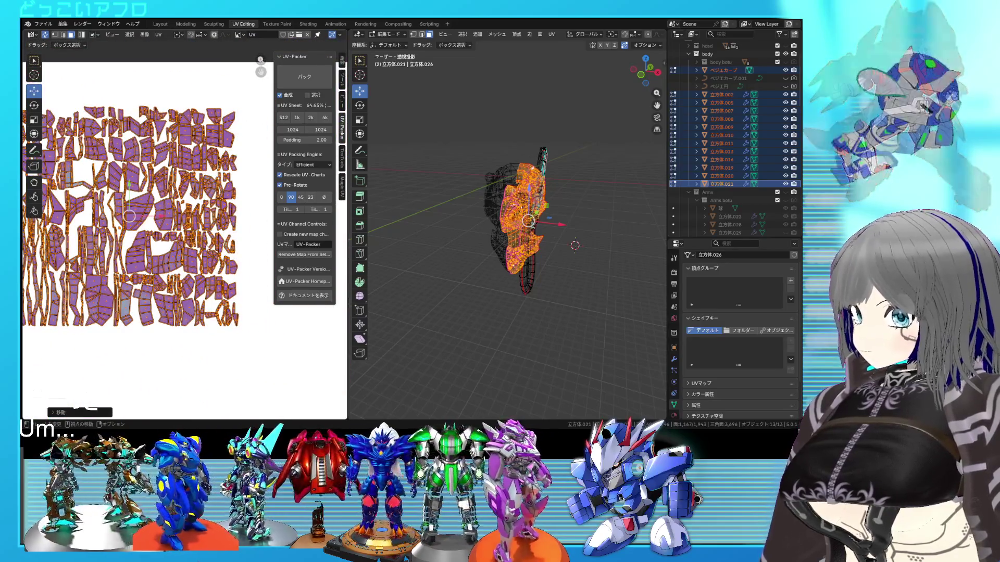
scroll(227, 242, "down", 2)
scroll(231, 246, "down", 1)
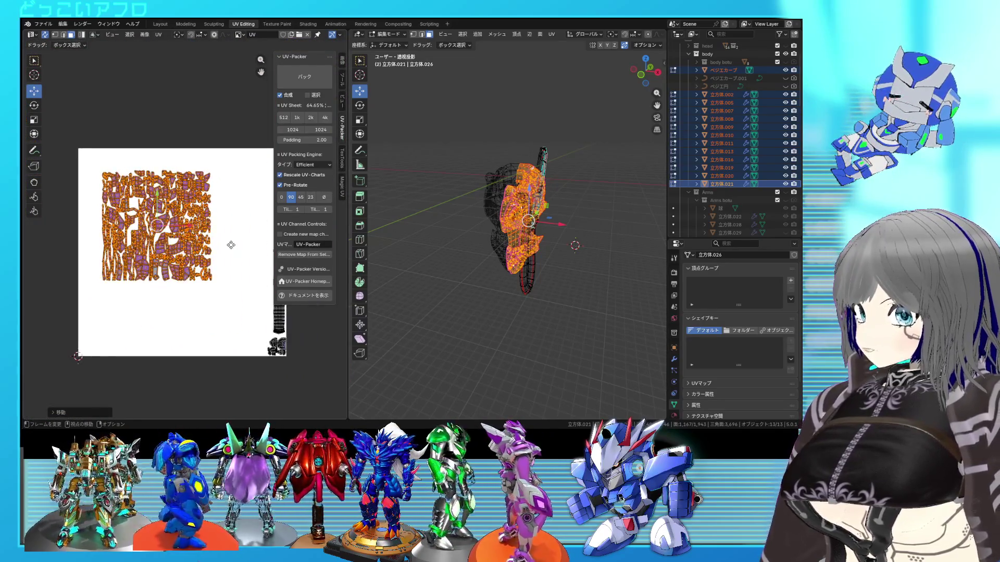
scroll(219, 240, "up", 1)
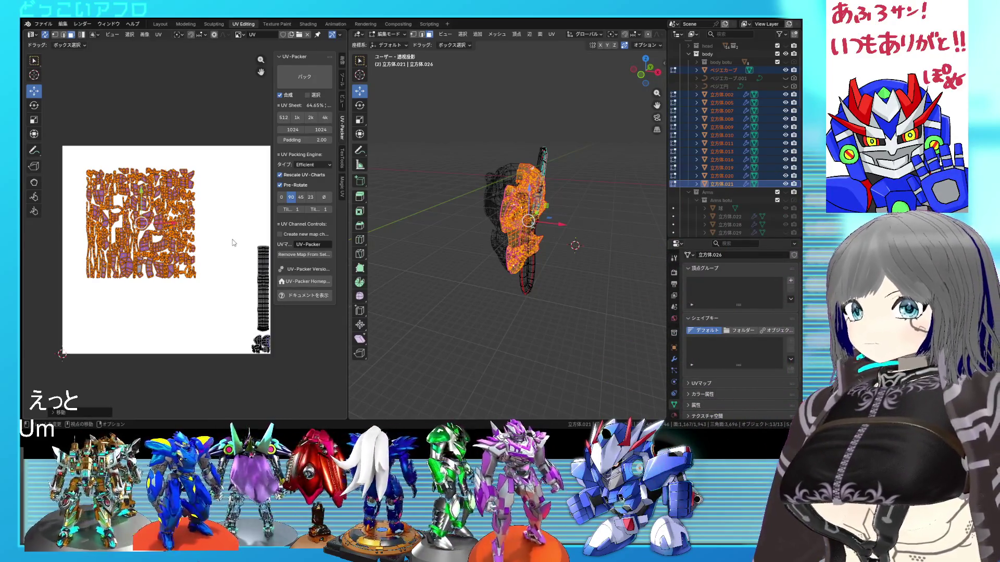
scroll(227, 230, "up", 4)
scroll(223, 212, "down", 4)
Step: Unwrap the head's UVs again, shrink the islands and shift them toward the upper left
middle_click_drag(232, 213, 220, 166)
scroll(226, 178, "up", 2)
scroll(226, 180, "down", 3)
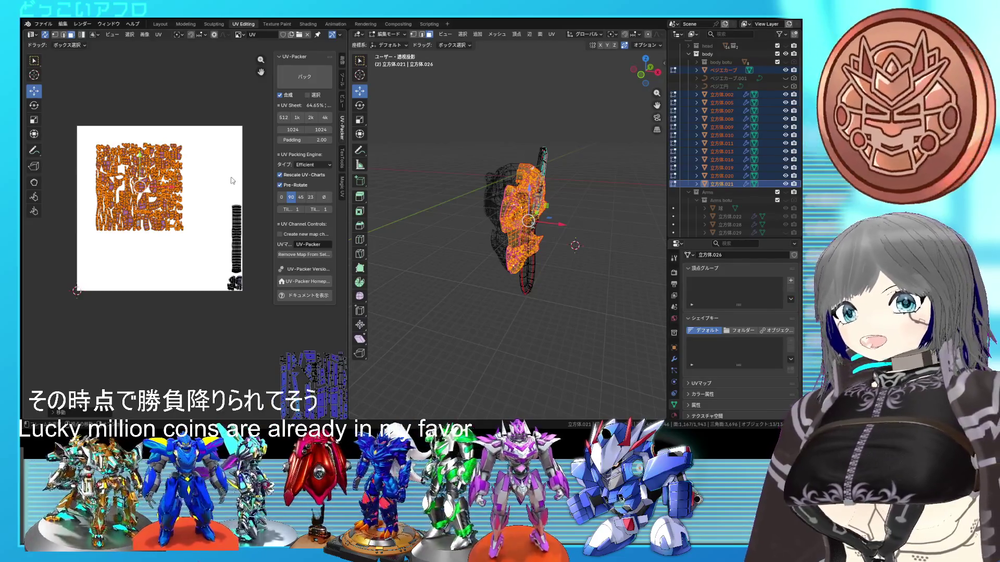
scroll(235, 217, "up", 1)
scroll(230, 214, "up", 1)
scroll(233, 221, "down", 3)
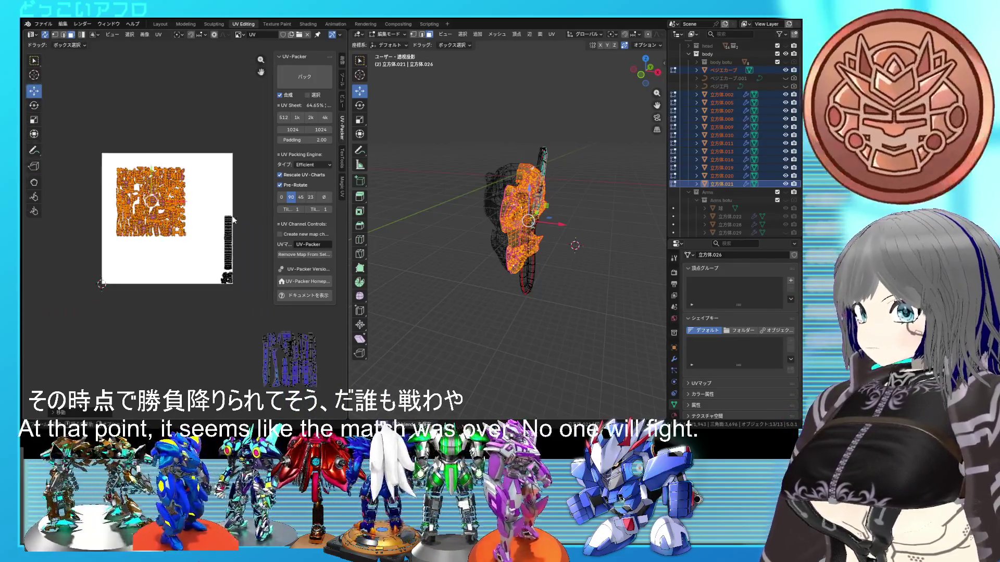
scroll(206, 211, "up", 1)
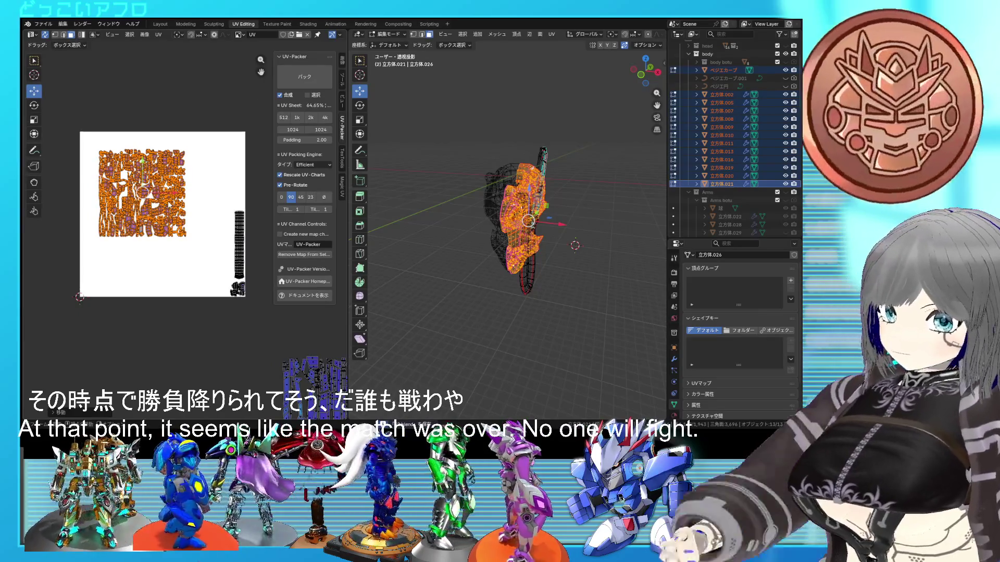
scroll(198, 200, "up", 2)
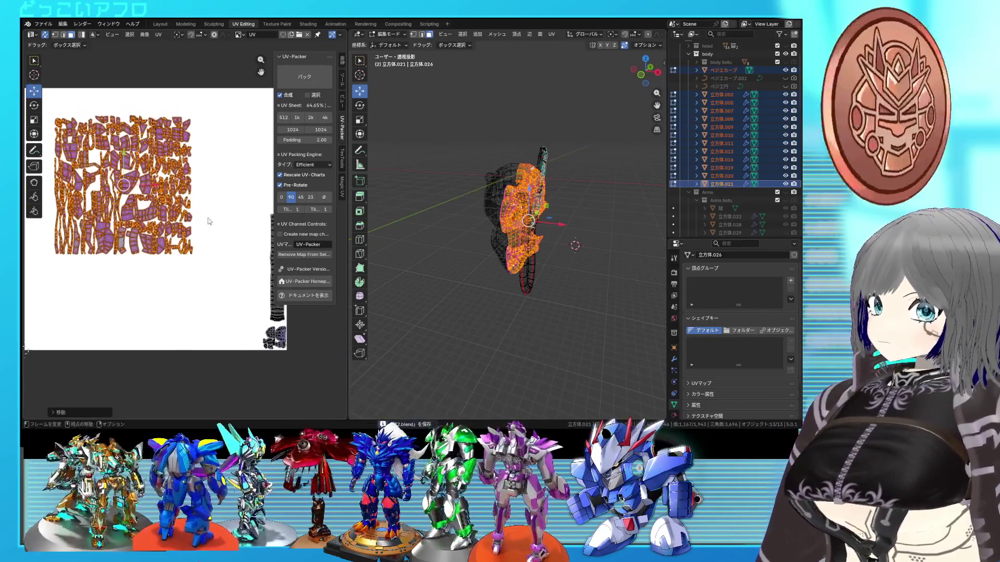
scroll(199, 200, "down", 2)
scroll(217, 228, "up", 2)
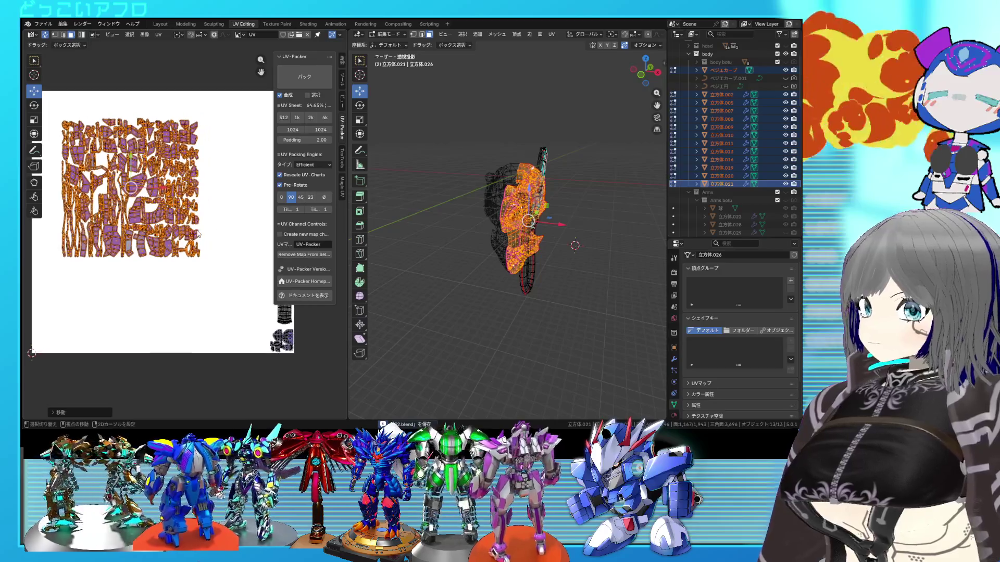
scroll(218, 227, "down", 1)
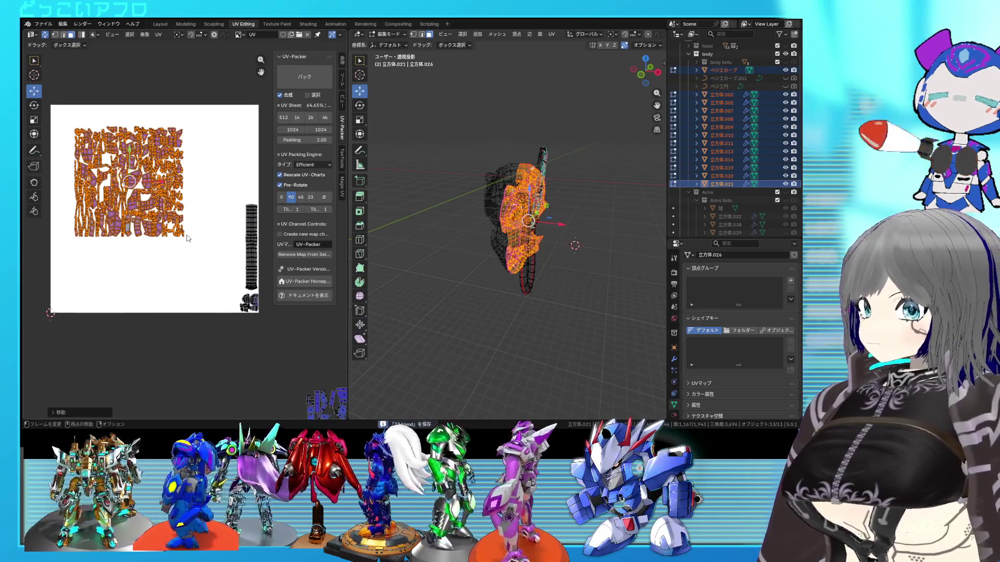
key("u")
left_click(183, 237)
key("s")
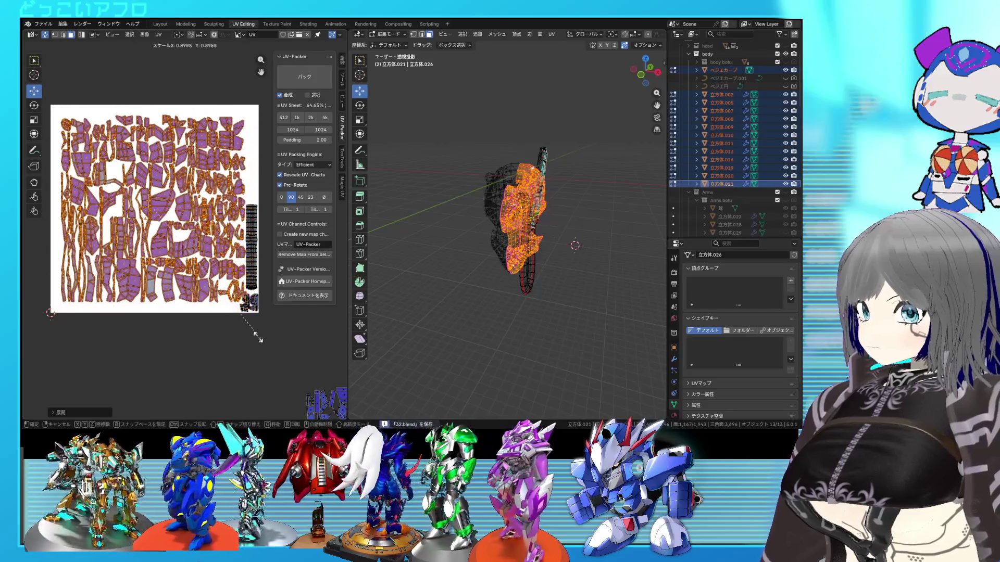
left_click(235, 307)
key("g")
left_click(221, 303)
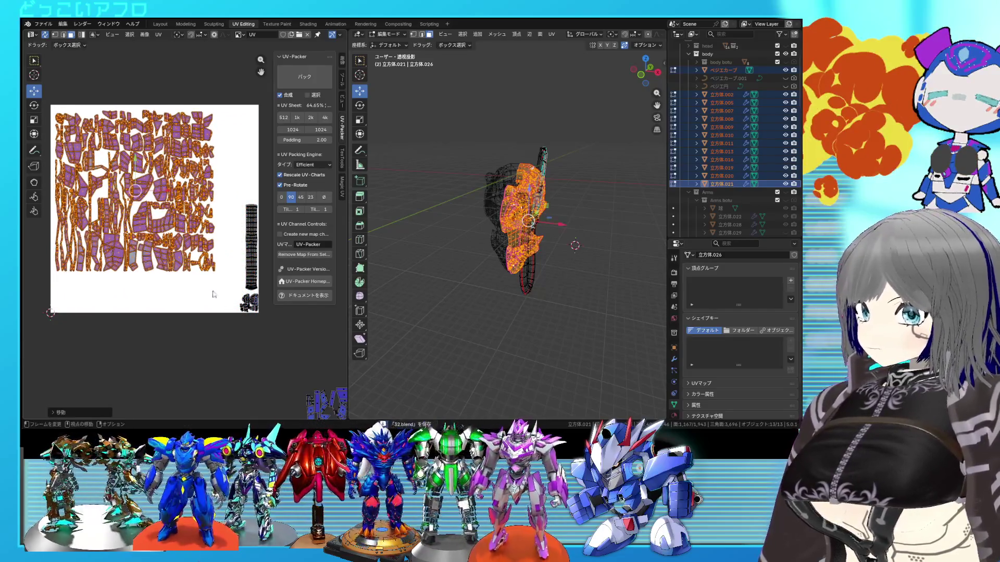
scroll(222, 303, "up", 2)
scroll(235, 312, "up", 1)
Step: Repack the islands into a new layout with UV-Packer (Ctrl+P)
key("ctrl+p")
scroll(157, 298, "up", 1)
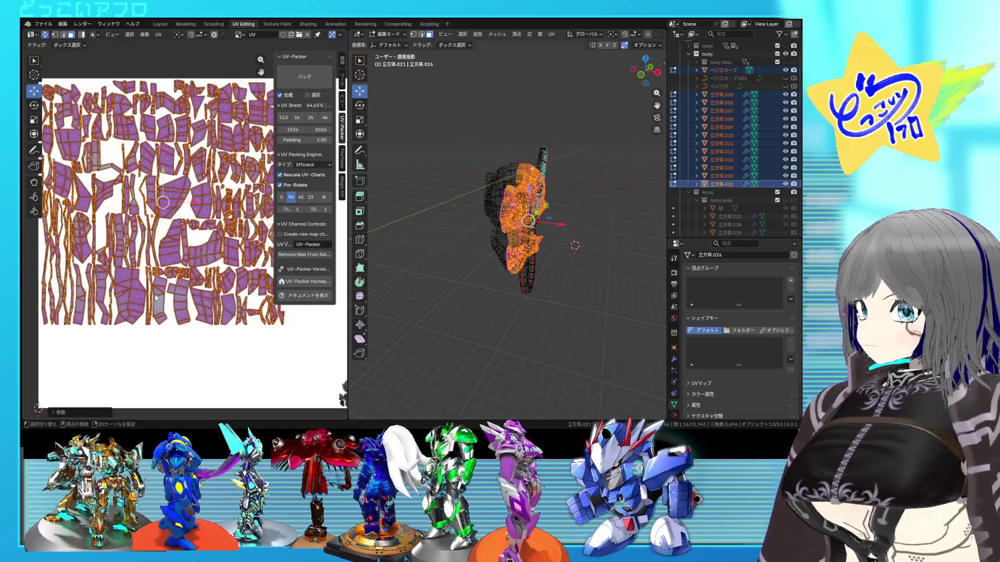
scroll(279, 161, "up", 1)
scroll(279, 161, "down", 4)
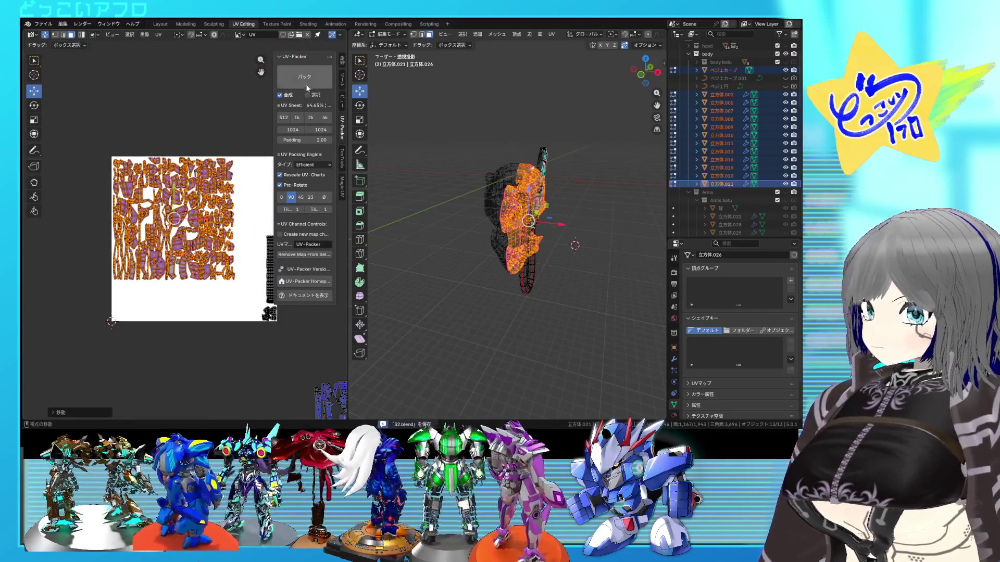
Step: Scale the packed islands up and reposition them so they cover most of the sheet
key("s")
left_click(276, 341)
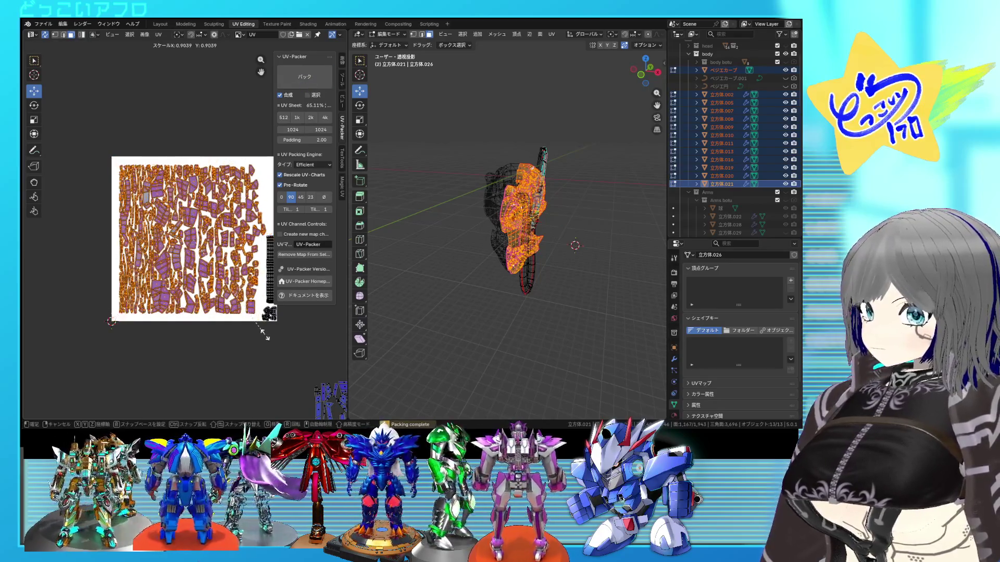
key("g")
left_click(250, 321)
scroll(254, 330, "up", 2)
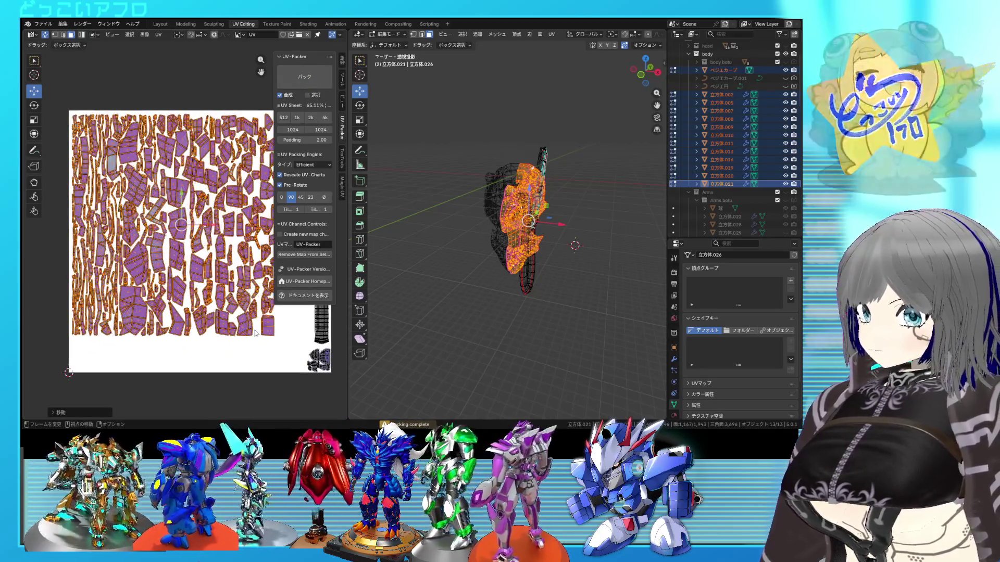
scroll(256, 333, "up", 2)
scroll(256, 333, "up", 1)
scroll(255, 334, "down", 2)
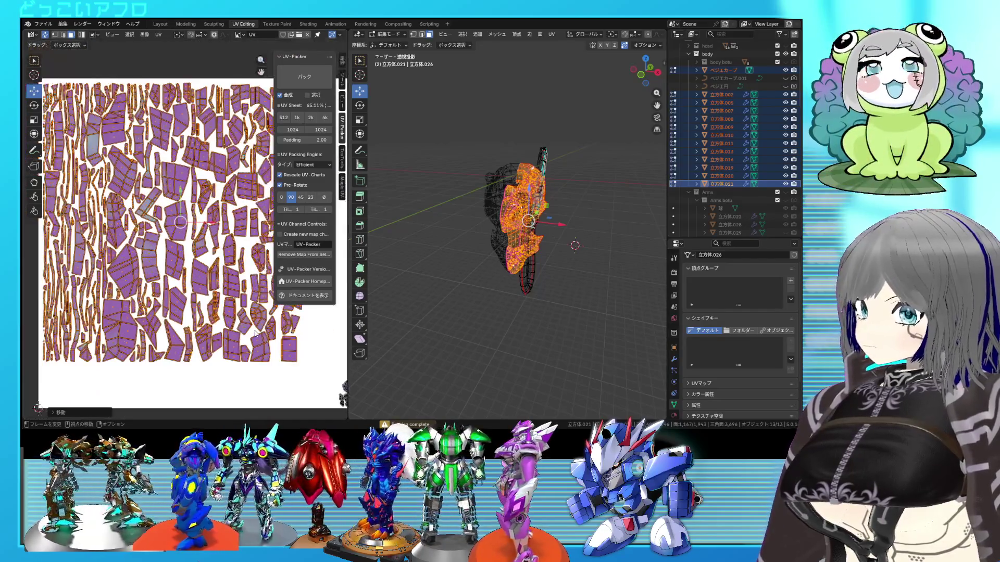
scroll(254, 334, "down", 1)
key("s")
left_click(248, 328)
key("g")
left_click(247, 325)
Step: Save the blend file and select the packed island cluster
middle_click_drag(247, 326, 197, 301)
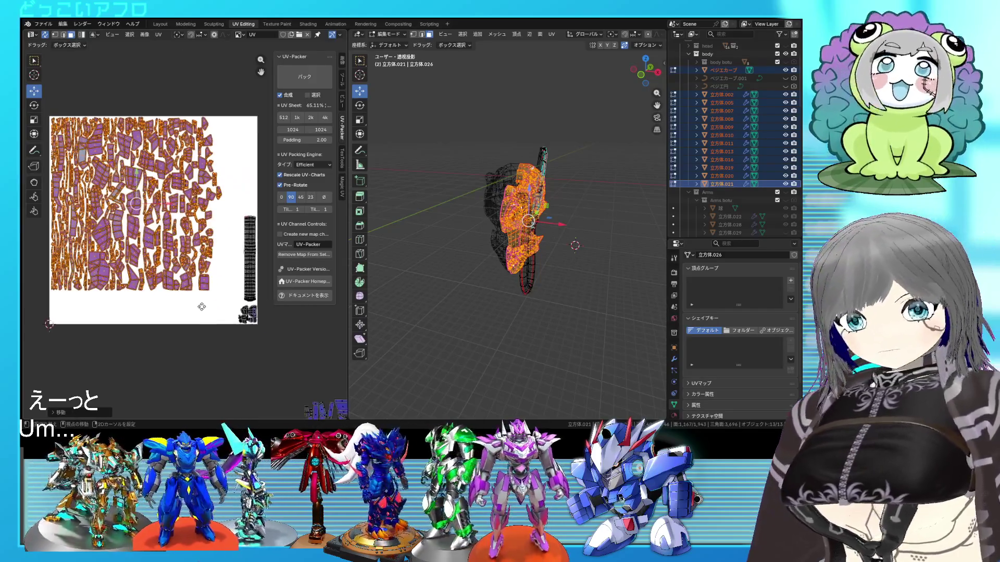
key("ctrl+s")
mouse_move(214, 346)
middle_mouse_down()
mouse_move(222, 312)
mouse_move(152, 291)
middle_mouse_up()
scroll(222, 312, "down", 3)
left_click_drag(230, 341, 140, 260)
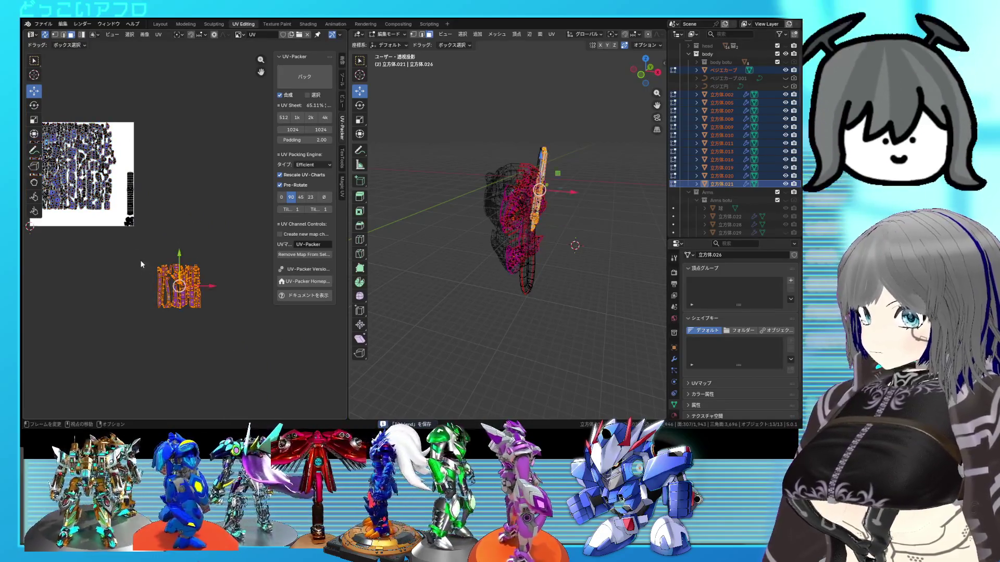
Step: Scale all islands to fill the UV square, nudge them slightly right, and save 32.blend
middle_click_drag(140, 260, 213, 283)
scroll(201, 290, "up", 3)
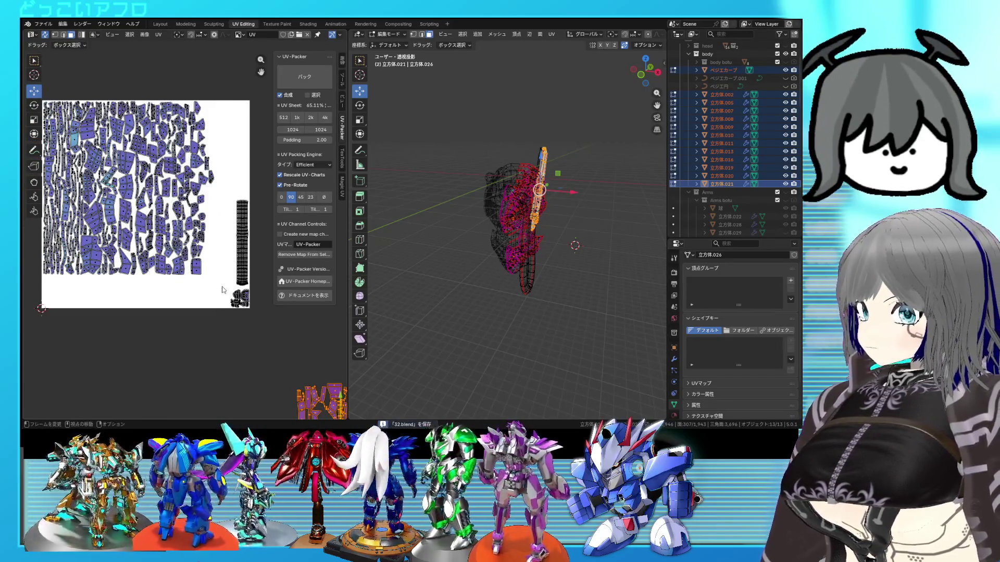
key("a")
key("s")
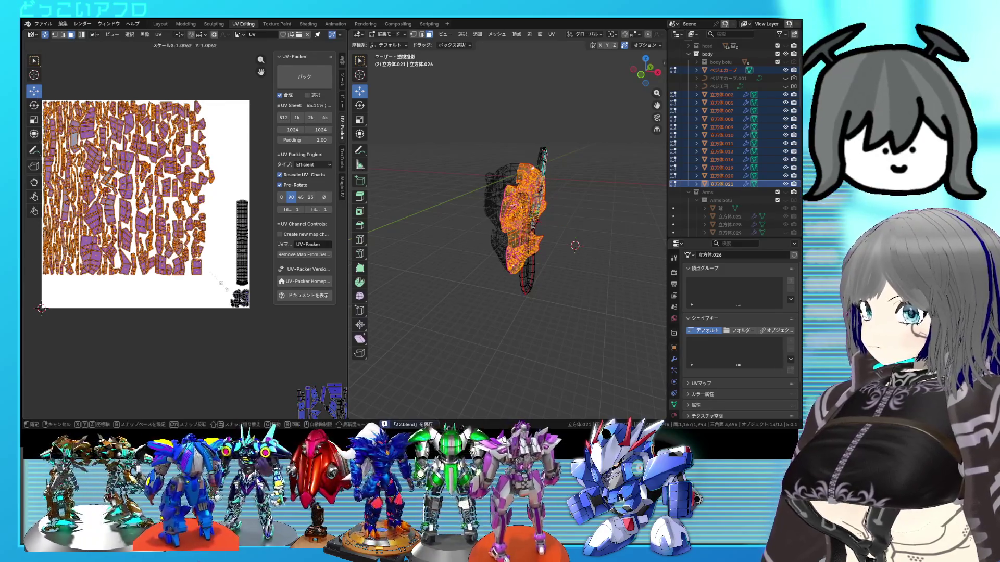
left_click(243, 307)
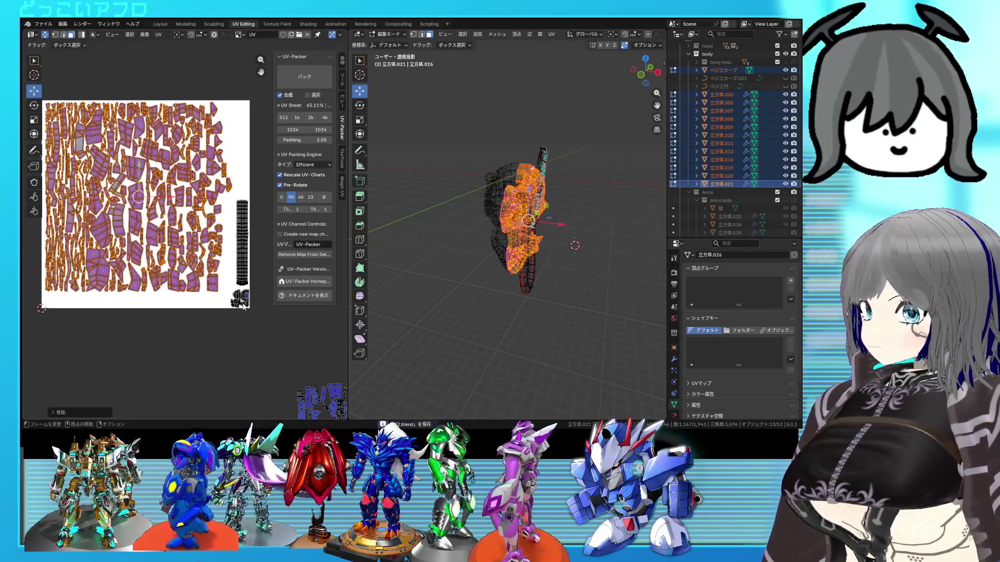
middle_click_drag(243, 307, 259, 307)
key("g")
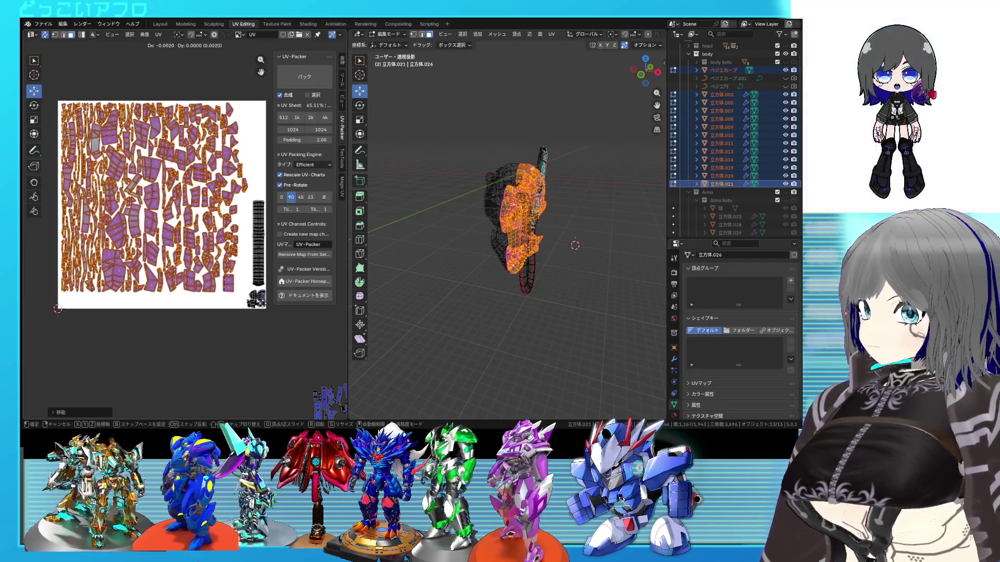
middle_click_drag(261, 307, 229, 299)
key("ctrl+s")
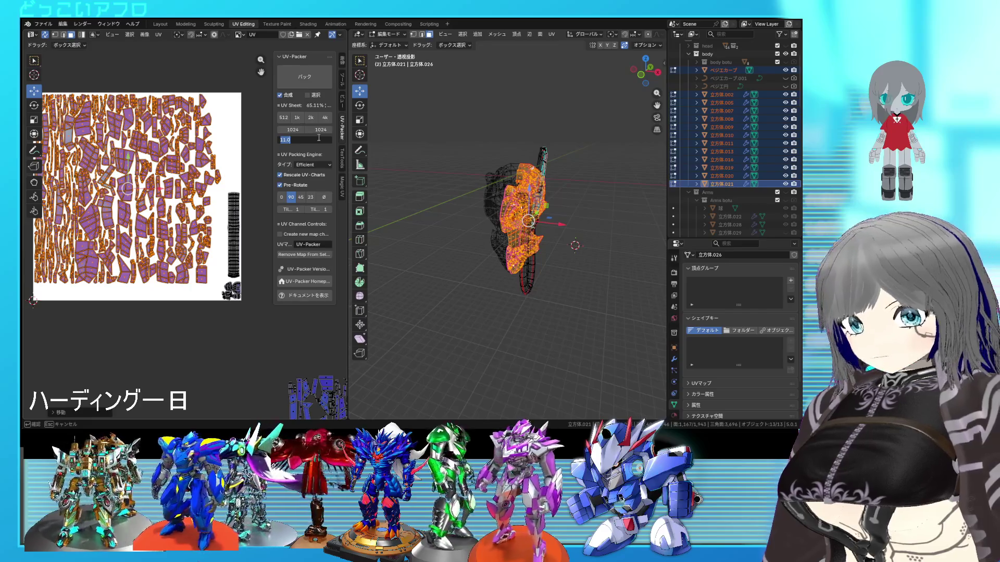
Step: Stop limiting packing to selected islands, frame the layout and pick one small lower-left island
key("ctrl+s")
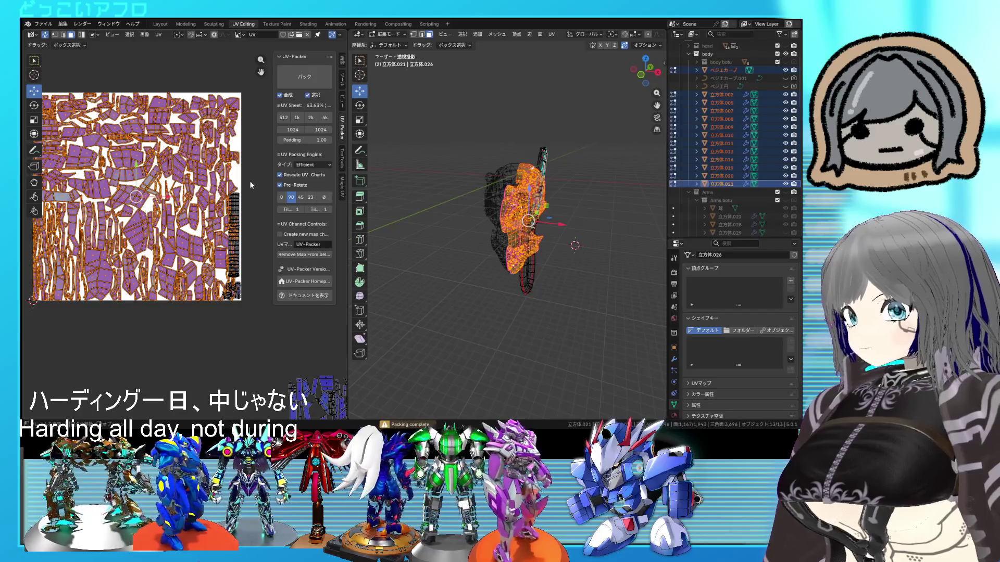
left_click(315, 95)
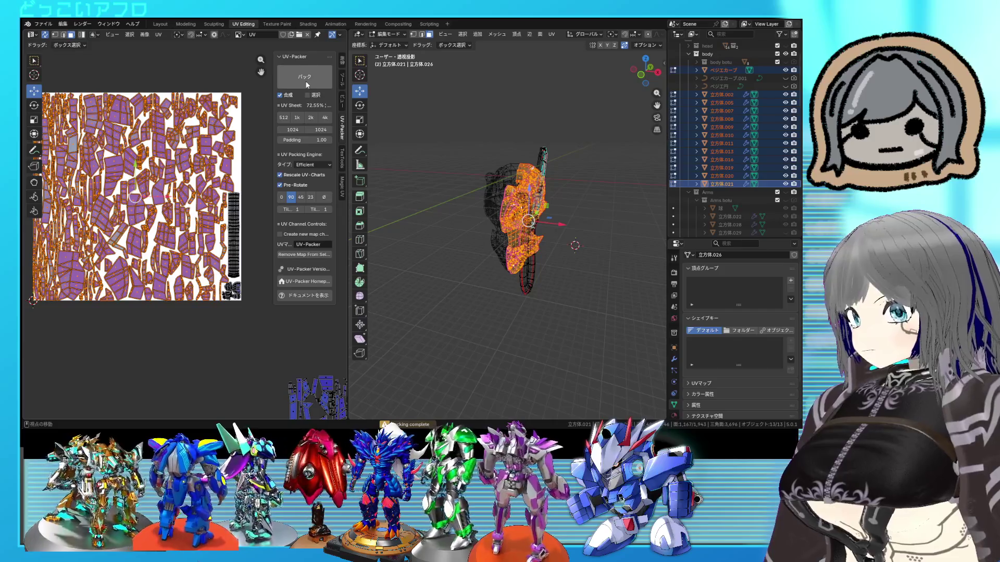
key("Home")
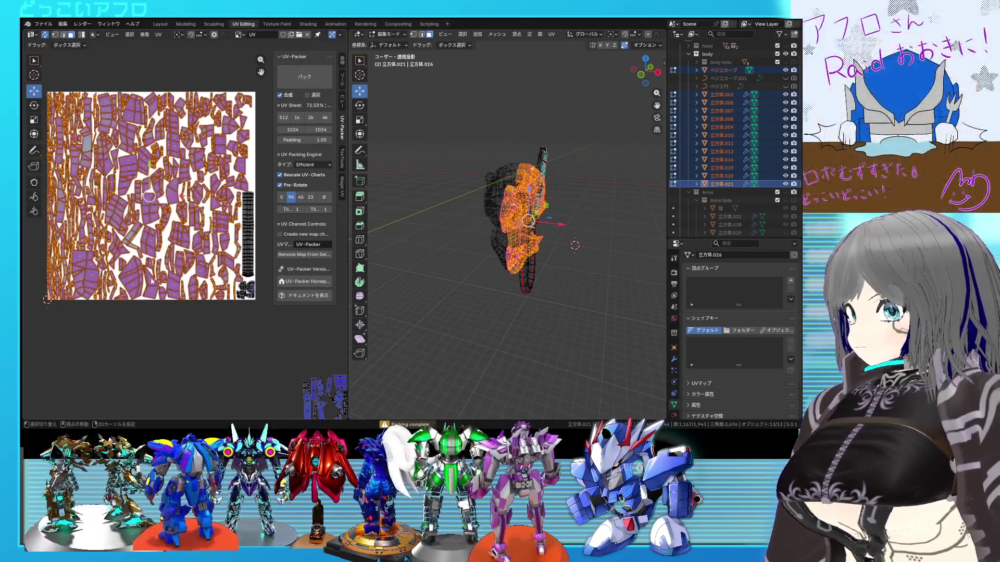
left_click(91, 275)
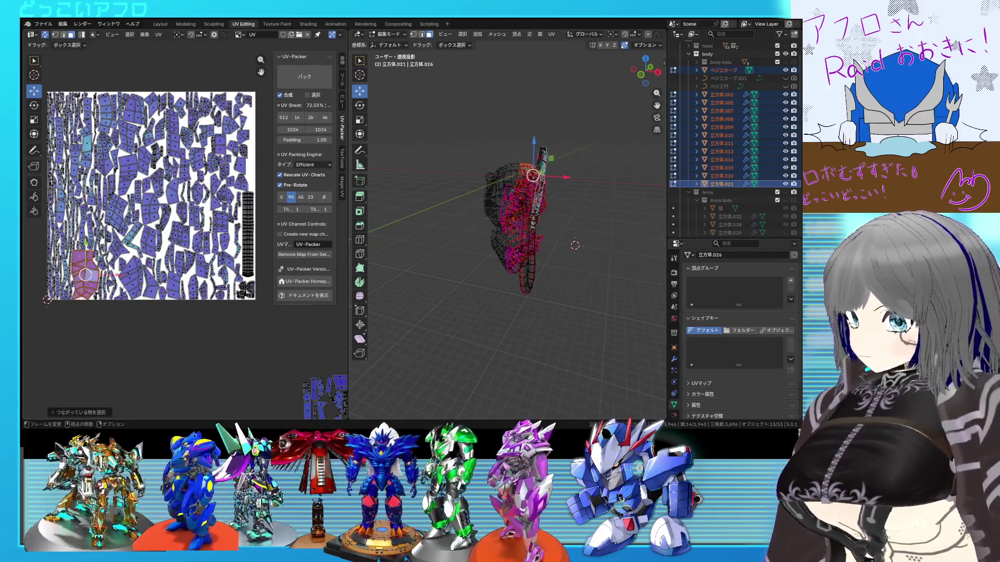
scroll(491, 267, "up", 5)
Step: Shrink all the head's islands slightly, set them in place and pin them
middle_click_drag(468, 235, 490, 267)
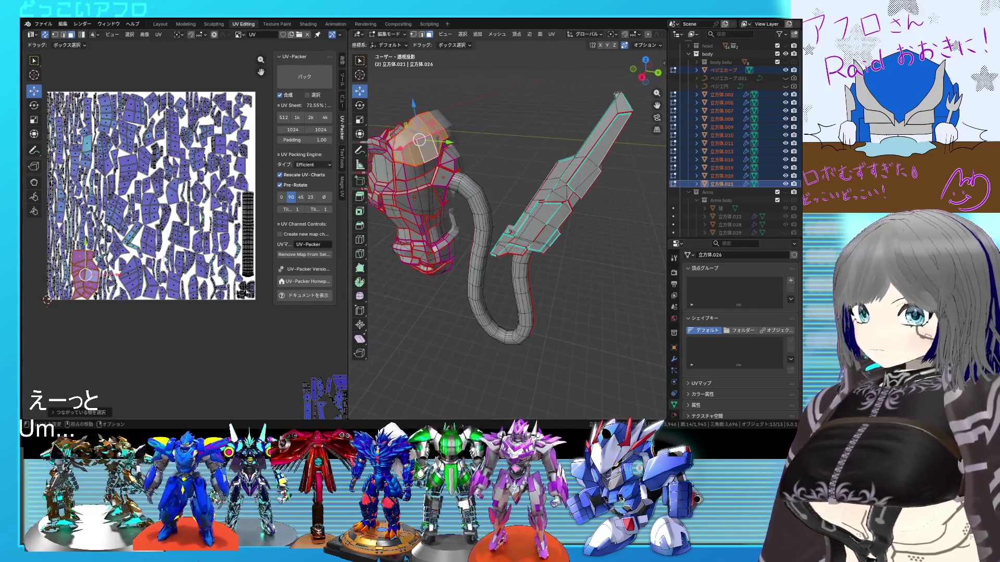
key("a")
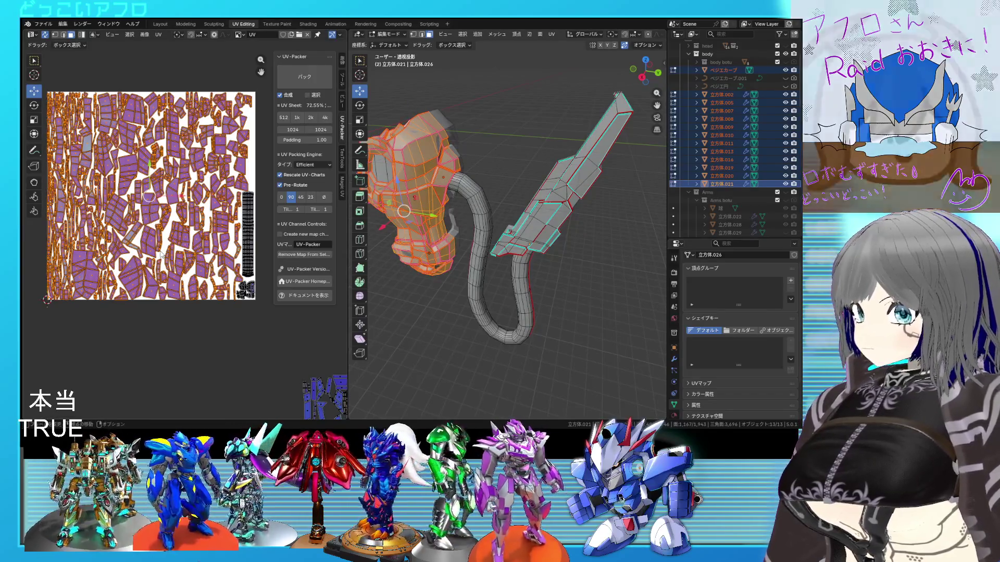
key("s")
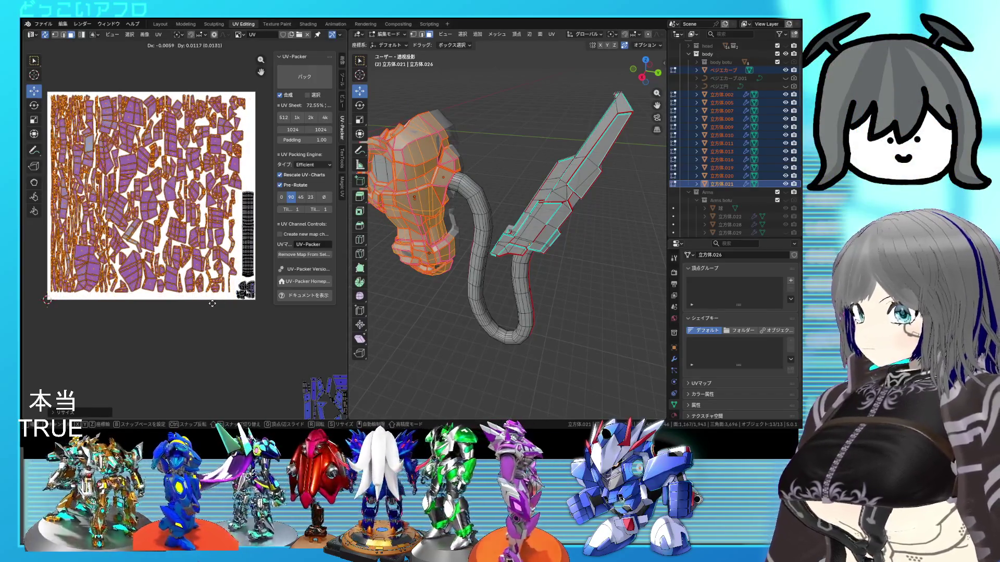
left_click(210, 303)
scroll(209, 302, "down", 1)
scroll(190, 287, "up", 1)
scroll(191, 288, "down", 1)
key("u")
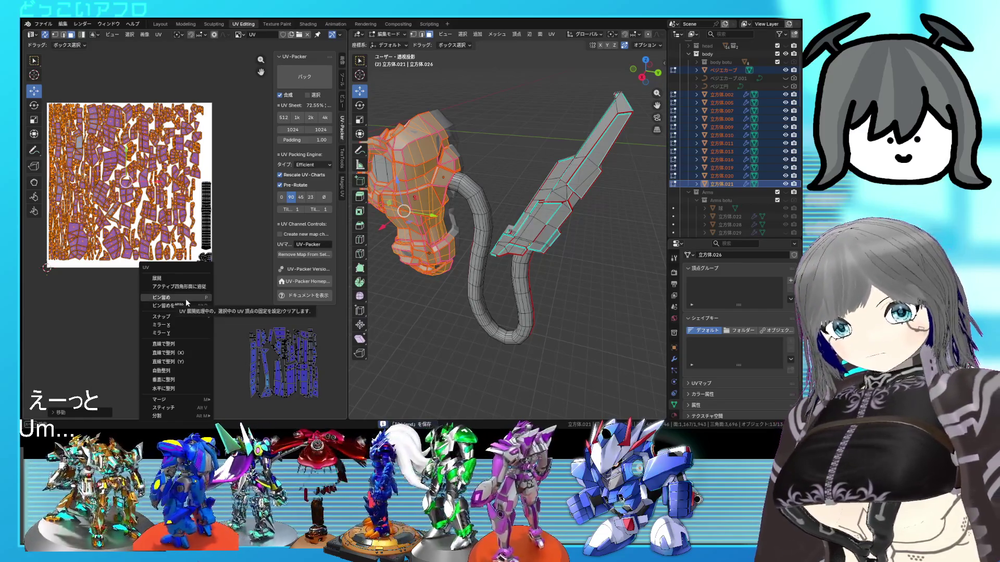
left_click(185, 298)
scroll(209, 317, "down", 1)
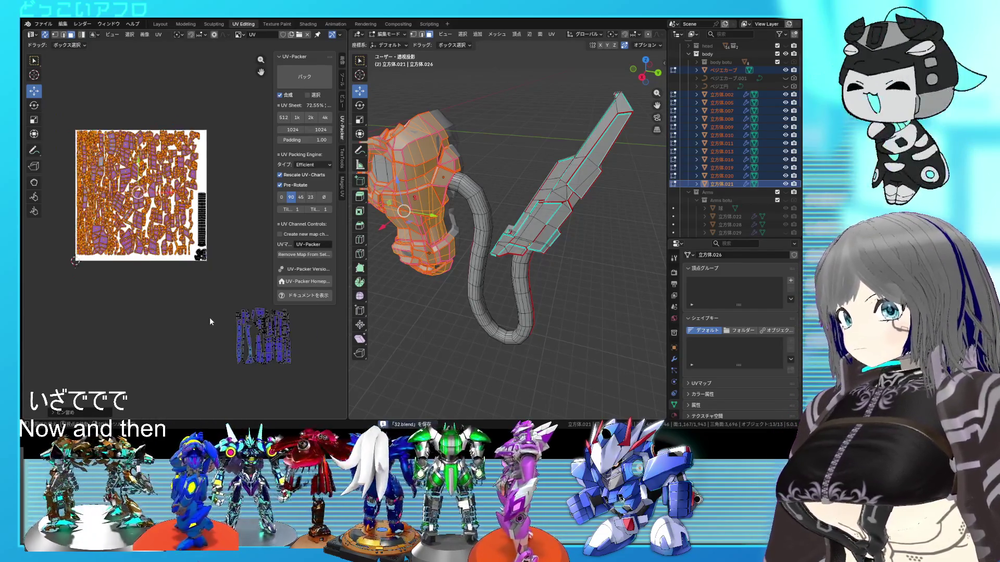
Step: Select the sword's loose island cluster lying beside the sheet
middle_click_drag(209, 318, 154, 279)
left_click_drag(252, 342, 138, 252)
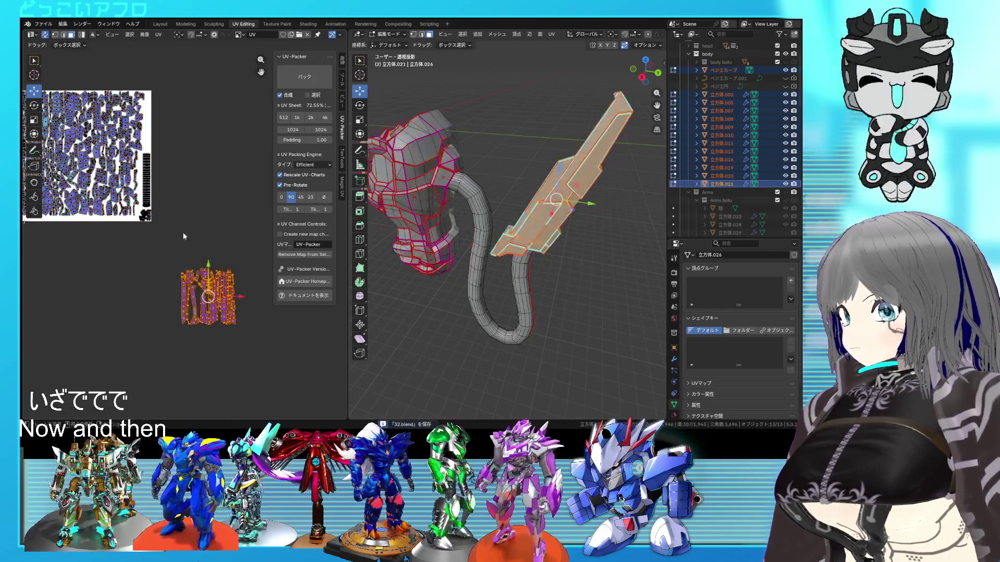
middle_click_drag(167, 191, 192, 211)
right_click(194, 206)
Step: Pin the sword's islands and repack all UVs onto the sheet at 61.32% coverage
left_click(190, 235)
left_click(295, 79)
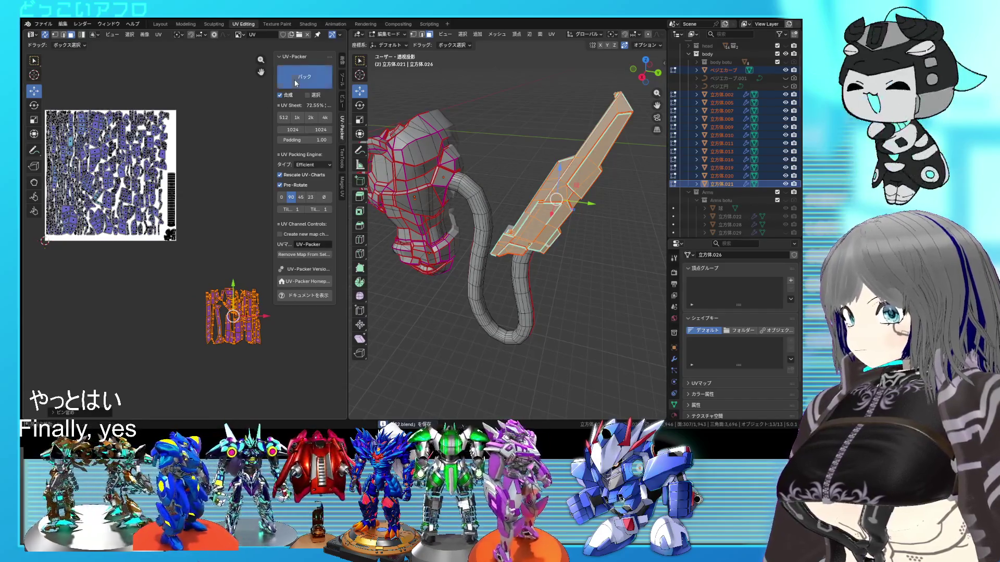
scroll(200, 166, "up", 2)
mouse_move(227, 179)
middle_mouse_down()
mouse_move(287, 217)
mouse_move(343, 234)
middle_mouse_up()
scroll(289, 217, "up", 3)
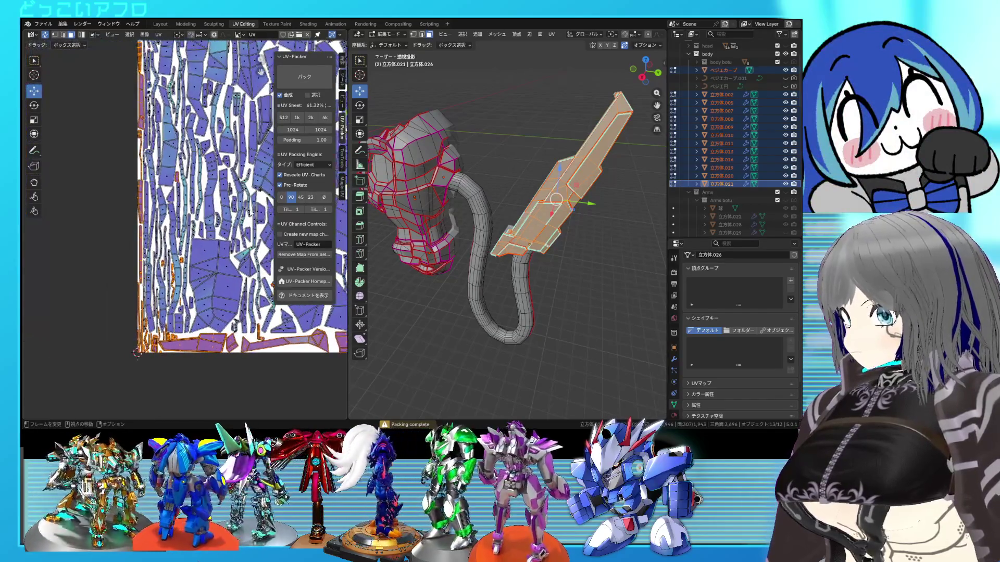
scroll(235, 235, "up", 1)
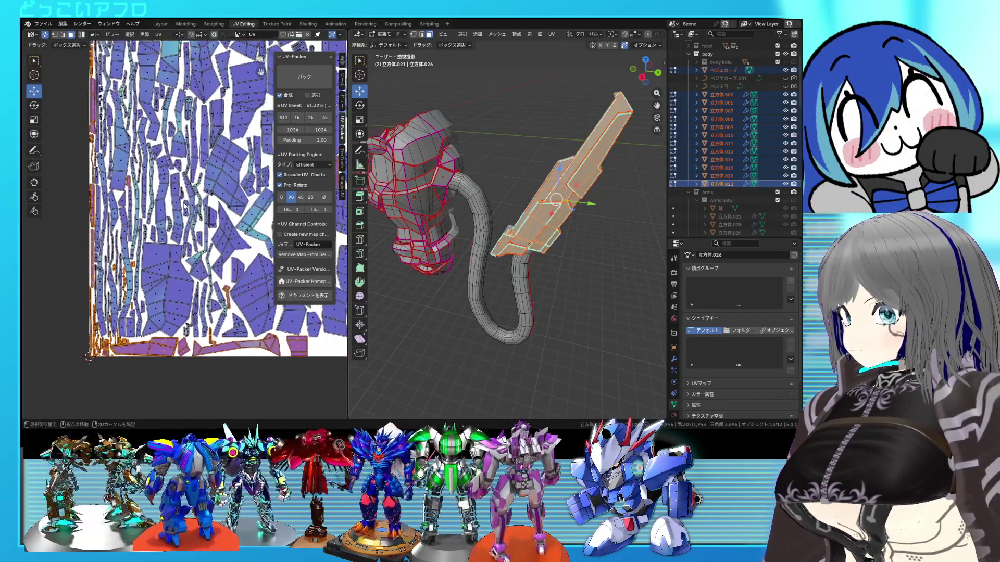
scroll(186, 205, "down", 1)
scroll(201, 218, "down", 1)
scroll(200, 218, "down", 1)
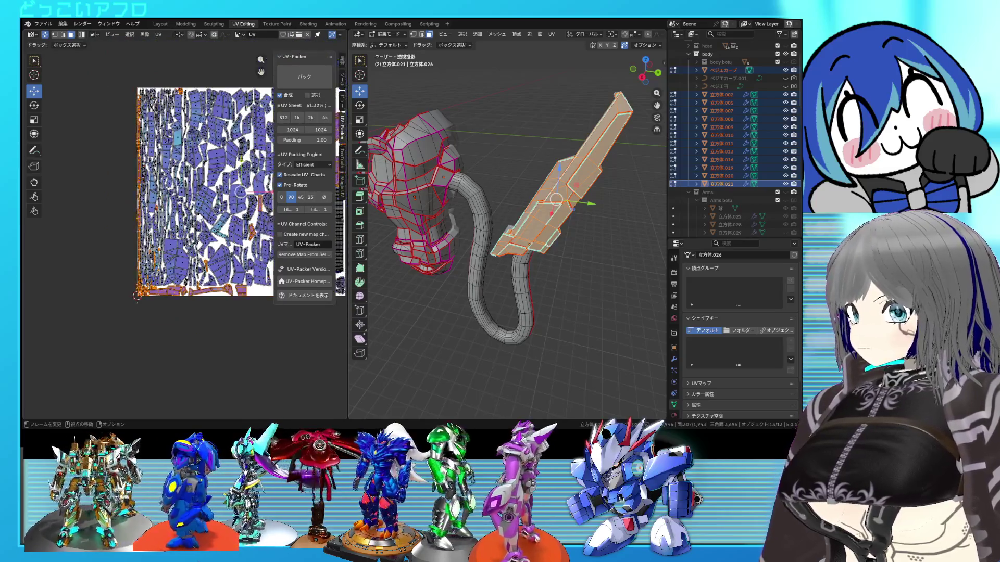
scroll(201, 218, "up", 1)
Step: Hide the selected edge islands and save the file
key("h")
scroll(200, 227, "down", 2)
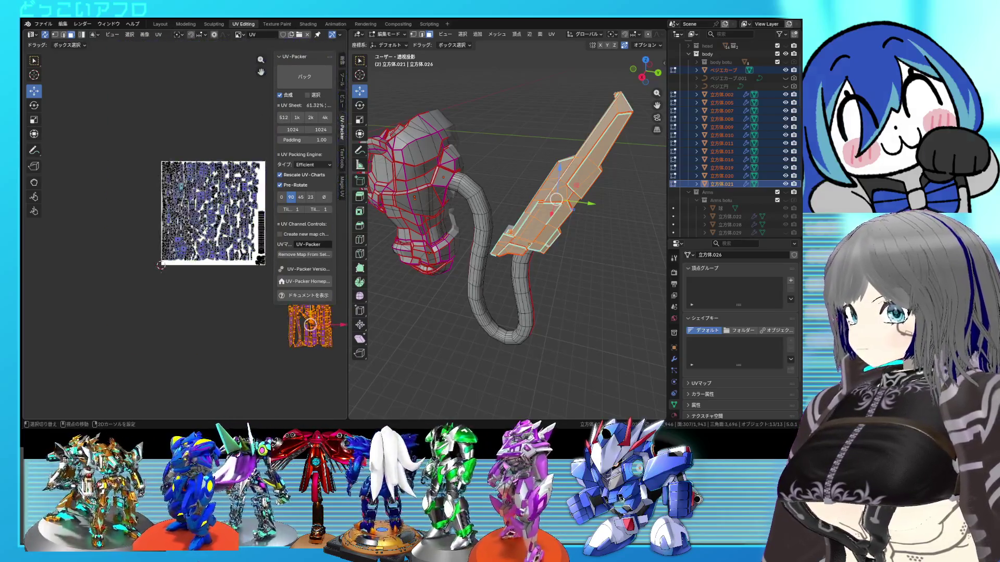
middle_click_drag(201, 227, 112, 202)
scroll(172, 225, "up", 1)
key("ctrl+s")
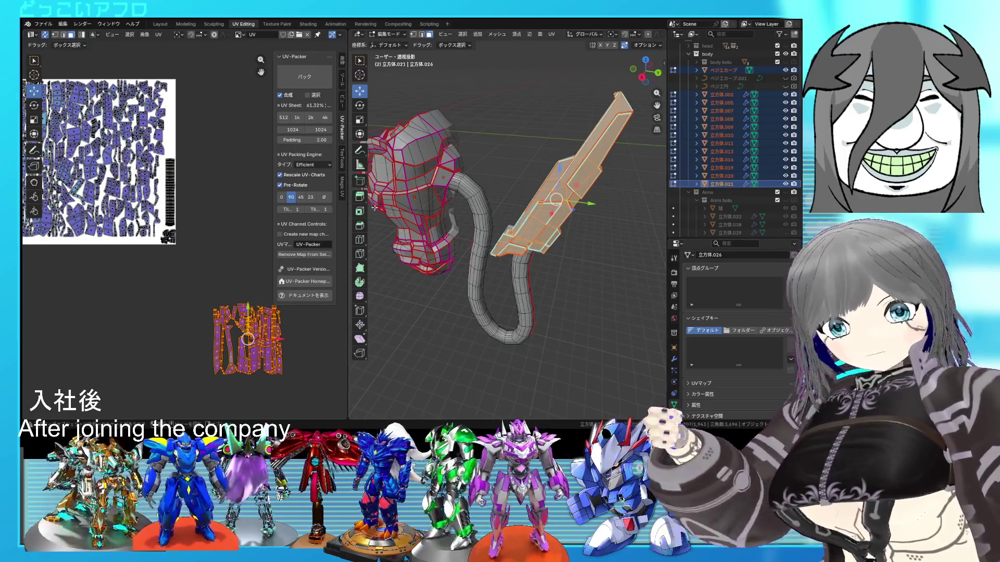
Step: Set the packer to high-quality mode, pin the head mesh's islands and repack to 68.25% coverage
left_click(311, 165)
left_click(314, 182)
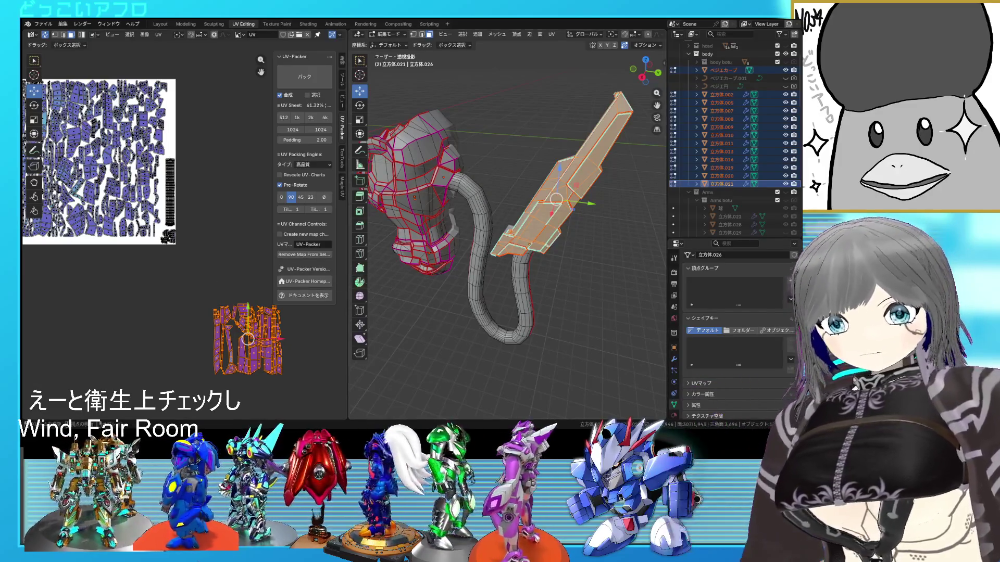
scroll(188, 234, "down", 2)
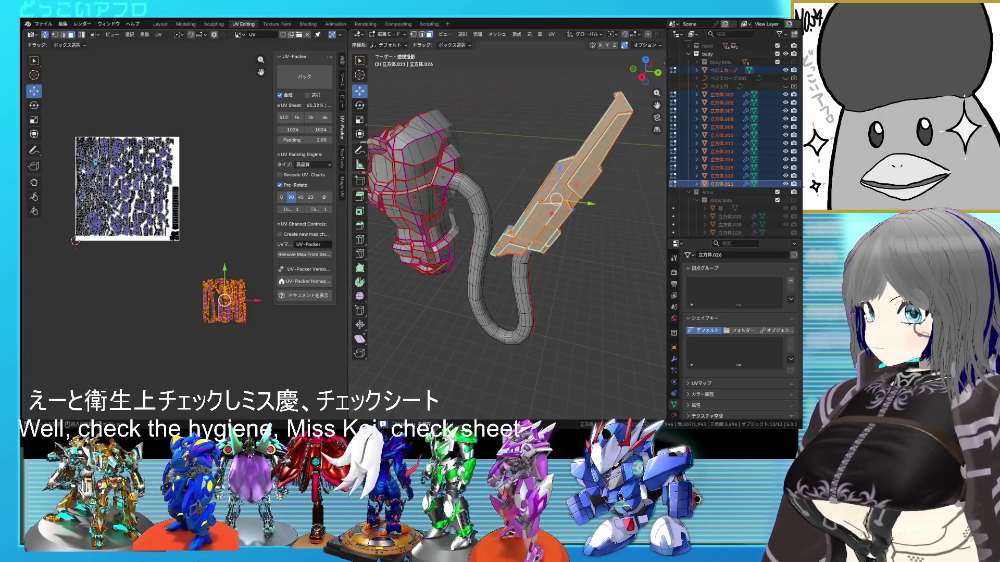
scroll(123, 219, "up", 1)
scroll(124, 220, "up", 1)
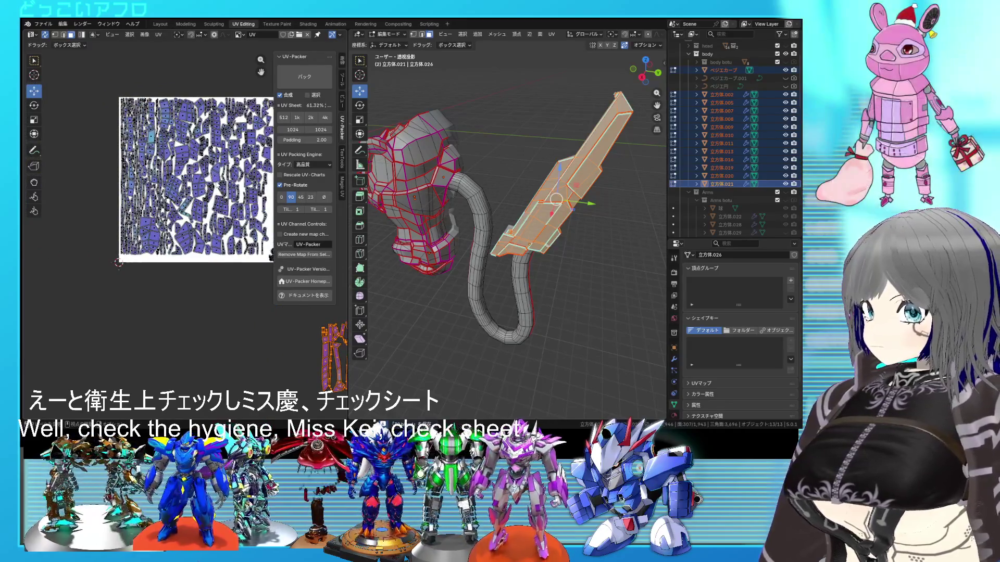
scroll(123, 219, "up", 1)
left_click(404, 211)
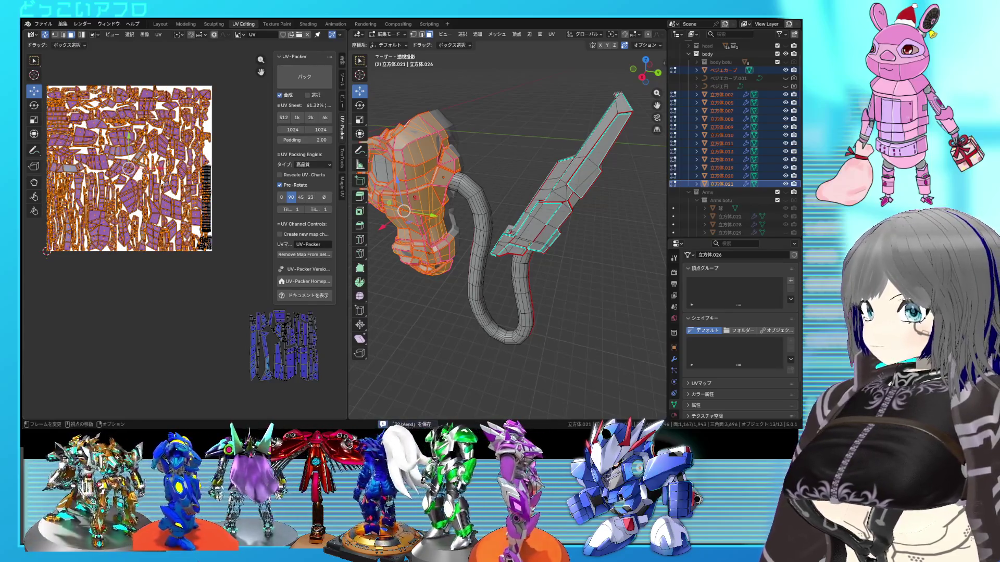
right_click(160, 179)
left_click(156, 179)
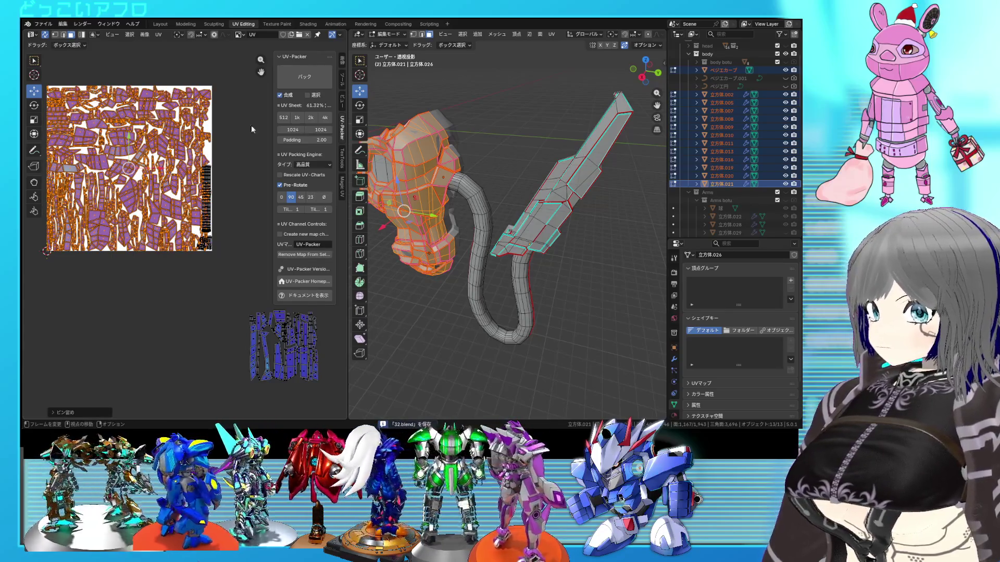
left_click(298, 78)
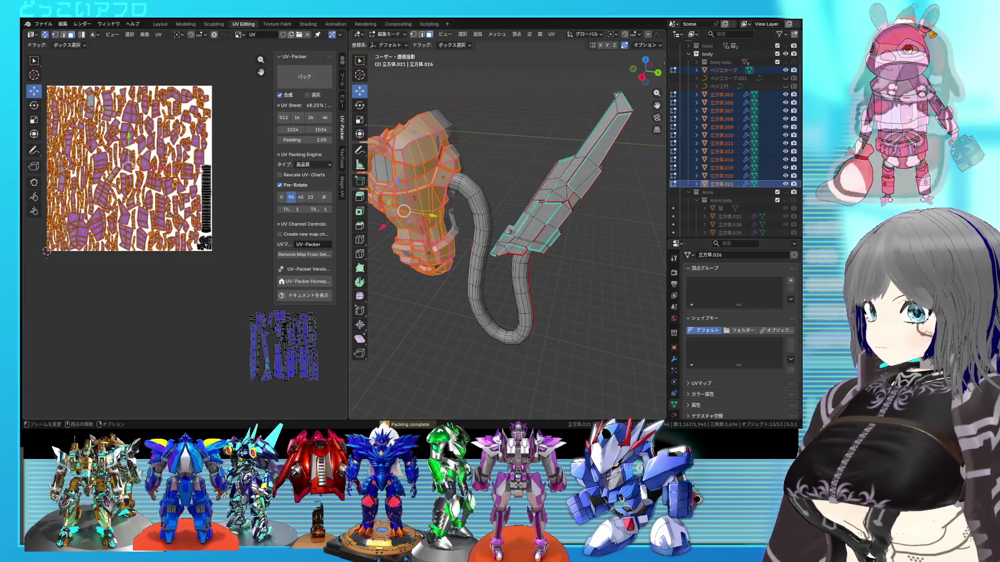
Step: Adjust the islands slightly, turn off pre-rotation and repack again
key("s")
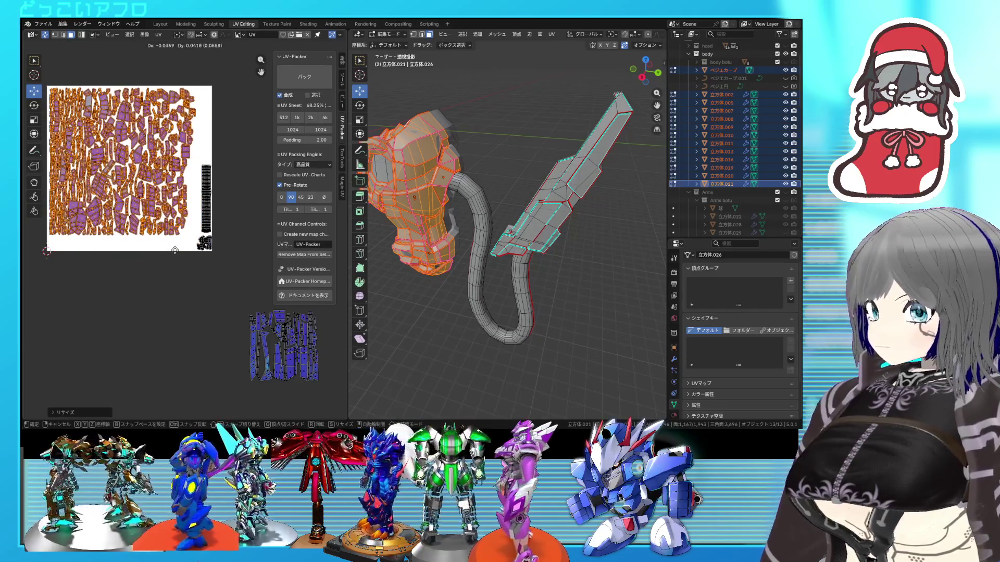
left_click(176, 251)
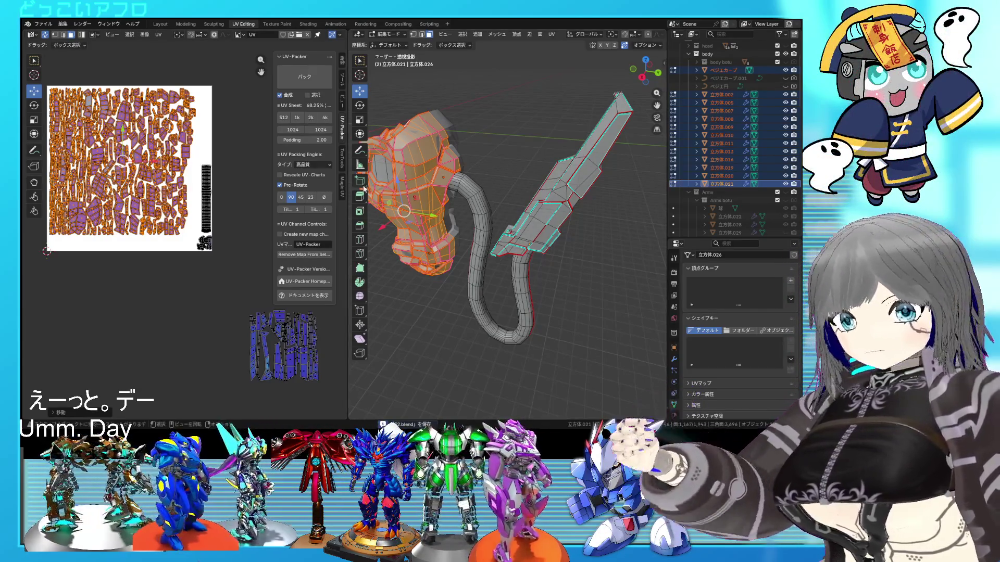
left_click(280, 184)
left_click(287, 77)
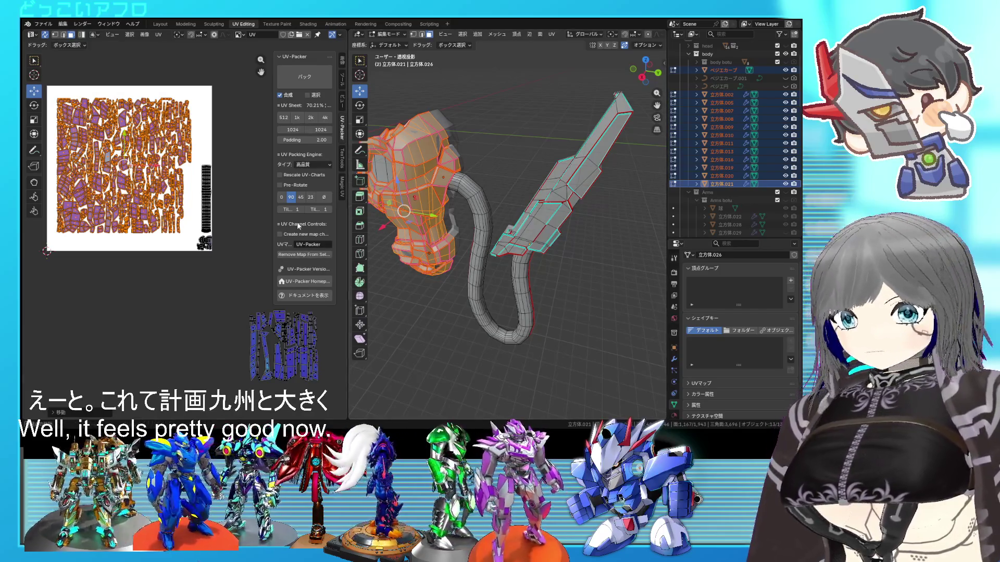
Step: Widen the UV-Packer settings panel in the sidebar
left_click_drag(273, 223, 261, 223)
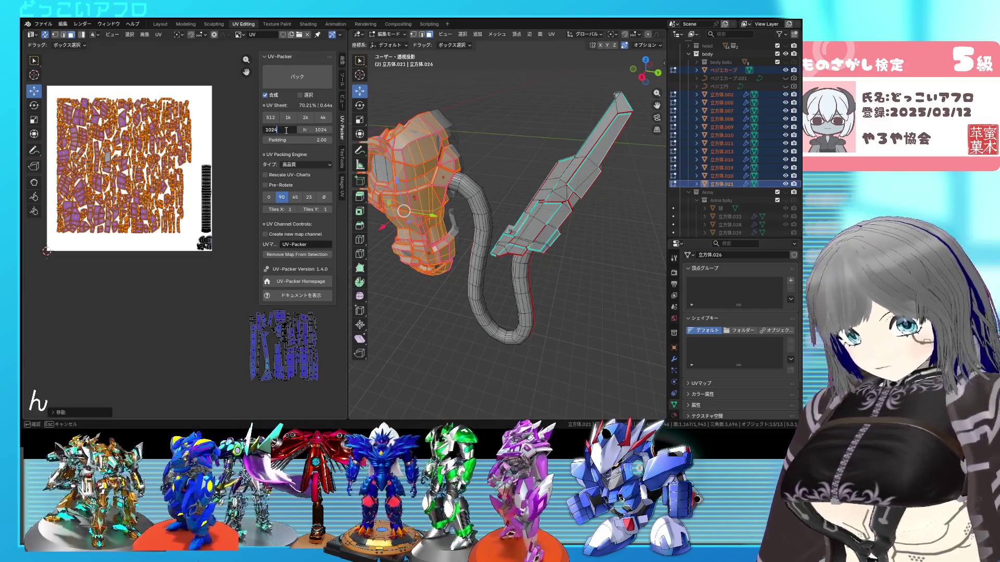
Step: Set the UV sheet to 2048 by 2048, save, and repack the islands at 76.77% coverage
key("Return")
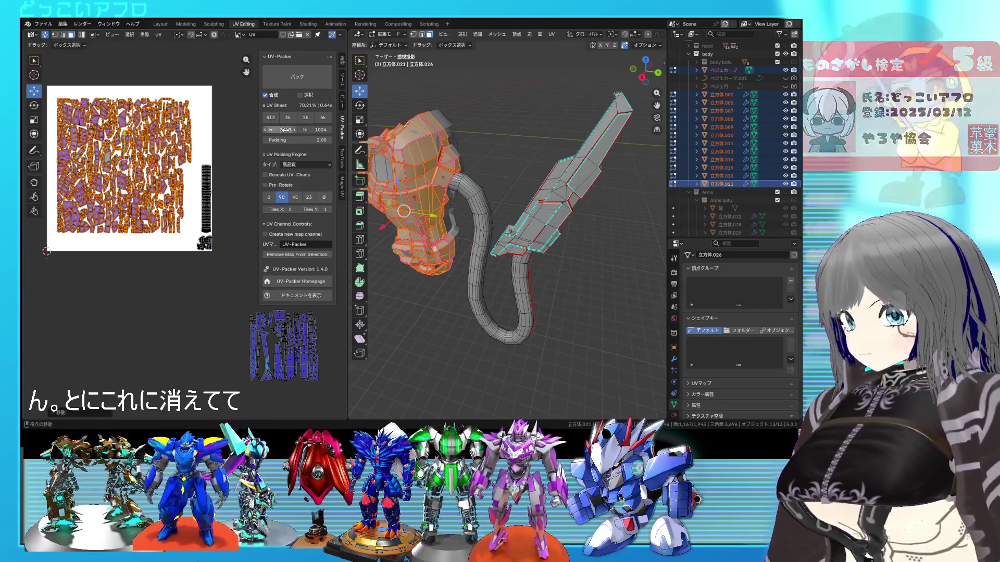
left_click(286, 130)
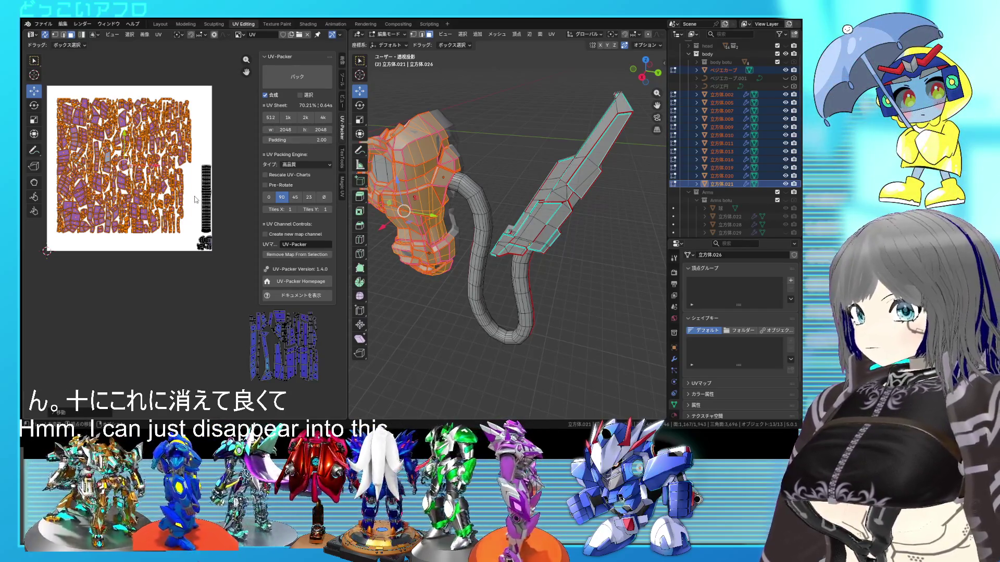
key("ctrl+s")
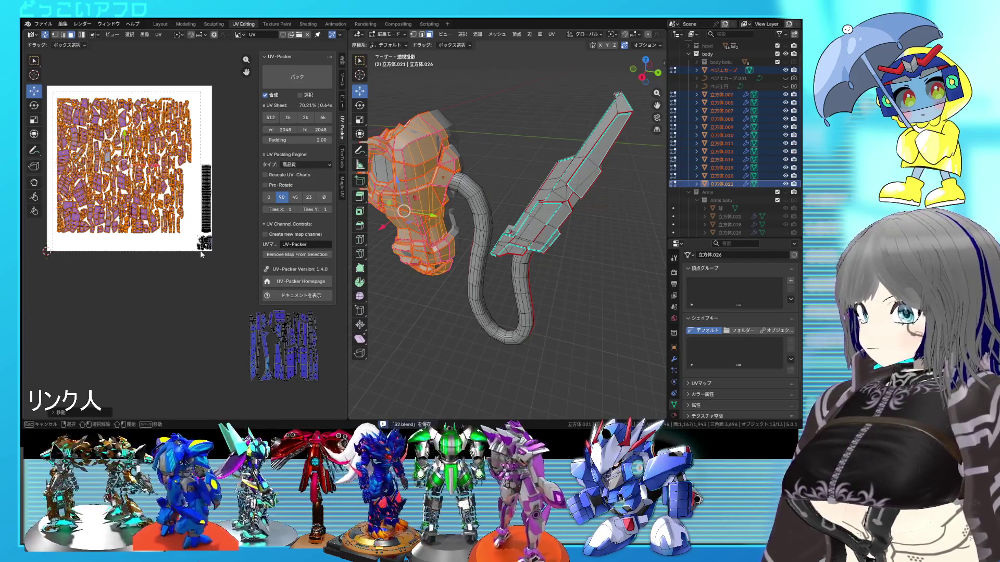
left_click(286, 74)
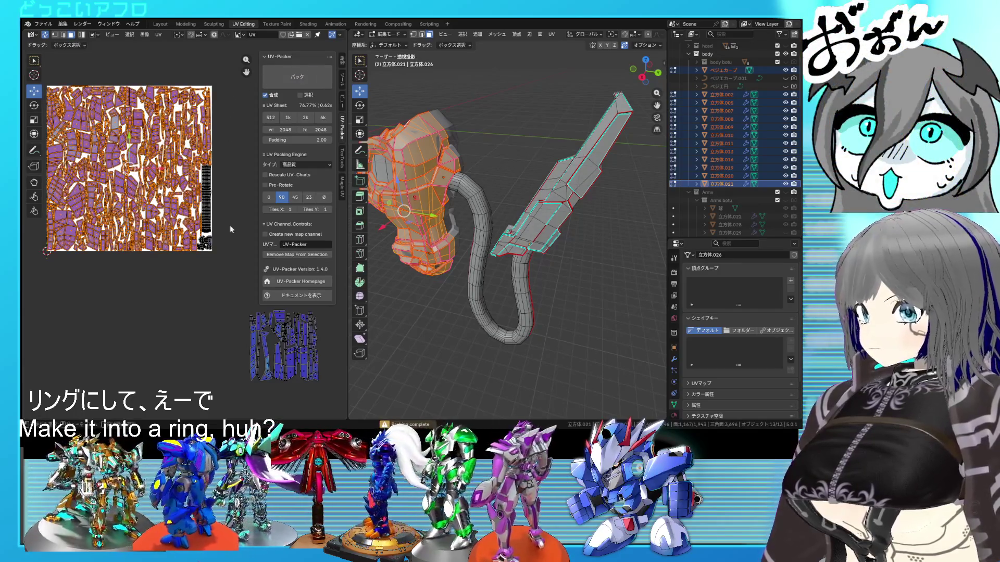
scroll(229, 225, "up", 5)
scroll(292, 268, "down", 2)
scroll(235, 270, "down", 3)
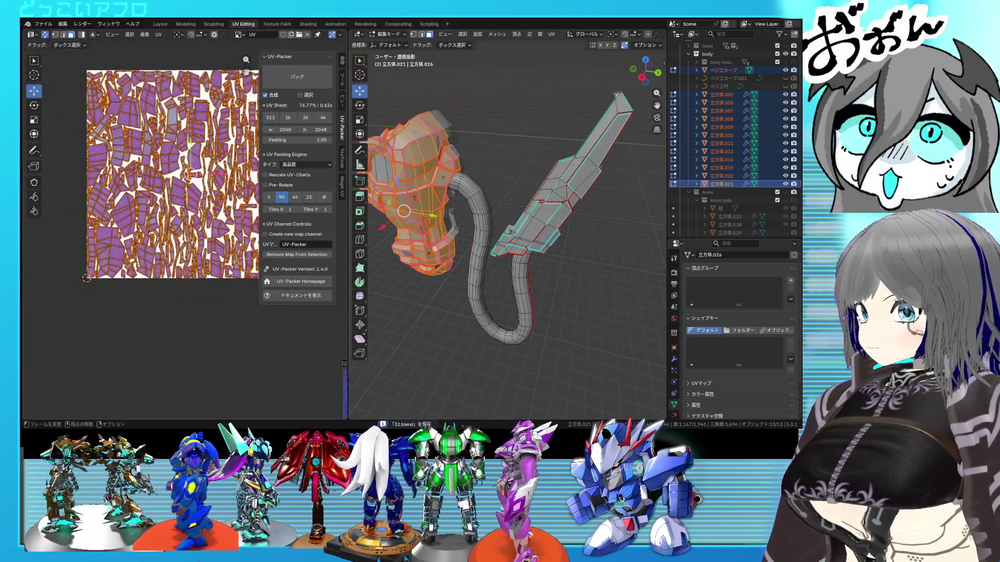
Step: Scale the packed islands down slightly and shift them up-left within the square
key("s")
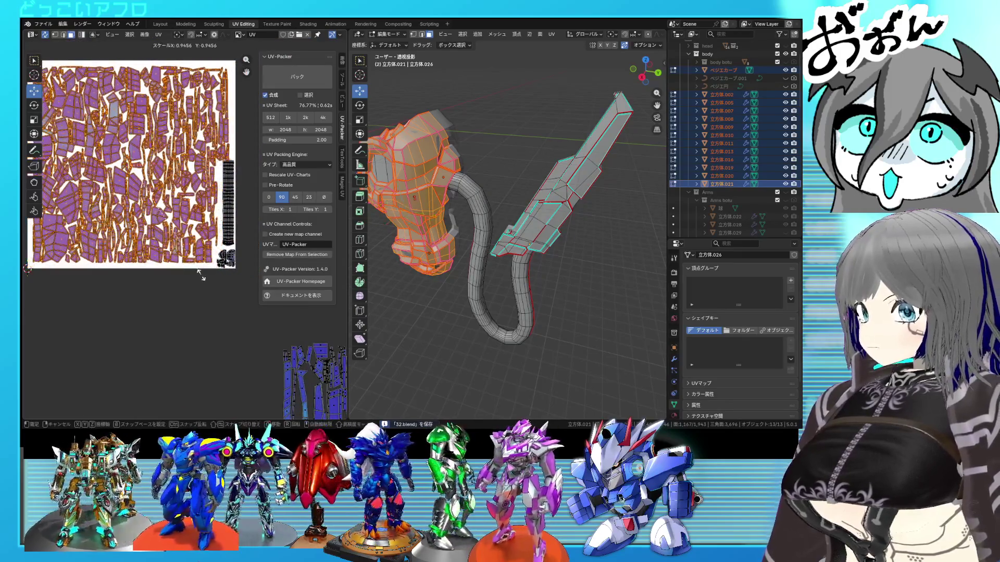
left_click(204, 255)
scroll(206, 256, "down", 2)
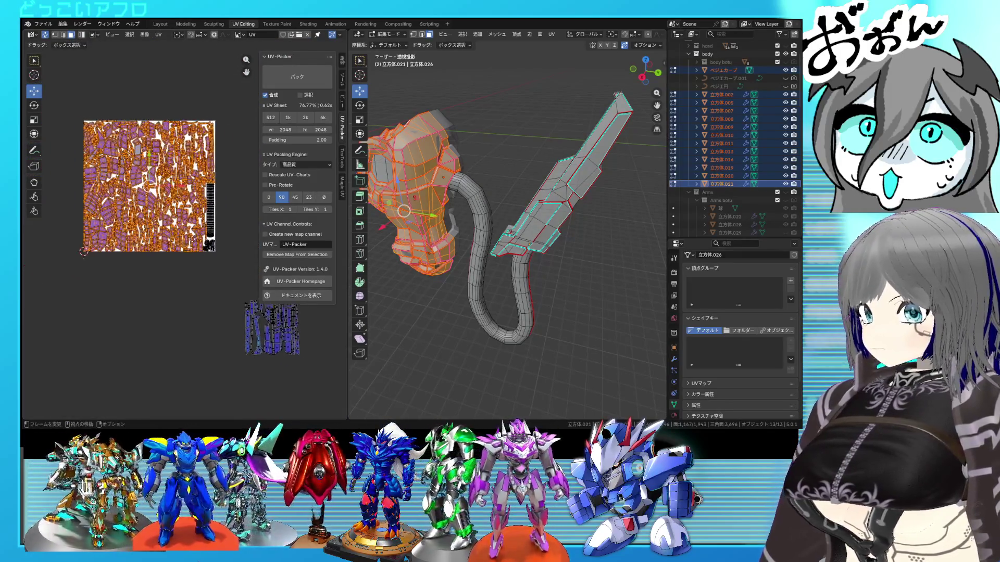
key("g")
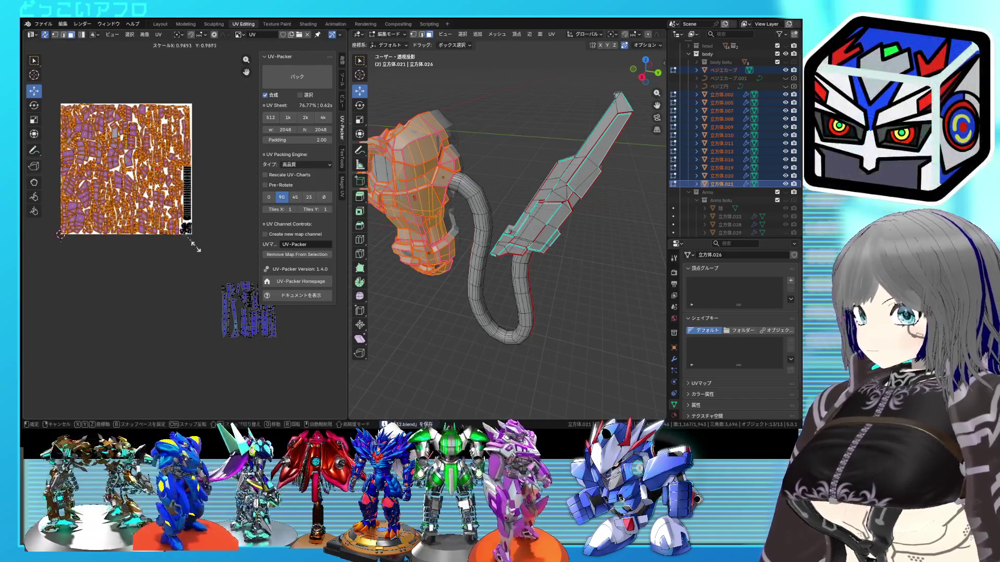
left_click(176, 229)
Step: Select the stray islands outside the square and unpin them
middle_click_drag(177, 229, 138, 208)
left_click_drag(249, 341, 166, 258)
right_click(164, 251)
left_click(164, 251)
scroll(161, 254, "down", 2)
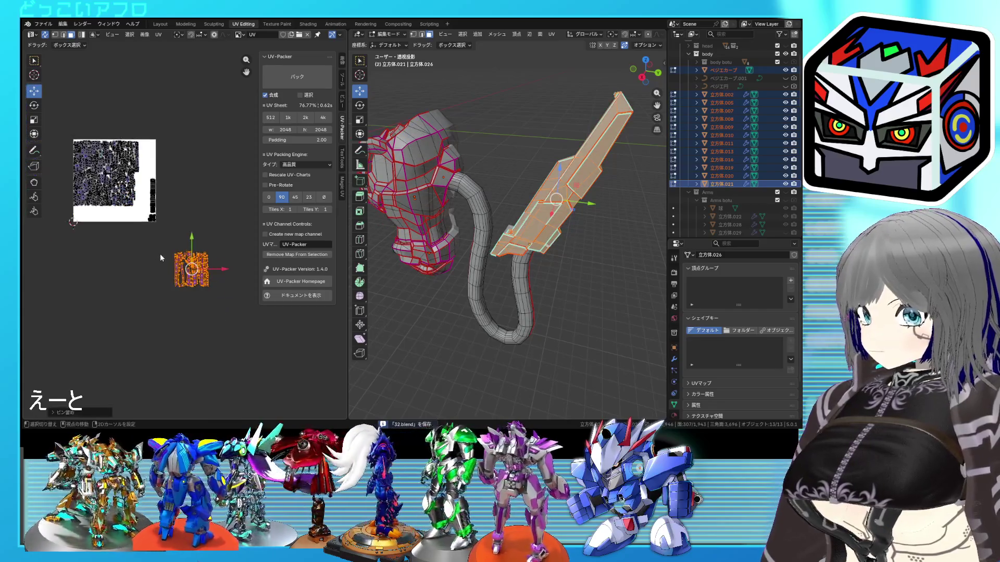
Step: Box-select every island, repack with UV-Packer to 67.53% usage, frame it, deselect and return to Object Mode
left_click_drag(151, 217, 156, 219)
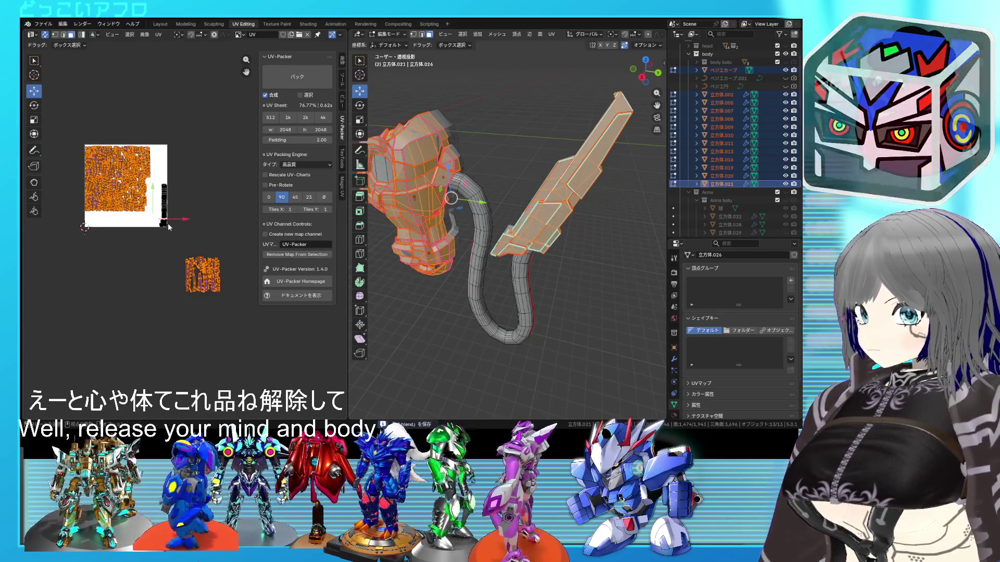
middle_click_drag(461, 187, 491, 178)
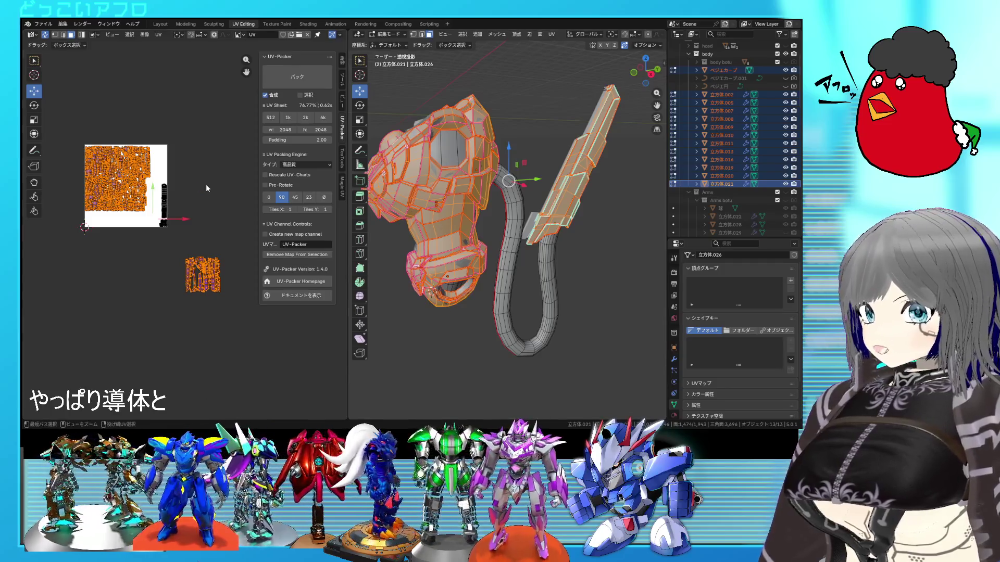
left_click(281, 83)
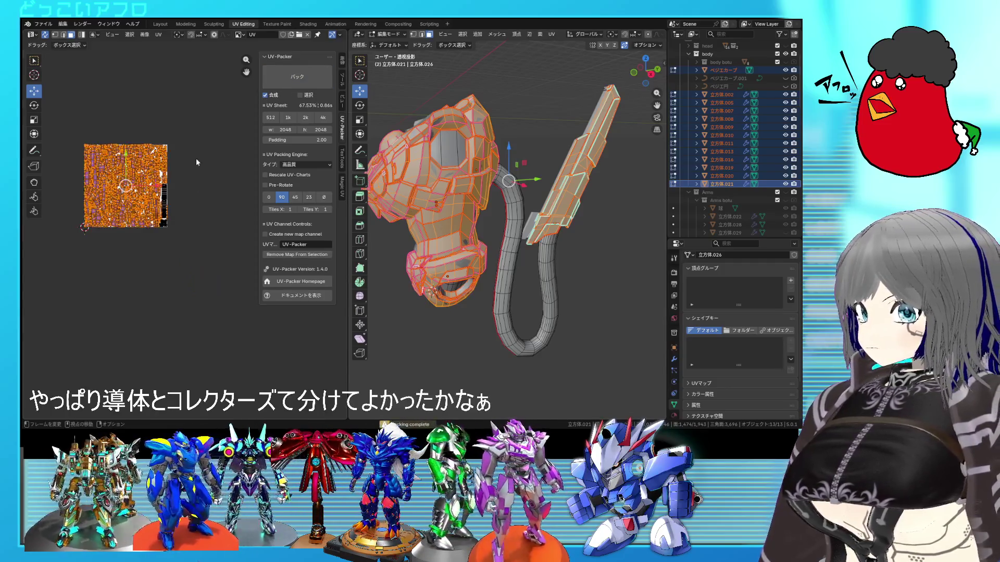
scroll(170, 187, "up", 3)
key("Home")
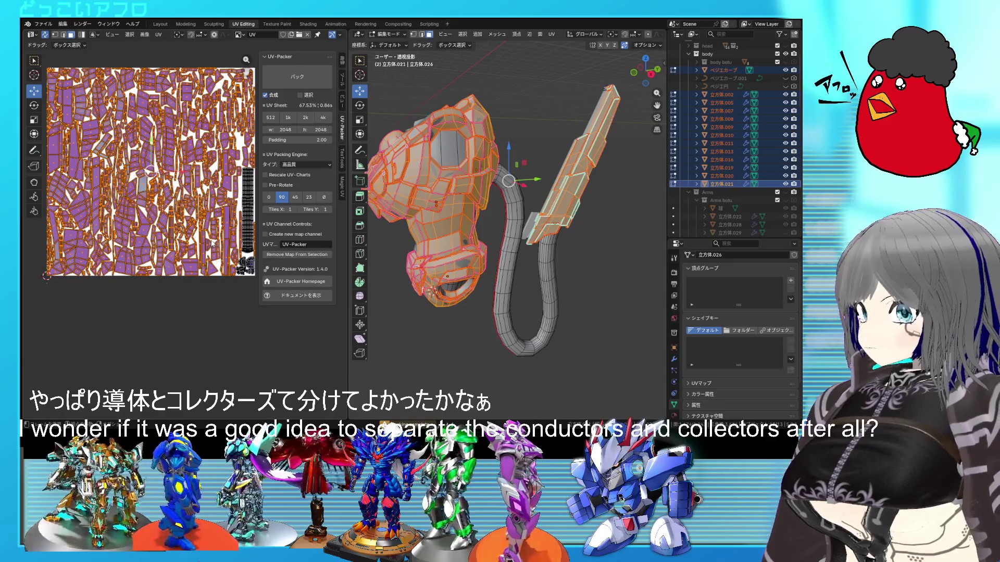
scroll(212, 242, "down", 2)
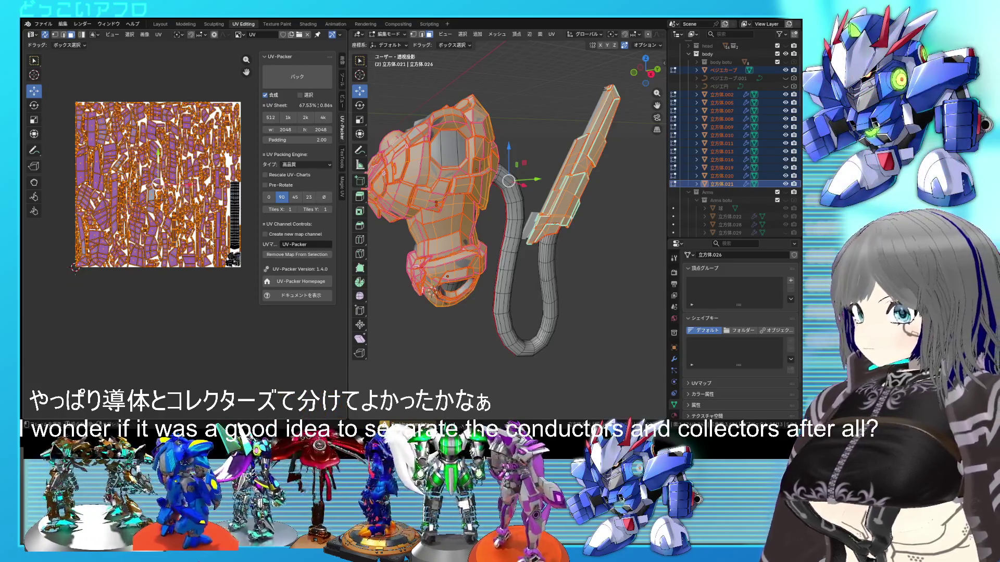
scroll(187, 239, "up", 1)
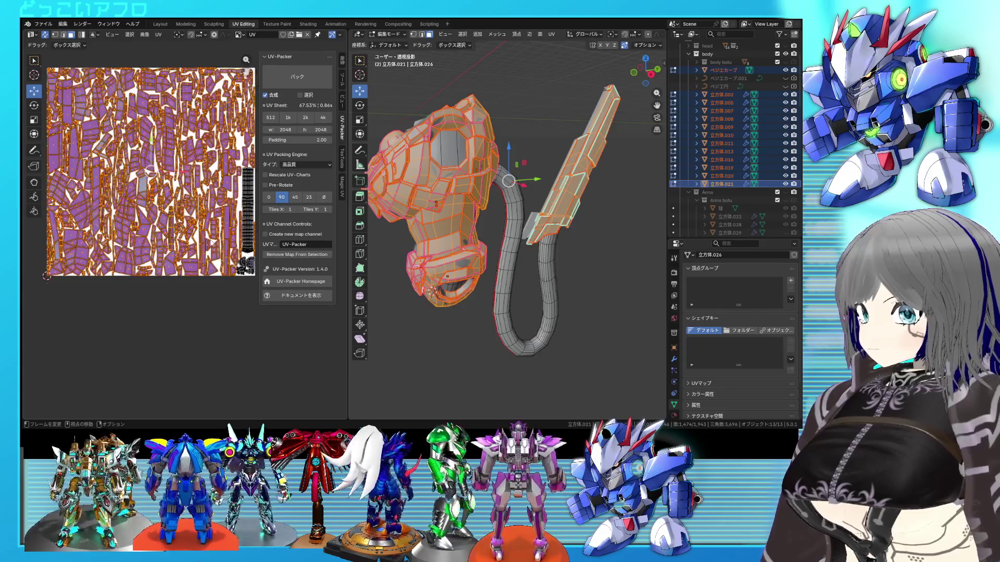
key("alt+a")
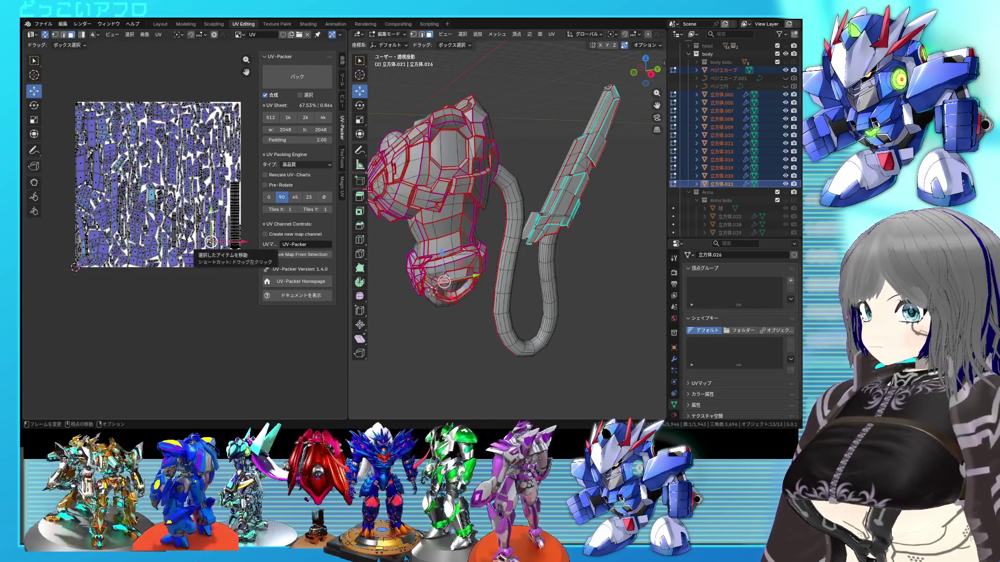
scroll(196, 199, "up", 2)
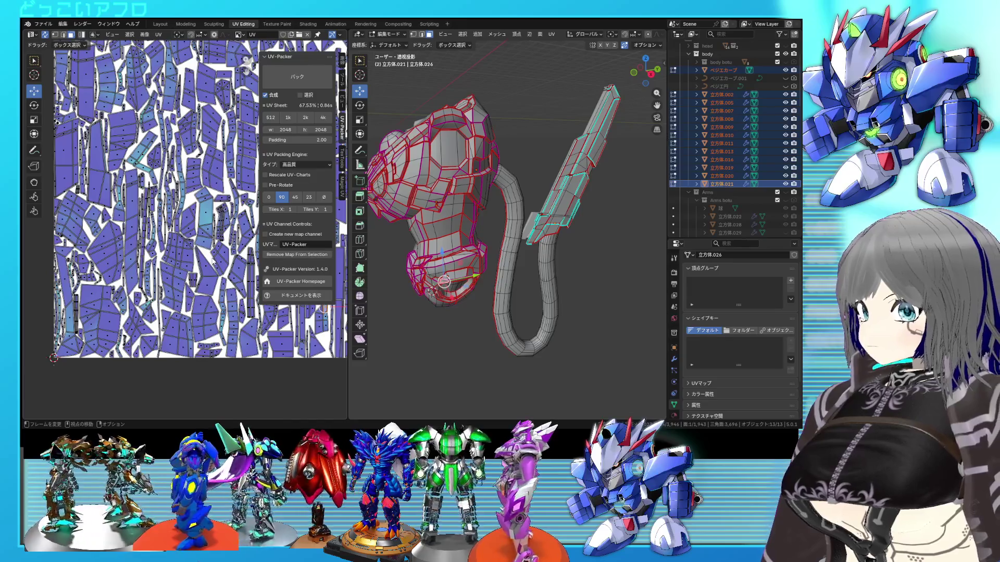
scroll(214, 261, "up", 2)
scroll(193, 231, "down", 4)
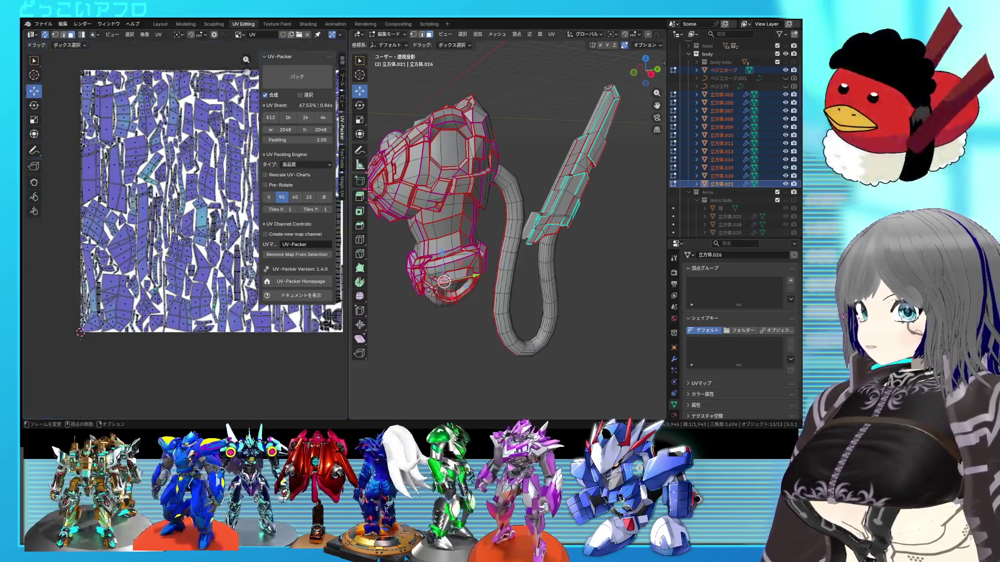
scroll(179, 211, "up", 3)
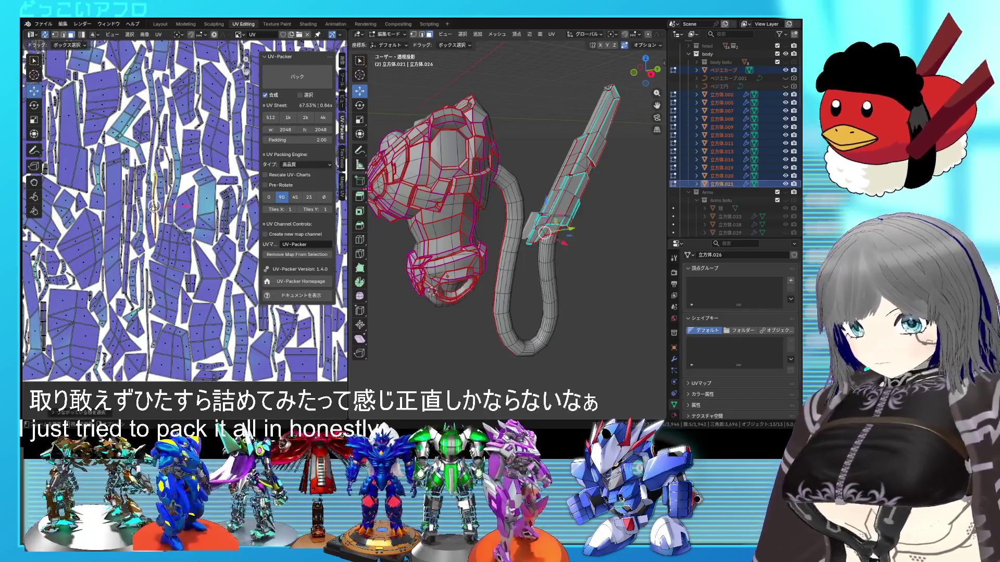
scroll(180, 214, "down", 2)
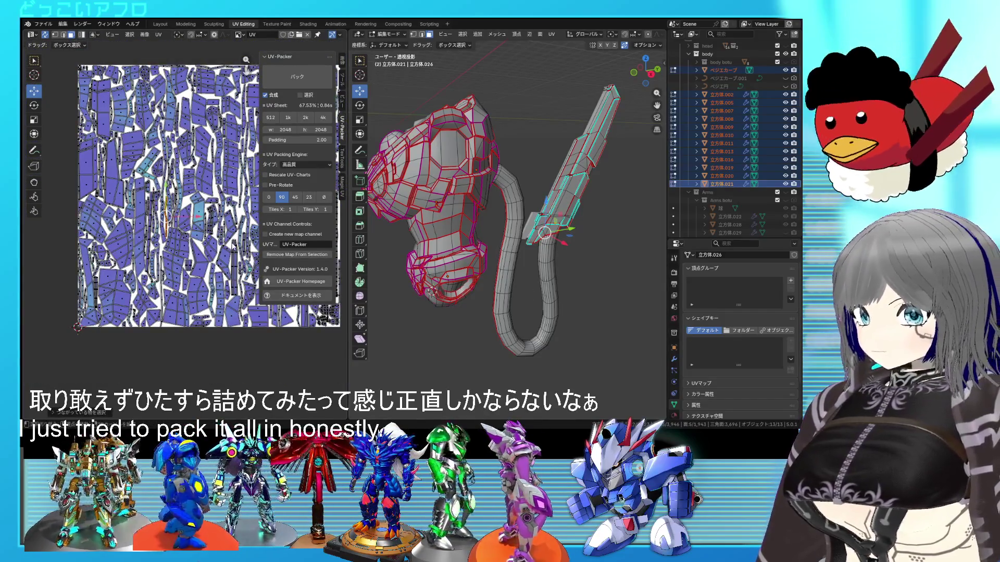
scroll(179, 215, "up", 1)
scroll(180, 215, "down", 2)
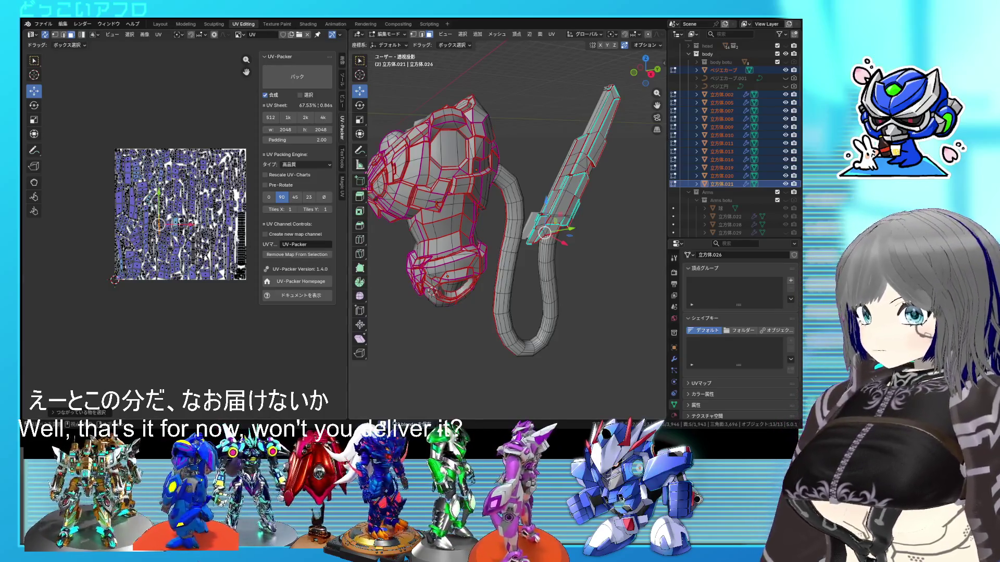
middle_click_drag(509, 234, 547, 250)
key("Tab")
scroll(509, 226, "down", 4)
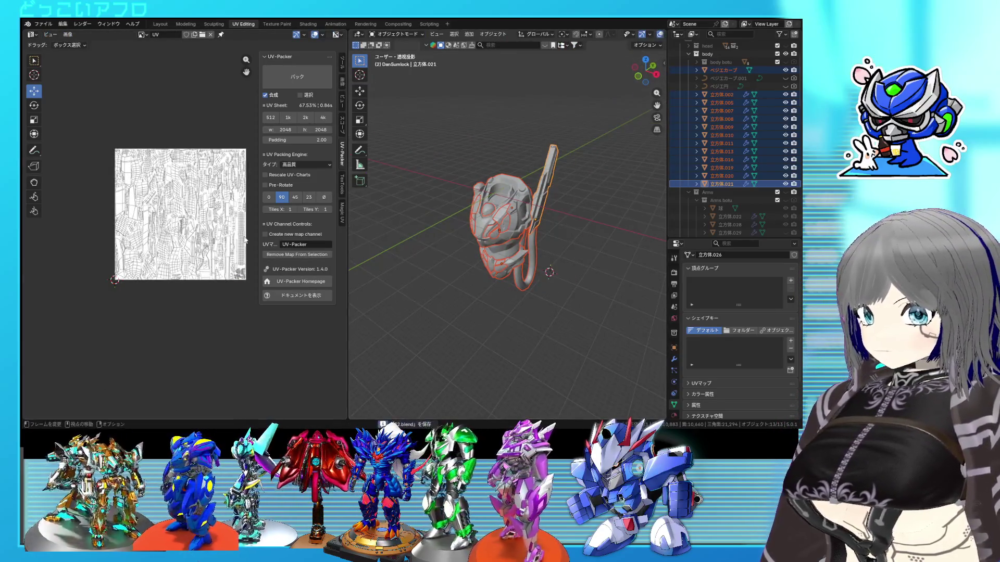
Step: Orbit around the robot head to check it and save 32.blend
middle_click_drag(484, 232, 459, 214)
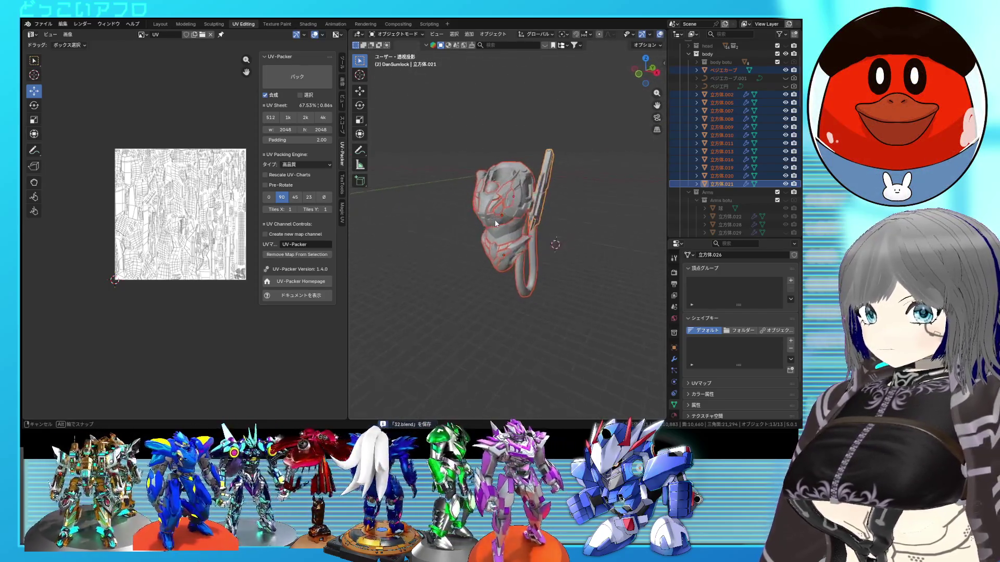
middle_click_drag(459, 214, 488, 221)
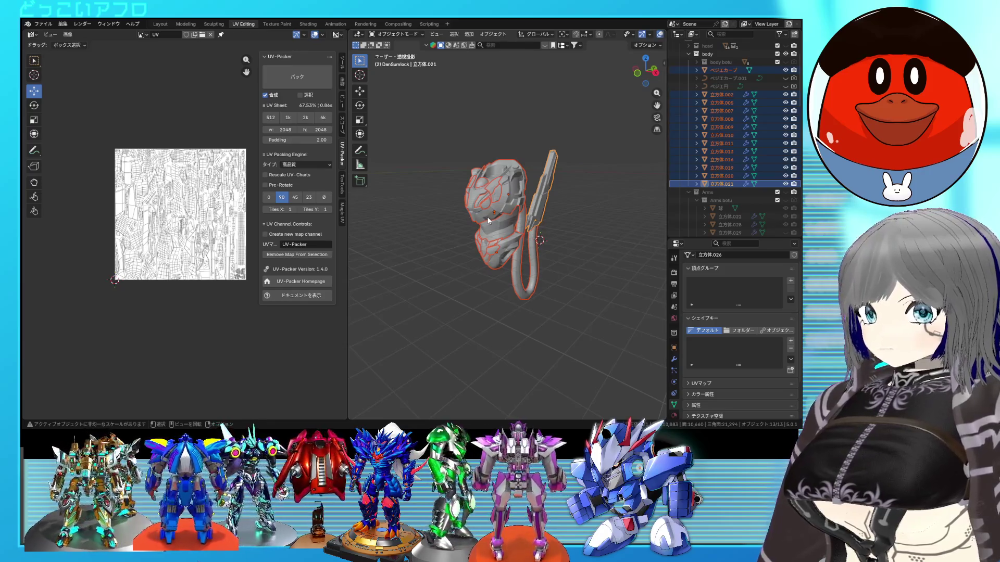
scroll(488, 221, "up", 3)
middle_click_drag(489, 221, 518, 221)
key("ctrl+s")
scroll(518, 222, "down", 2)
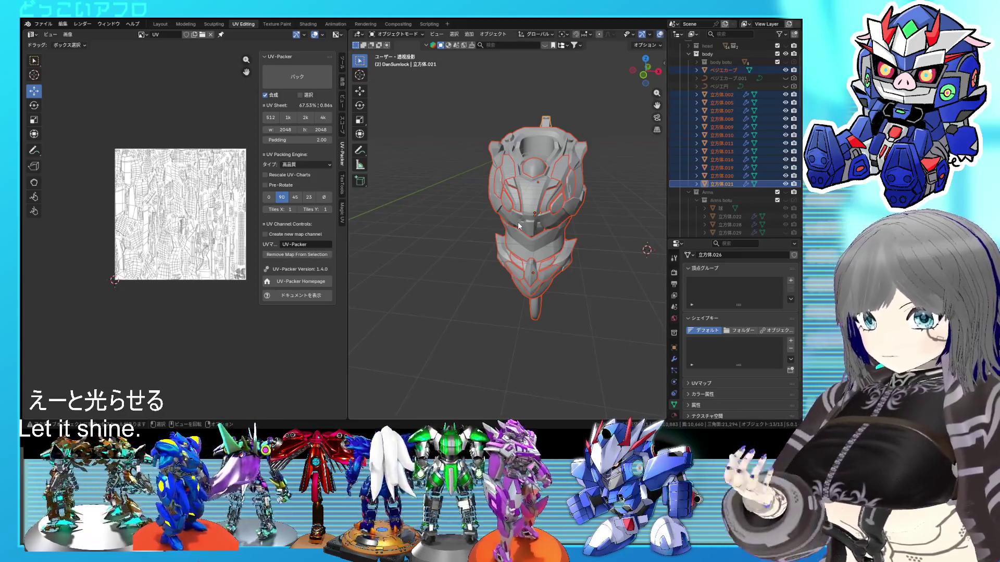
Step: Inspect the tail and blade, then switch to the Layout workspace
middle_click_drag(518, 222, 472, 224)
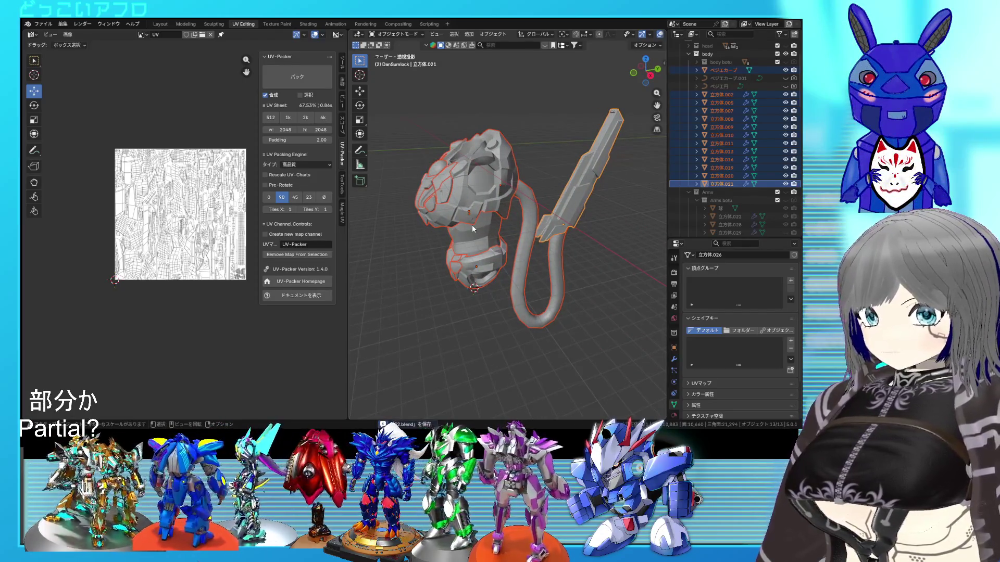
middle_click_drag(472, 224, 494, 228)
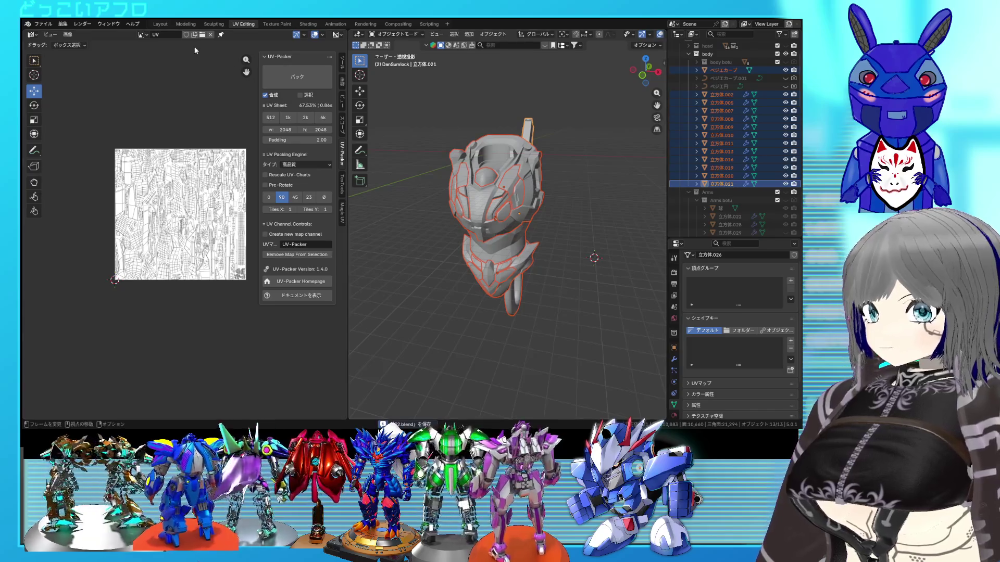
left_click(163, 24)
mouse_move(309, 142)
middle_mouse_down()
mouse_move(510, 299)
mouse_move(440, 274)
mouse_move(485, 235)
middle_mouse_up()
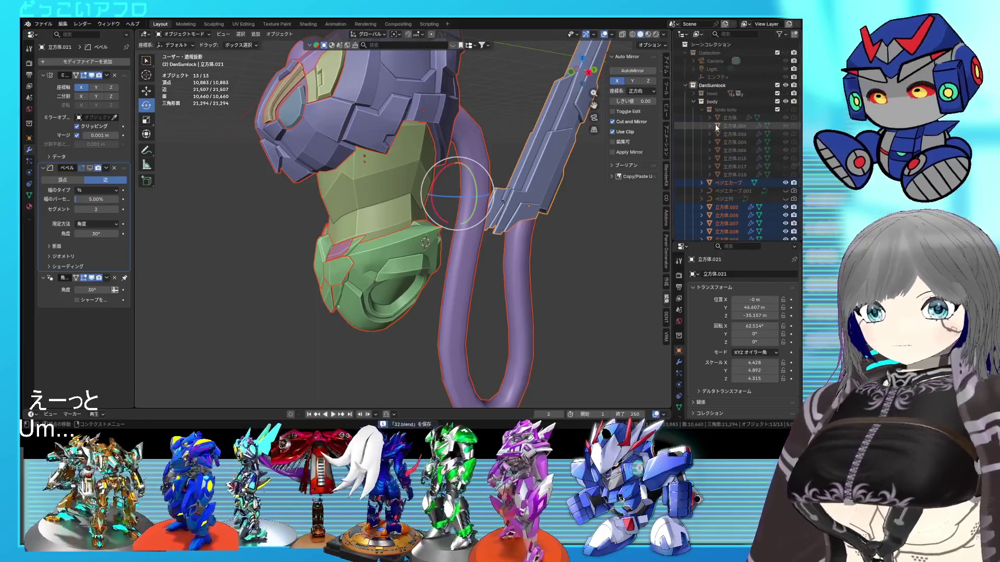
Step: Isolate the head collection in the Outliner, save, and edit the head meshes in the UV Editing workspace
left_click(693, 102)
left_click(693, 93)
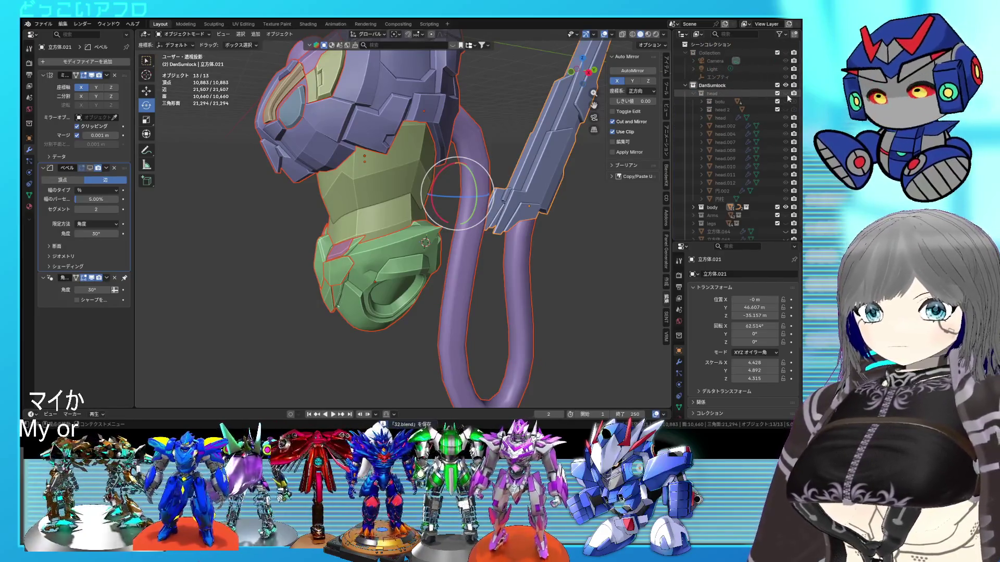
left_click(786, 93, "ctrl")
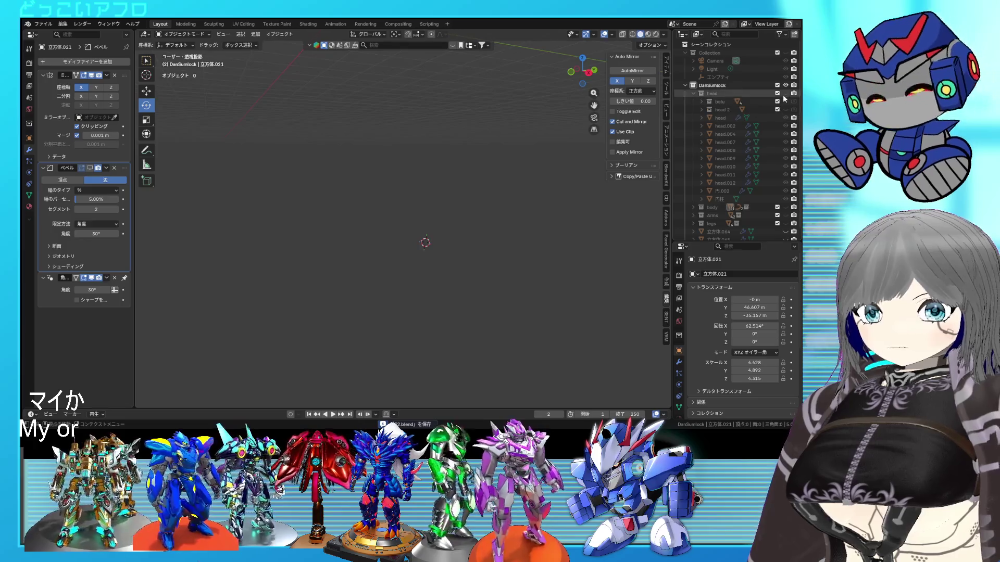
key("a")
scroll(428, 227, "up", 3)
key("ctrl+s")
middle_click_drag(446, 219, 485, 270)
key("Tab")
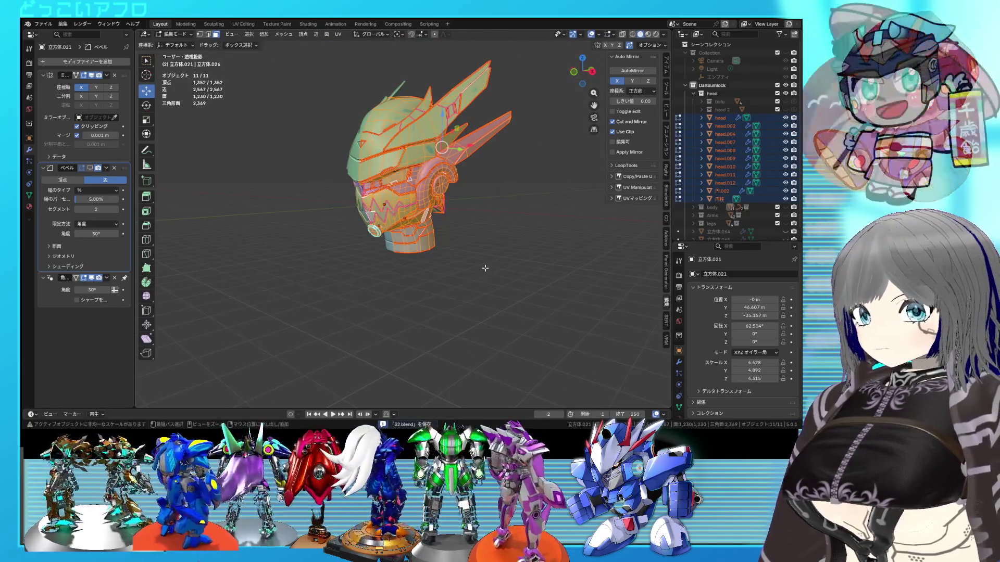
left_click(252, 25)
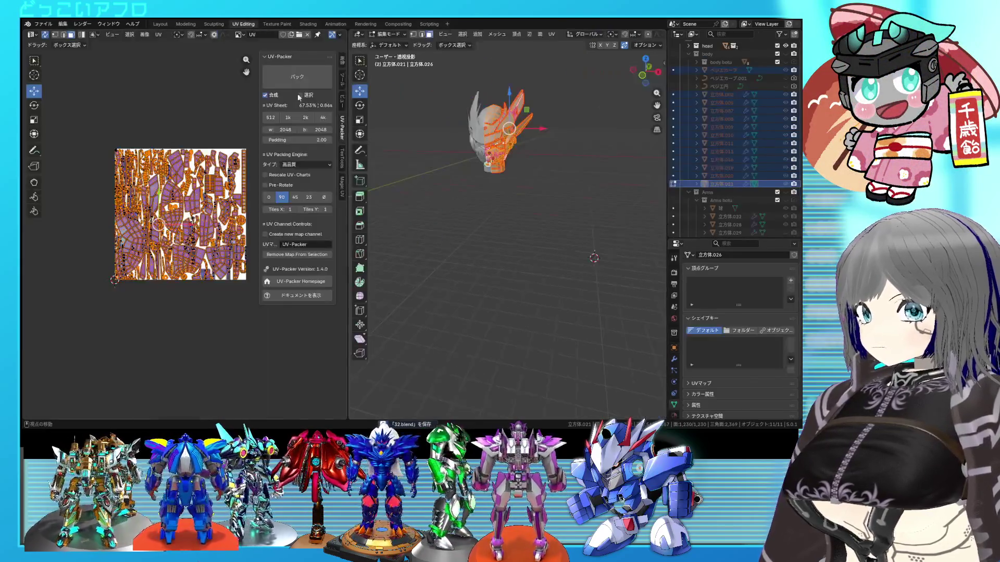
scroll(237, 223, "up", 2)
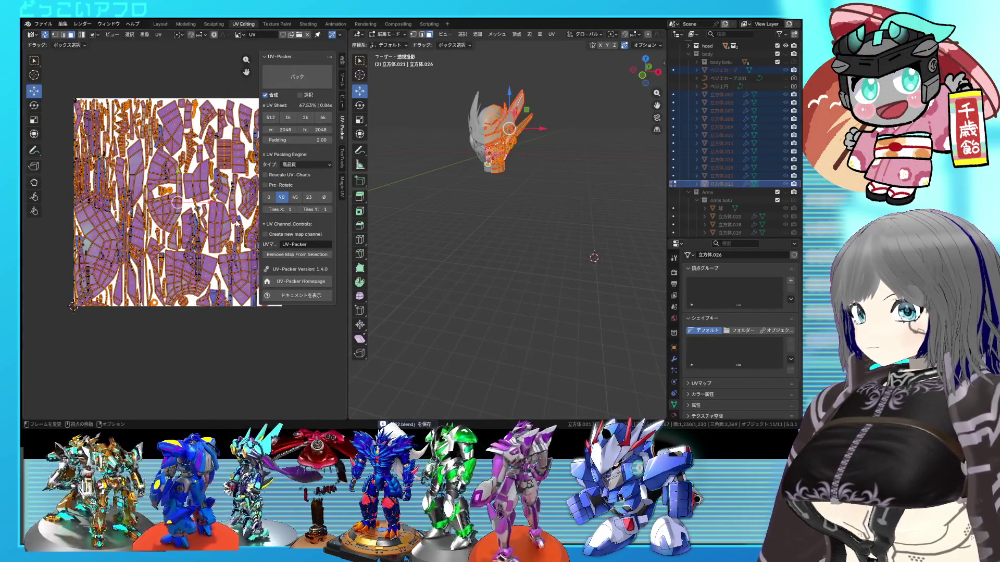
scroll(237, 221, "down", 1)
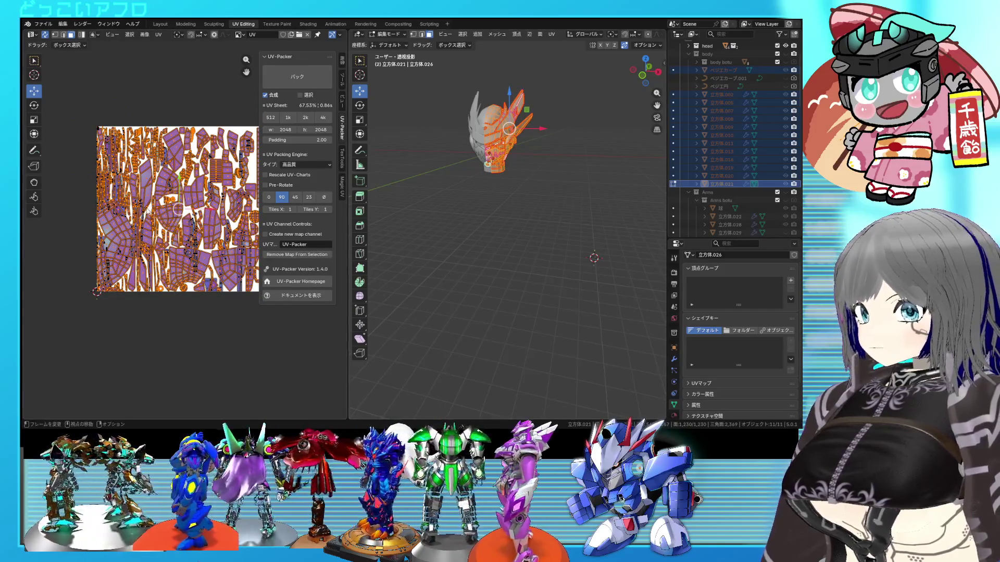
scroll(185, 235, "up", 2)
scroll(225, 228, "down", 2)
Step: Select all head UV islands and park them above the UV sheet, then deselect
left_click(210, 306)
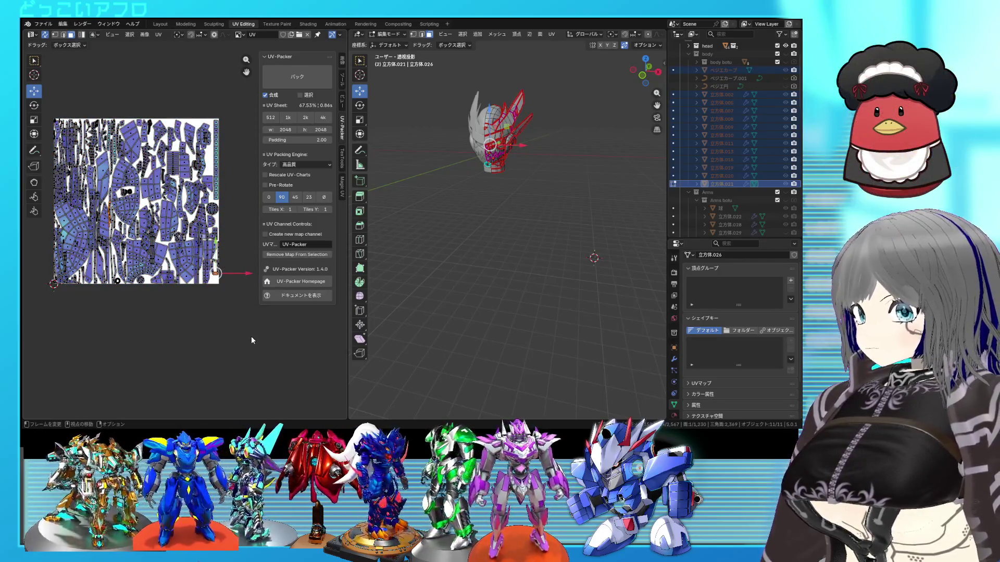
key("a")
right_click(145, 181)
left_click(134, 161)
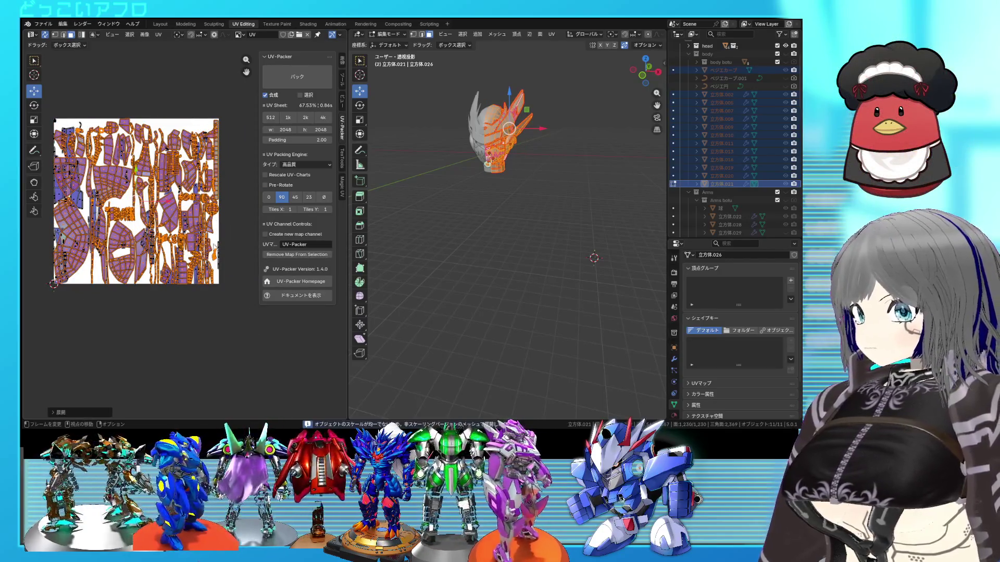
key("g")
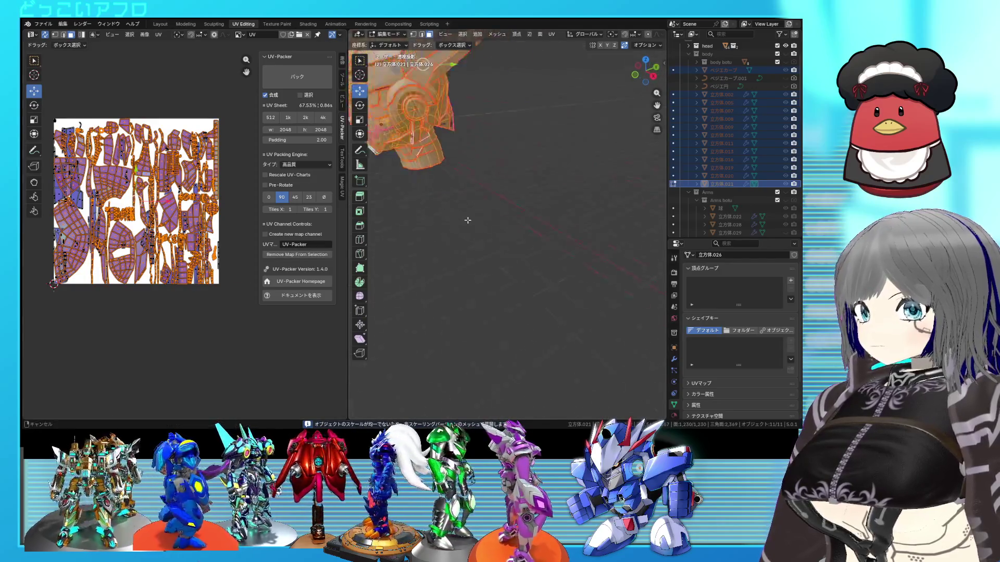
key("Escape")
key("g")
left_click(236, 354)
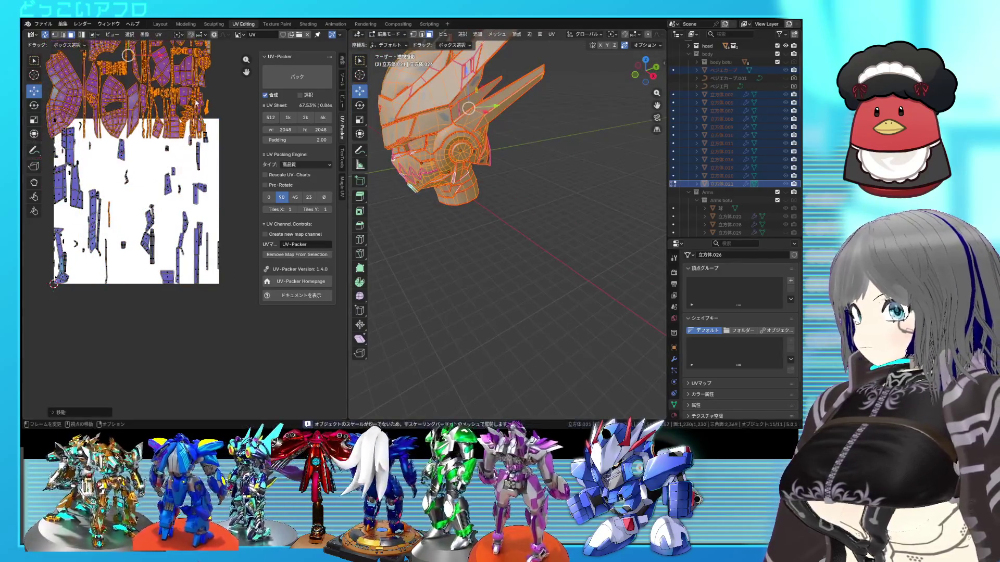
left_click(102, 139)
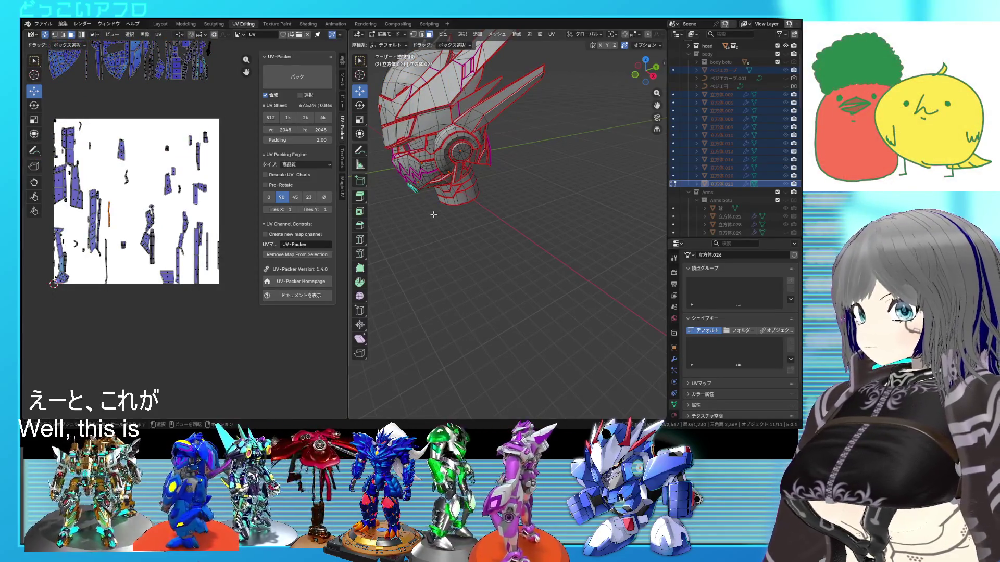
Step: Return to Object Mode and make the body collection visible beneath the head
key("Tab")
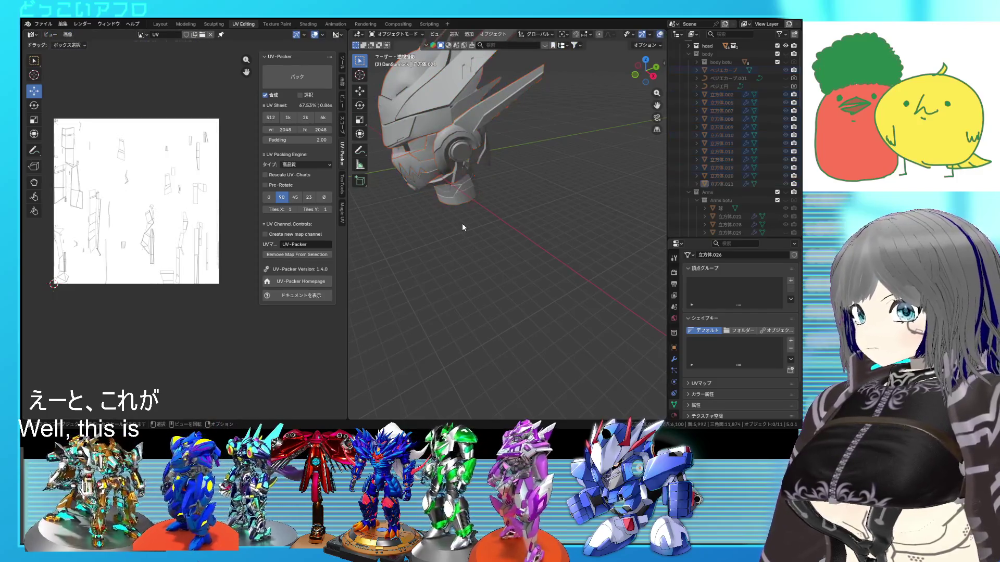
key("Tab")
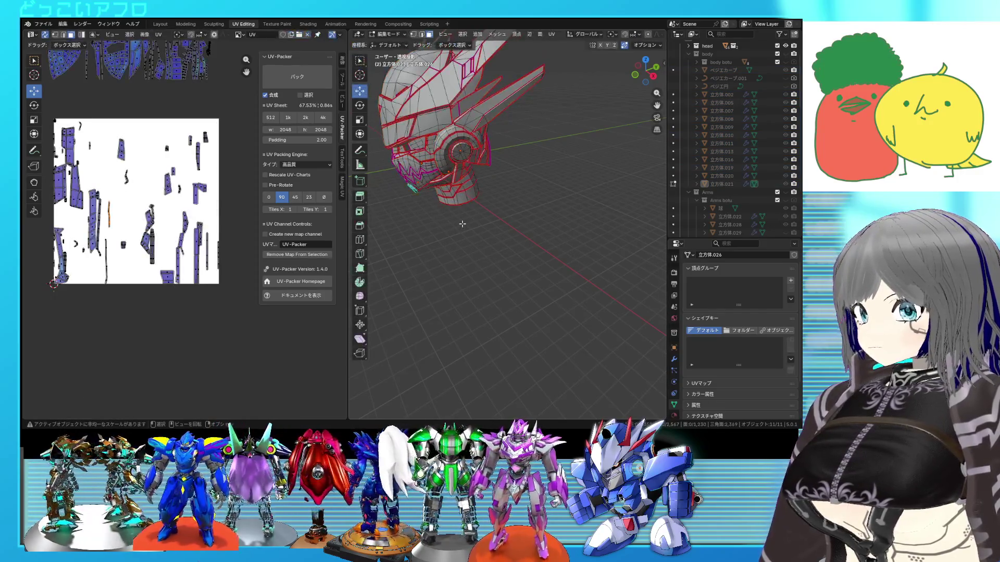
key("Tab")
key("Tab")
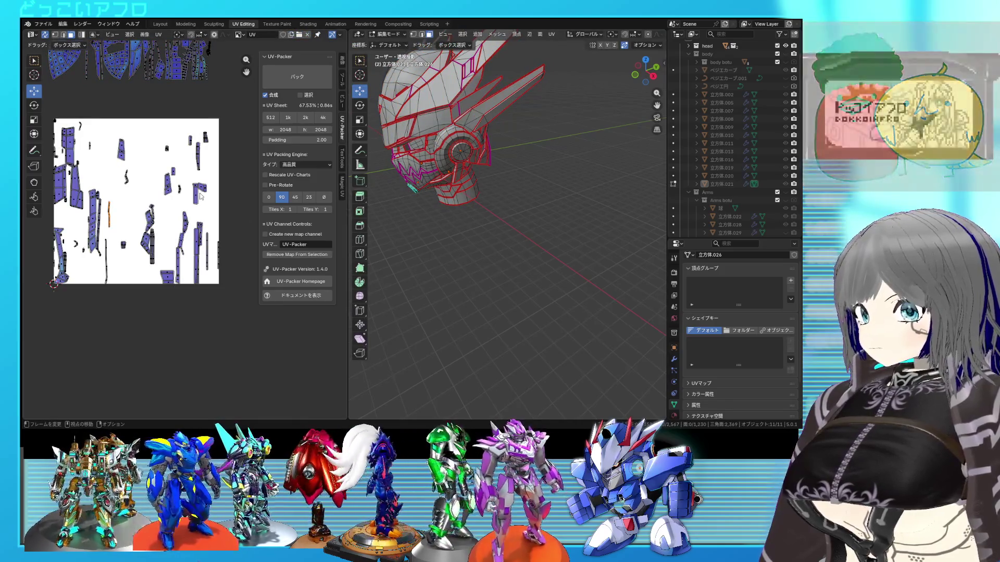
key("Tab")
left_click(438, 172)
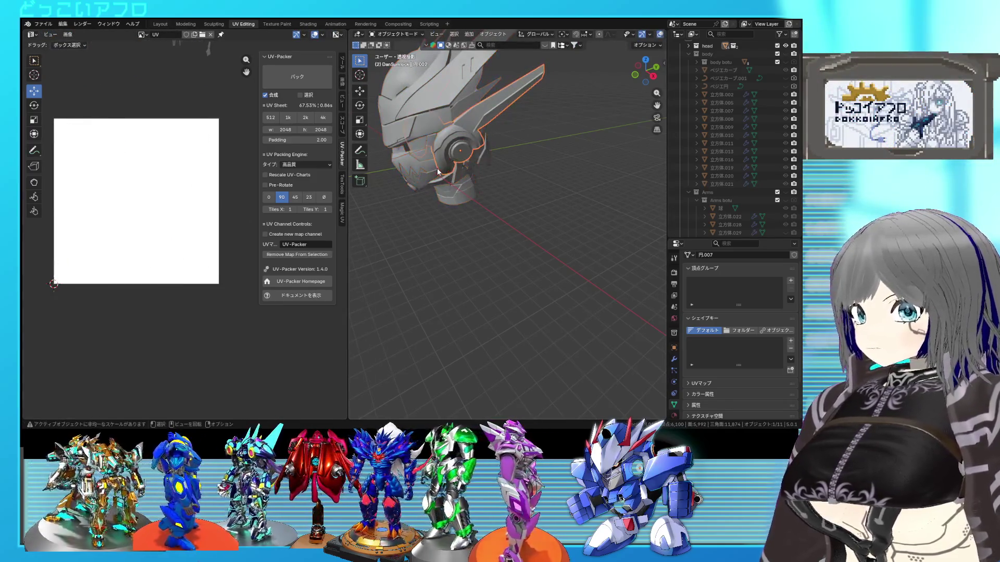
scroll(718, 170, "up", 3)
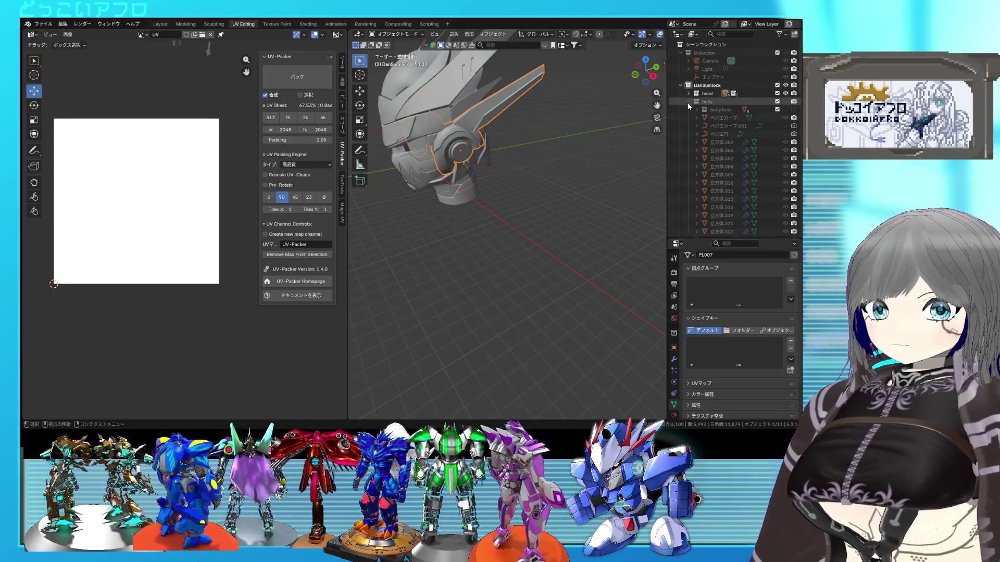
left_click(688, 103)
left_click(687, 93)
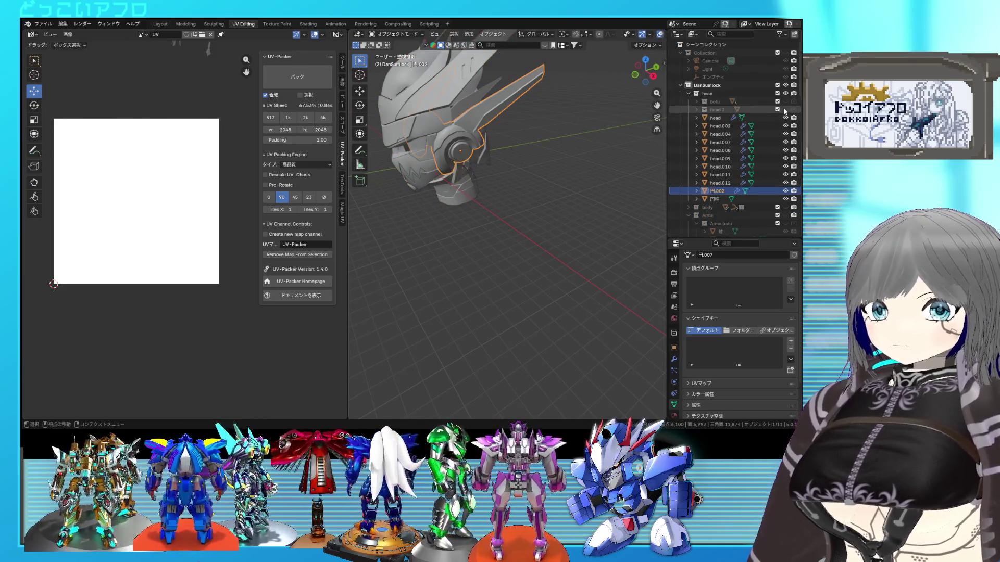
left_click(688, 92)
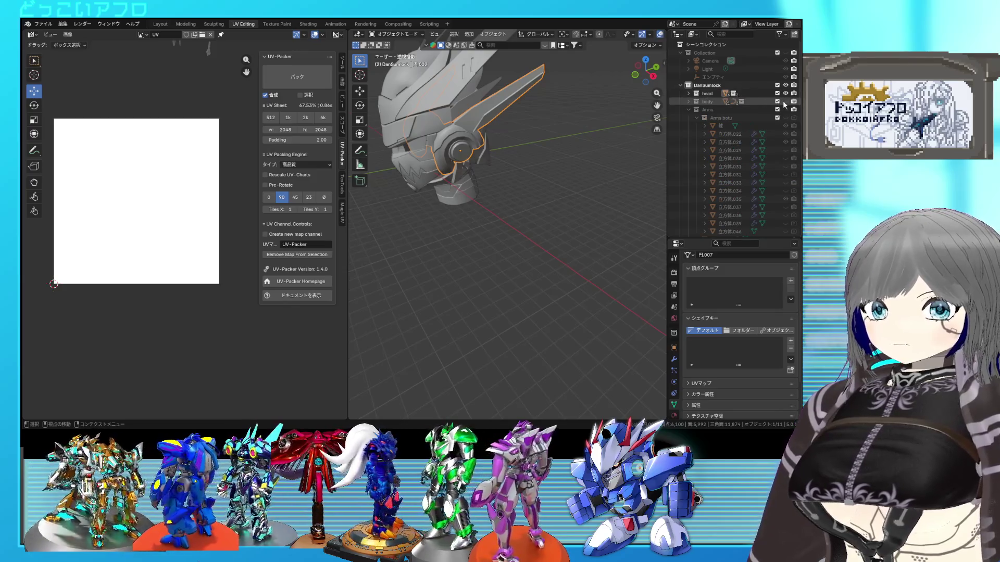
left_click(785, 102)
left_click(712, 101)
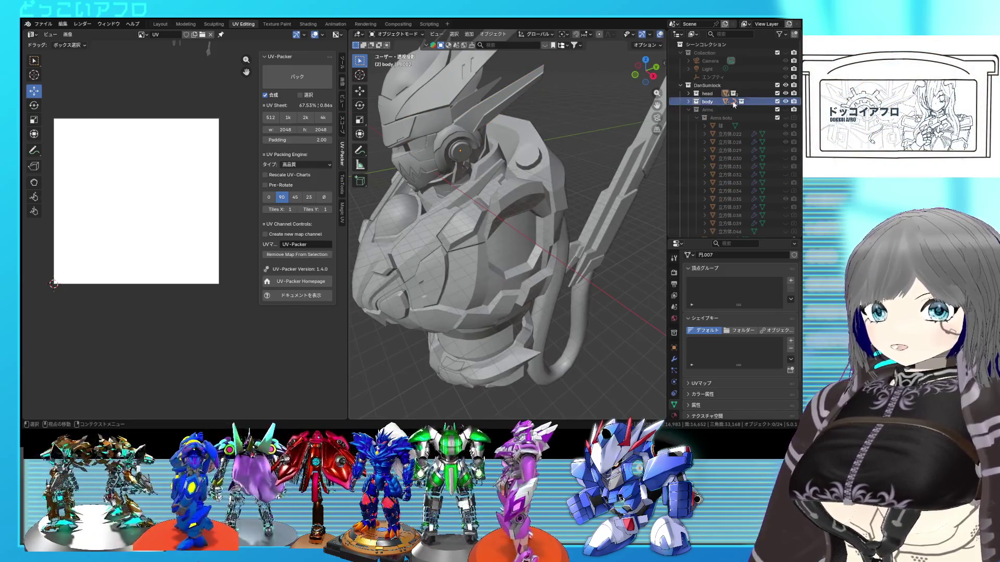
key("Tab")
key("Tab")
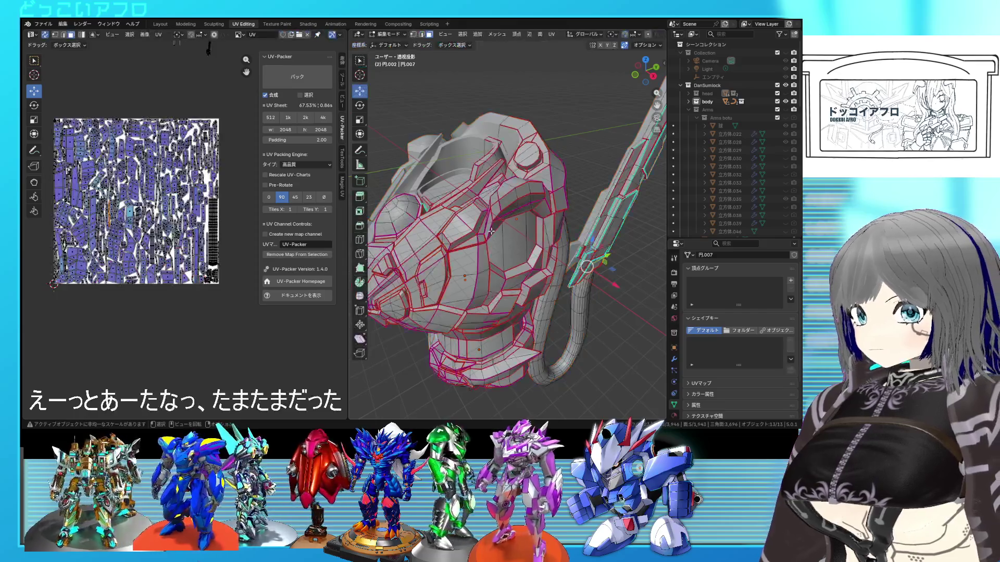
scroll(197, 166, "down", 3)
left_click(197, 167)
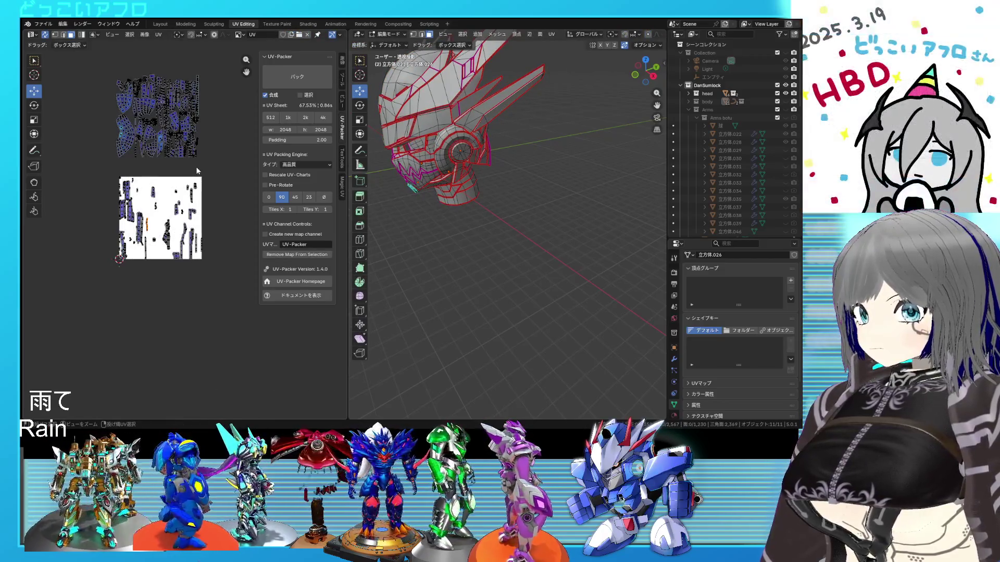
key("a")
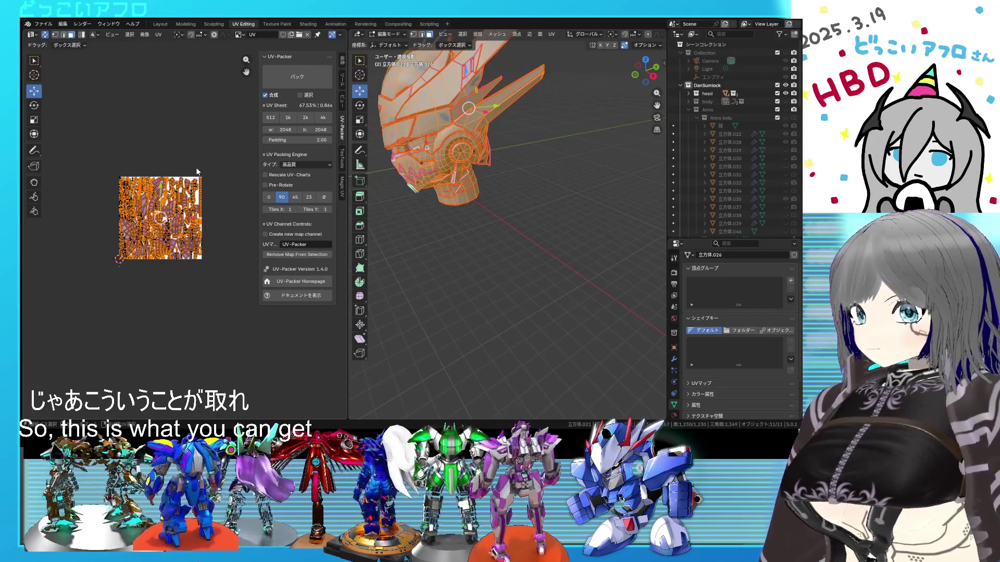
key("Tab")
key("a")
key("KP_Decimal")
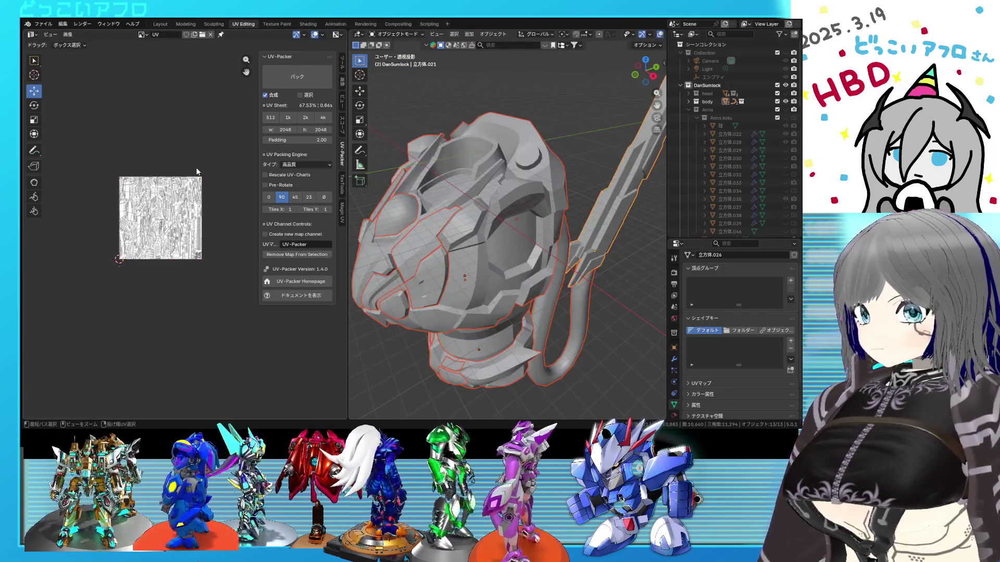
key("Tab")
scroll(225, 216, "up", 4)
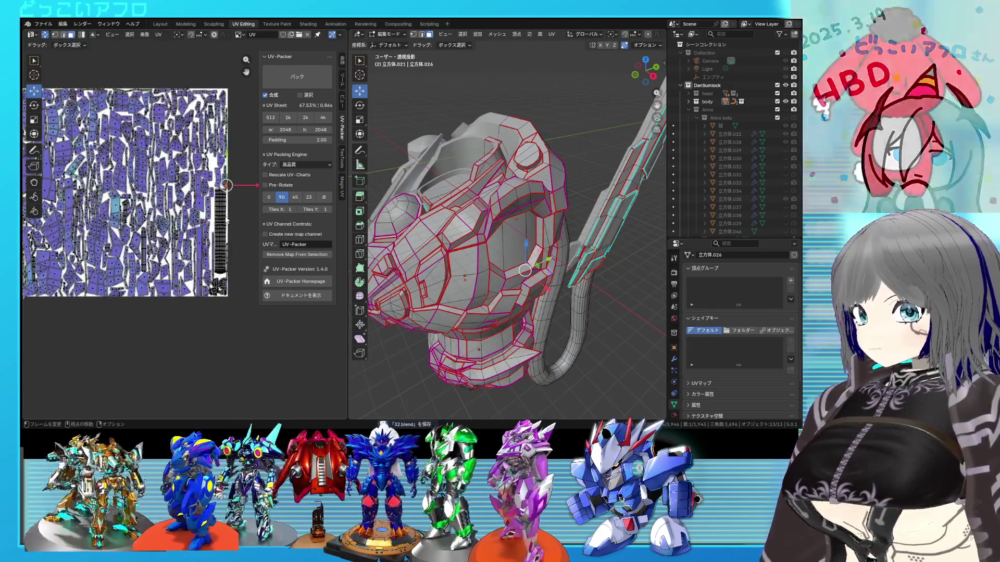
key("Tab")
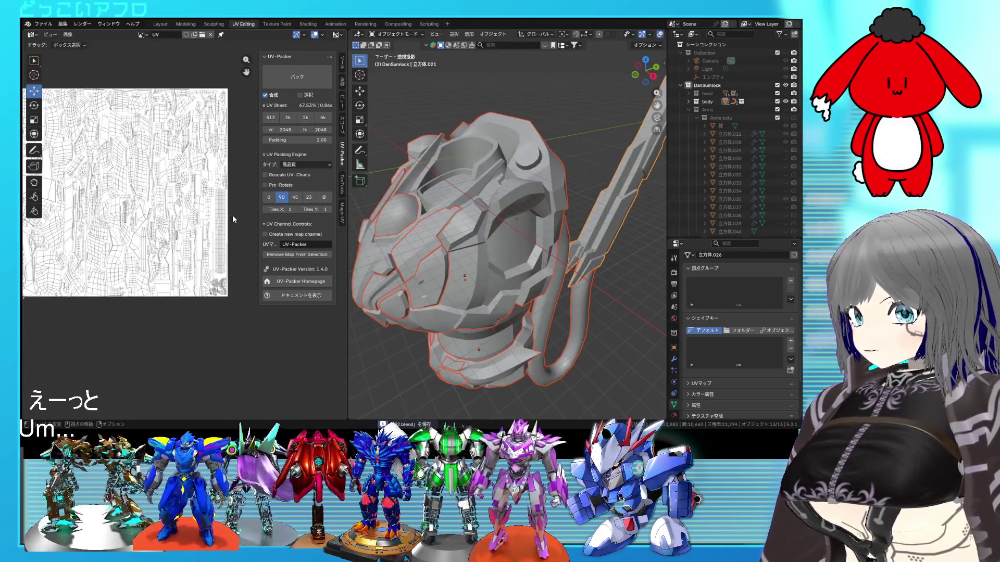
left_click(625, 281)
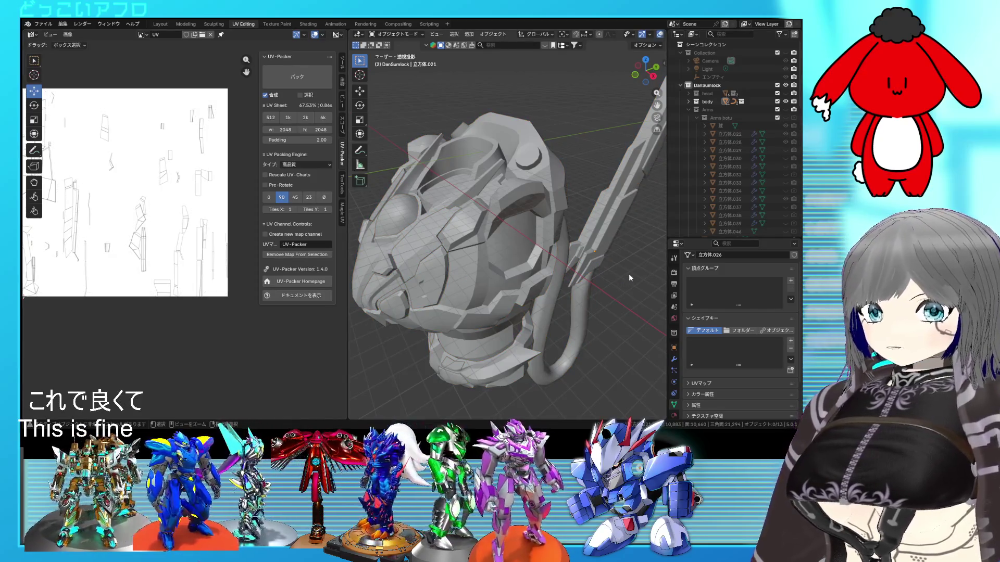
left_click(785, 92)
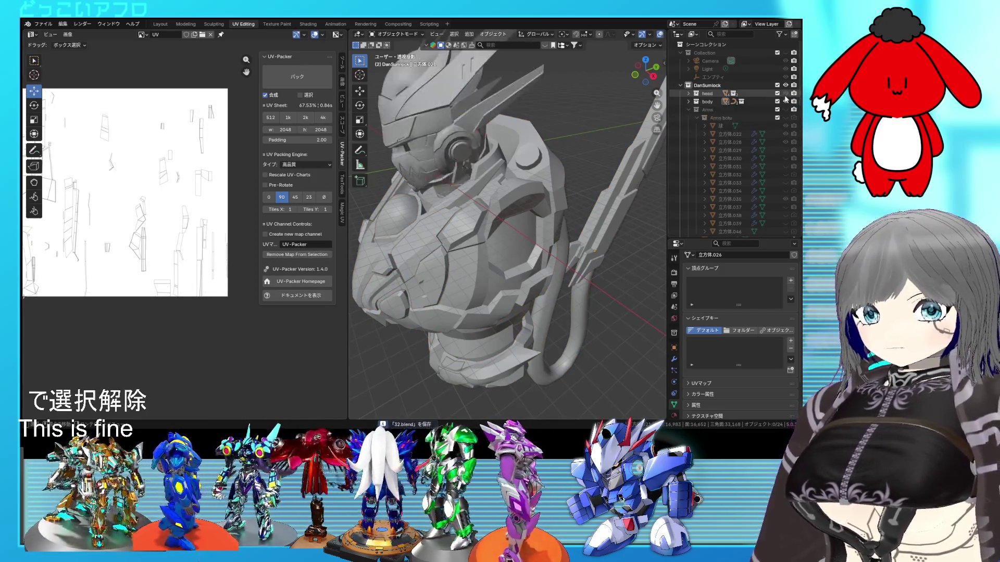
Step: Select all head parts, re-unwrap them and run a trial UV-Packer repack
key("a")
key("Tab")
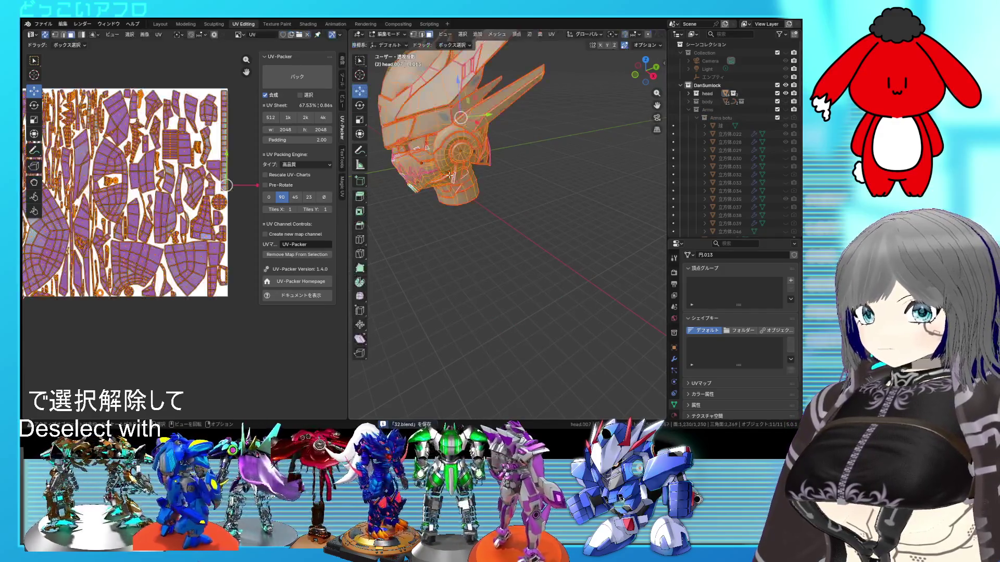
key("u")
left_click(113, 197)
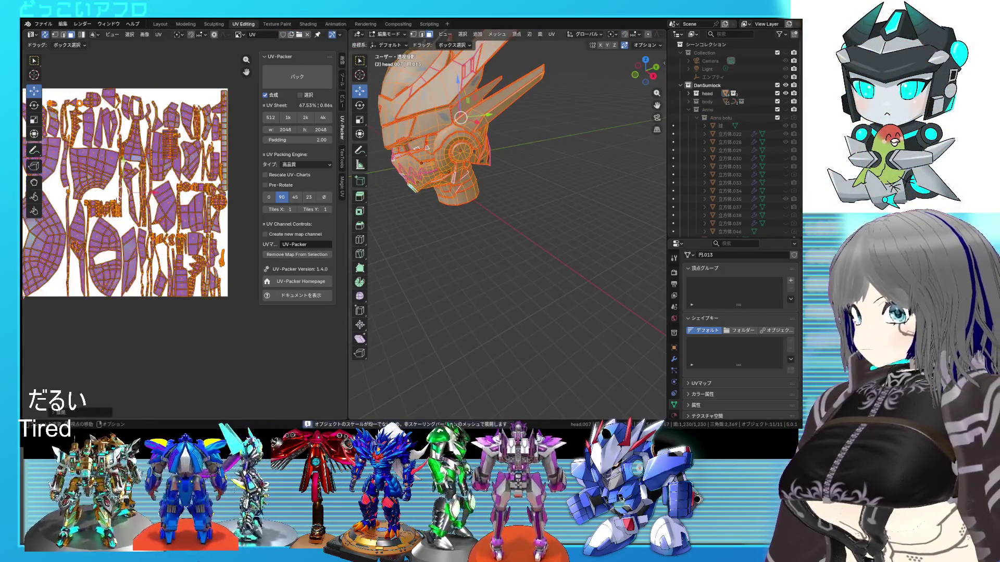
scroll(154, 205, "up", 2)
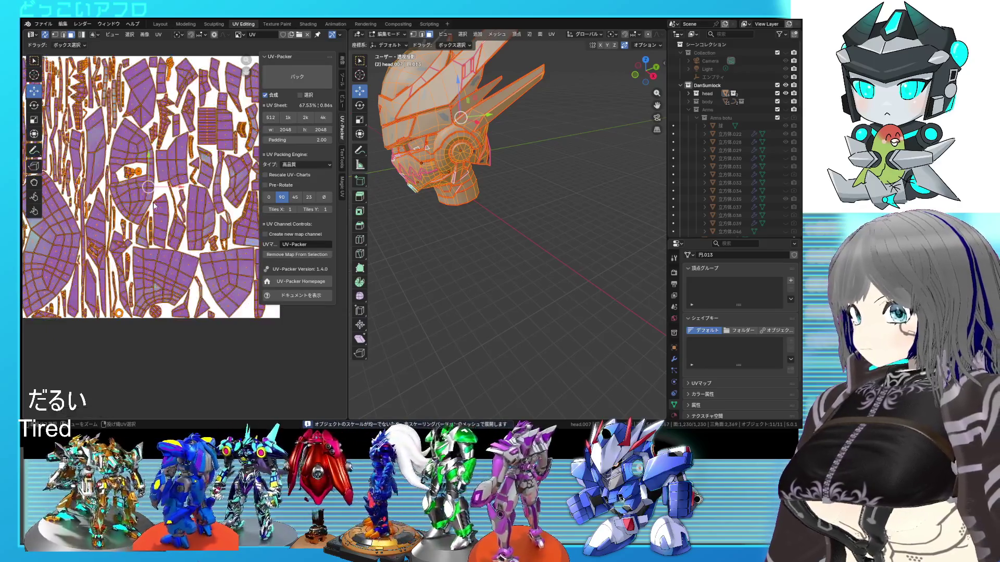
scroll(154, 205, "down", 2)
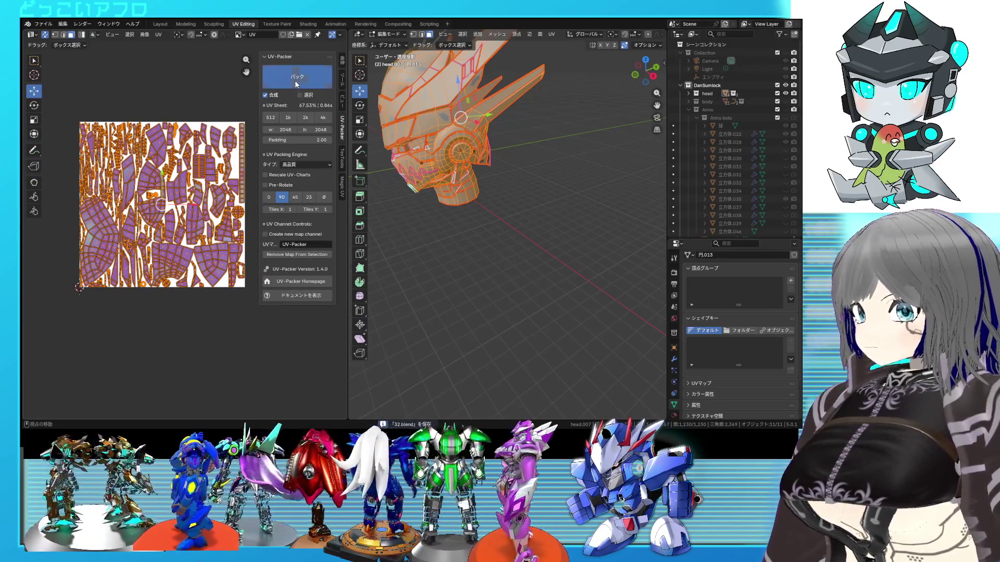
left_click(296, 79)
scroll(197, 144, "up", 1)
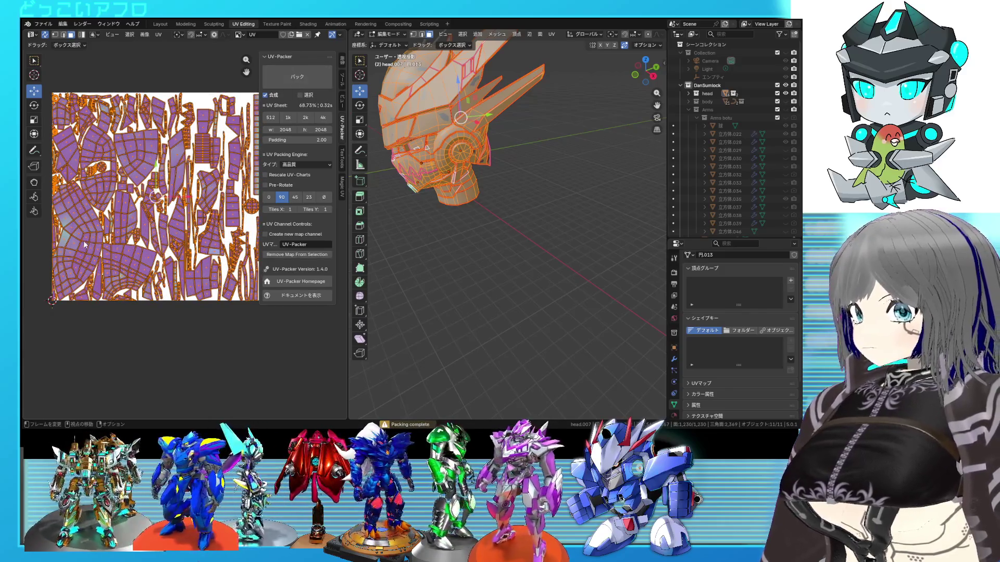
Step: Inspect the repacked islands, then undo back to the 67.53% packing
left_click(86, 239)
key("l")
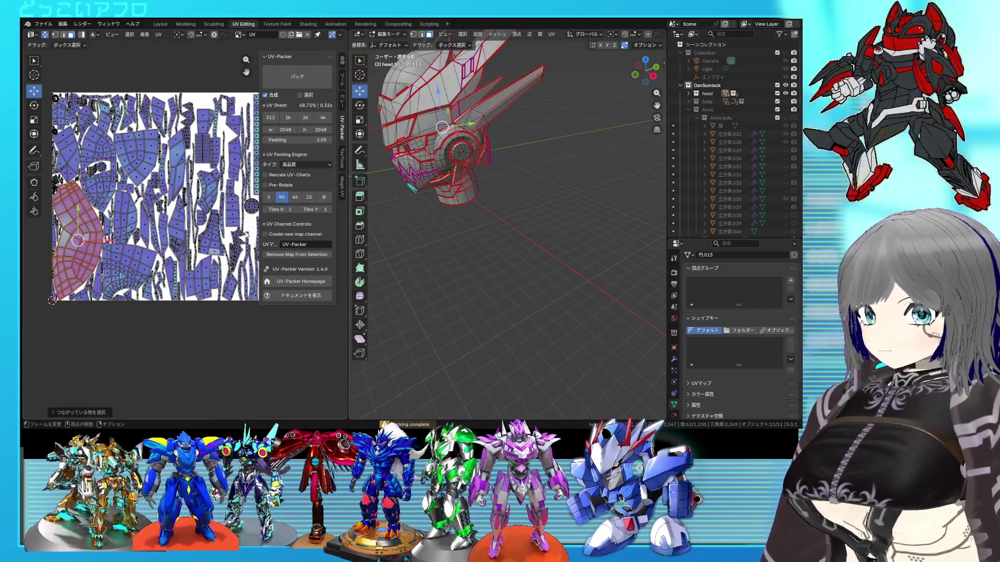
key("a")
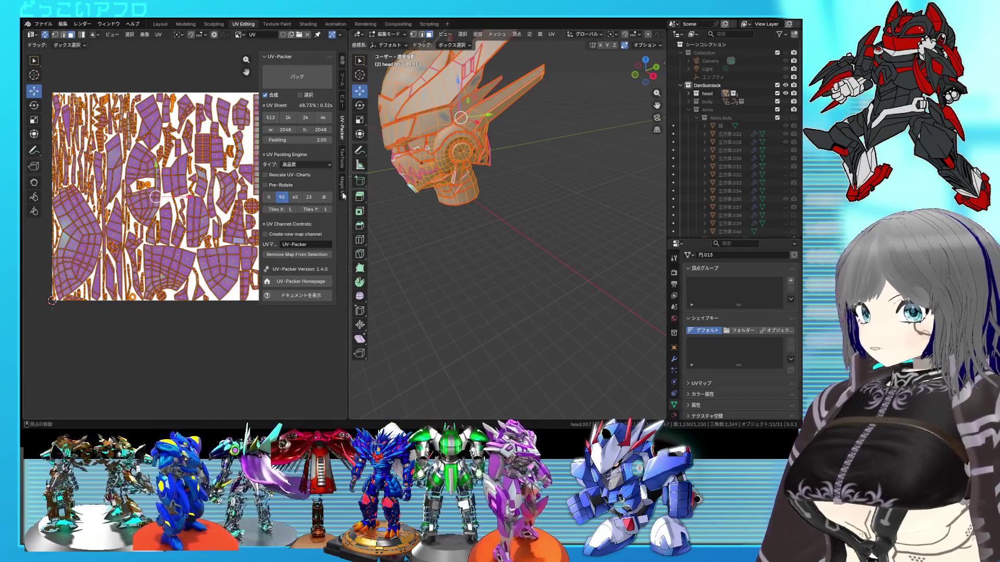
key("ctrl+z")
key("ctrl+z")
key("ctrl+z")
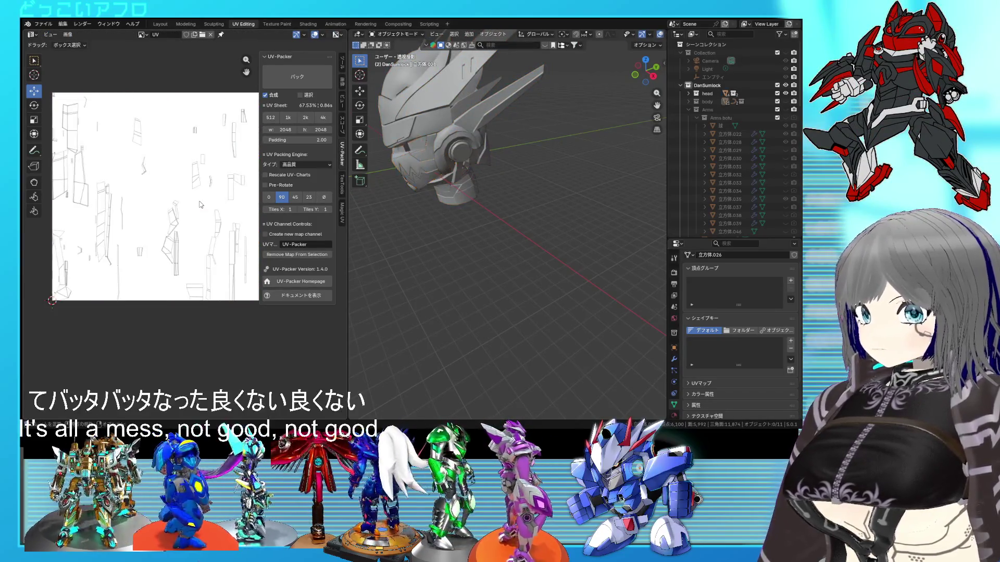
key("ctrl+z")
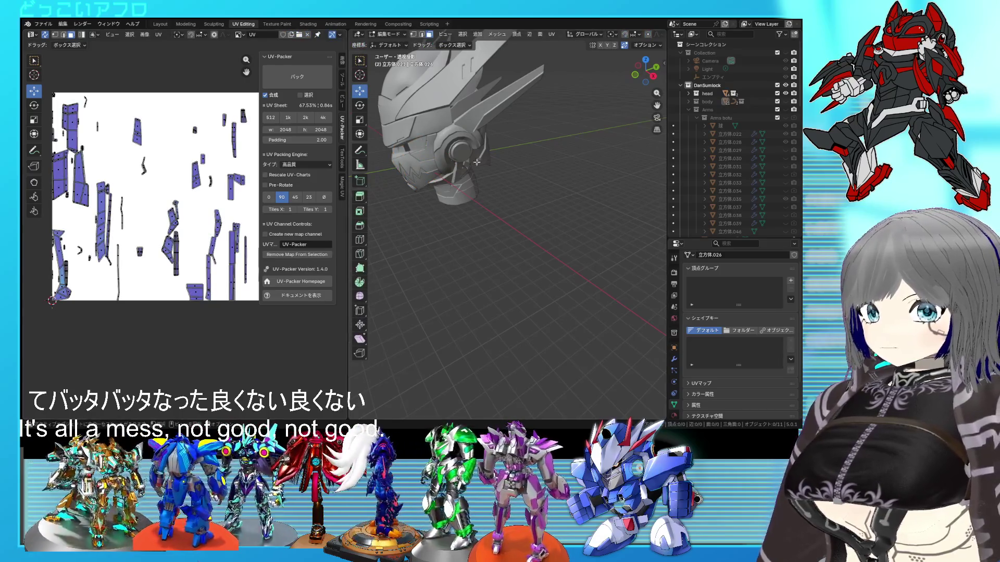
Step: Save and toggle Outliner visibility until the body is hidden and only the head collection shows
key("ctrl+z")
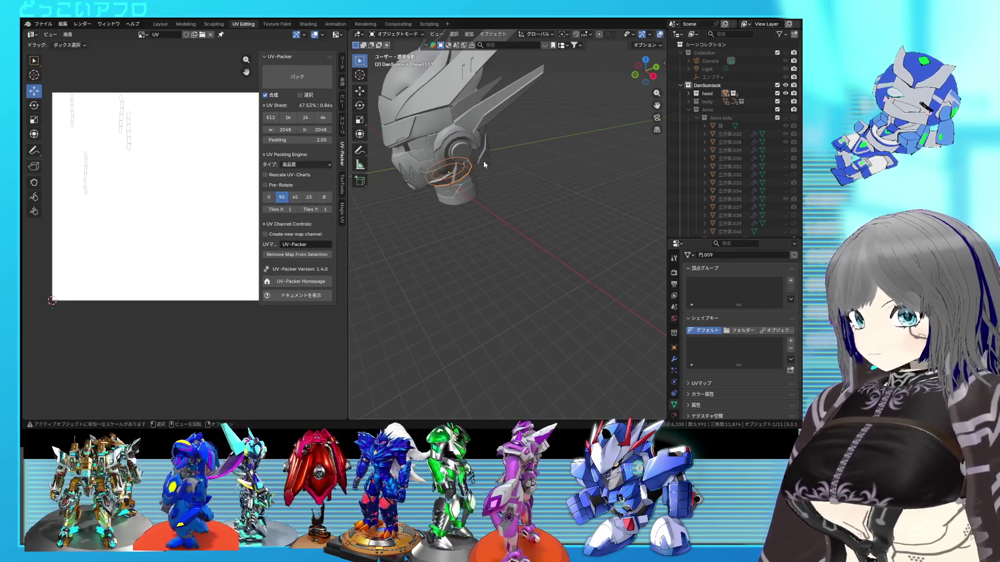
left_click(786, 92)
left_click(529, 210)
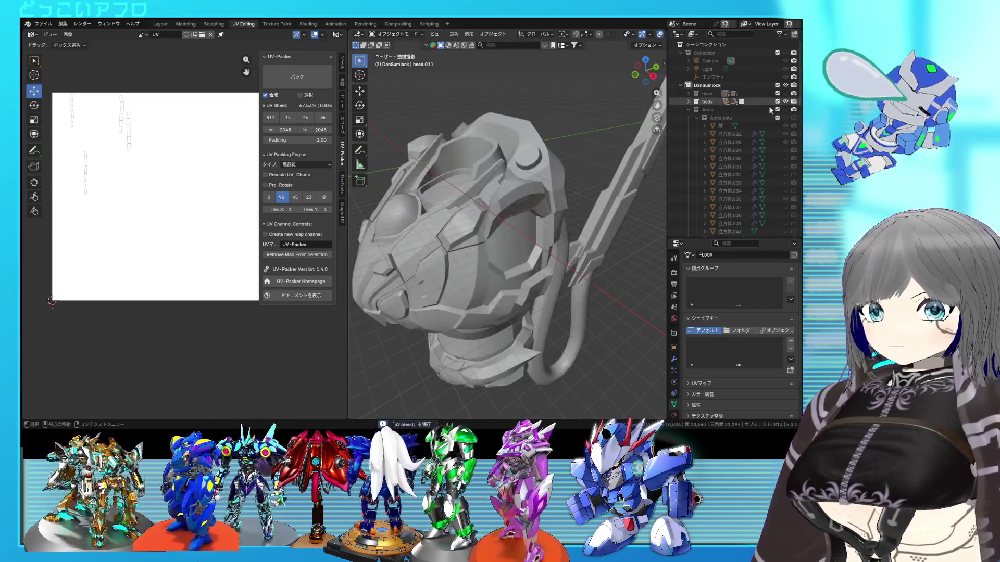
key("ctrl+s")
key("a")
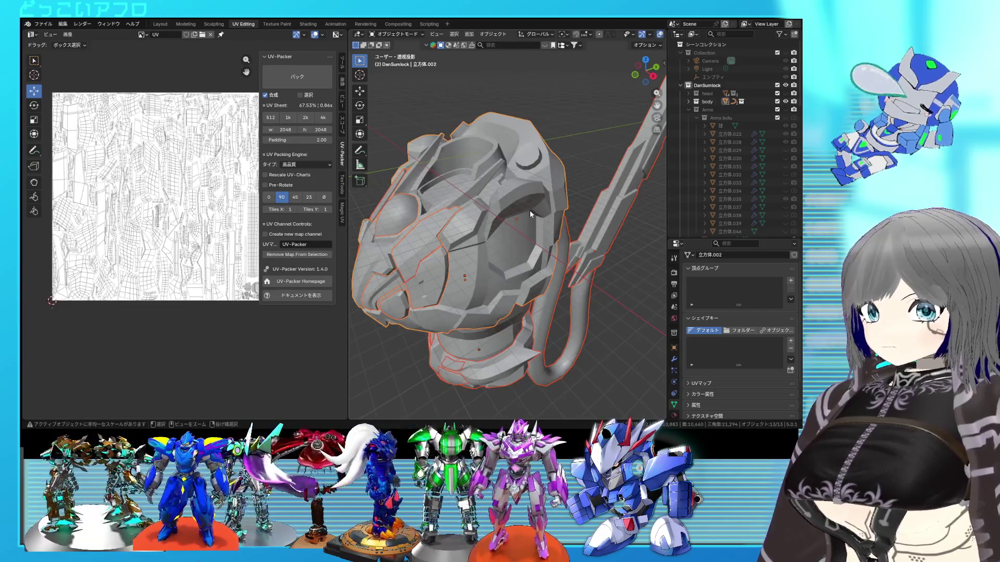
left_click(778, 102)
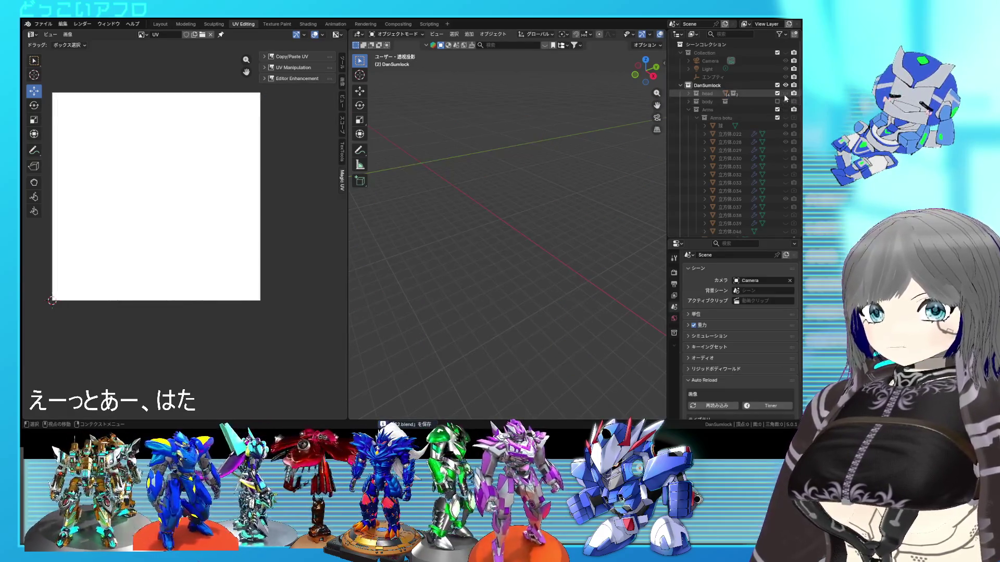
left_click(778, 101)
left_click(526, 188)
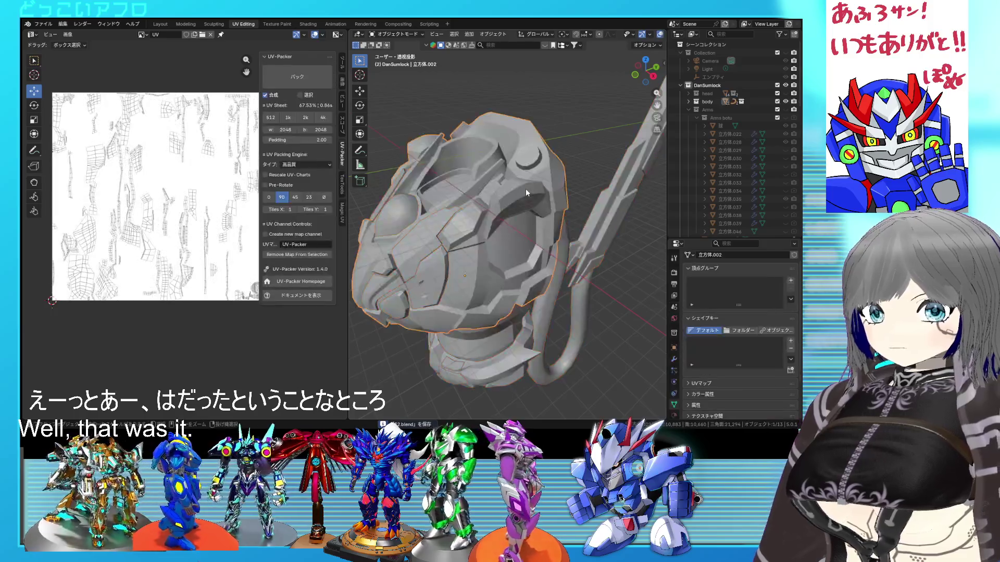
left_click(784, 103)
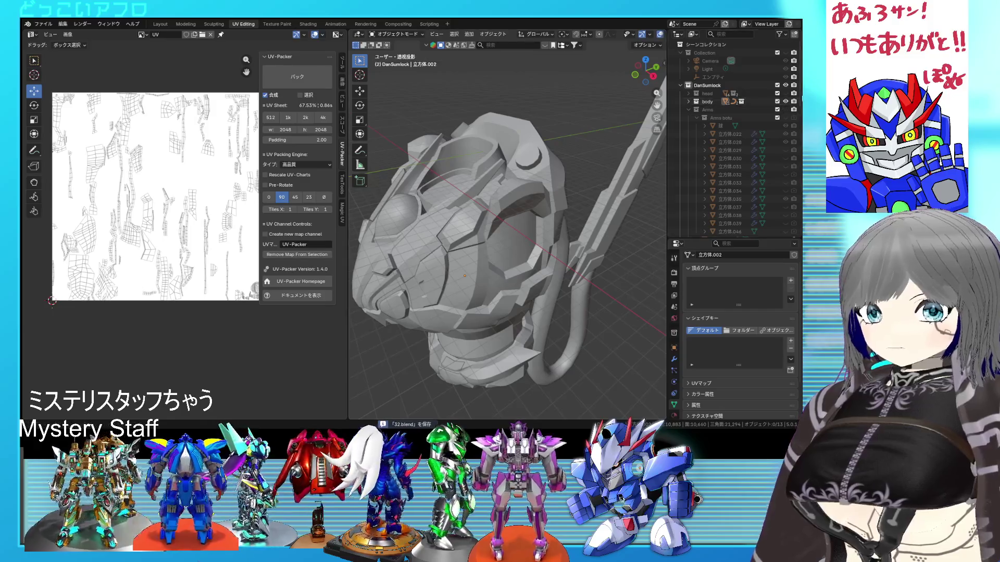
left_click(785, 93)
Step: Select the rounded head component in wireframe view and enter Edit Mode on it
left_click(434, 193)
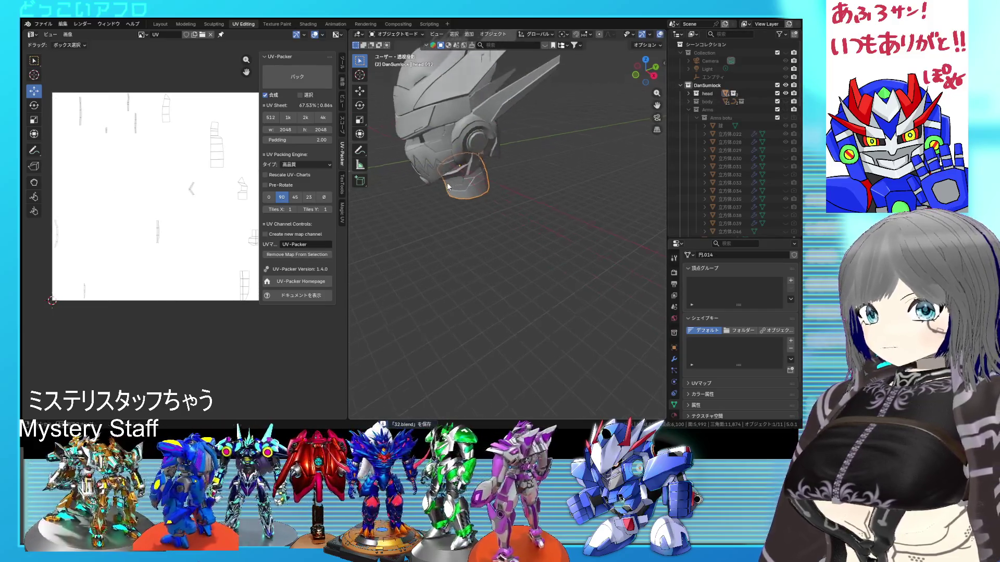
key("shift+z")
left_click(443, 173)
key("Tab")
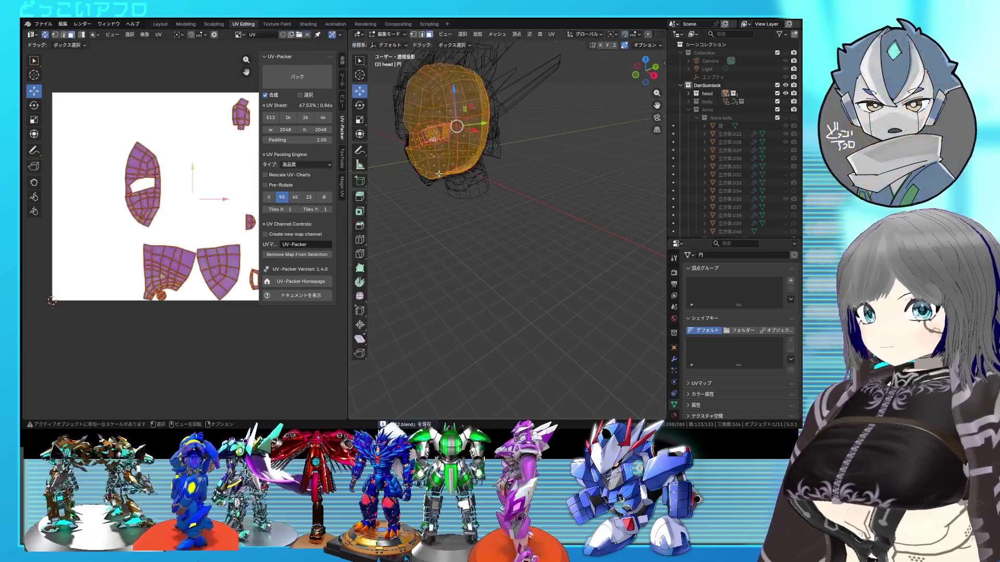
Step: Select the minor islands by inverting, move them off the sheet to the lower left and pin them
middle_click_drag(224, 208, 176, 208)
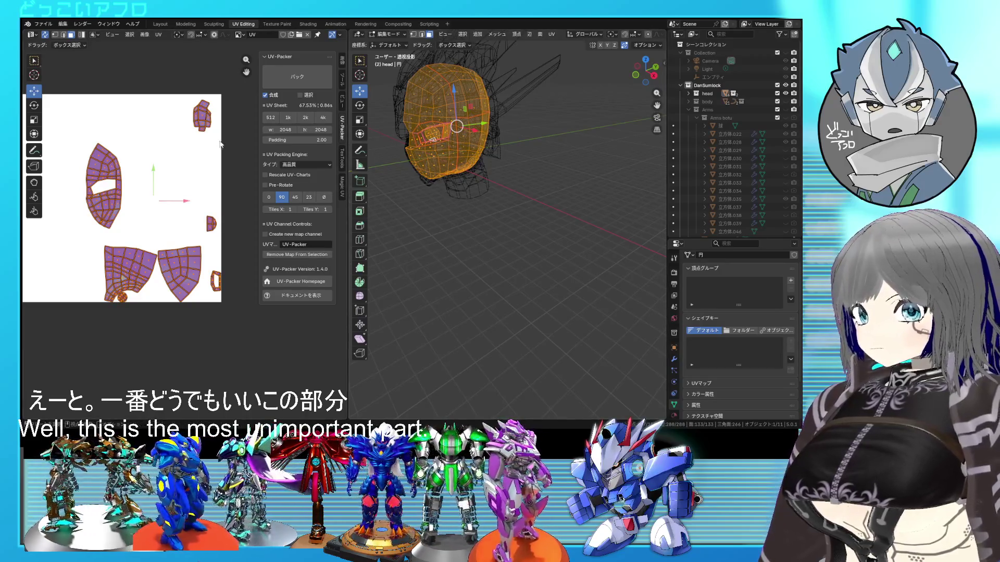
left_click_drag(221, 145, 188, 102)
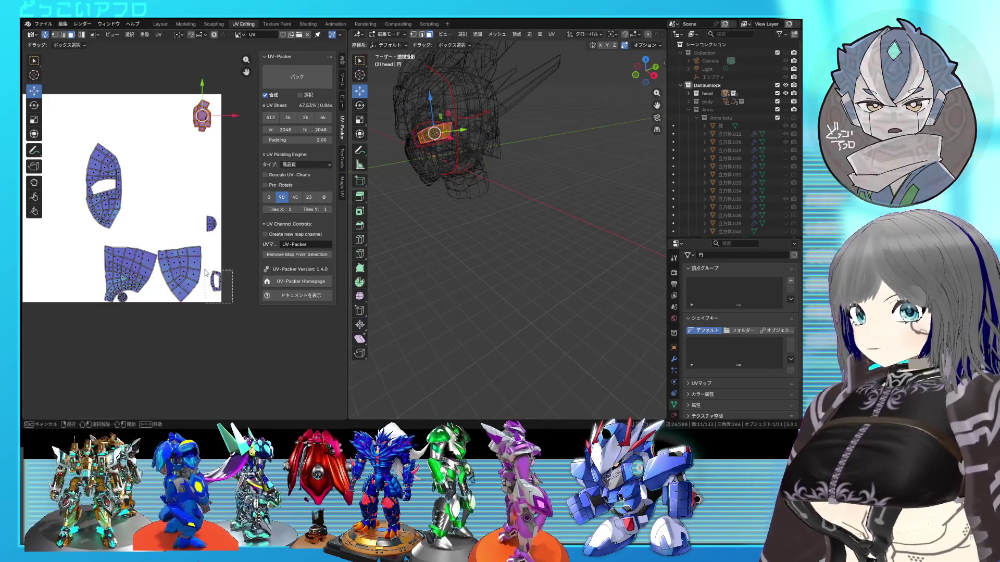
left_click_drag(233, 306, 208, 269, "shift")
scroll(226, 278, "down", 1)
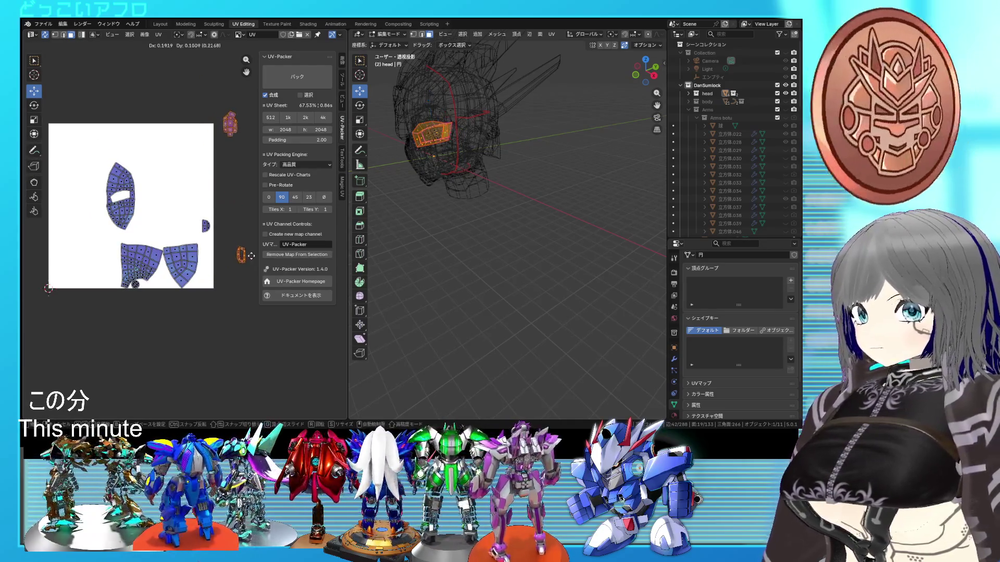
key("ctrl+i")
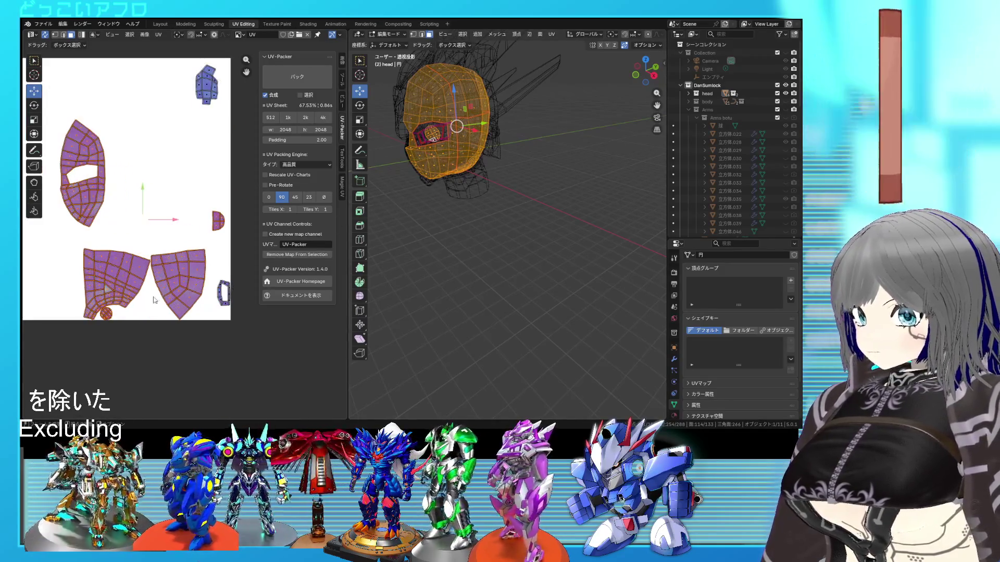
scroll(129, 279, "up", 4)
left_click_drag(173, 316, 146, 286)
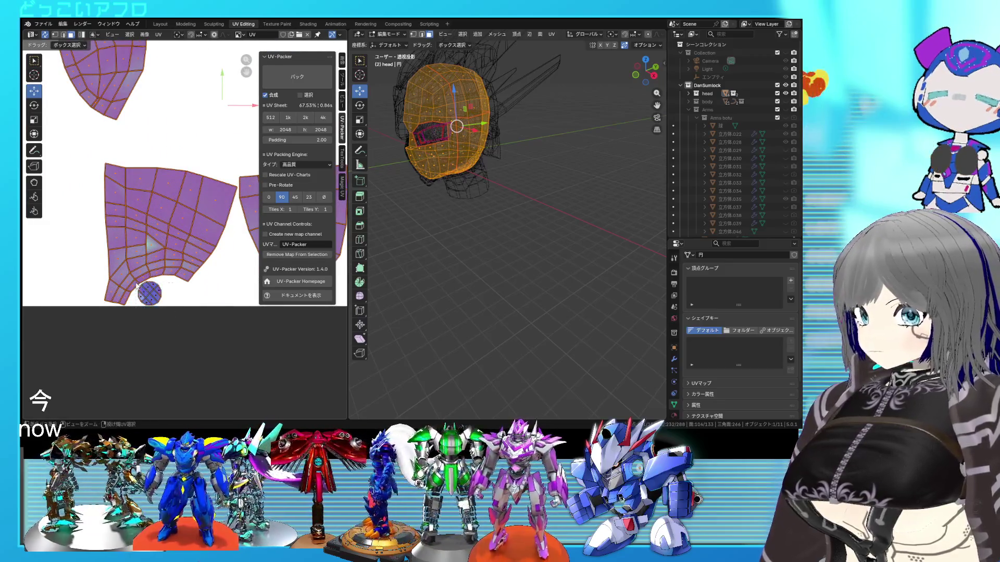
scroll(146, 286, "down", 3)
scroll(204, 264, "down", 3)
scroll(216, 239, "down", 2)
key("g")
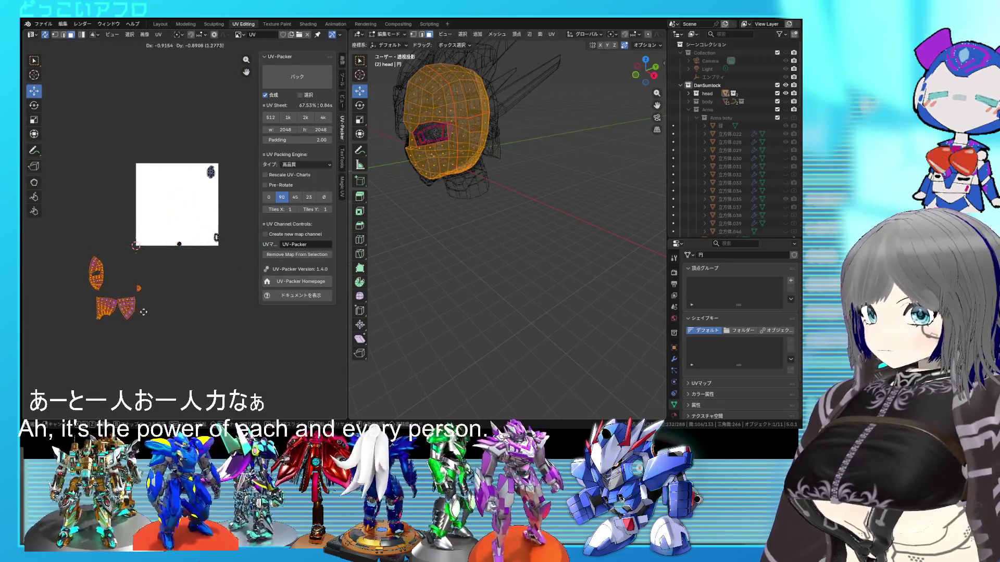
left_click(182, 278)
right_click(182, 277)
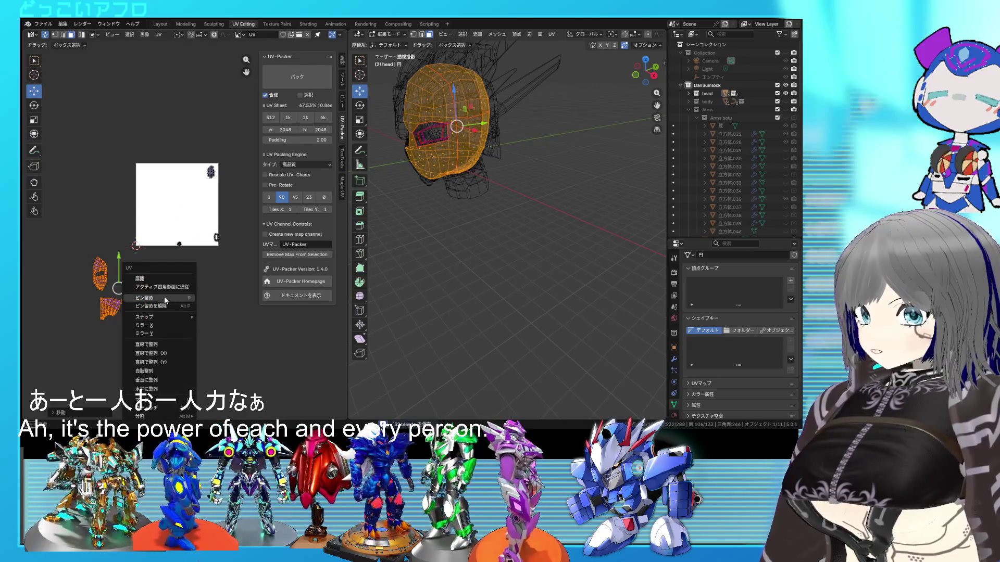
left_click(159, 297)
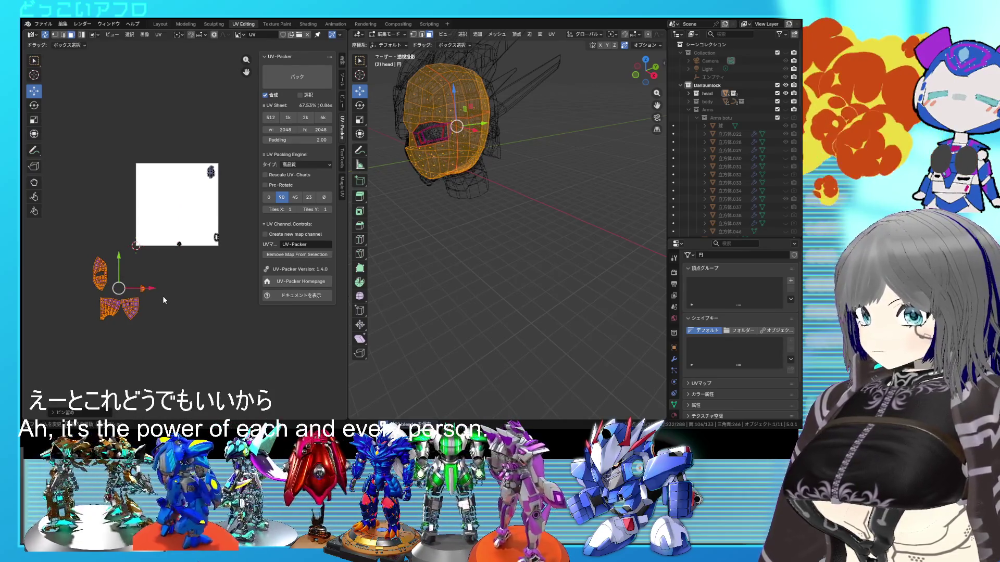
Step: Re-enter Edit Mode and orbit the head with X-ray off to check the moved islands' faces
key("Tab")
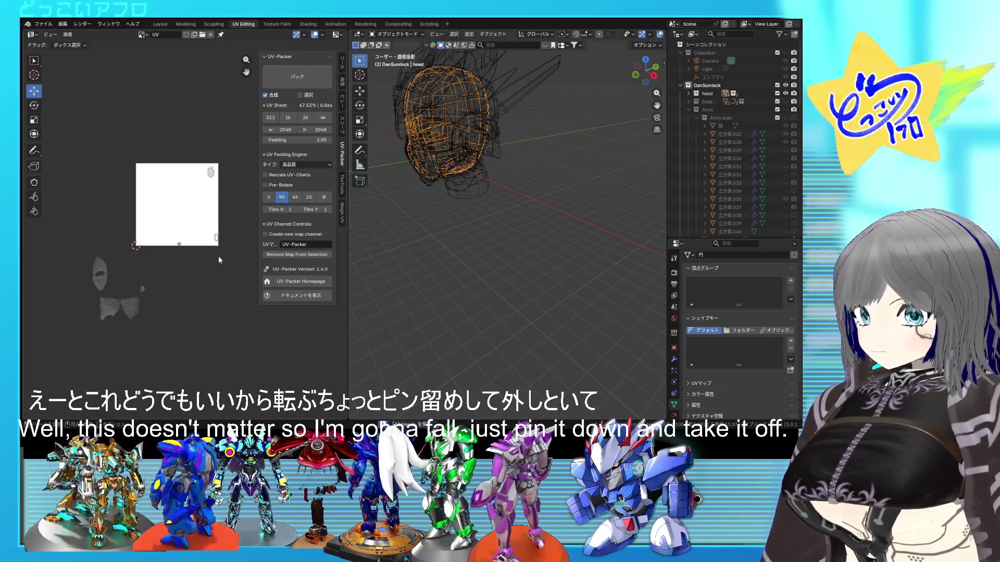
key("Tab")
mouse_move(165, 274)
left_mouse_down()
mouse_move(138, 292)
mouse_move(157, 287)
left_mouse_up()
key("alt+z")
middle_click_drag(398, 272, 481, 304)
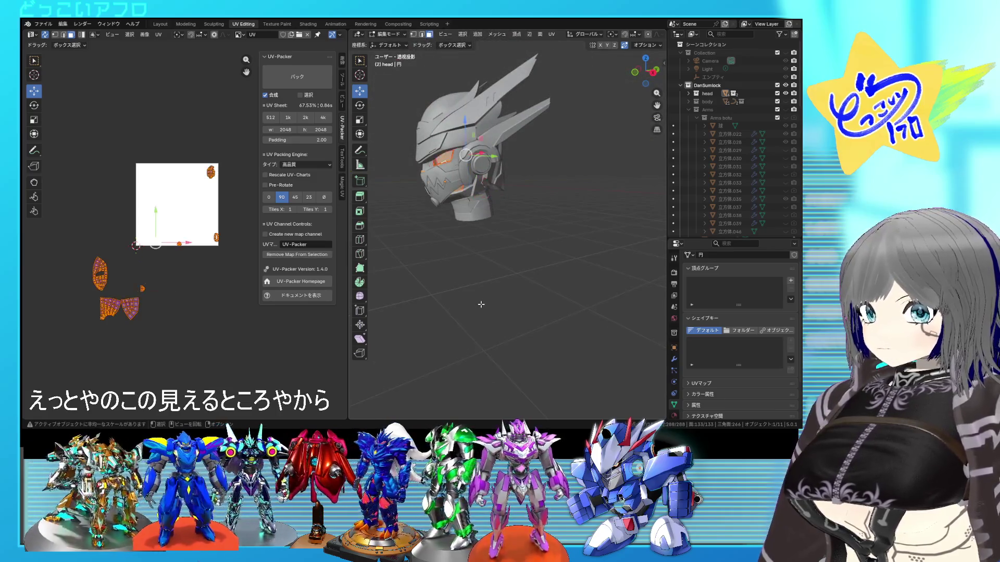
scroll(482, 304, "up", 5)
middle_click_drag(481, 304, 506, 313)
left_click(506, 313)
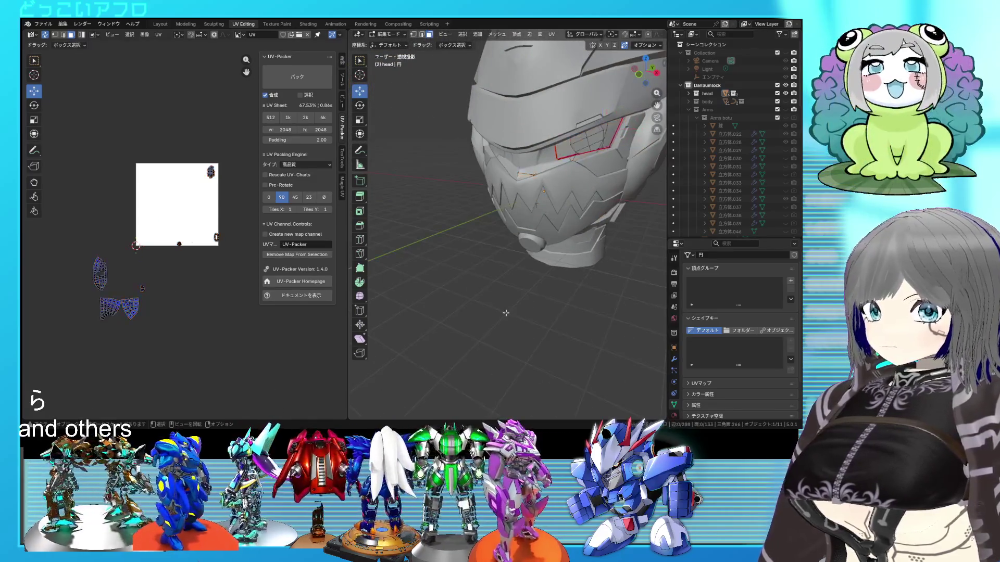
Step: Keep only the lower island selected, verify its faces with X-ray, then deselect everything
key("a")
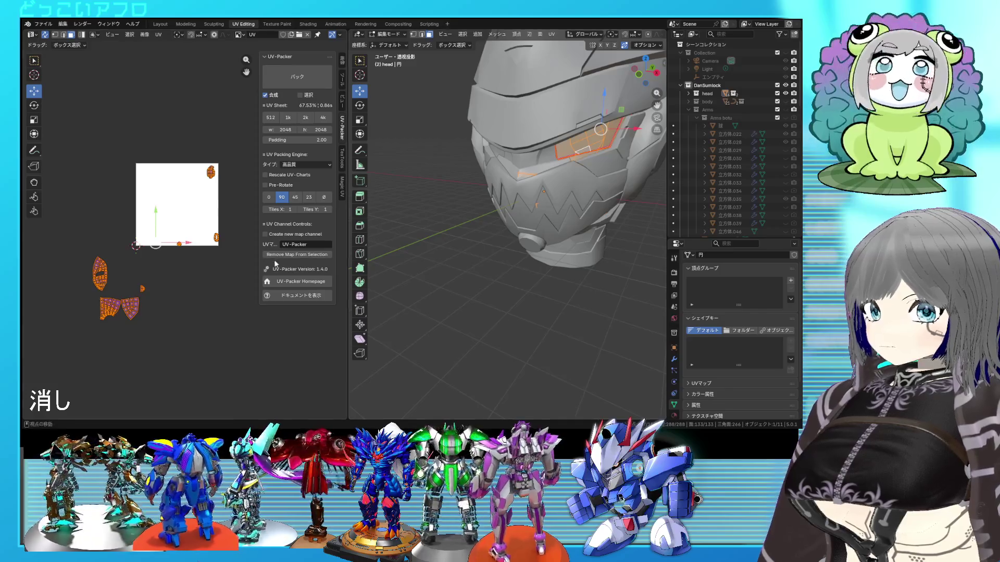
left_click_drag(90, 295, 161, 322)
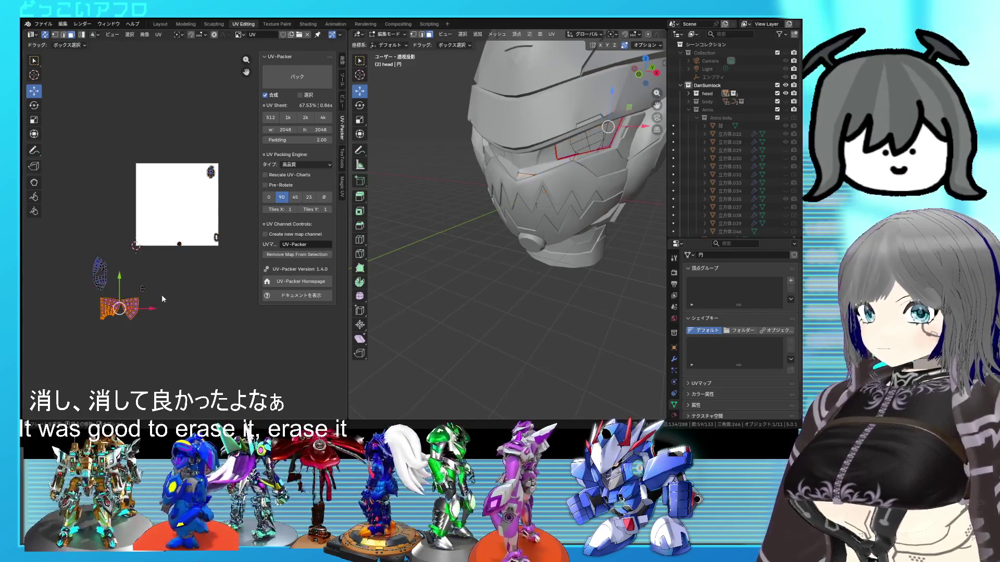
mouse_move(509, 312)
middle_mouse_down()
mouse_move(592, 346)
mouse_move(564, 344)
middle_mouse_up()
key("alt+z")
scroll(570, 332, "up", 3)
key("alt+z")
scroll(551, 331, "up", 3)
scroll(555, 330, "up", 2)
scroll(559, 327, "up", 1)
scroll(559, 328, "down", 3)
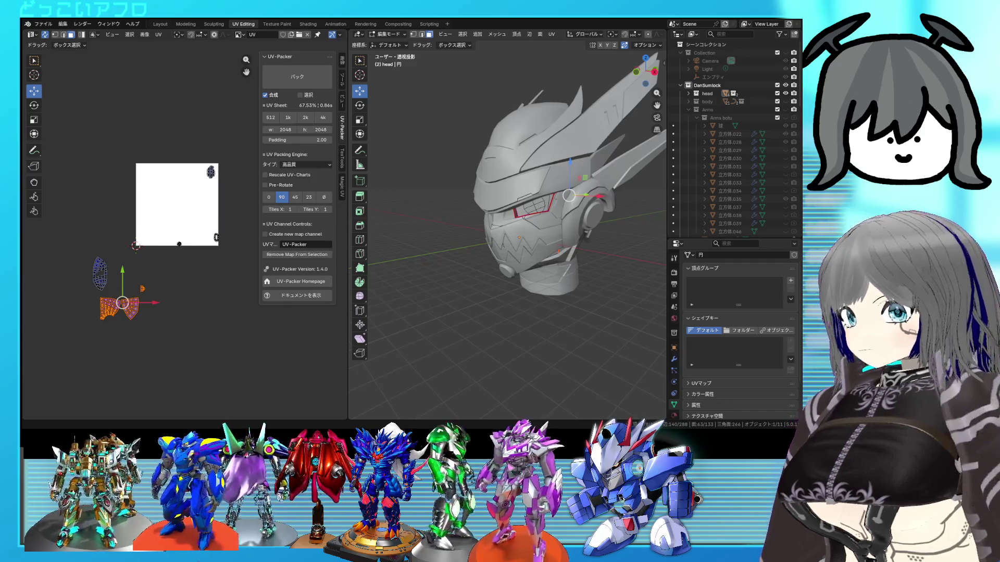
scroll(183, 235, "up", 1)
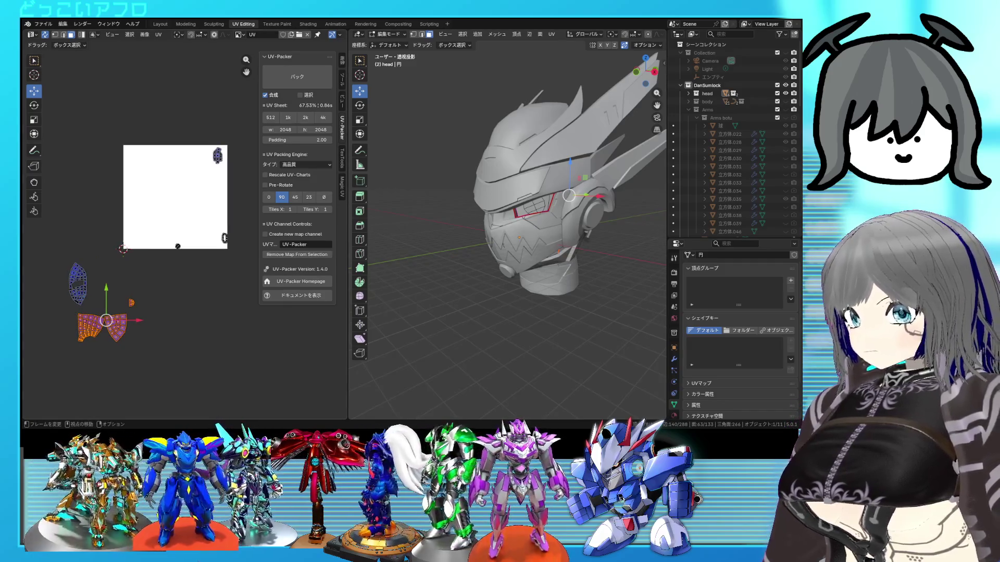
left_click(217, 266)
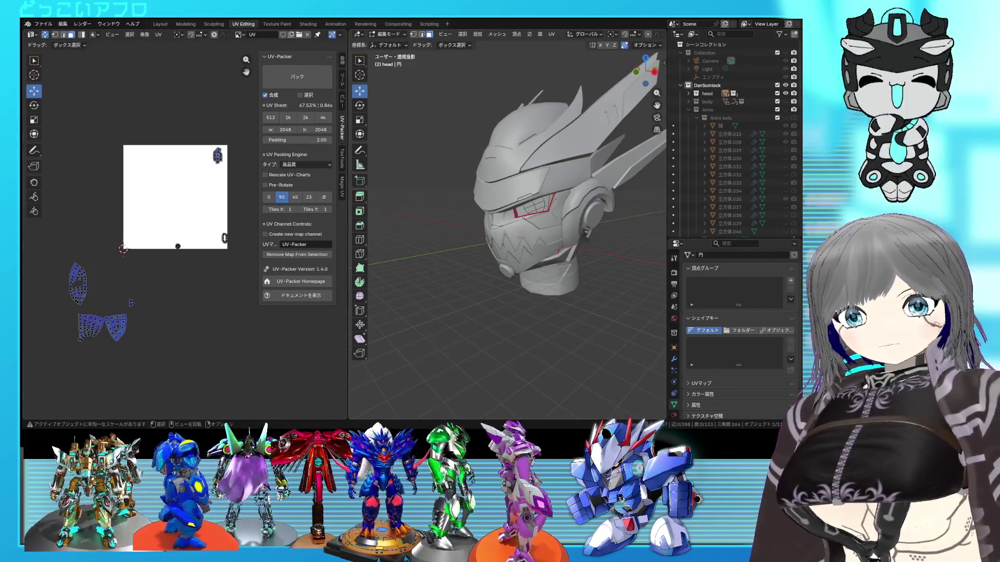
Step: Save, select all head parts and unwrap all their faces into fresh islands
key("Tab")
middle_click_drag(520, 104, 548, 138)
key("ctrl+s")
left_click(732, 89)
key("Tab")
key("a")
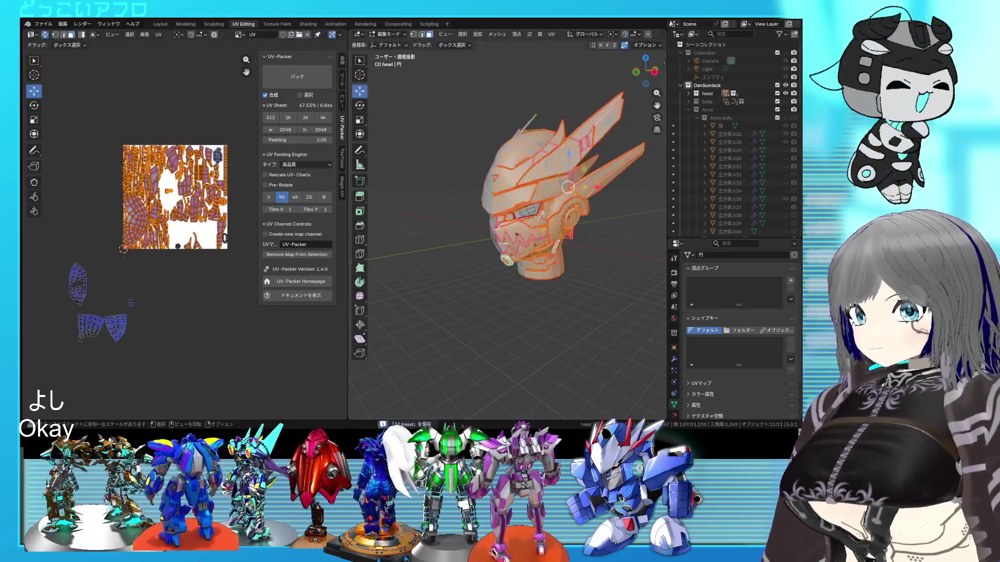
key("ctrl+s")
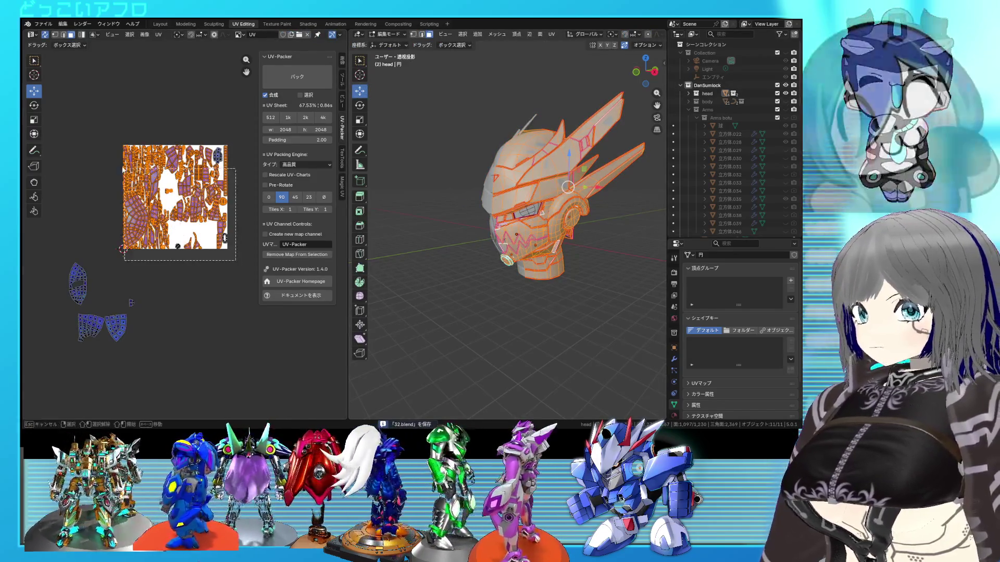
key("ctrl+s")
key("u")
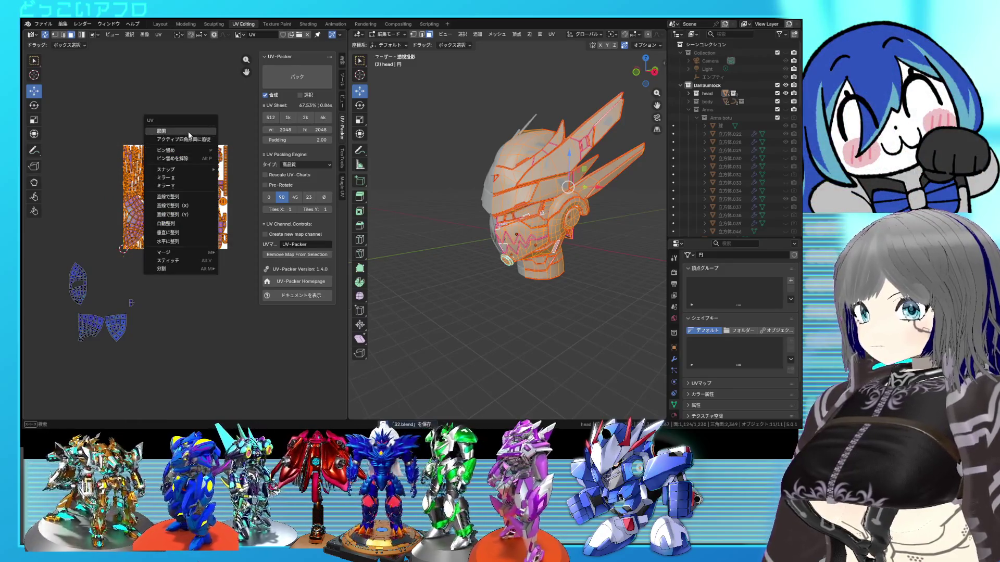
left_click(188, 132)
Step: Select the head's top cap island, move it off the sheet and pin it
left_click(142, 222)
key("l")
middle_click_drag(500, 235, 547, 282)
key("alt+z")
scroll(550, 287, "up", 2)
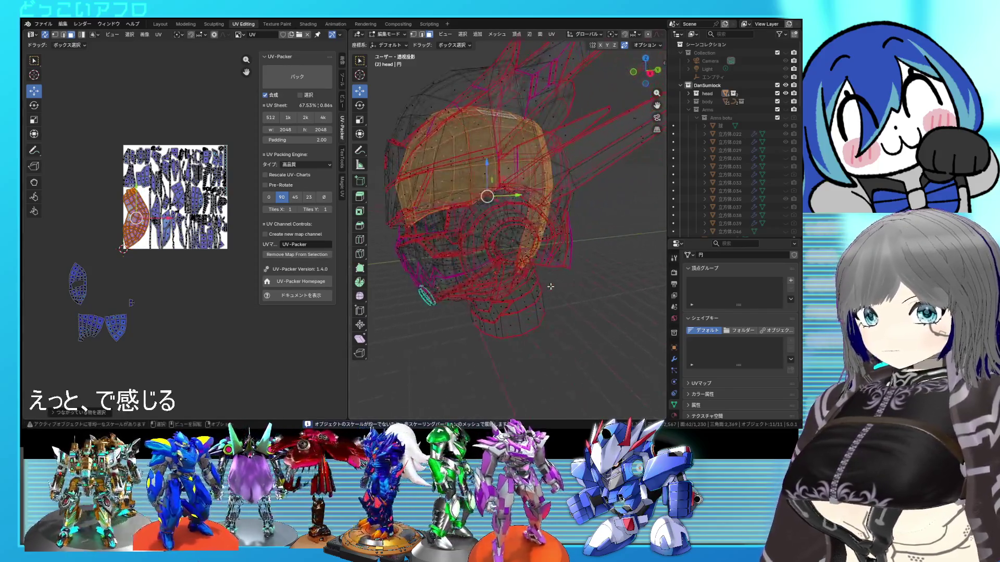
key("alt+z")
scroll(135, 246, "down", 1)
key("g")
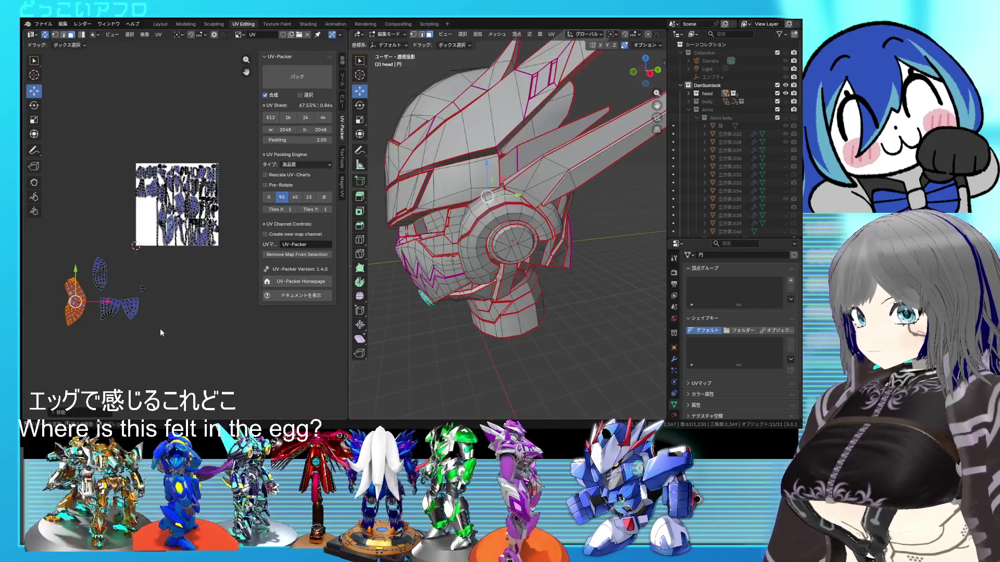
right_click(134, 267)
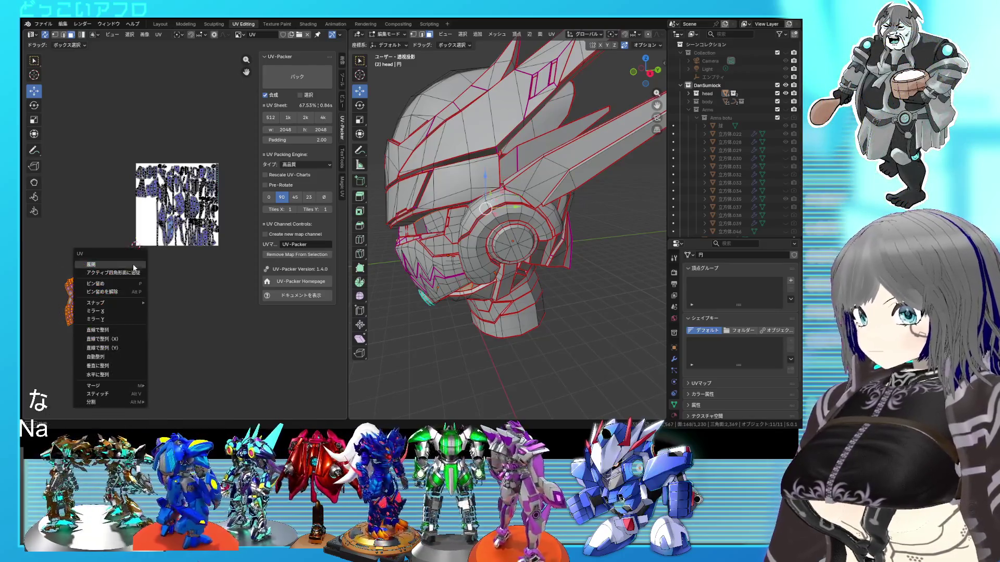
left_click(118, 282)
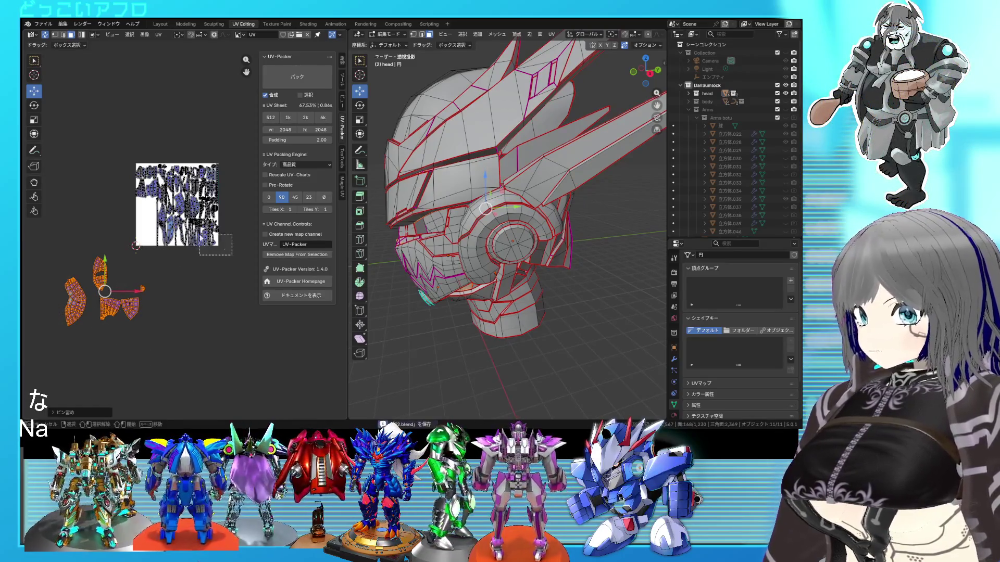
Step: Unwrap the whole head again so the unpinned islands fill the sheet, then inspect one island
key("a")
key("alt+z")
right_click(165, 190)
left_click(164, 189)
right_click(164, 190)
left_click(165, 190)
right_click(134, 169)
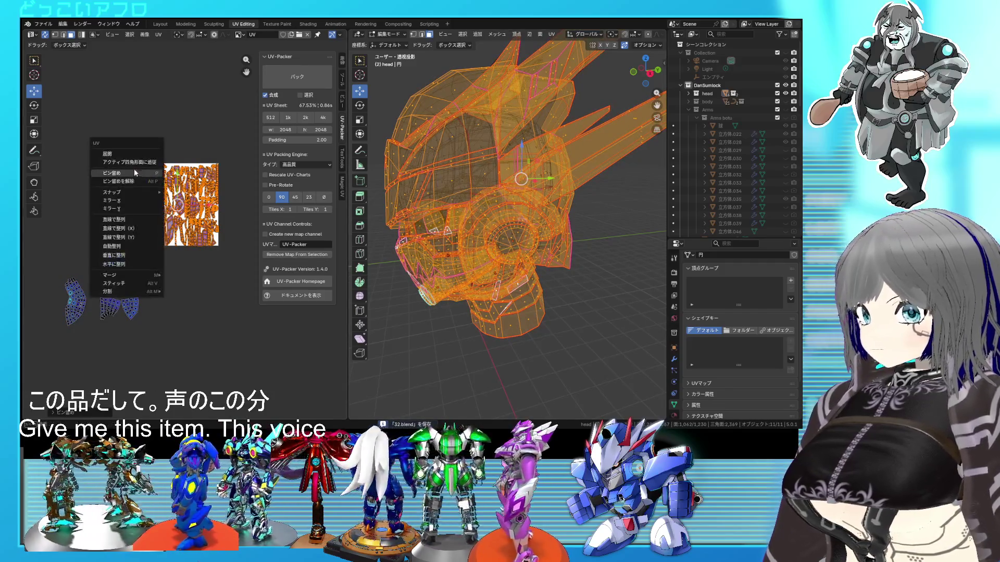
left_click(133, 160)
key("alt+a")
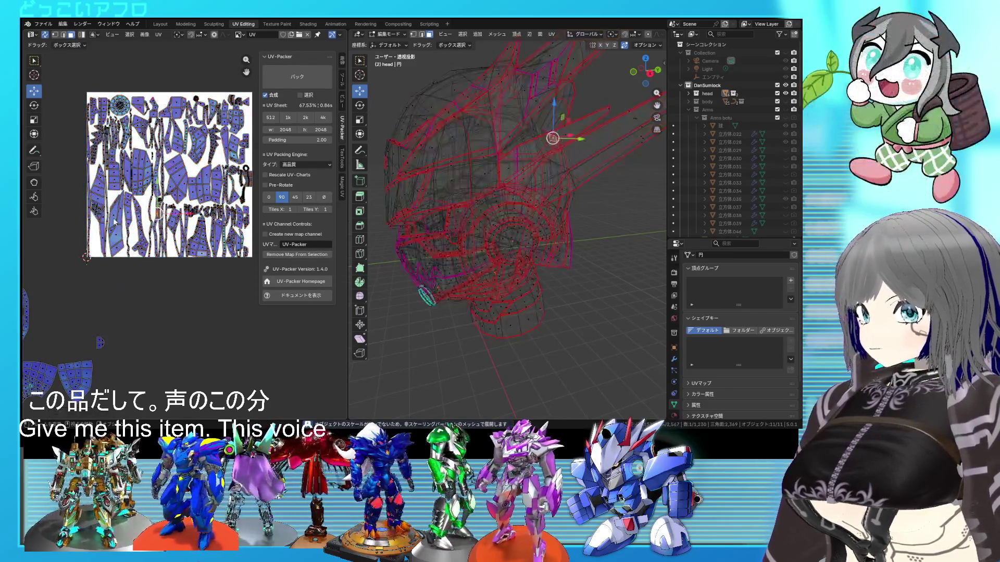
left_click(118, 219)
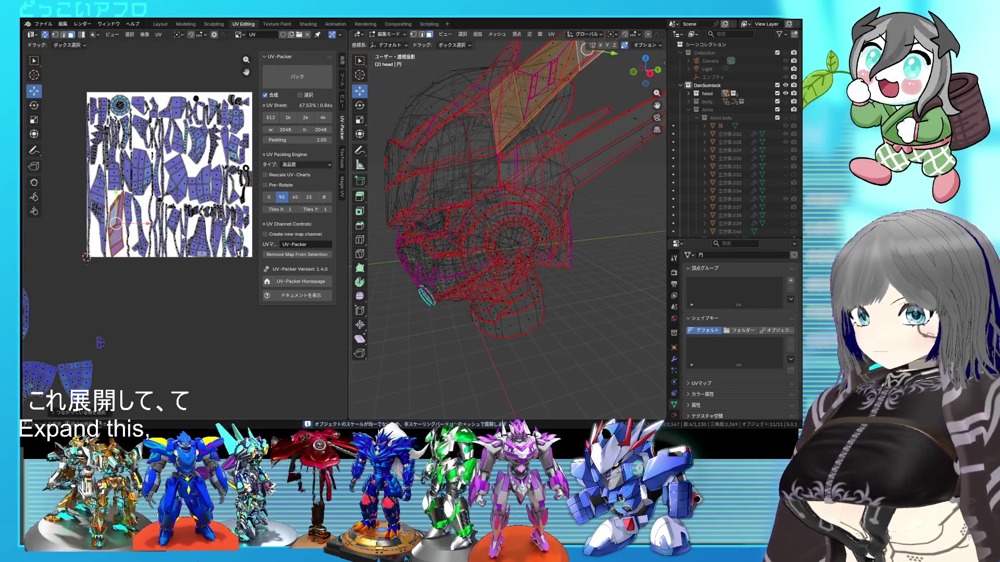
key("alt+z")
middle_click_drag(469, 258, 484, 253)
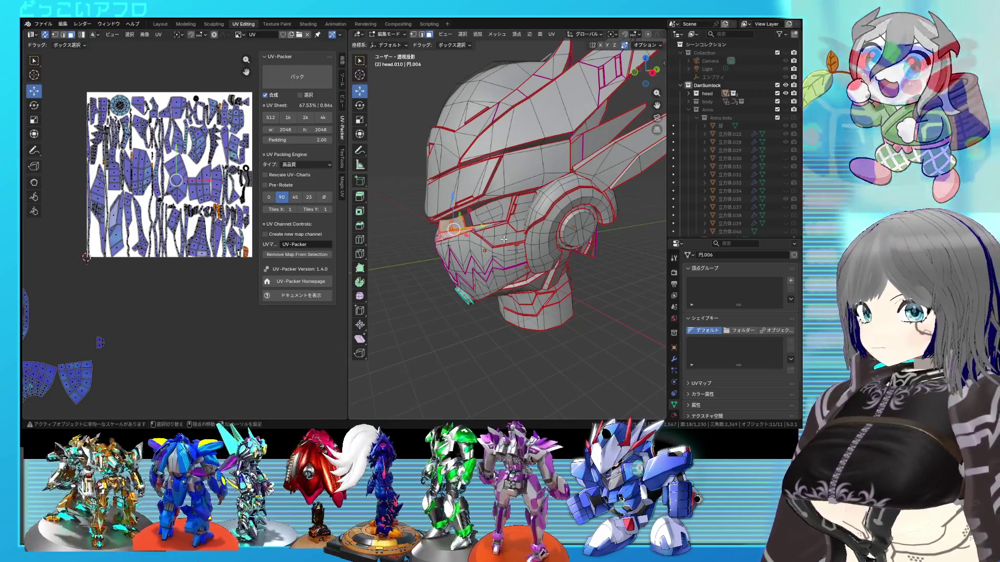
scroll(472, 249, "up", 3)
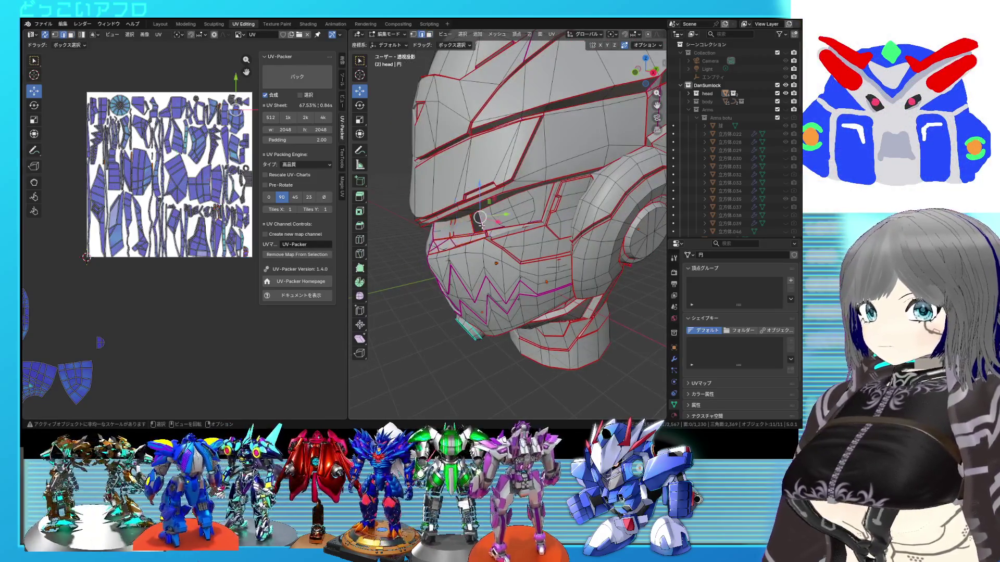
Step: Select linked islands with X-ray on to see which head faces they cover
key("l")
key("a")
key("alt+z")
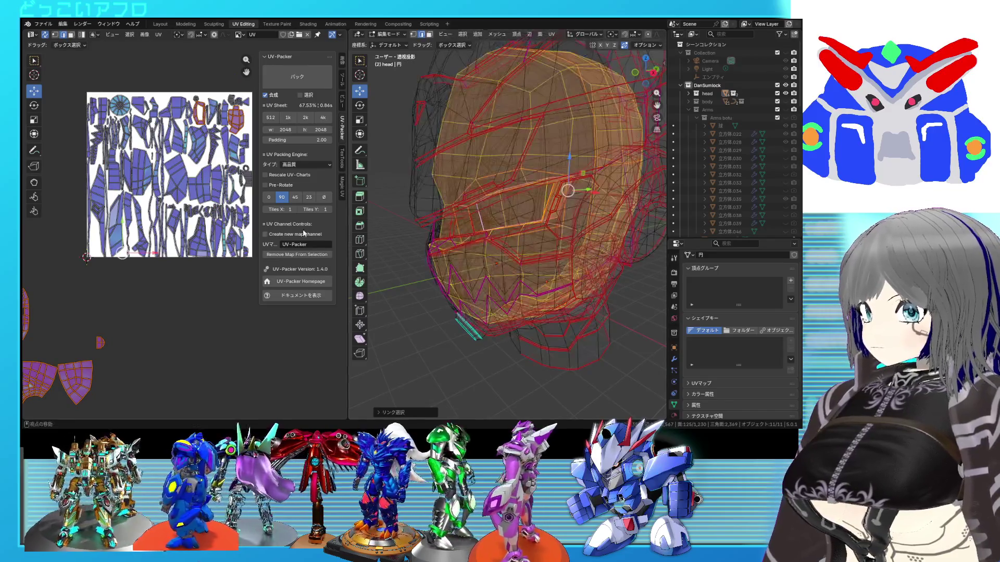
scroll(198, 268, "down", 2)
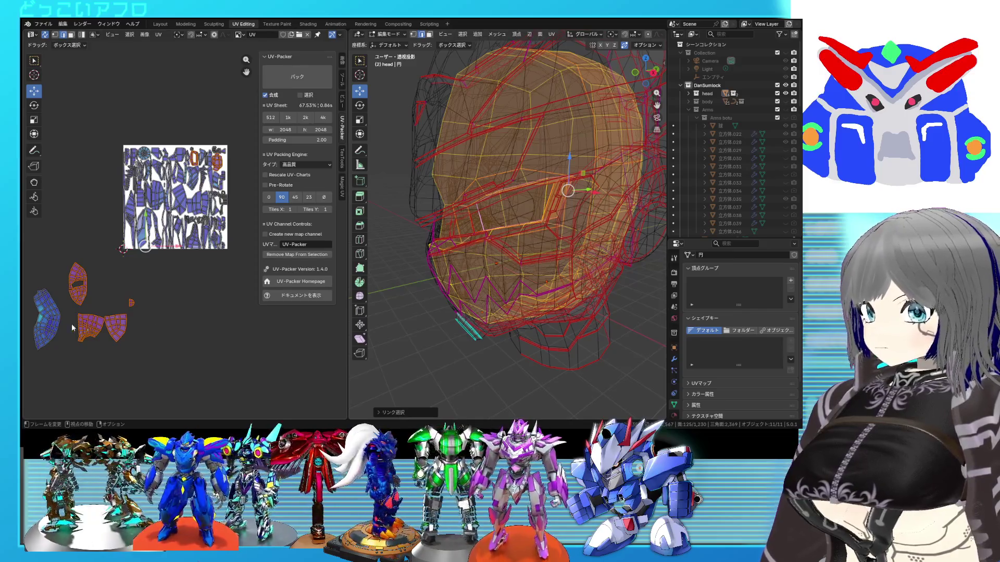
key("alt+a")
key("l")
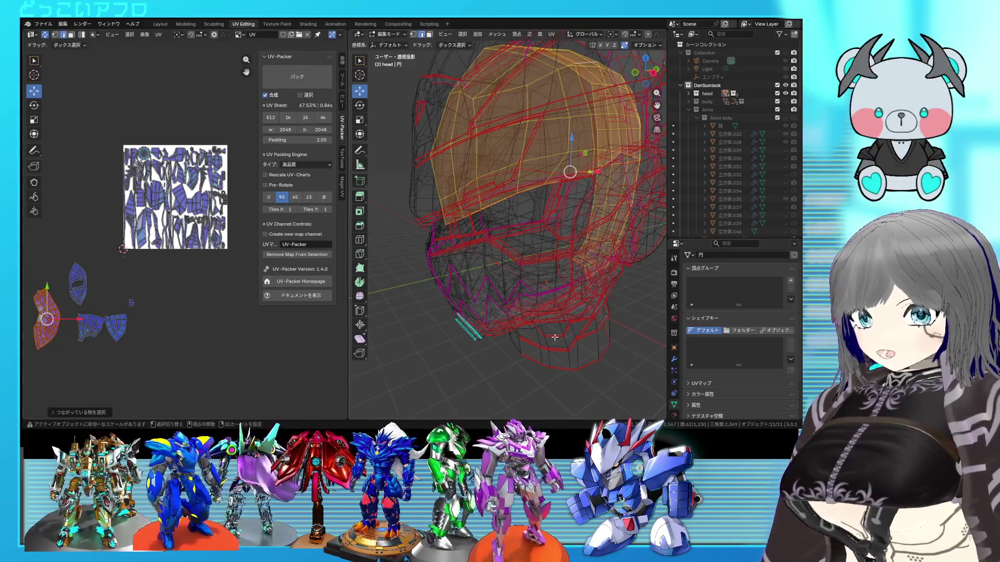
Step: Orbit while toggling wireframe and solid shading, then return to Object Mode
key("alt+z")
middle_click_drag(554, 337, 545, 327)
scroll(484, 323, "down", 5)
key("shift+z")
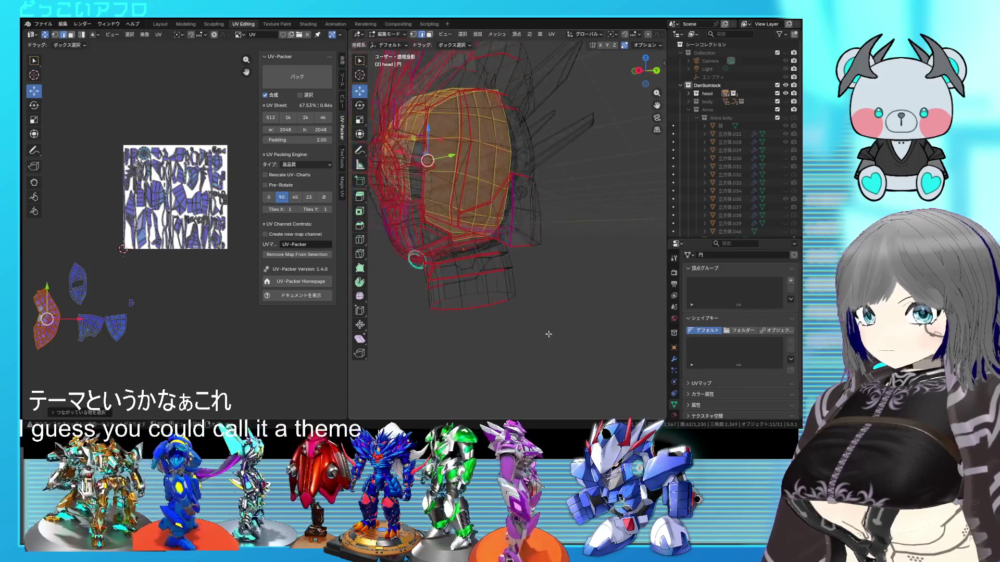
key("shift+z")
mouse_move(484, 323)
middle_mouse_down()
mouse_move(584, 311)
mouse_move(547, 313)
middle_mouse_up()
key("shift+z")
scroll(571, 310, "up", 3)
key("shift+z")
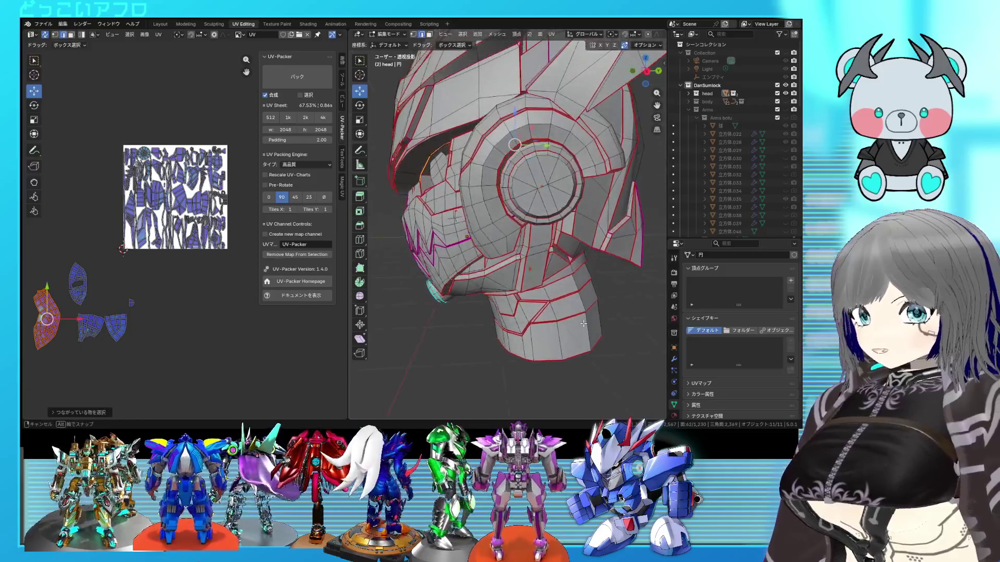
key("Tab")
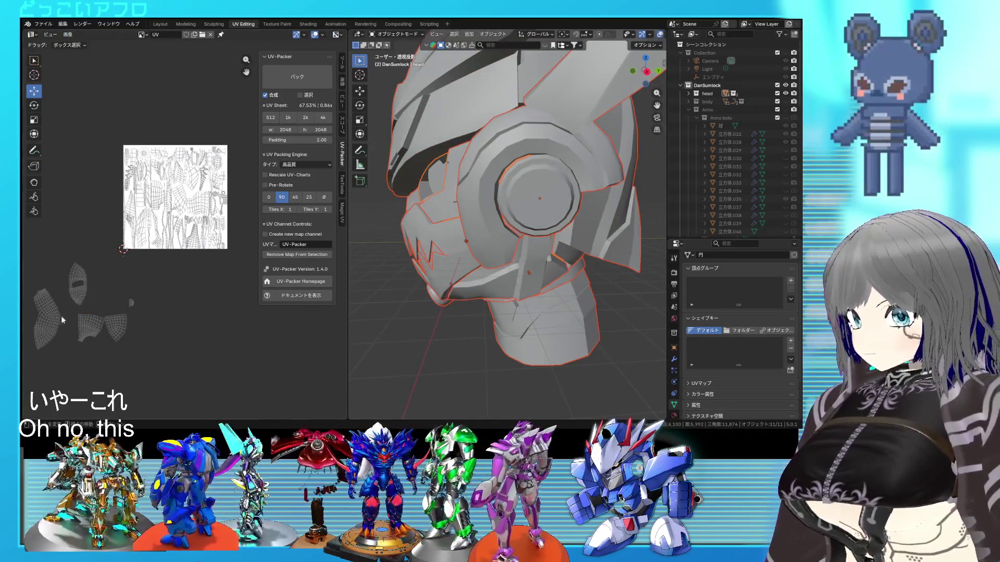
Step: Isolate head.002 from the expanded head group and select all its faces in Edit Mode
key("Tab")
left_click(599, 81)
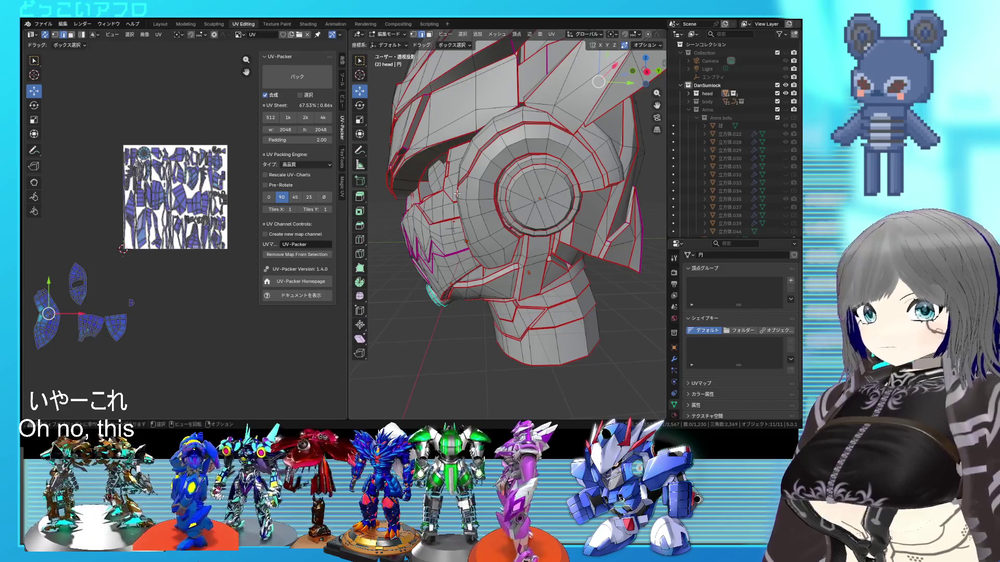
left_click(689, 93)
left_click_drag(711, 117, 728, 171)
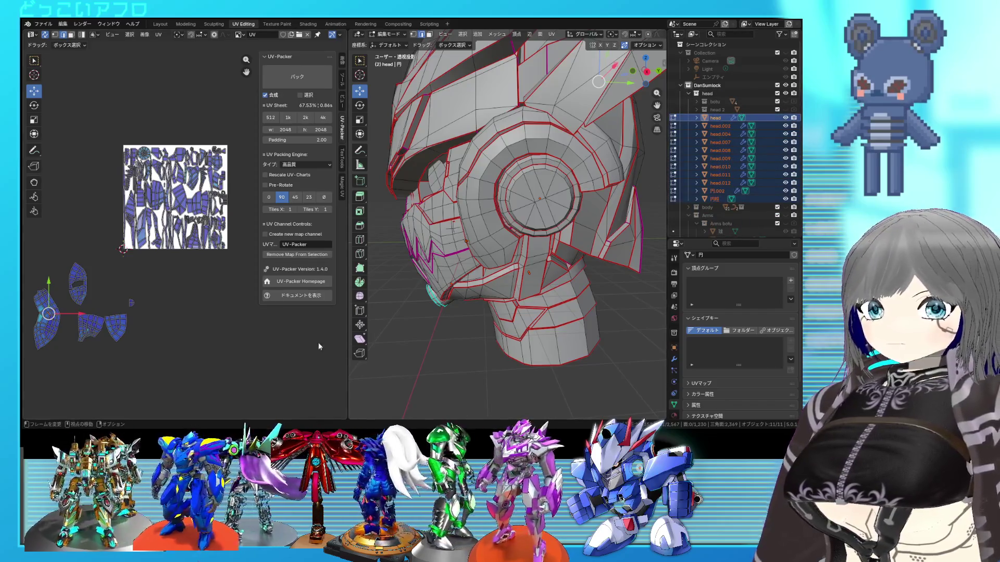
key("Tab")
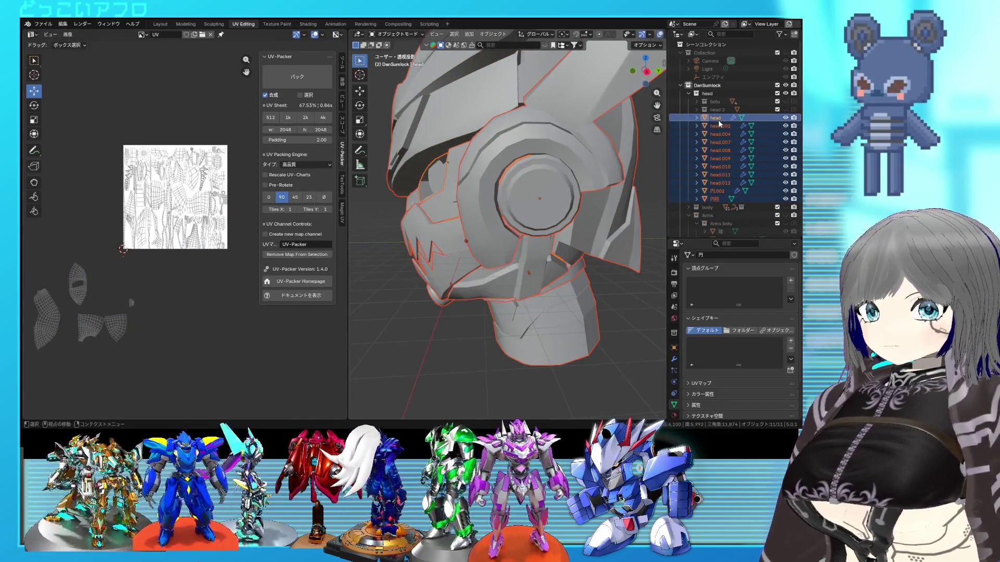
left_click(718, 120)
left_click(718, 126)
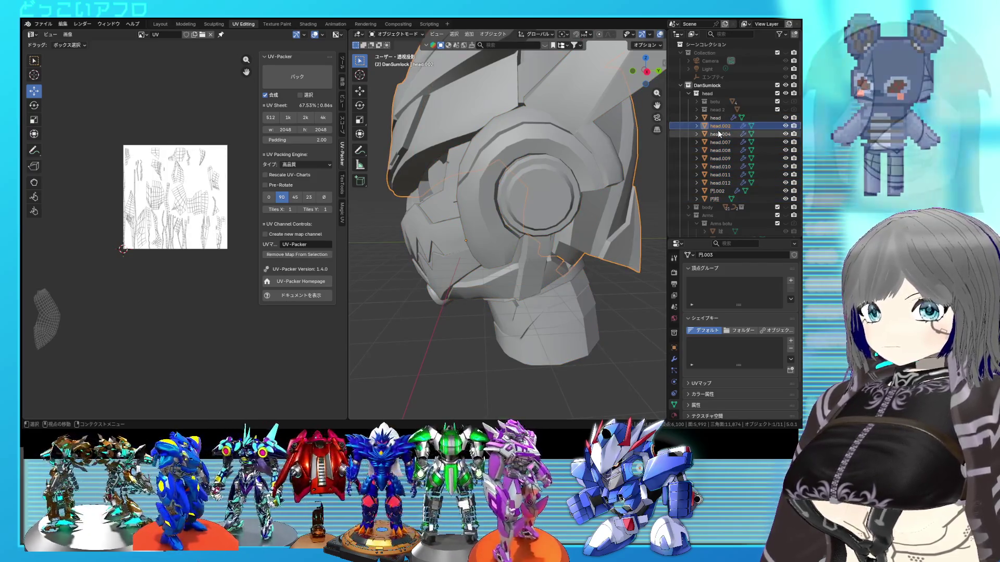
key("Tab")
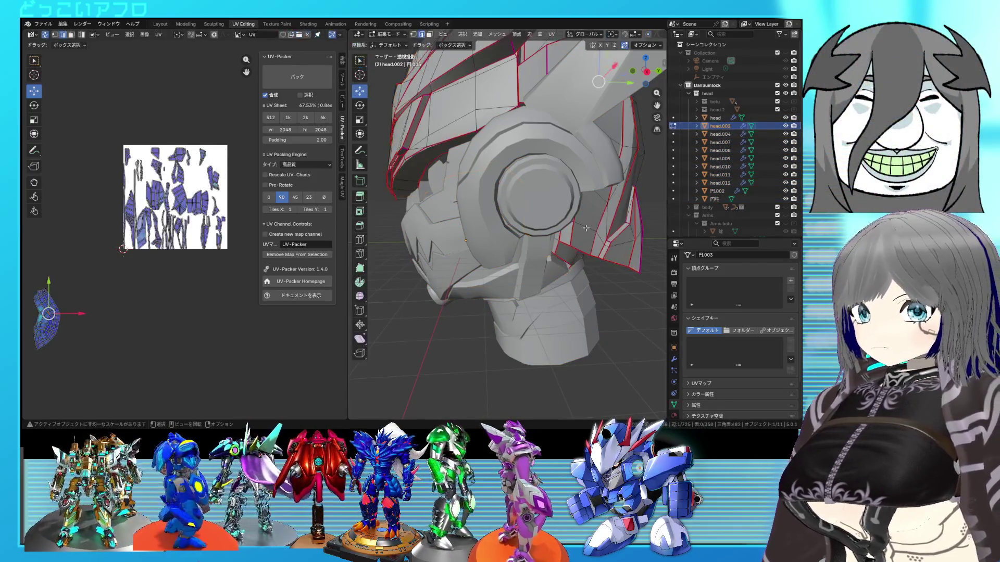
key("a")
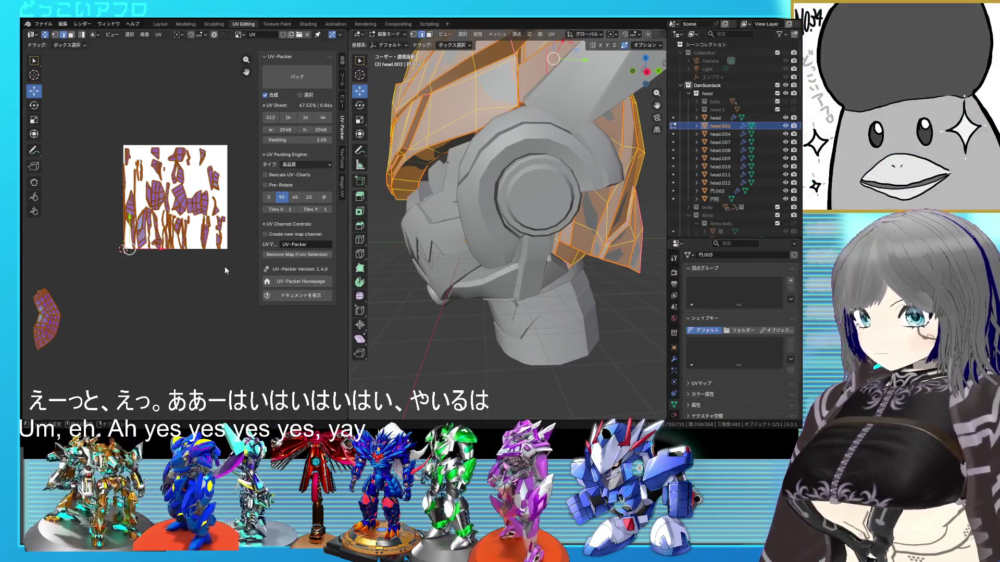
Step: Check head.002's stray UV island, then bring every head part into Edit Mode together
left_click_drag(83, 369, 54, 344)
left_click_drag(22, 286, 23, 283)
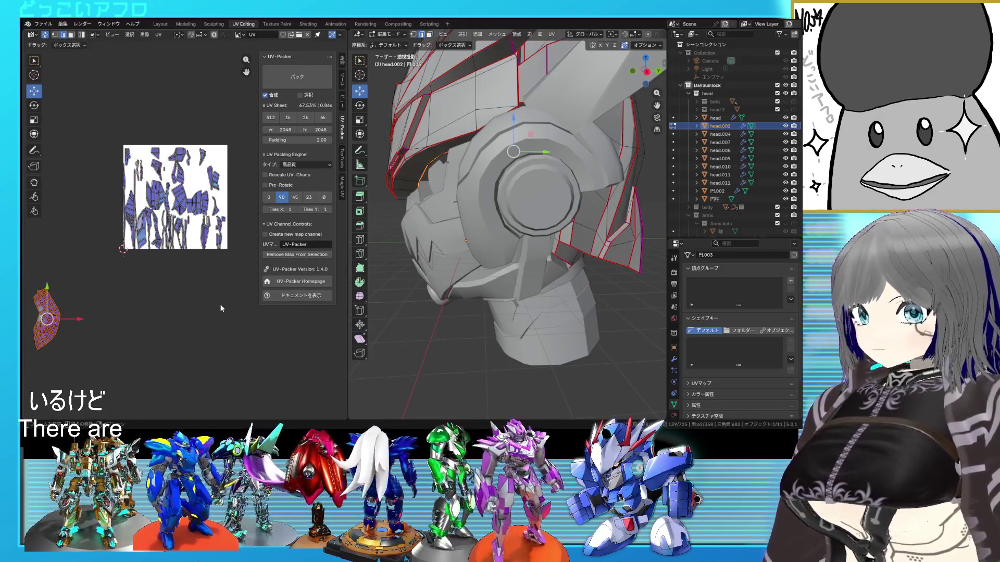
mouse_move(582, 238)
middle_mouse_down()
mouse_move(563, 257)
mouse_move(469, 295)
middle_mouse_up()
scroll(567, 279, "up", 3)
scroll(567, 278, "up", 3)
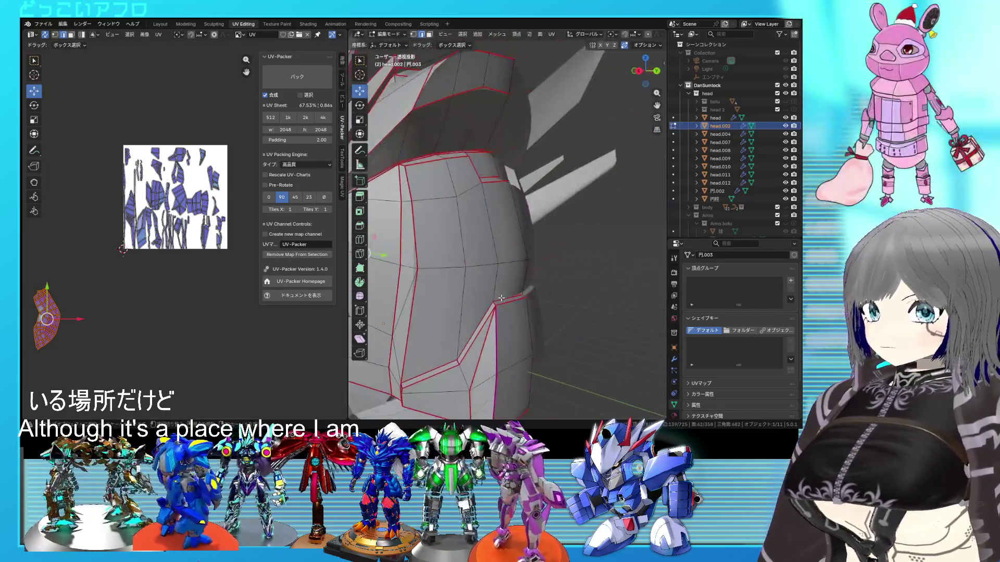
key("Tab")
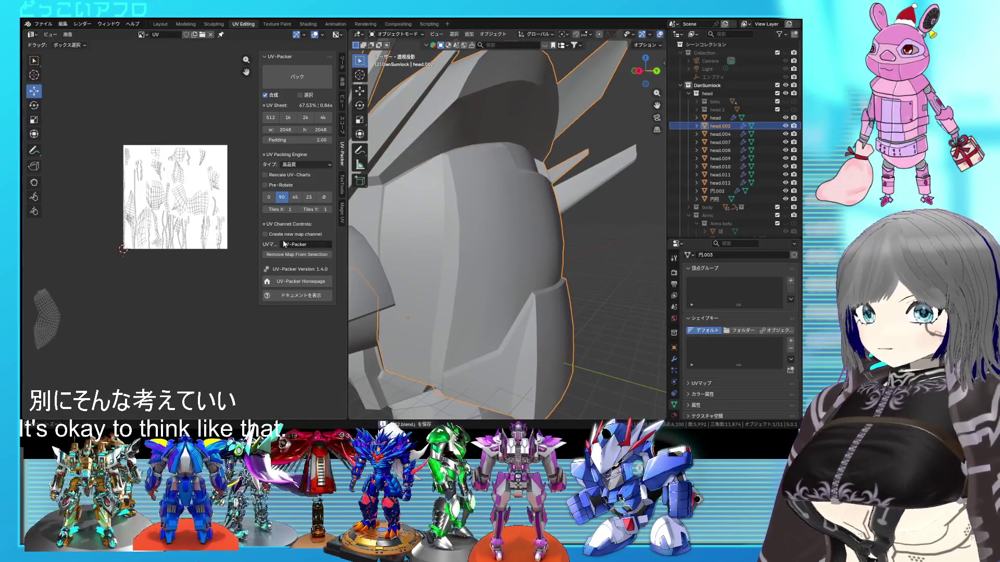
scroll(499, 236, "down", 5)
key("a")
key("Tab")
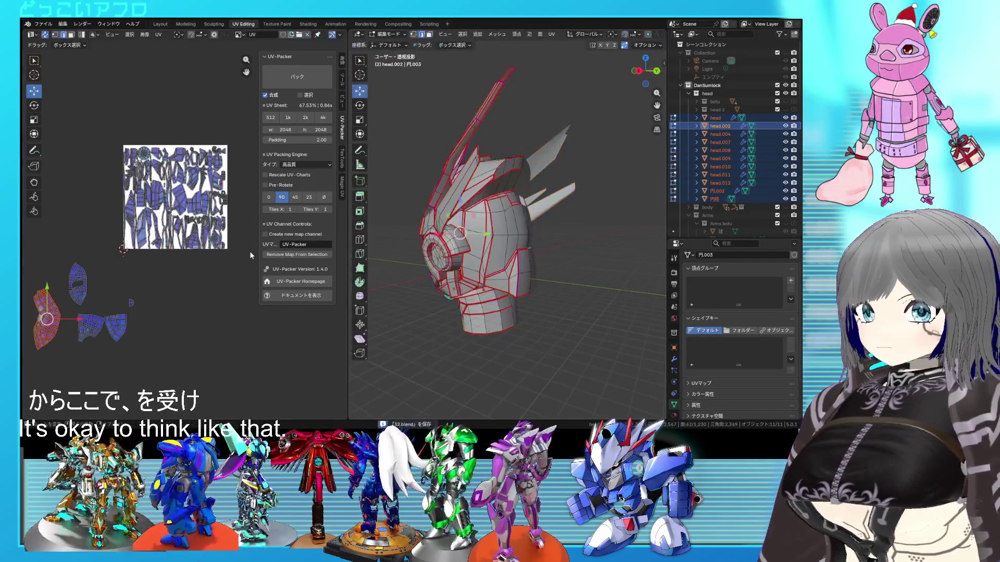
Step: Select all head UV islands for UV-Packer repacking, then clear the selection
left_click_drag(116, 134, 186, 130)
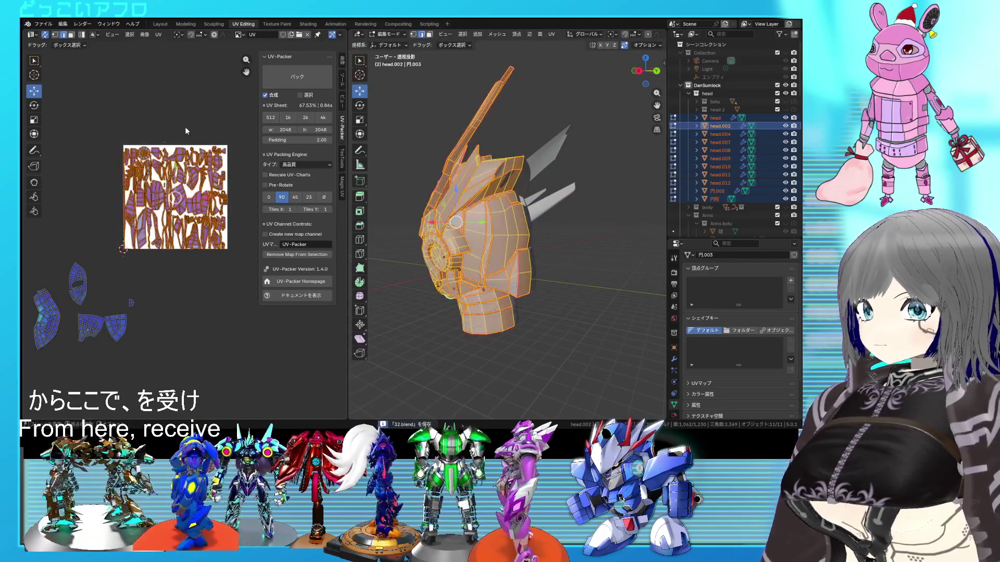
scroll(230, 163, "up", 3)
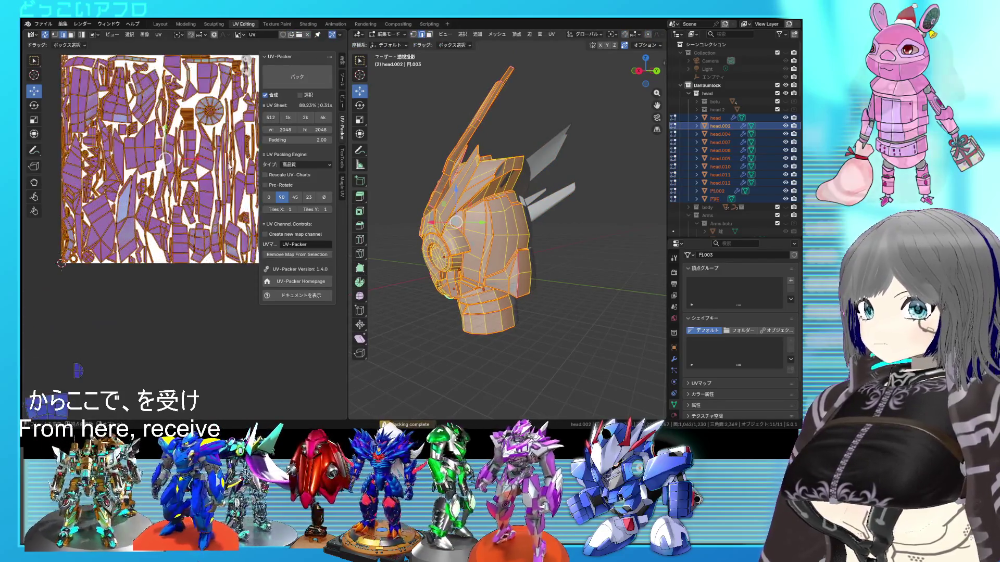
key("alt+a")
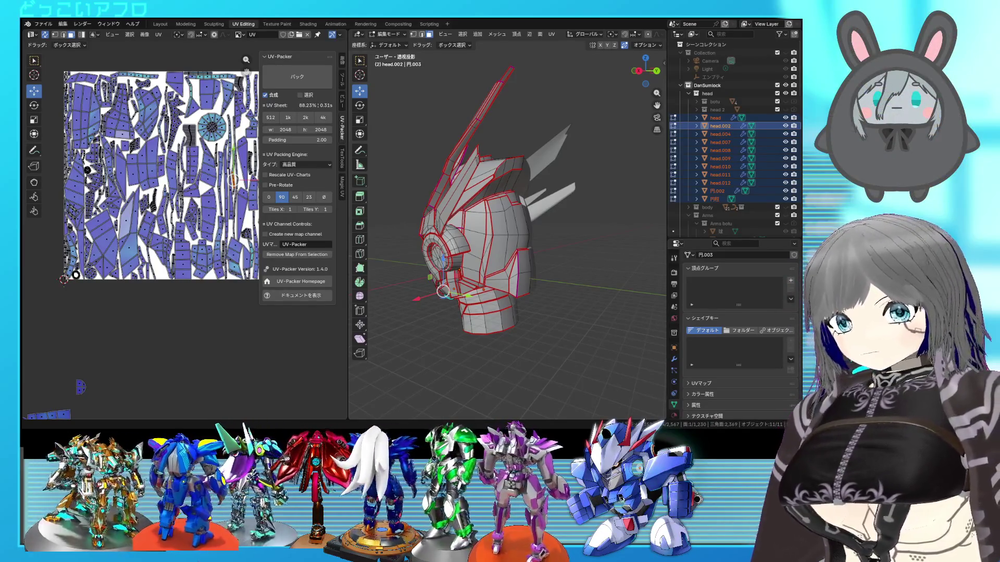
scroll(143, 295, "down", 2)
scroll(143, 295, "down", 2)
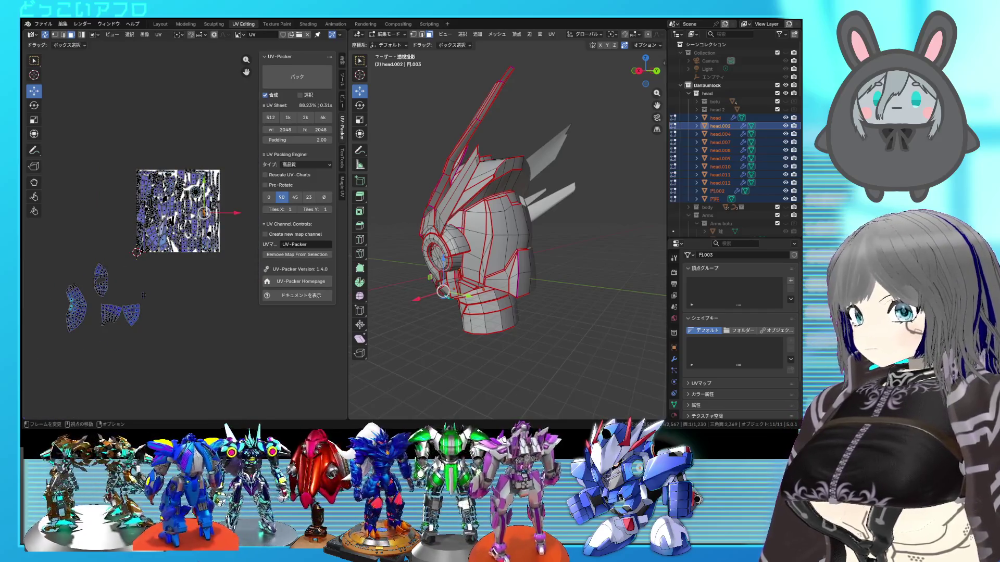
Step: Save the project, then zoom into the head and pick the hidden cylinder part
mouse_move(508, 234)
middle_mouse_down()
mouse_move(566, 232)
mouse_move(598, 263)
mouse_move(562, 258)
middle_mouse_up()
key("ctrl+s")
scroll(232, 254, "up", 2)
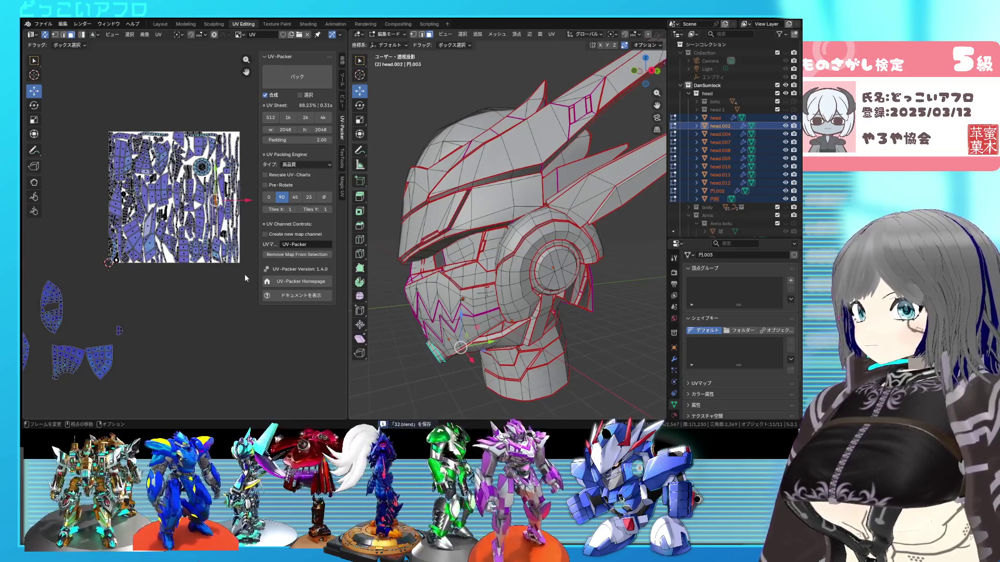
scroll(245, 274, "up", 2)
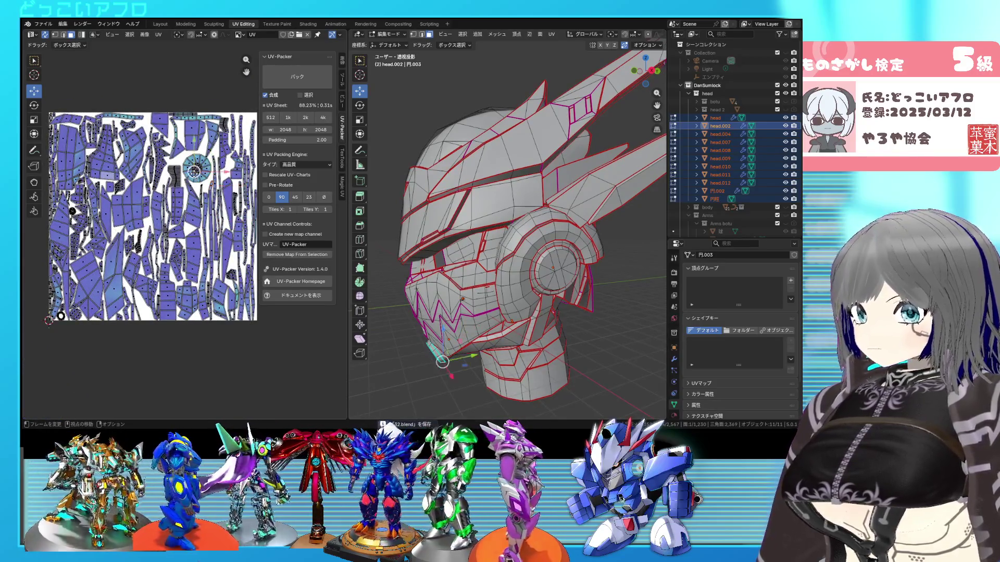
scroll(429, 333, "up", 5)
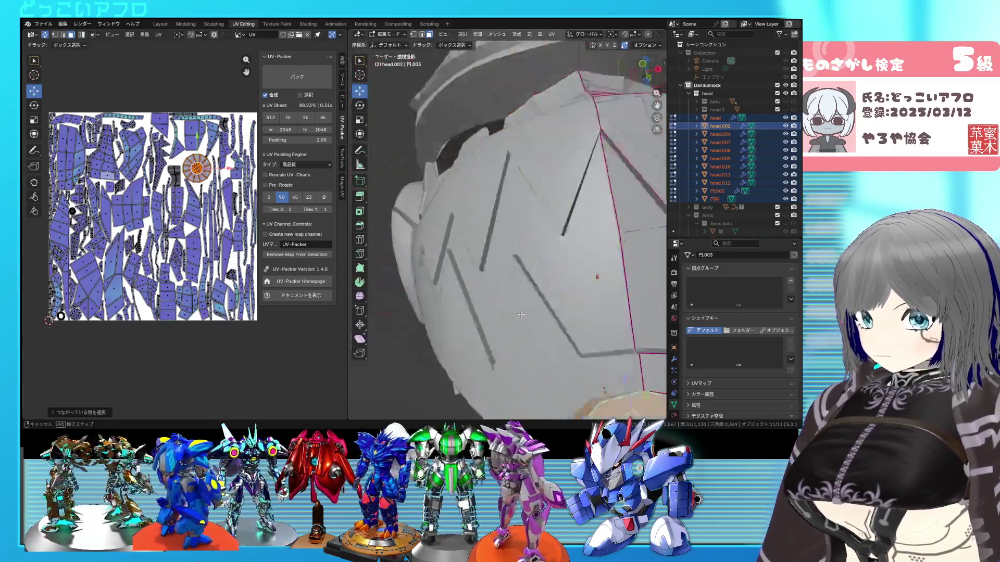
mouse_move(428, 332)
middle_mouse_down()
mouse_move(500, 250)
mouse_move(438, 241)
middle_mouse_up()
scroll(192, 200, "up", 3)
left_click(500, 178)
mouse_move(501, 178)
middle_mouse_down()
mouse_move(531, 227)
mouse_move(485, 176)
middle_mouse_up()
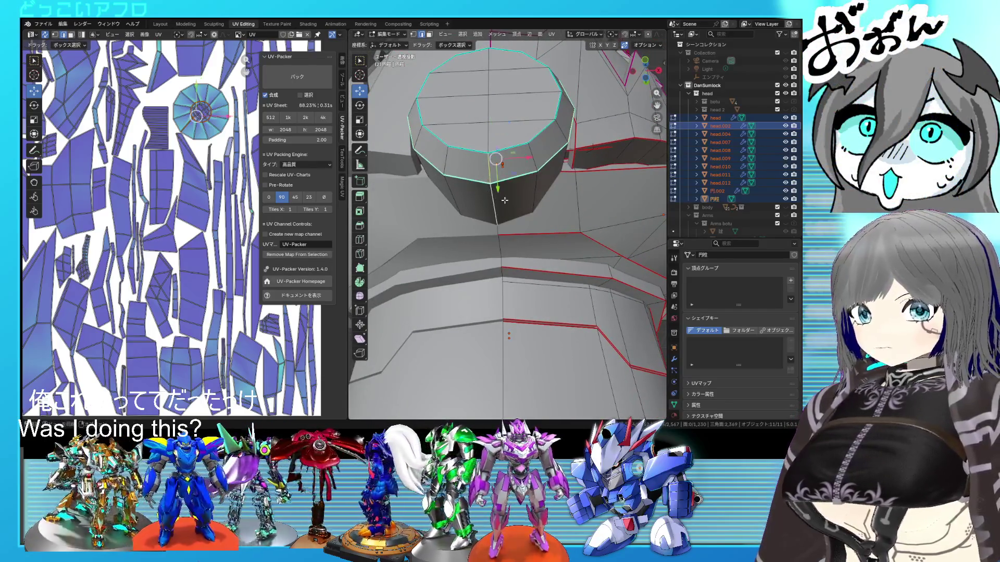
right_click(503, 202)
left_click(464, 314)
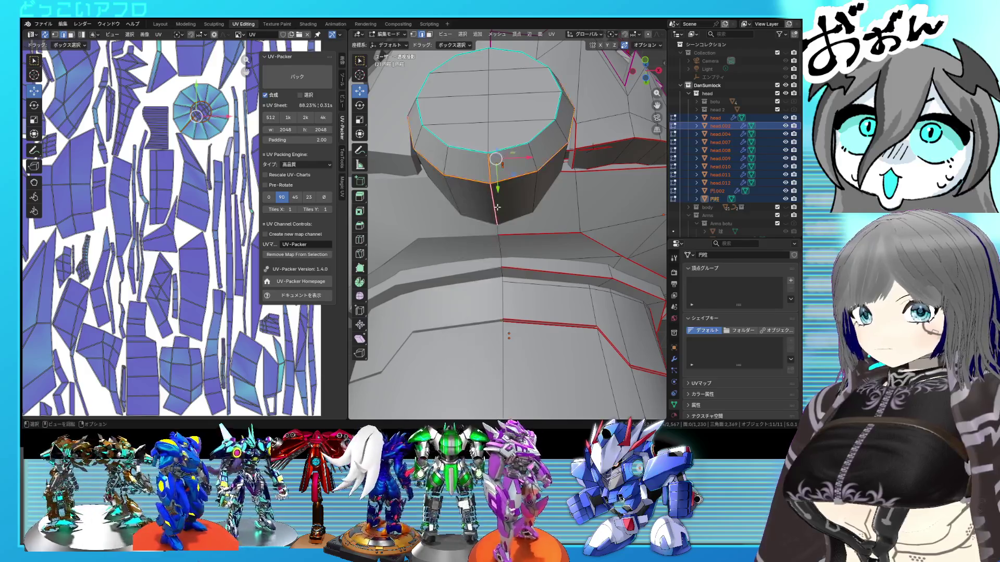
right_click(489, 173)
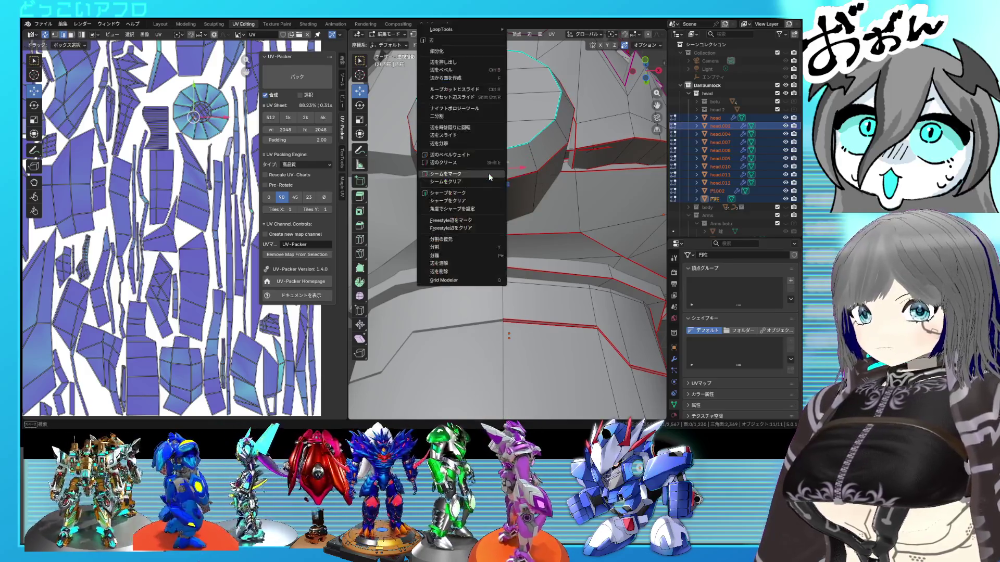
left_click(485, 179)
scroll(224, 208, "down", 6)
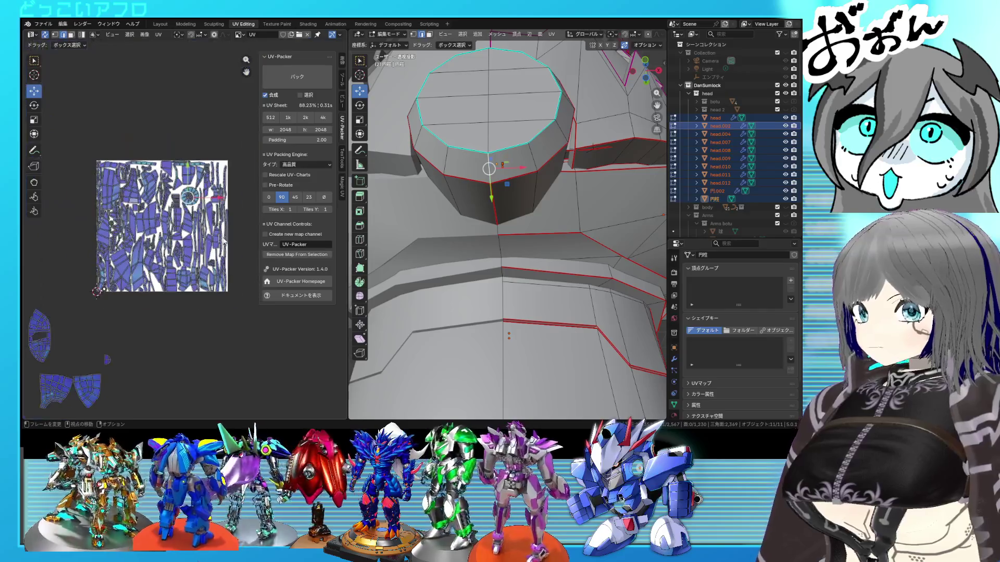
key("a")
key("u")
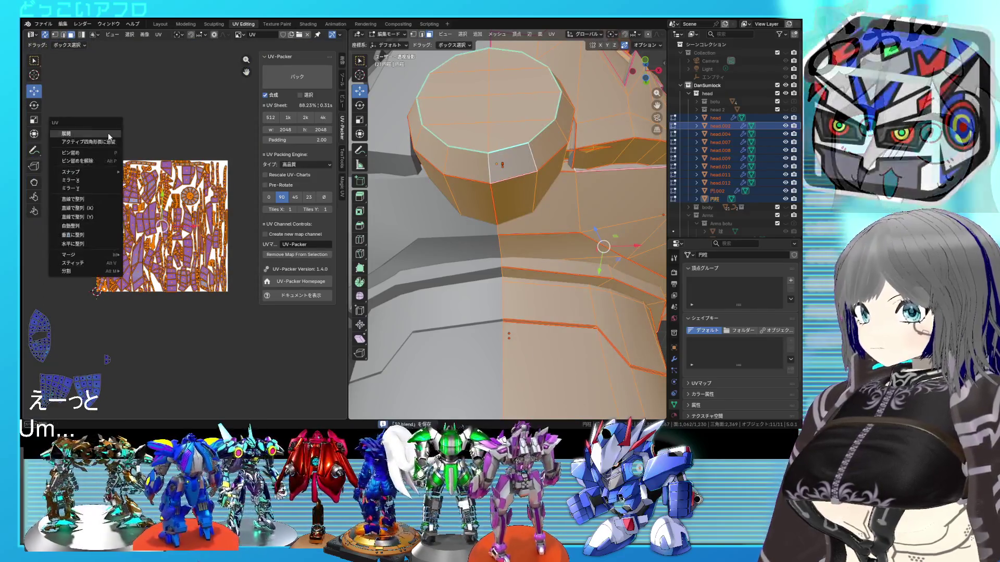
left_click(108, 133)
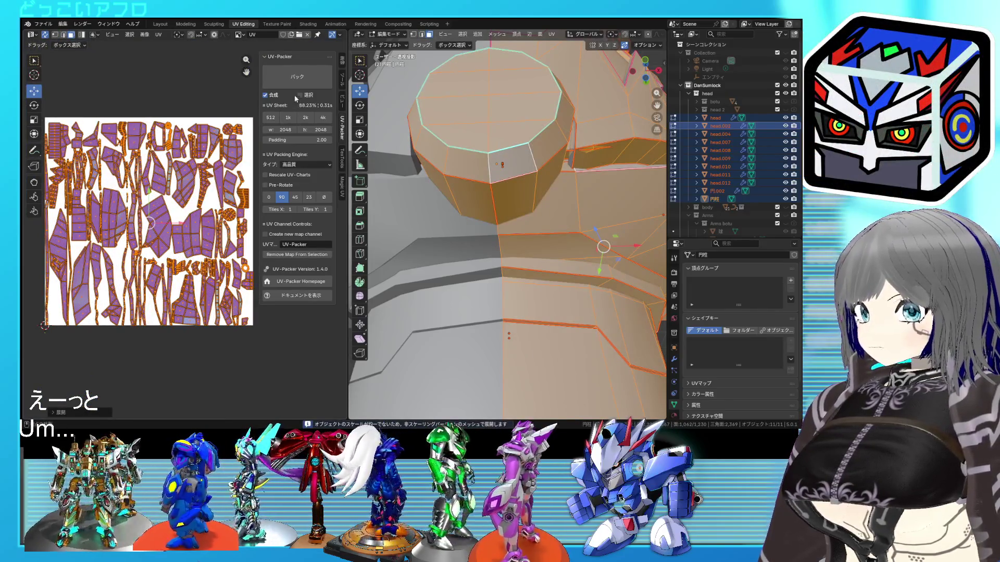
left_click(304, 81)
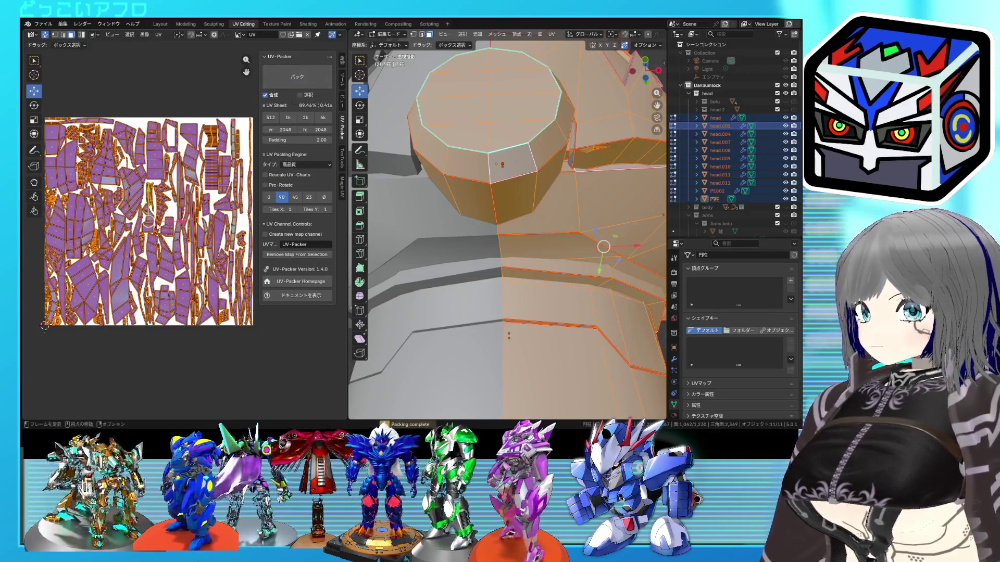
scroll(172, 205, "up", 2)
left_click(150, 237)
scroll(180, 234, "down", 3)
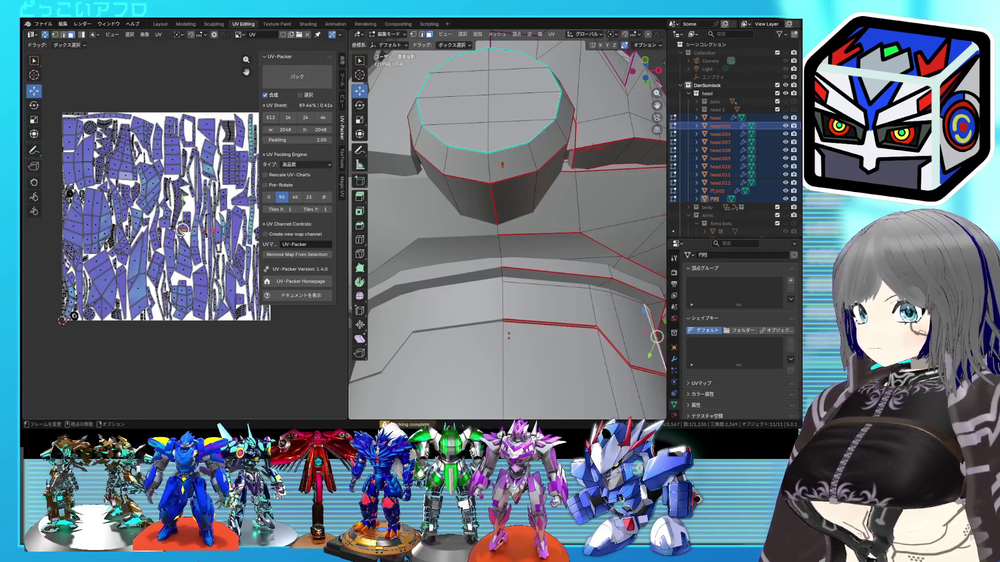
scroll(183, 229, "up", 1)
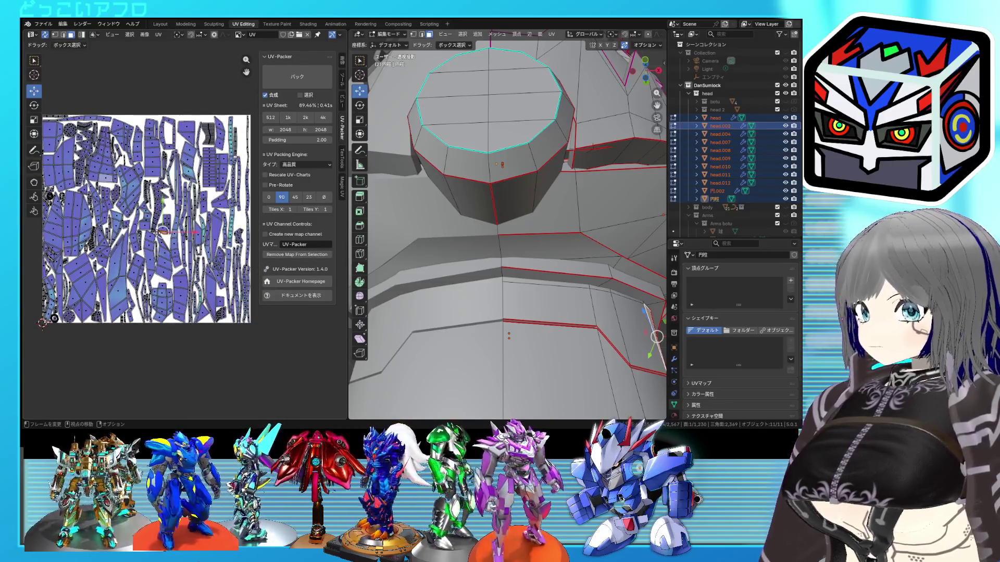
scroll(182, 235, "down", 2)
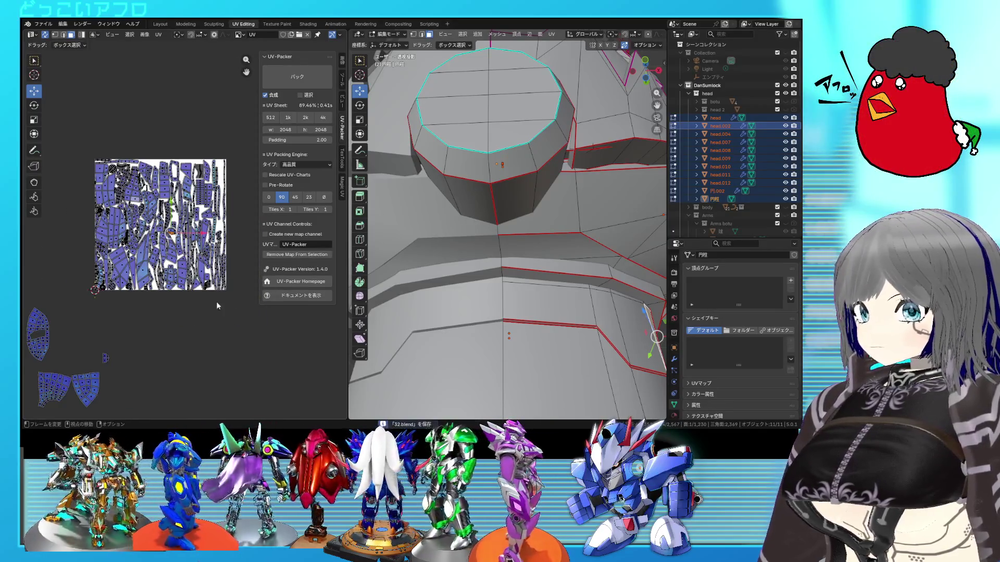
scroll(185, 235, "up", 3)
scroll(117, 290, "up", 2)
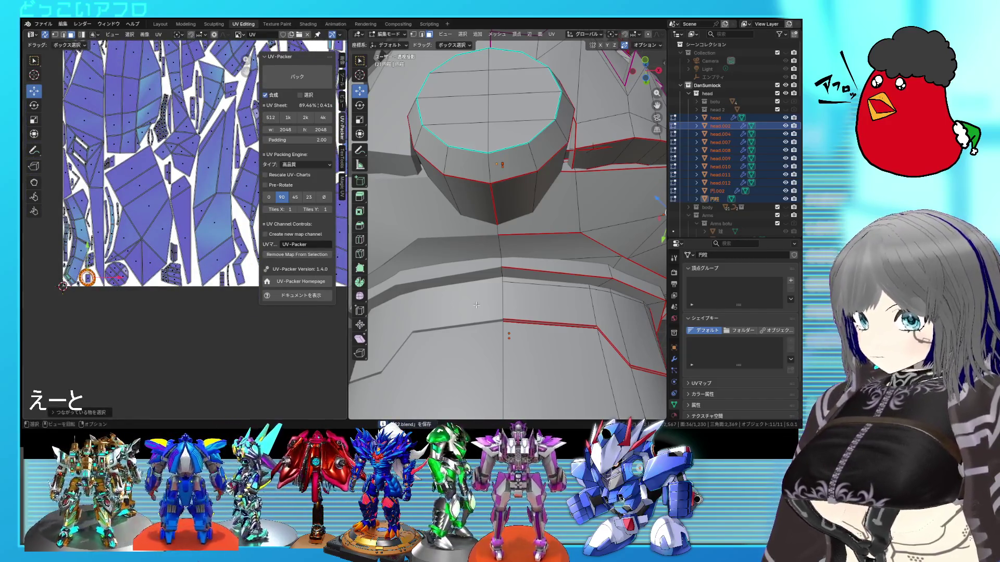
scroll(476, 302, "down", 3)
Step: Clear the seam on one ring edge loop and mark a different loop as the seam
middle_click_drag(476, 302, 513, 293)
scroll(513, 293, "up", 3)
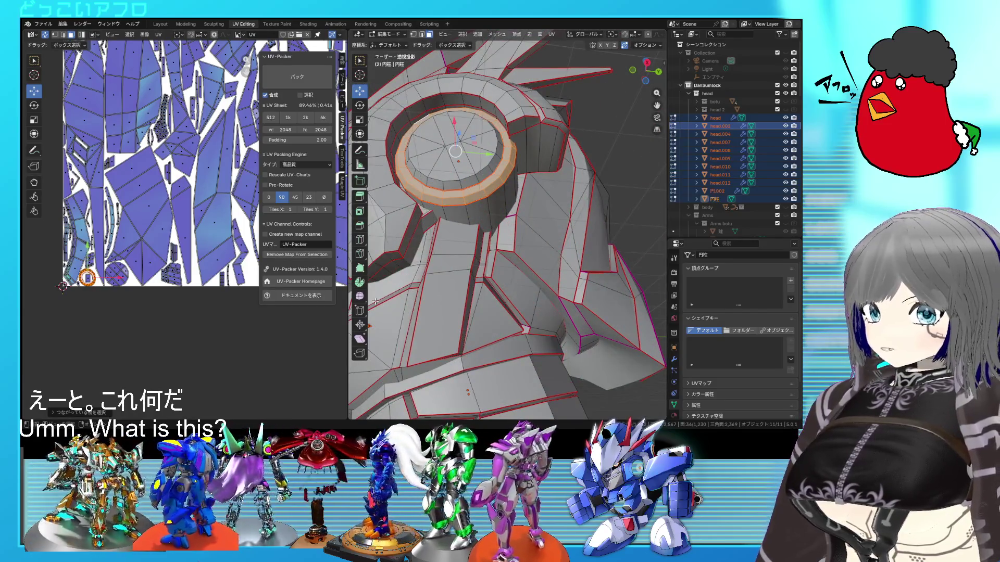
scroll(128, 291, "up", 2)
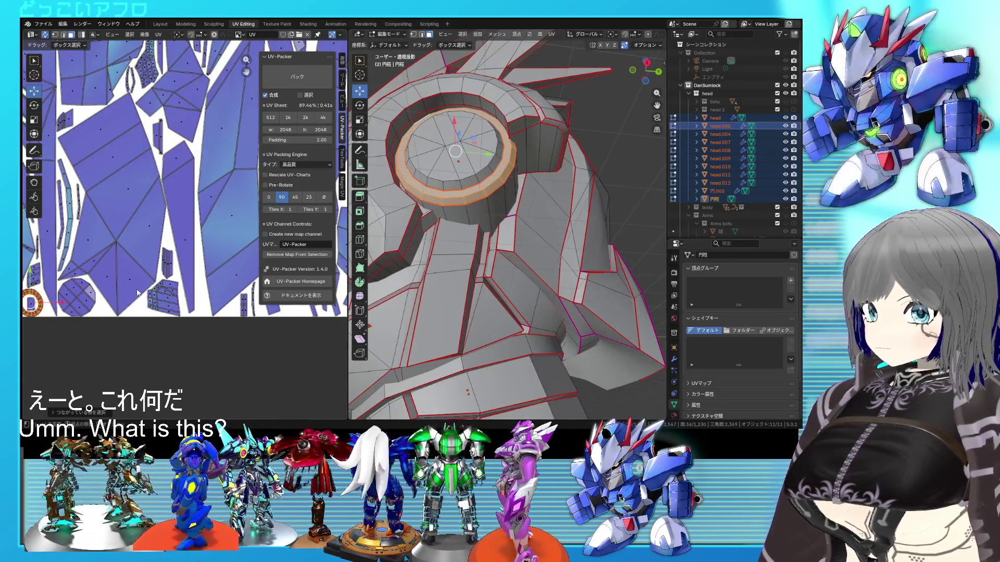
middle_click_drag(127, 291, 226, 265)
scroll(173, 240, "up", 1)
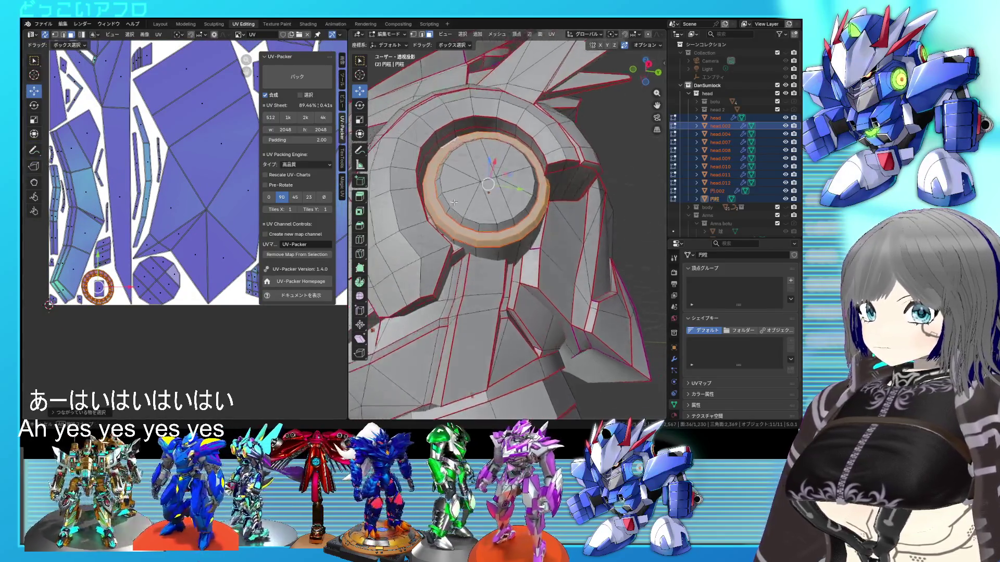
middle_click_drag(438, 258, 458, 220)
scroll(459, 222, "up", 4)
middle_click_drag(435, 263, 524, 308)
key("shift+z")
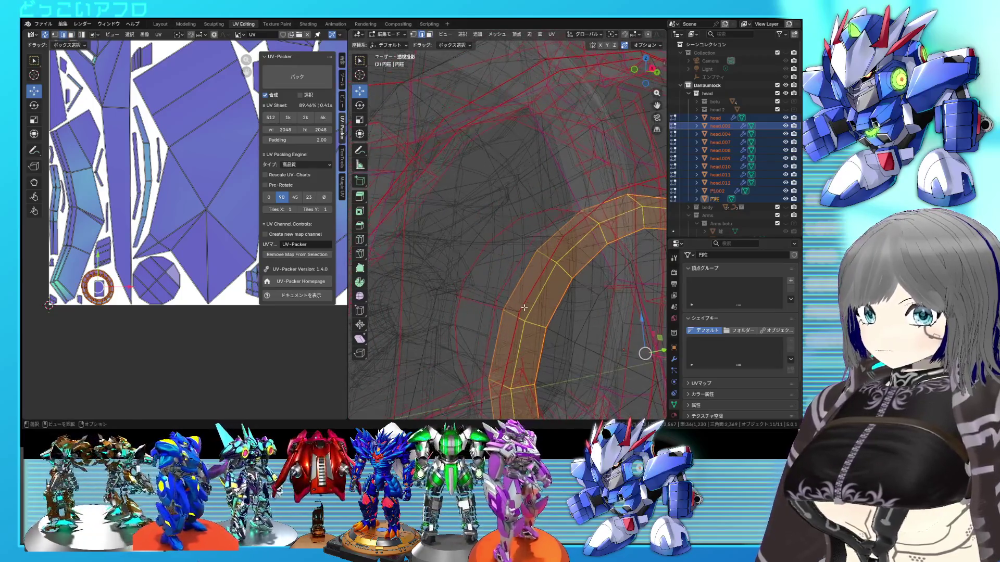
key("shift+z")
left_click(539, 326, "alt")
key("ctrl+e")
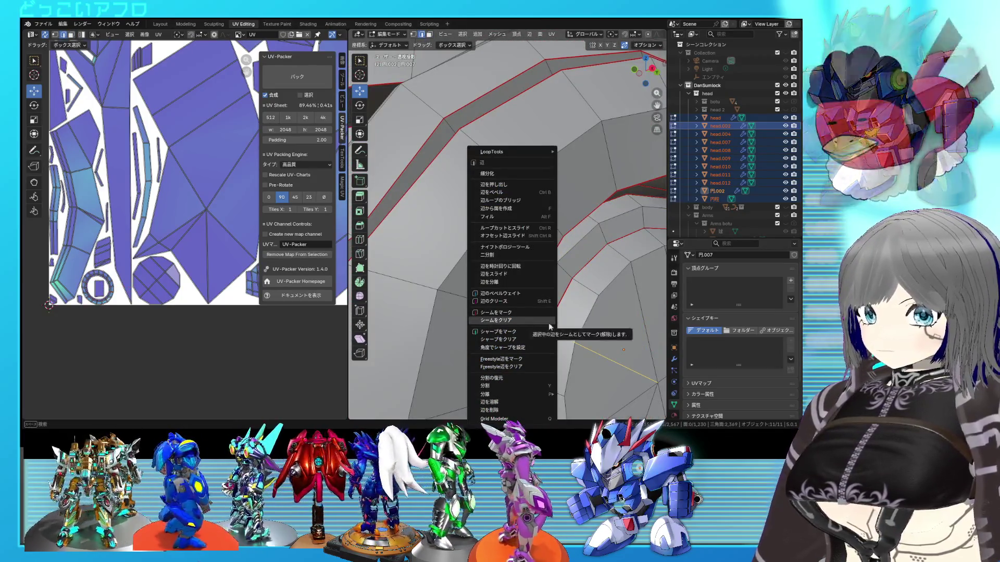
left_click(551, 322)
left_click(508, 344, "alt")
key("ctrl+e")
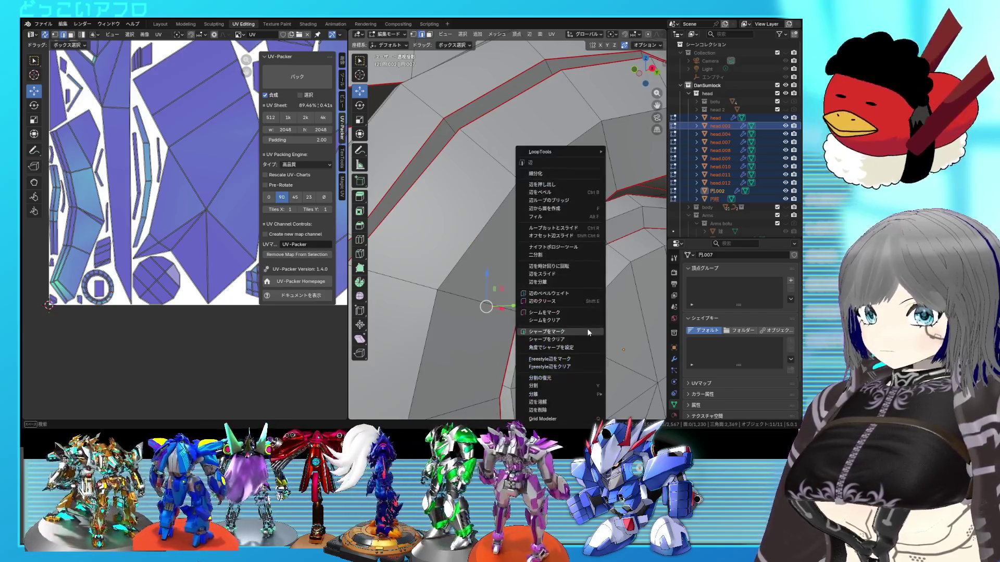
left_click(576, 320)
Step: Unwrap the whole head mesh and repack its islands with UV-Packer to 88.46% coverage
key("a")
key("u")
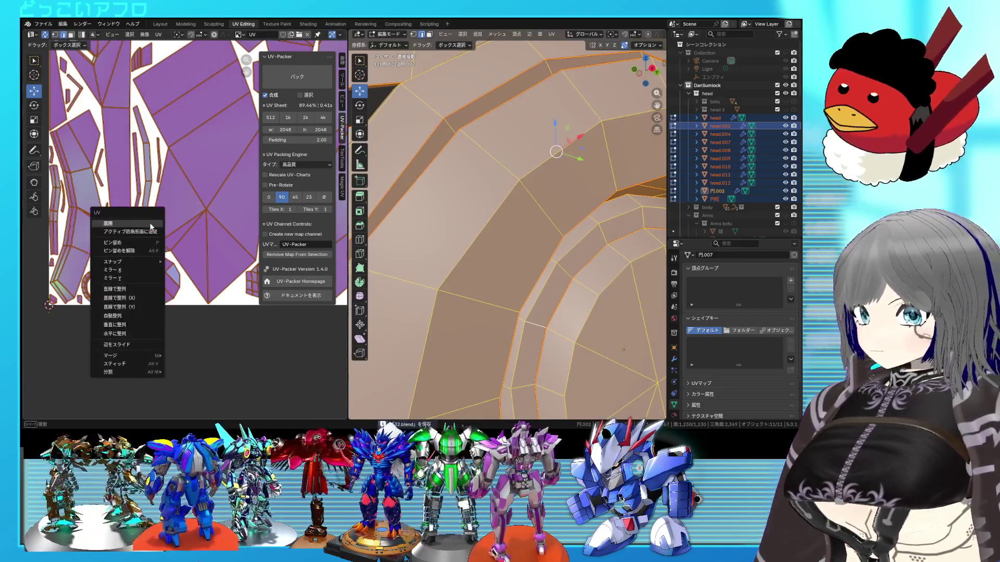
left_click(151, 227)
scroll(196, 195, "down", 3)
left_click(297, 76)
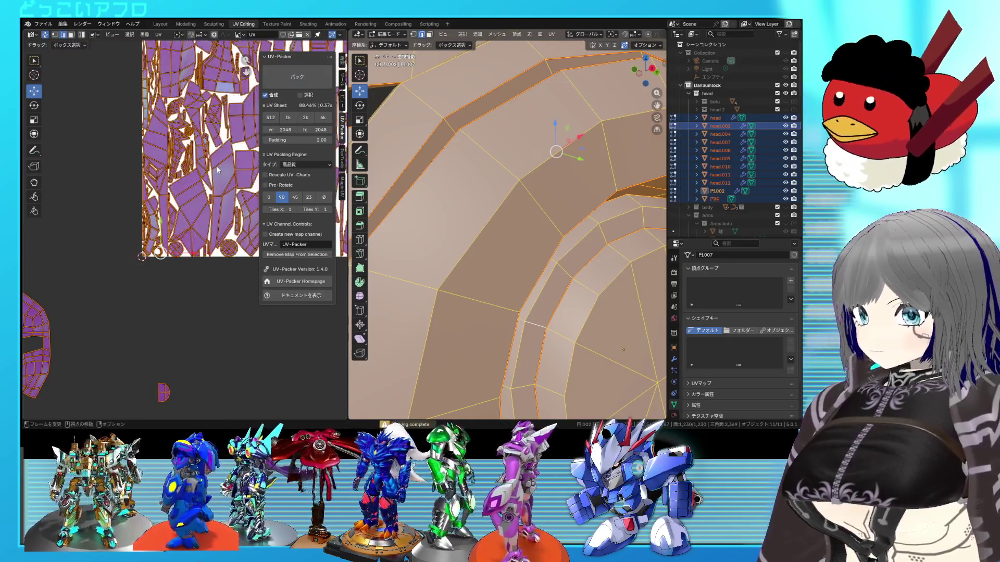
scroll(219, 171, "up", 3)
key("alt+a")
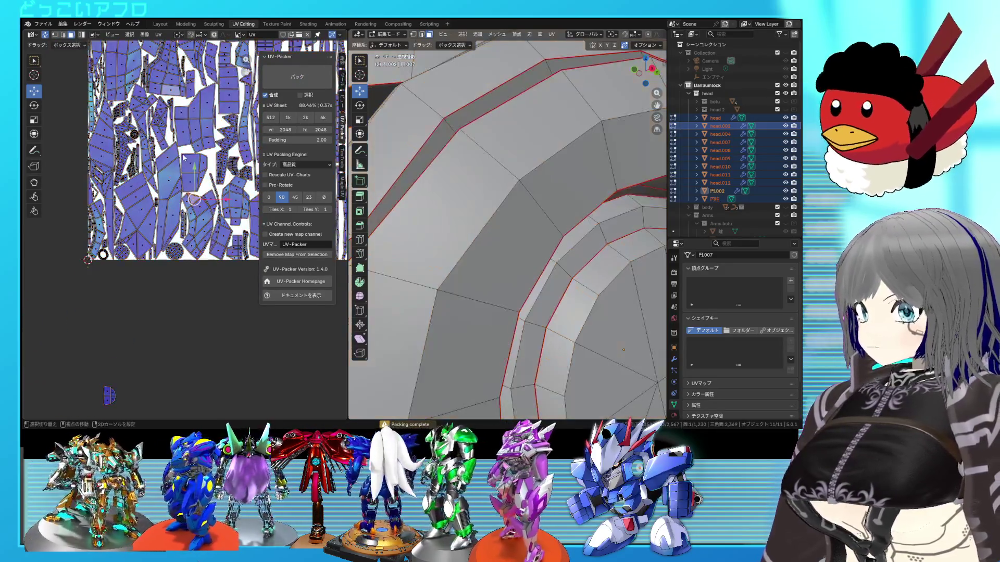
mouse_move(548, 234)
middle_mouse_down()
mouse_move(643, 216)
mouse_move(480, 222)
mouse_move(505, 206)
middle_mouse_up()
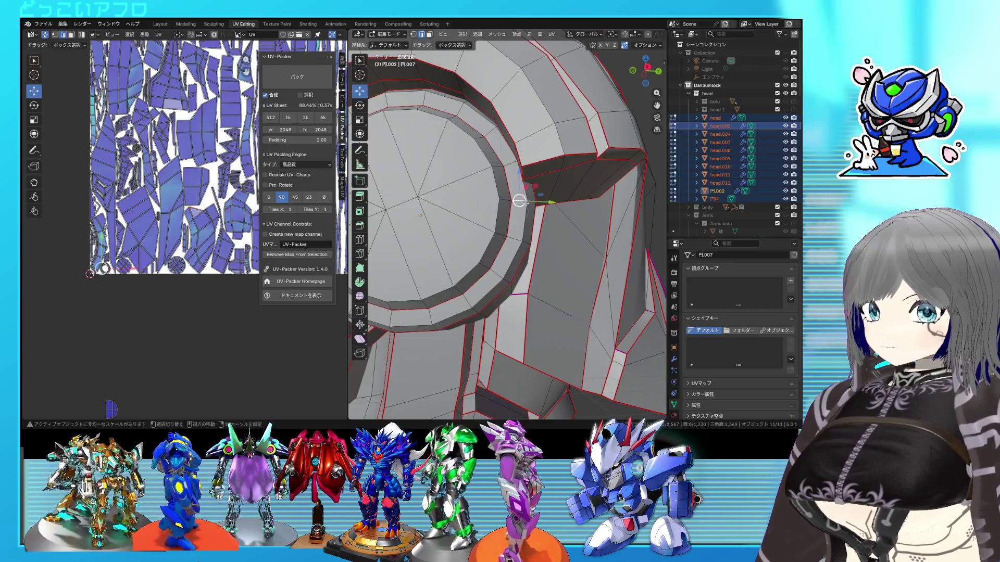
Step: Mark the selected edges near the round ear part as seams
middle_click_drag(522, 202, 487, 216)
key("ctrl+e")
key("Escape")
key("ctrl+e")
left_click(473, 210)
scroll(235, 258, "down", 3)
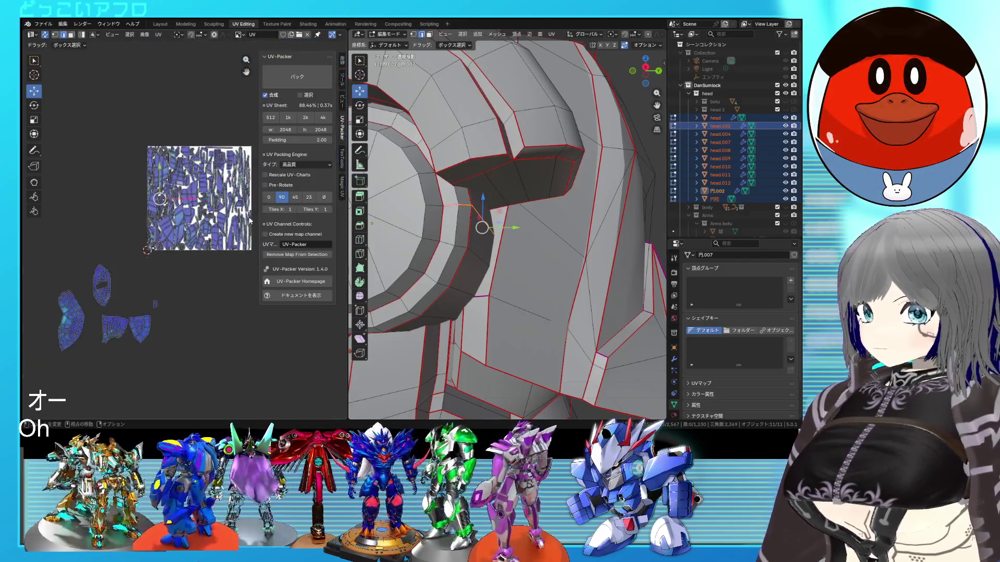
scroll(234, 258, "down", 2)
Step: Unwrap the head again, repack to 88.6% coverage, and save the file
left_click_drag(246, 265, 149, 159)
key("u")
left_click(118, 160)
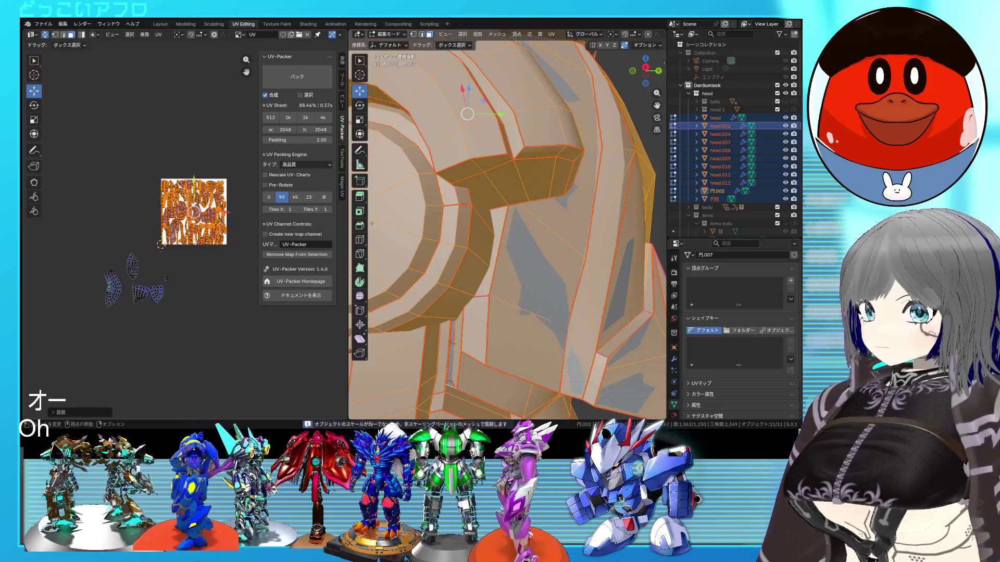
scroll(110, 265, "up", 3)
left_click(297, 77)
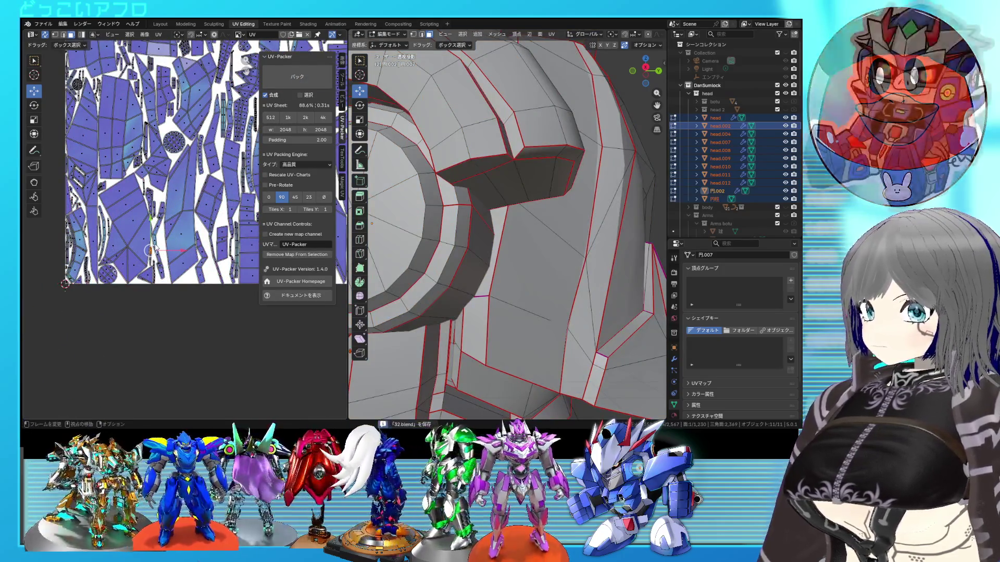
key("ctrl+s")
scroll(175, 228, "up", 2)
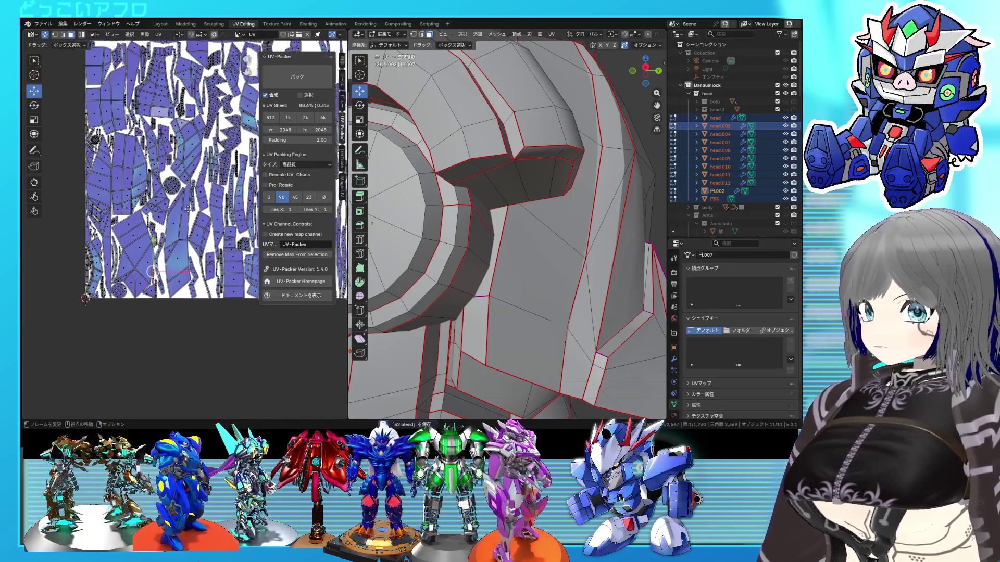
scroll(168, 226, "up", 2)
scroll(162, 223, "up", 2)
scroll(157, 221, "up", 2)
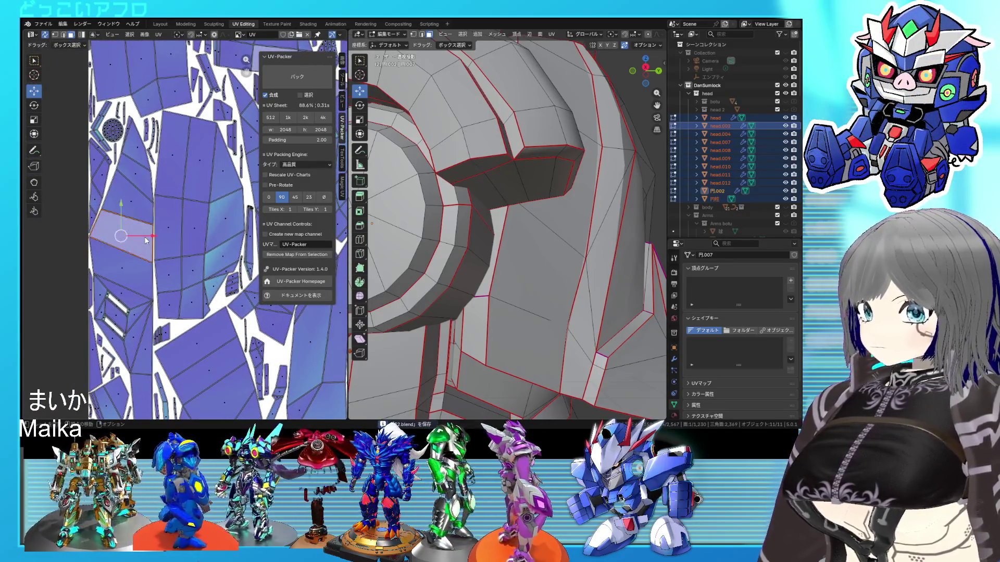
scroll(424, 249, "down", 5)
Step: Pick the tall fin 円.003 and scale its UV island down to 0.3165
middle_click_drag(469, 235, 516, 235)
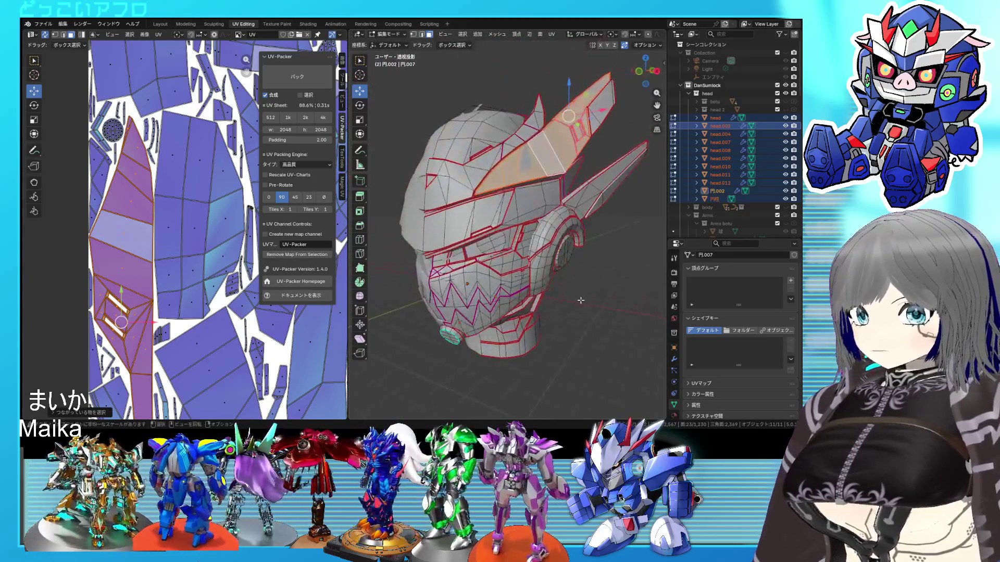
scroll(196, 235, "down", 2)
scroll(111, 375, "down", 1)
middle_click_drag(459, 200, 435, 133)
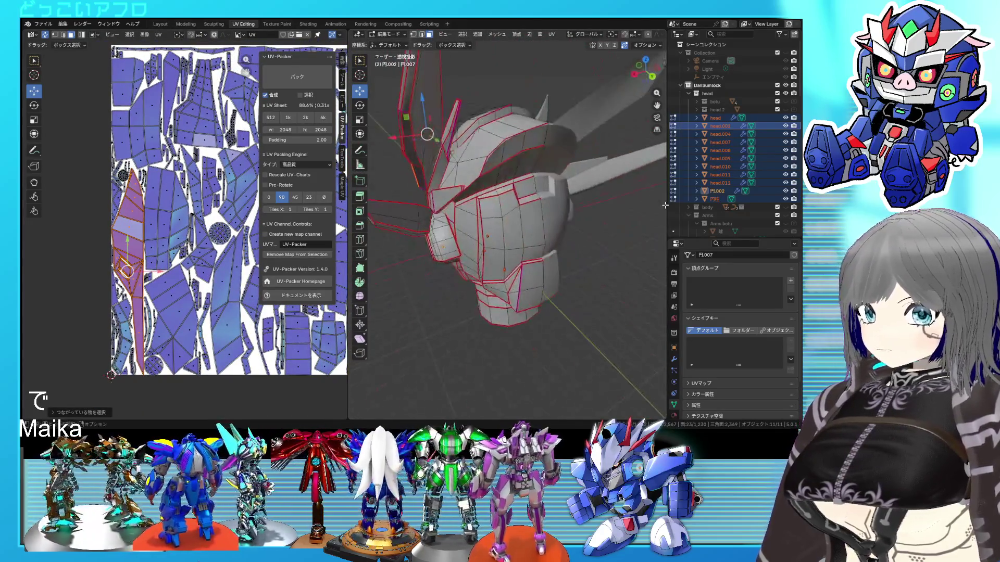
left_click(434, 133)
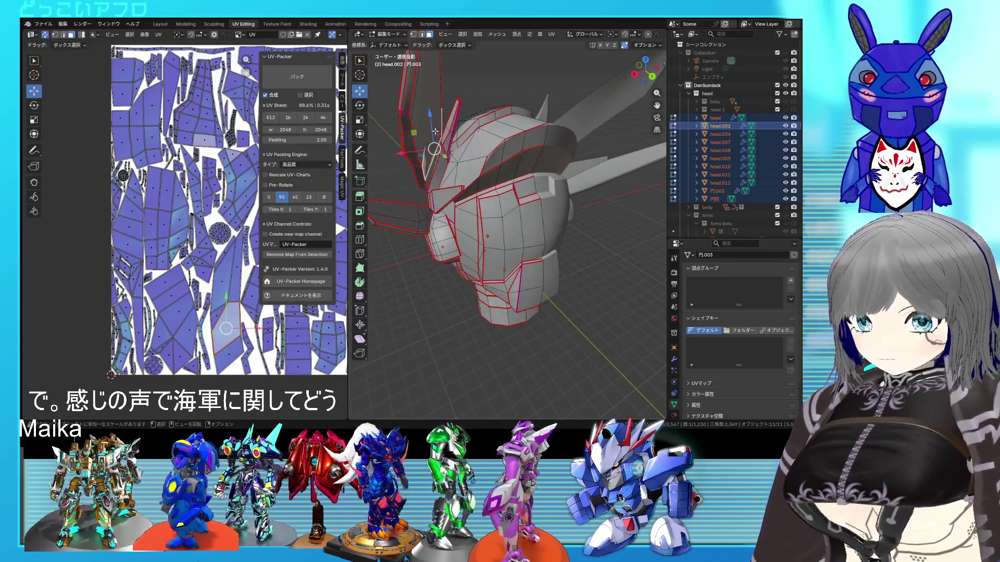
scroll(196, 235, "down", 4)
scroll(195, 235, "down", 3)
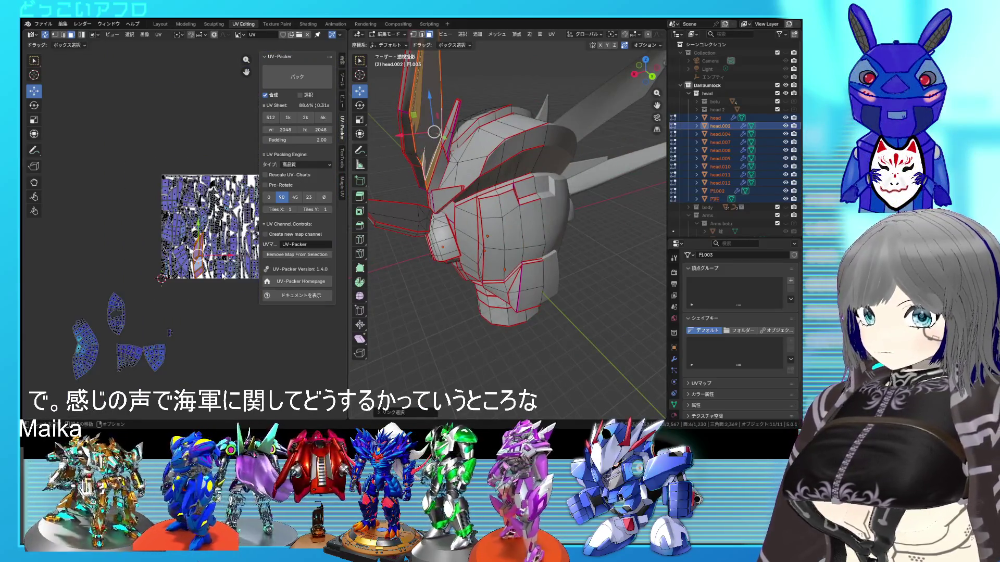
scroll(220, 291, "up", 3)
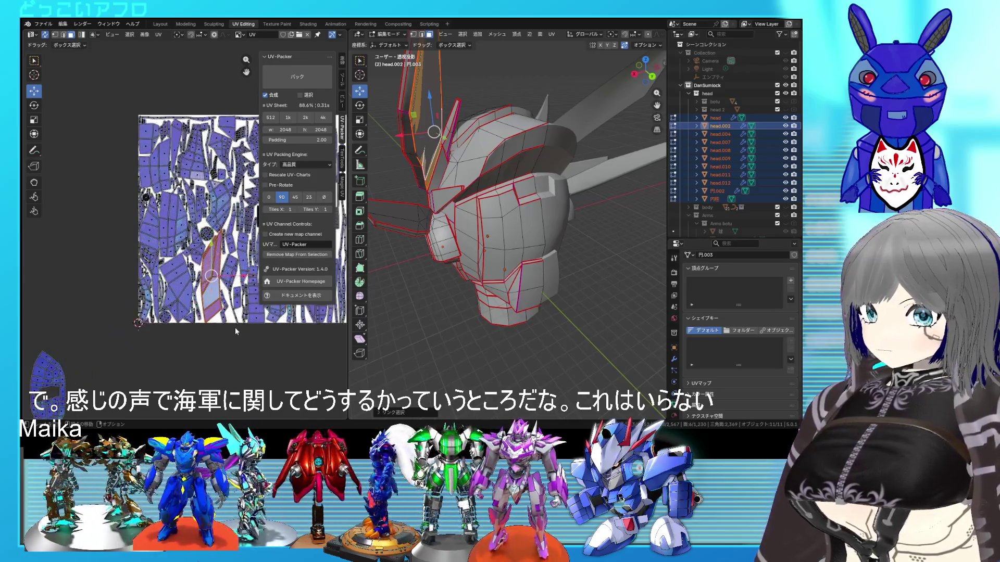
key("s")
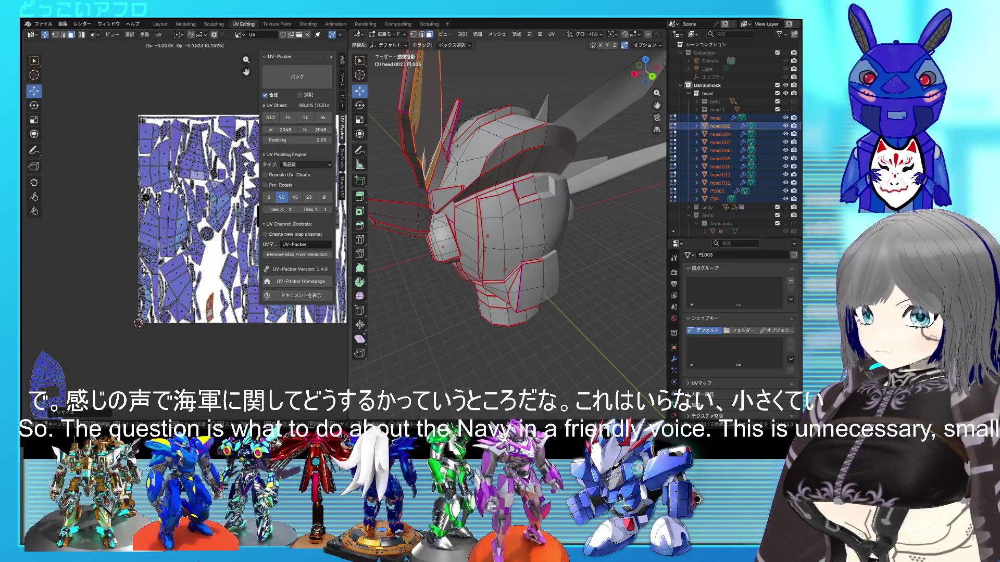
left_click(138, 323)
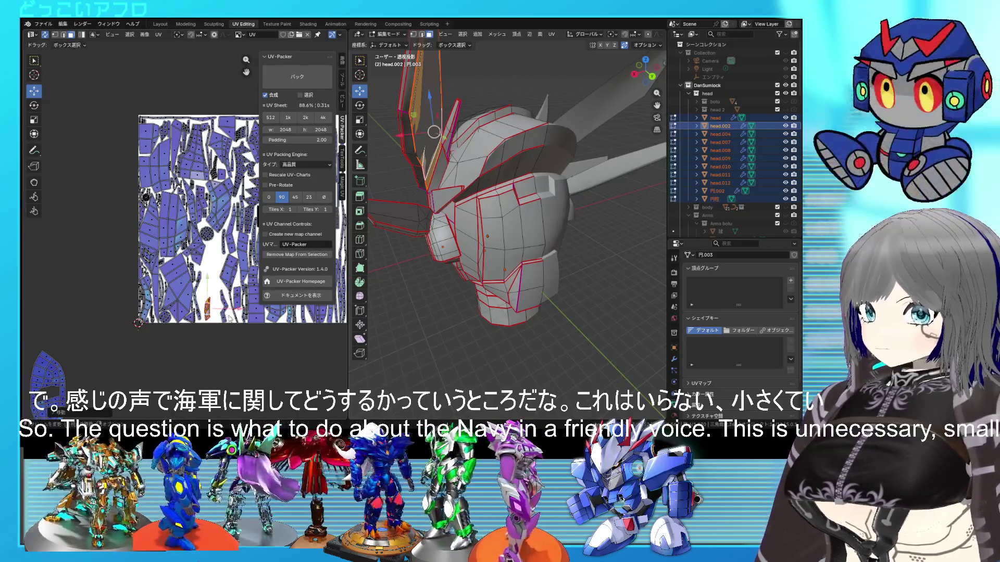
right_click(216, 300)
left_click(215, 300)
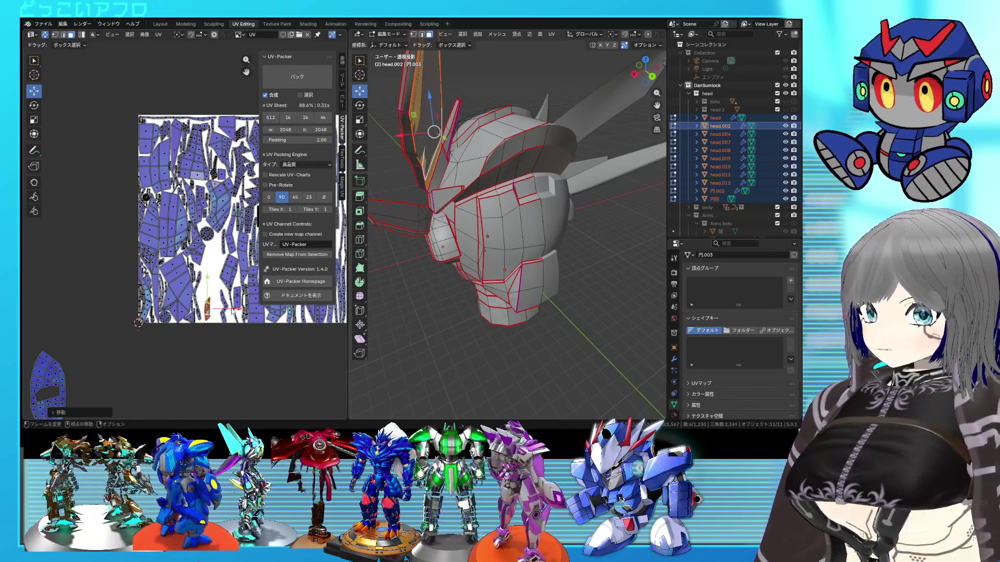
Step: Move the shrunken fin island to a new spot in the UV layout
key("g")
left_click(246, 312)
right_click(246, 312)
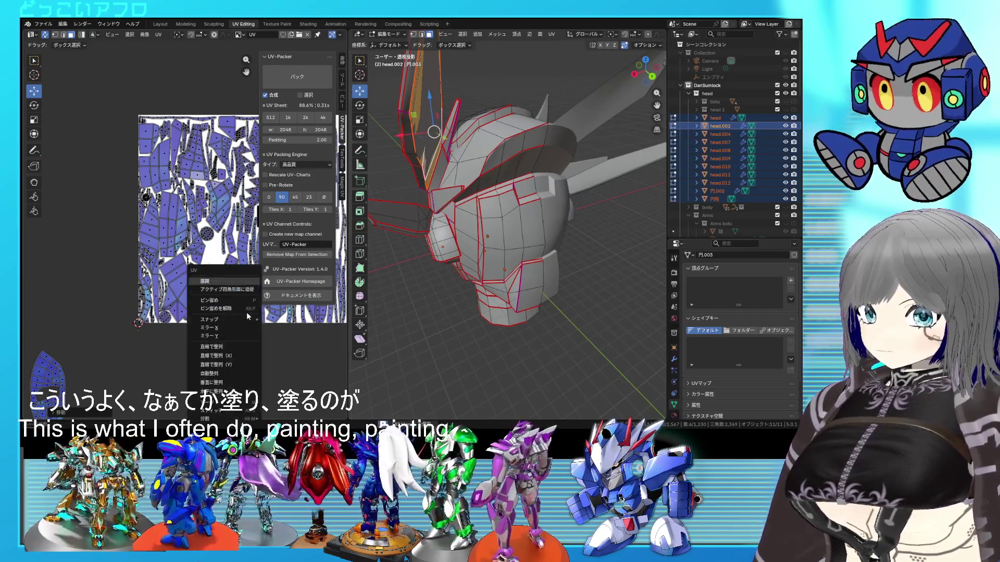
left_click(255, 292)
middle_click_drag(468, 211, 406, 211)
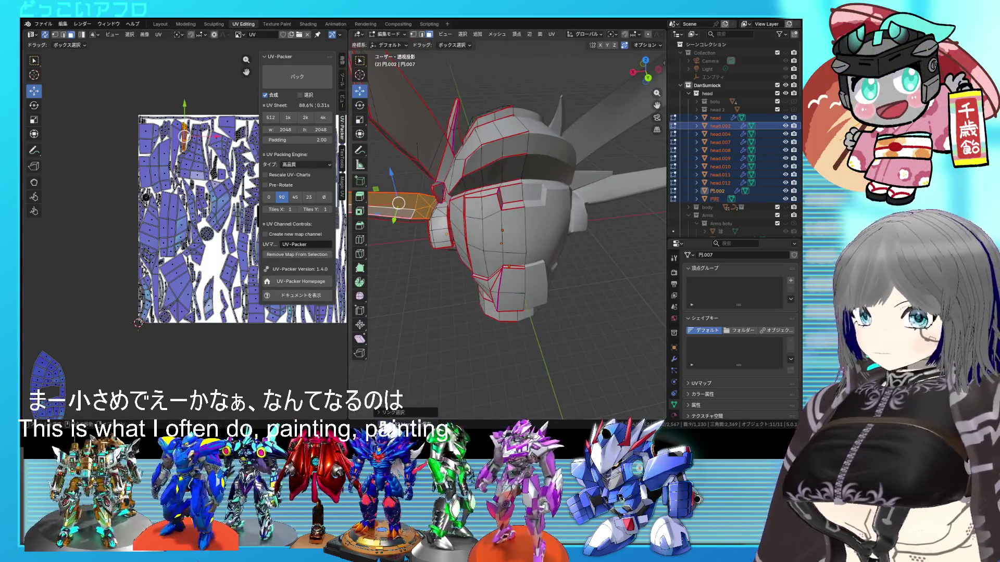
mouse_move(437, 196)
middle_mouse_down()
mouse_move(474, 194)
mouse_move(440, 215)
middle_mouse_up()
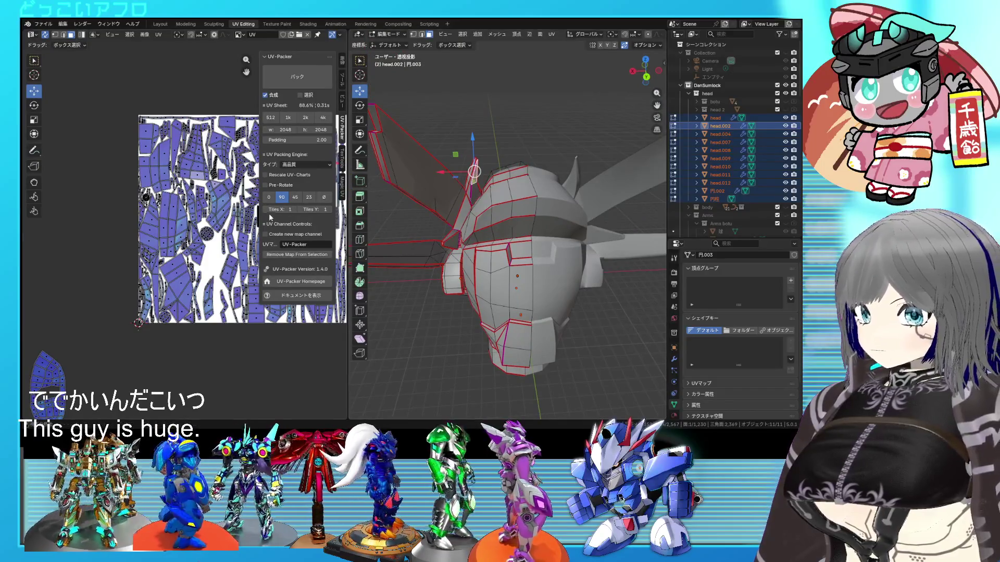
scroll(152, 304, "down", 4)
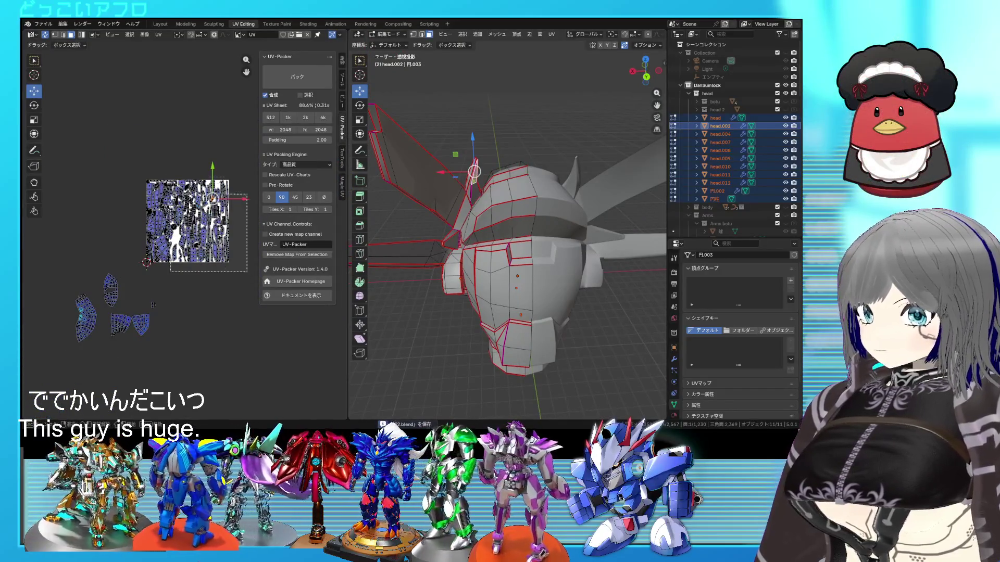
key("a")
scroll(196, 262, "up", 3)
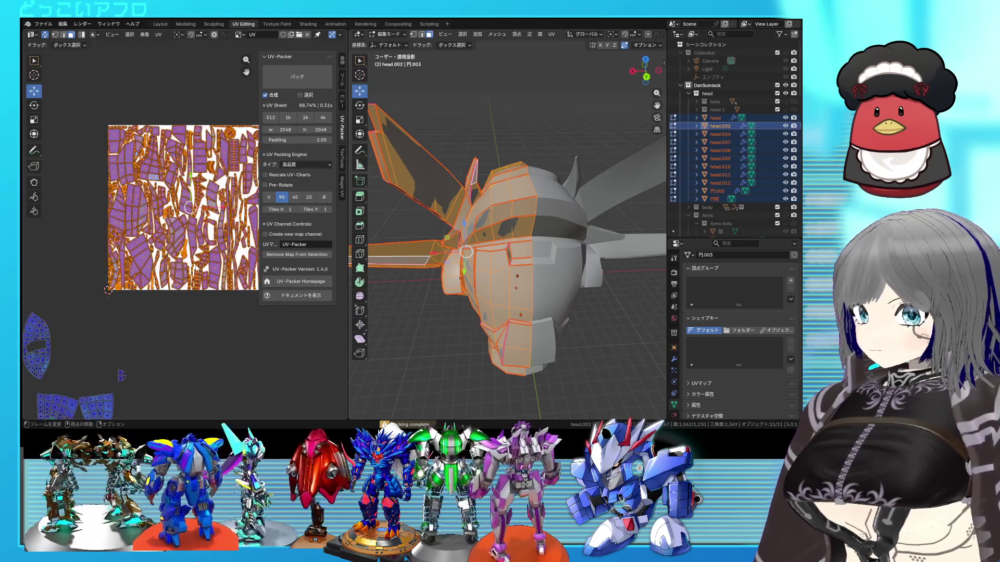
scroll(222, 249, "up", 1)
key("alt+a")
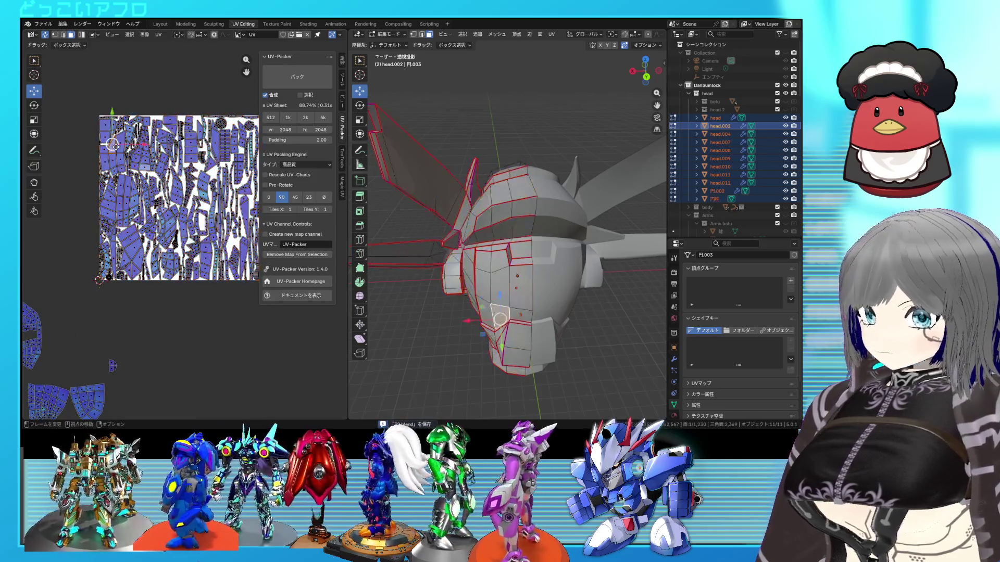
key("l")
key("alt+a")
key("l")
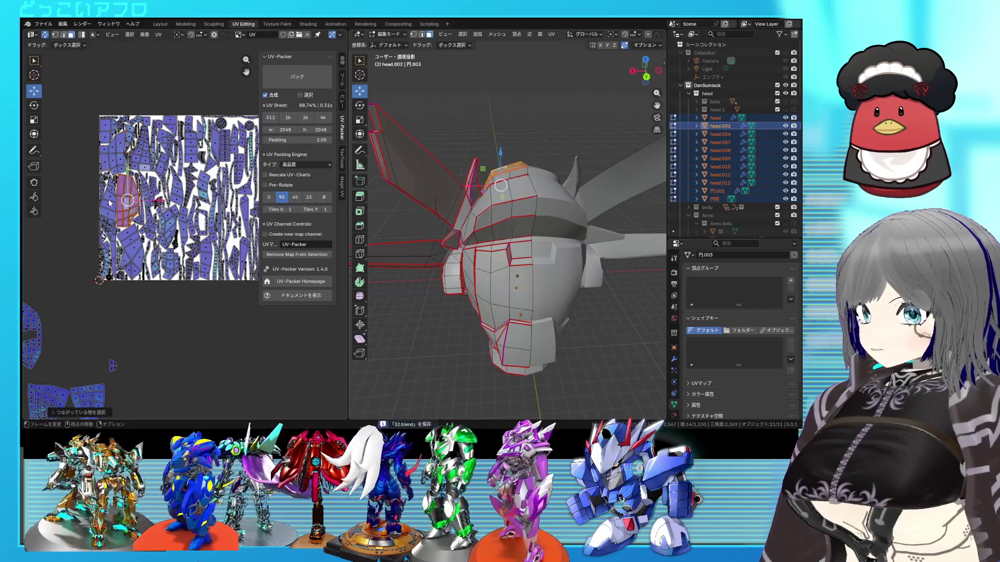
key("alt+a")
key("l")
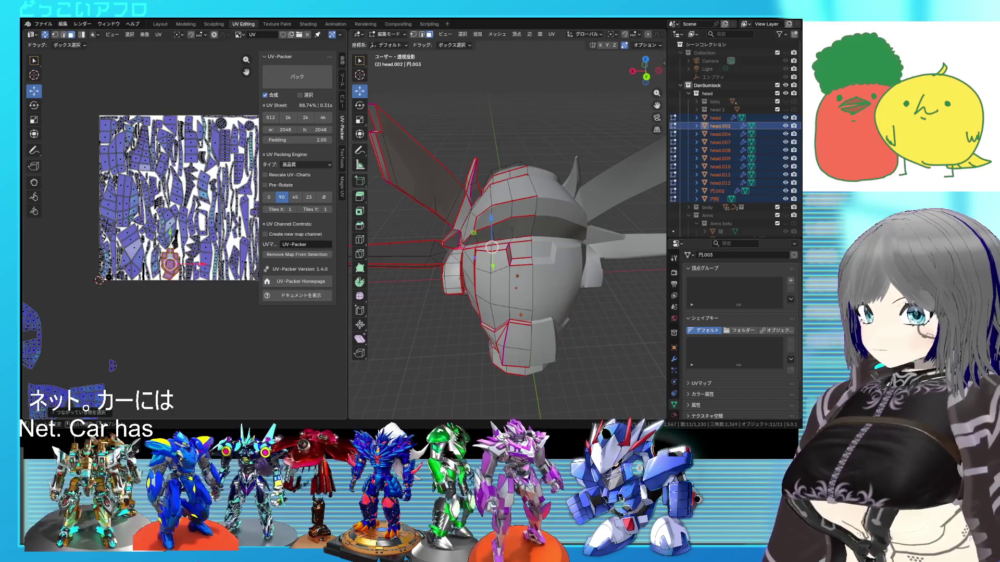
key("alt+a")
key("l")
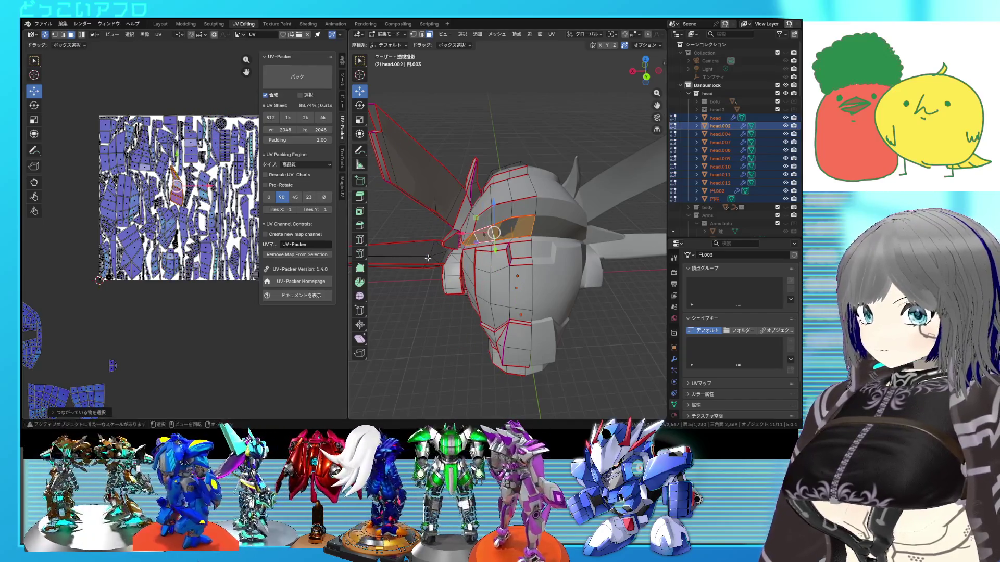
middle_click_drag(427, 258, 512, 235)
key("alt+a")
key("l")
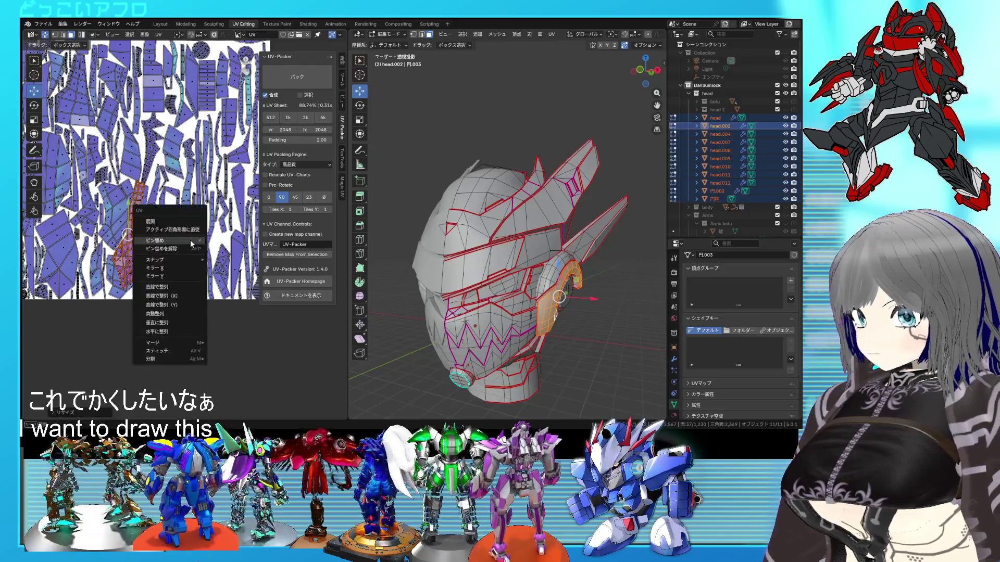
Step: Pack all head UV islands onto the 2048 sheet and save the blend file
left_click(191, 240)
scroll(190, 240, "down", 2)
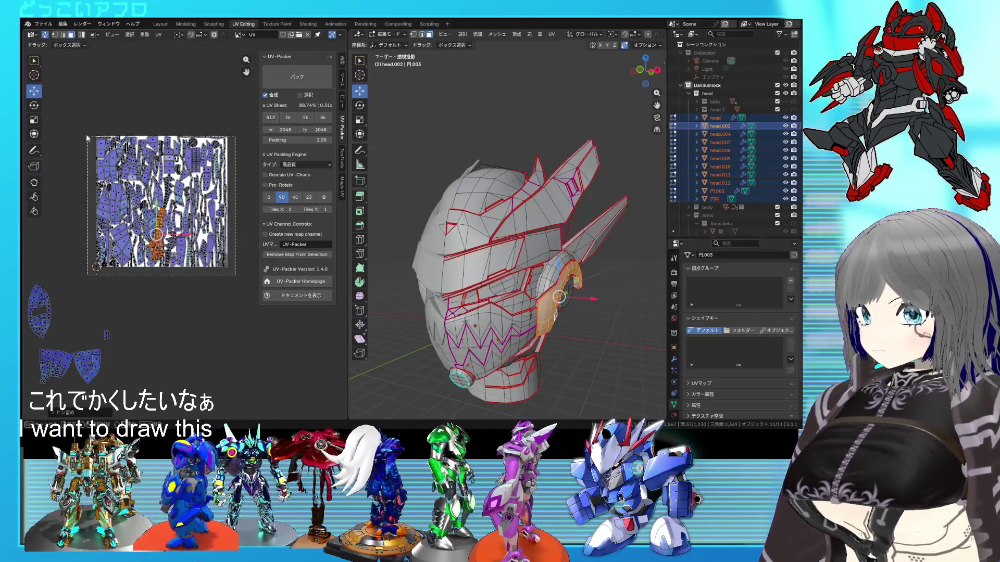
key("a")
left_click(304, 81)
scroll(187, 237, "up", 2)
scroll(187, 236, "up", 1)
scroll(187, 237, "down", 1)
key("alt+a")
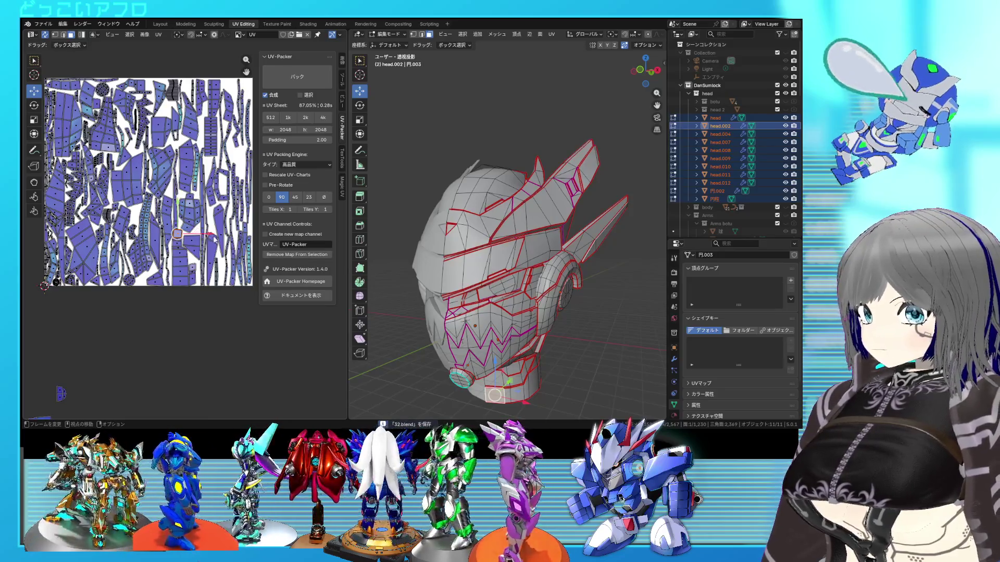
key("ctrl+s")
key("Home")
scroll(200, 243, "down", 3)
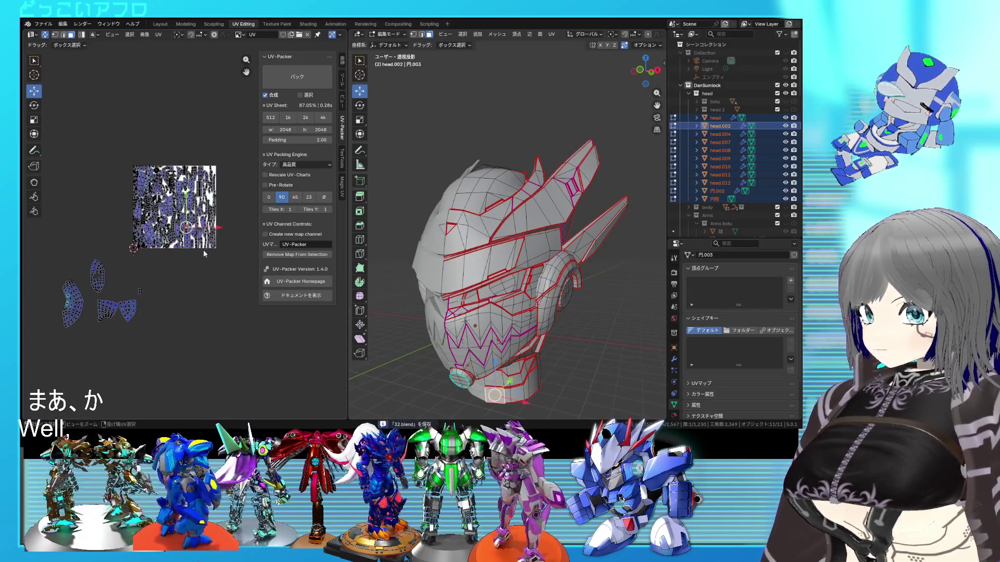
scroll(203, 249, "up", 2)
scroll(188, 242, "up", 2)
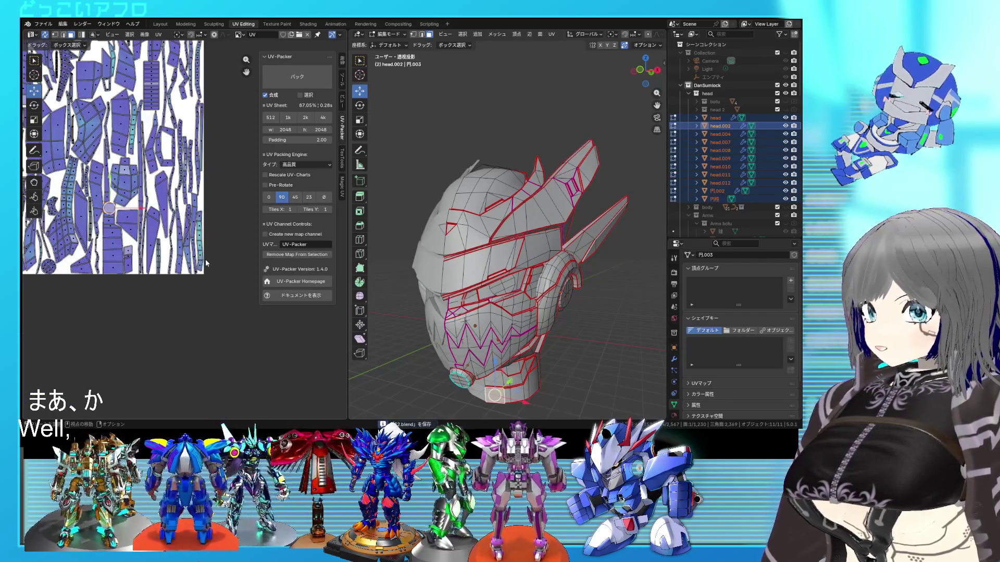
scroll(206, 215, "down", 3)
Step: Shrink the loose islands below the sheet, pin the chosen islands, and repack to 64.81%
mouse_move(94, 375)
middle_mouse_down()
mouse_move(160, 329)
mouse_move(214, 313)
middle_mouse_up()
left_click_drag(216, 345, 49, 203)
scroll(179, 303, "down", 1)
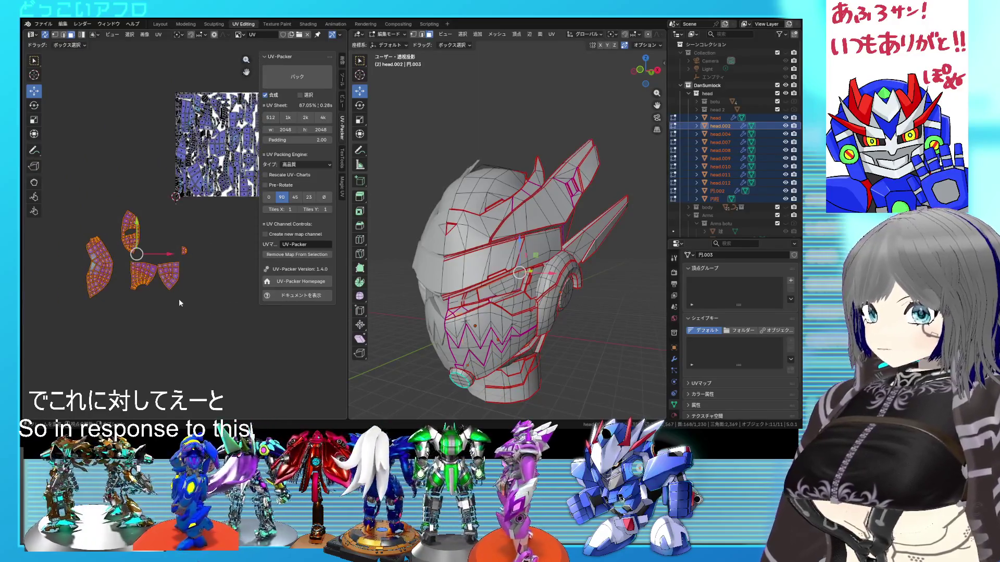
left_click(160, 277)
scroll(160, 278, "up", 1)
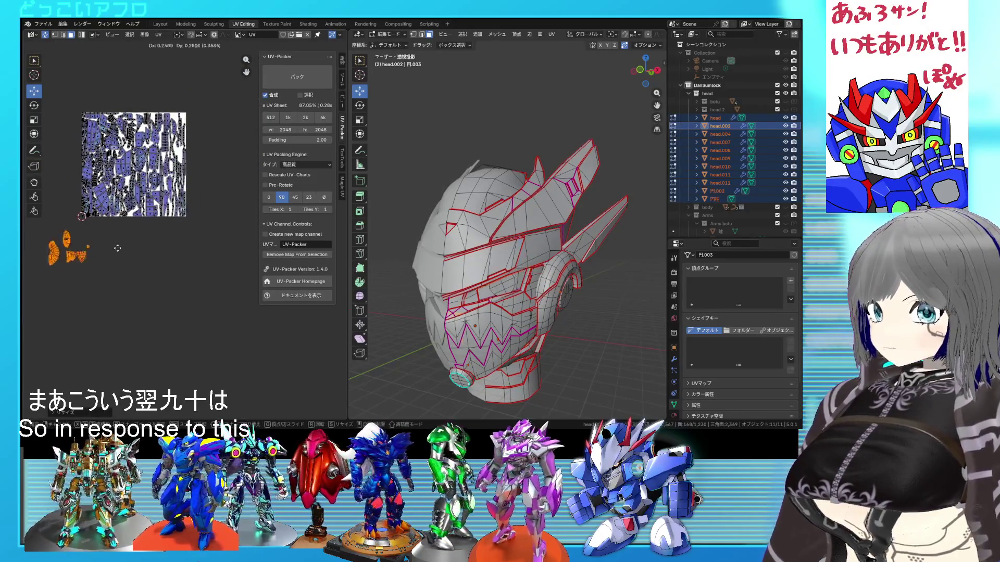
scroll(172, 281, "down", 1)
key("g")
left_click_drag(208, 232, 77, 93)
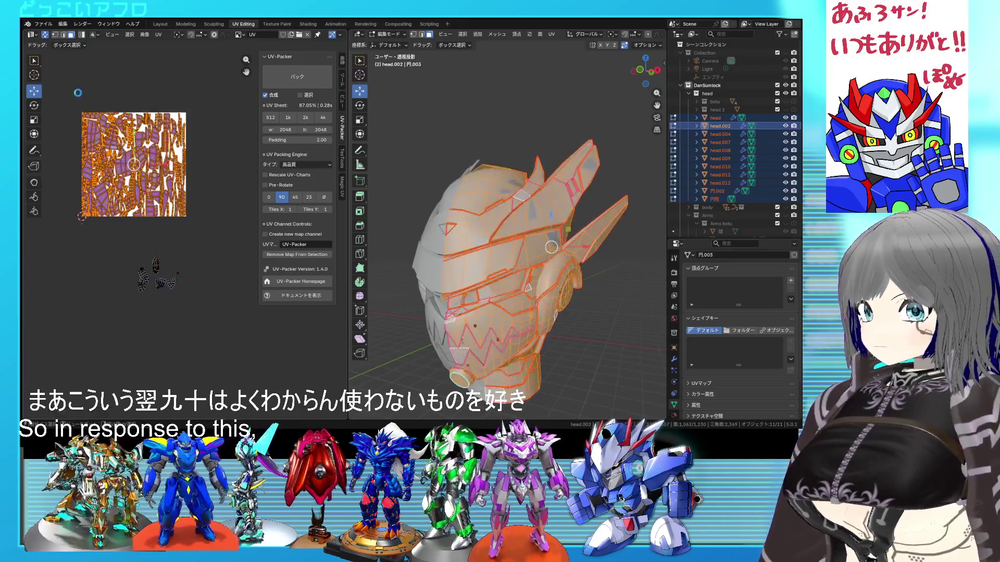
right_click(141, 90)
left_click_drag(207, 320, 105, 258)
right_click(157, 262)
left_click(151, 268)
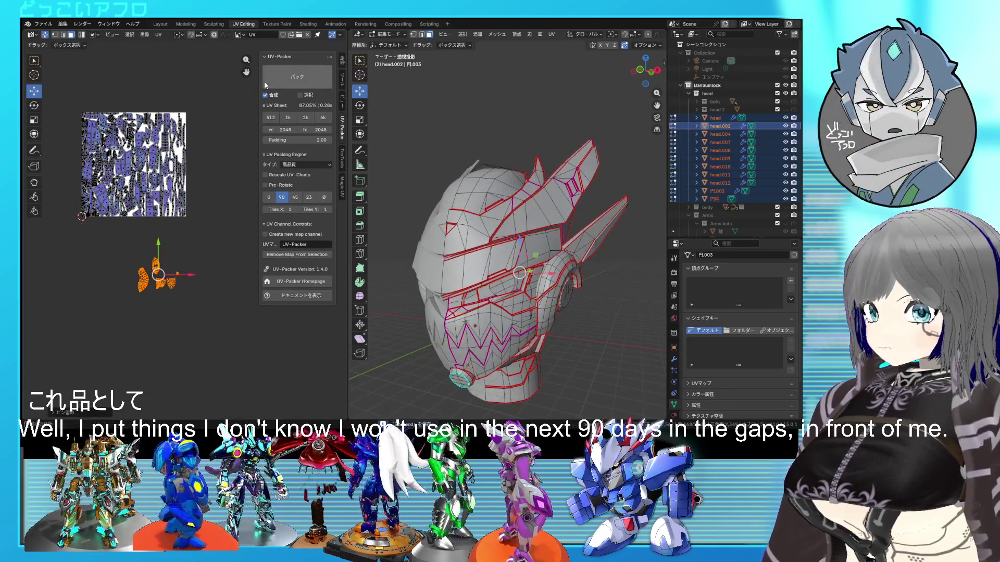
left_click(276, 78)
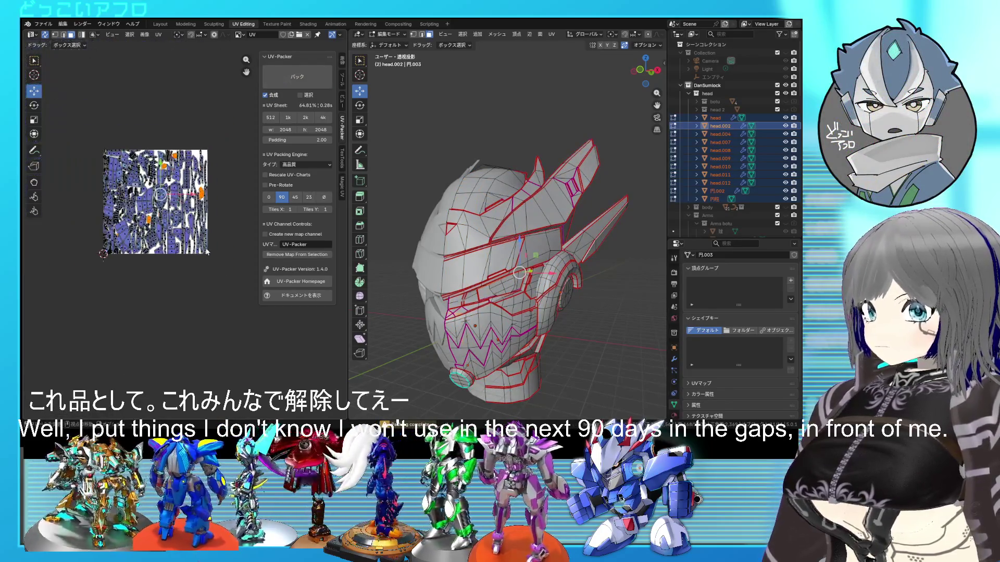
Step: Unpin all UV islands and pick a small face on the head
key("a")
right_click(113, 128)
left_click(93, 132)
right_click(90, 160)
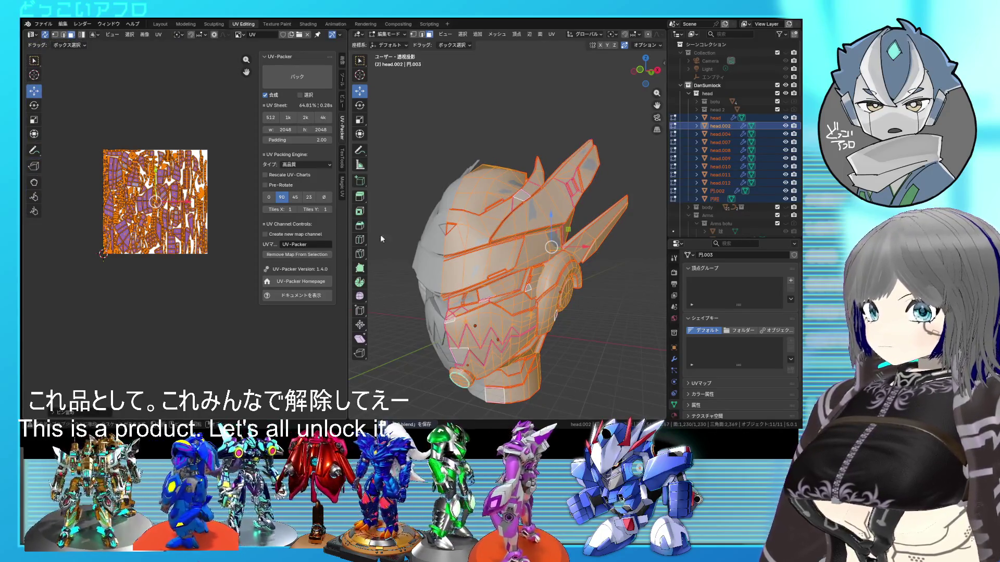
scroll(494, 290, "up", 4)
left_click(495, 291)
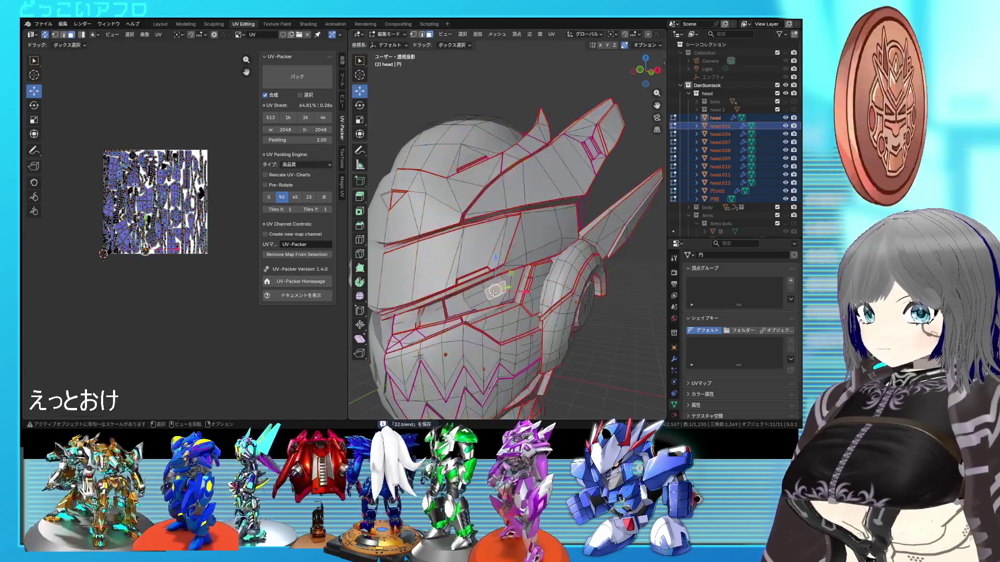
scroll(134, 157, "up", 3)
scroll(134, 156, "up", 2)
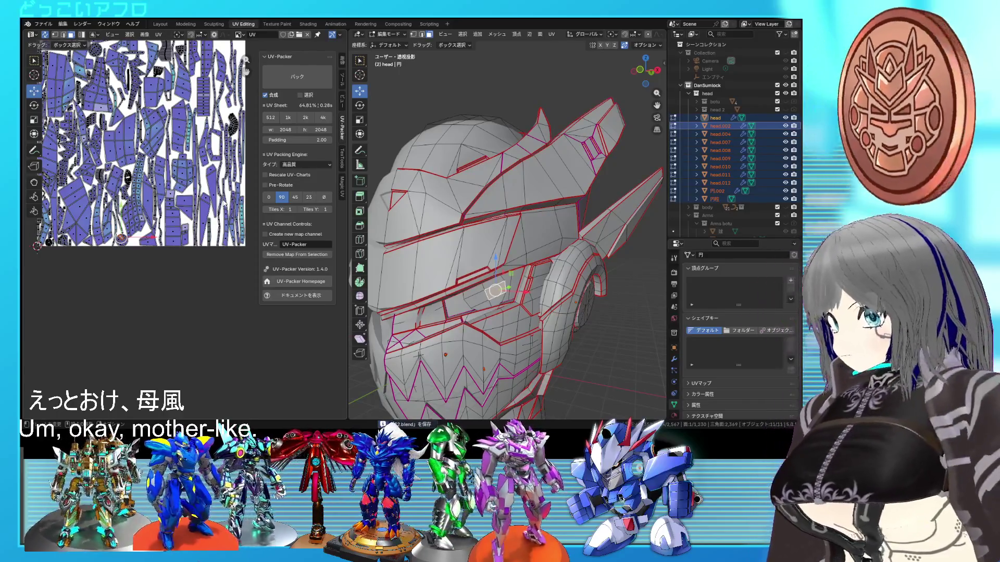
scroll(120, 280, "up", 1)
scroll(120, 280, "up", 2)
scroll(164, 269, "up", 1)
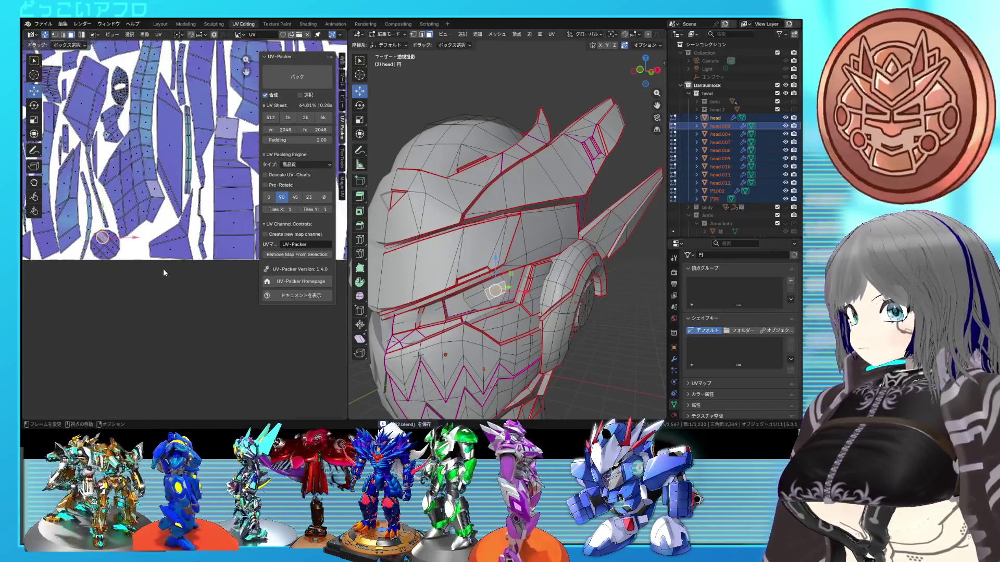
scroll(146, 266, "up", 2)
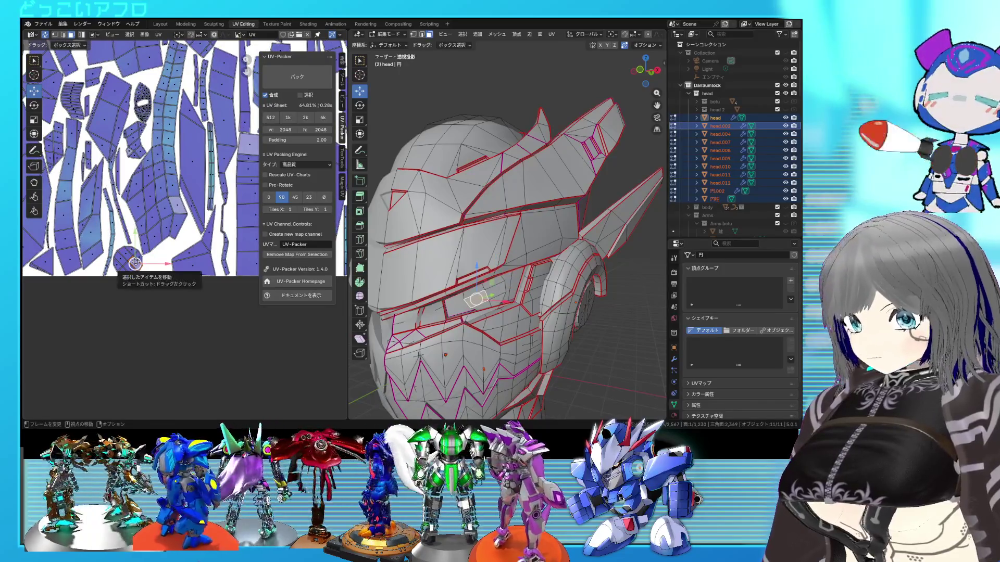
scroll(126, 273, "down", 3)
scroll(105, 297, "down", 2)
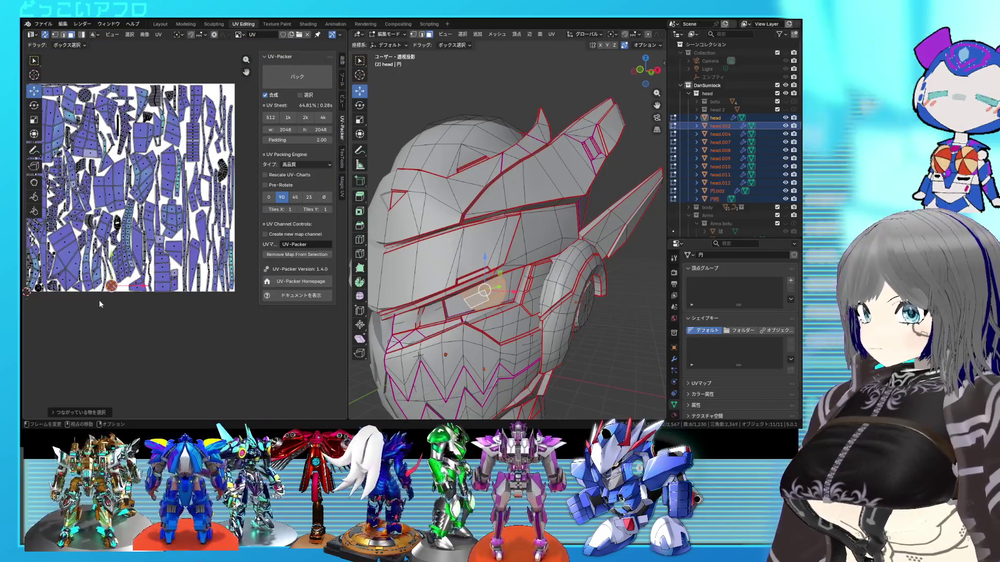
scroll(156, 242, "up", 2)
scroll(213, 184, "up", 2)
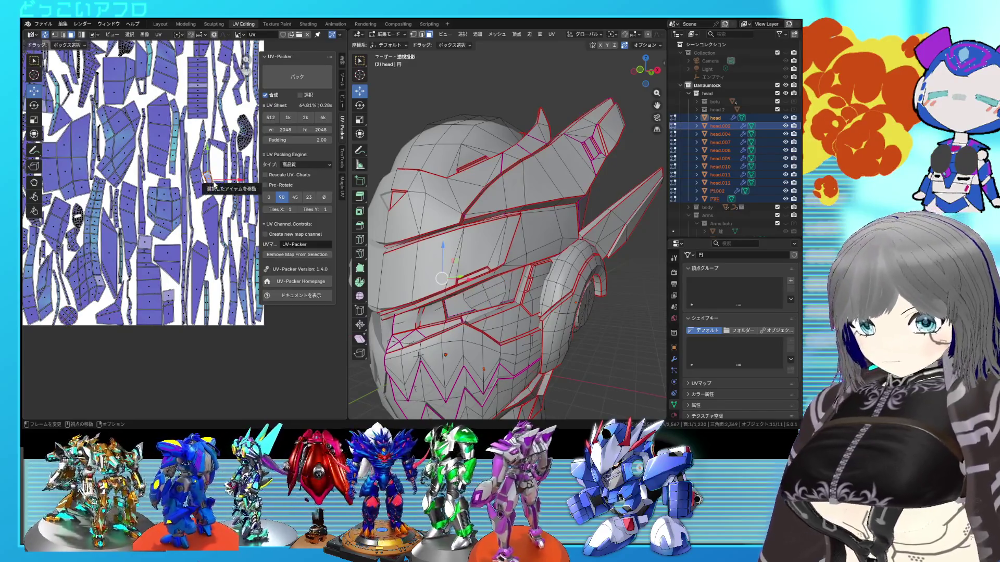
Step: Select the small linked island and scale it down to about 0.58
key("l")
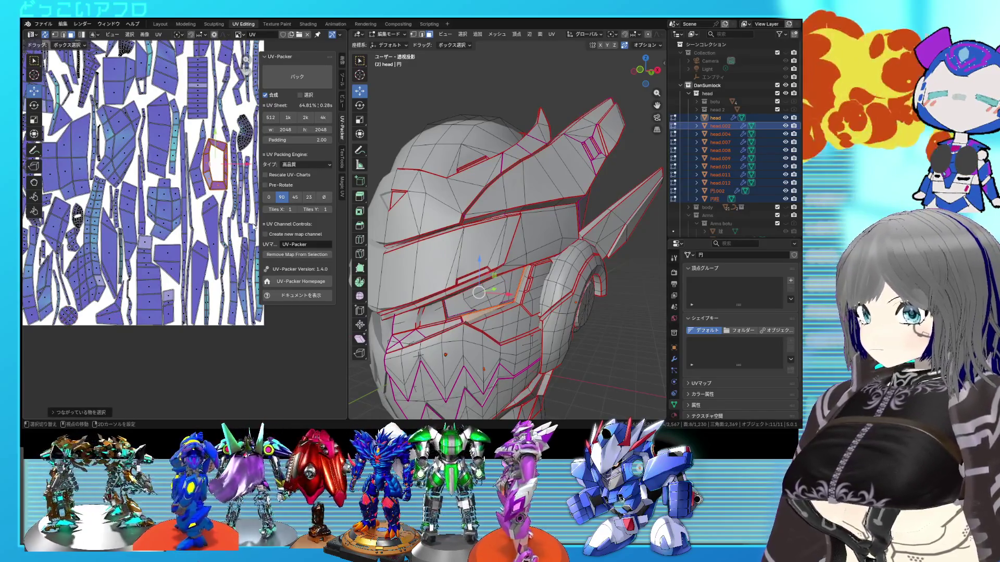
key("alt+z")
key("alt+z")
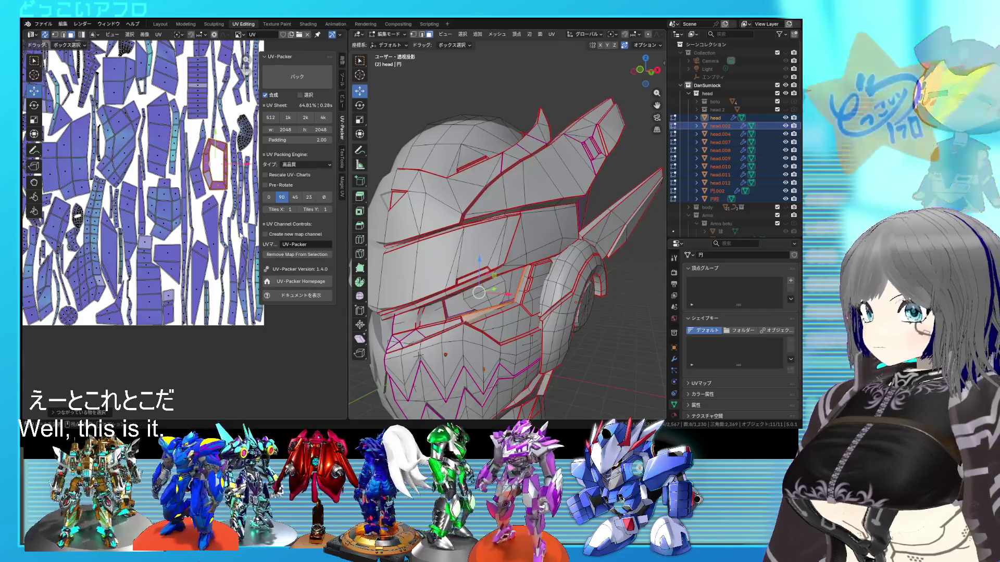
key("s")
left_click(219, 185)
middle_click_drag(218, 184, 203, 156)
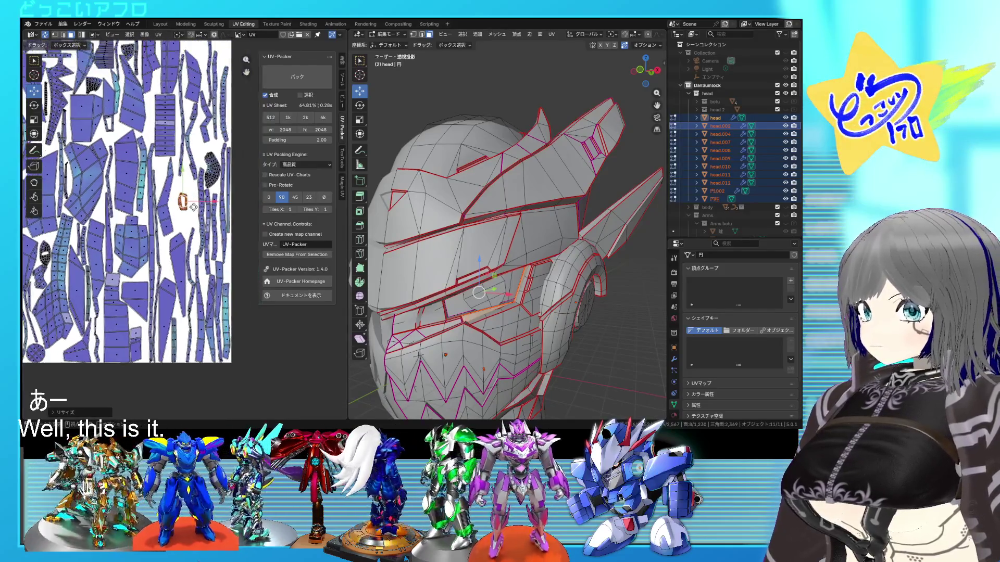
Step: Move the small island up to the top-right edge of the UV sheet
key("g")
middle_click_drag(210, 97, 209, 167)
key("g")
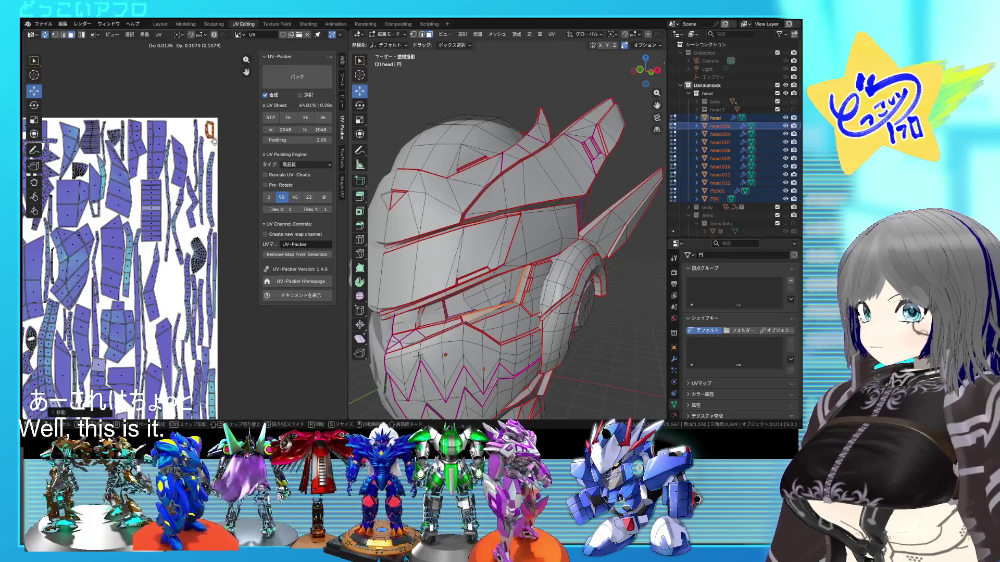
left_click(224, 159)
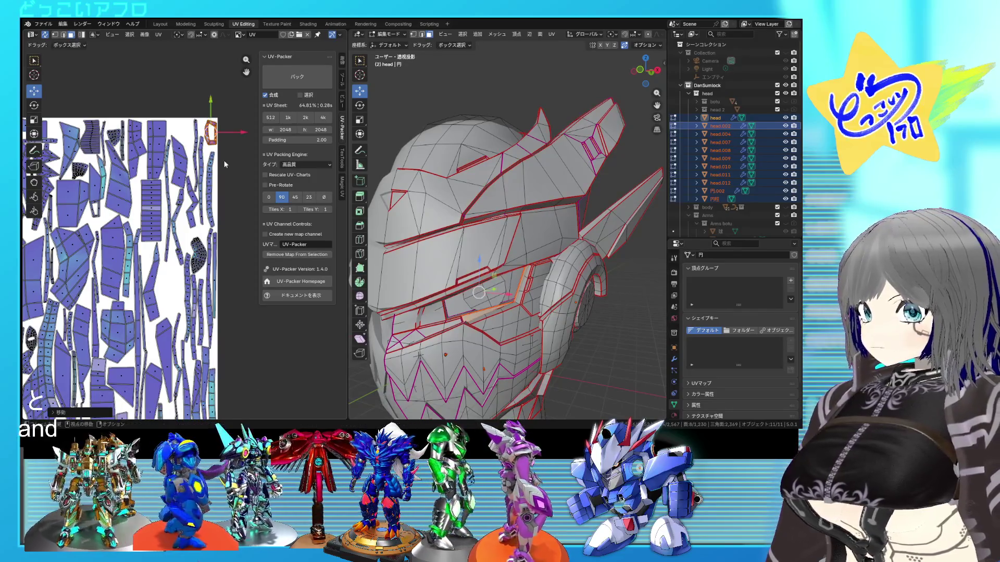
key("g")
left_click(191, 173)
scroll(189, 187, "up", 2)
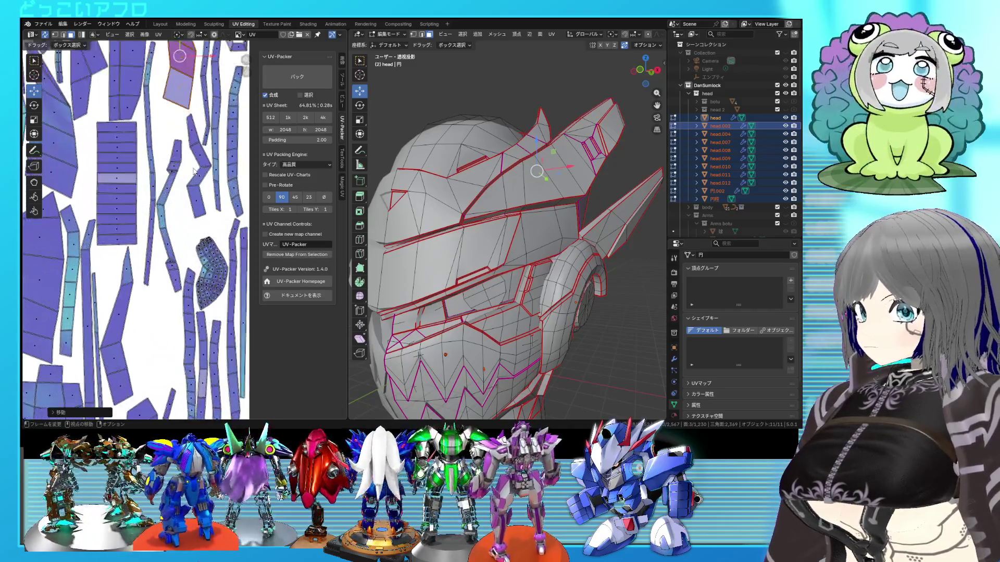
scroll(192, 225, "up", 1)
Step: Rotate the long, narrow UV island to a new orientation
key("r")
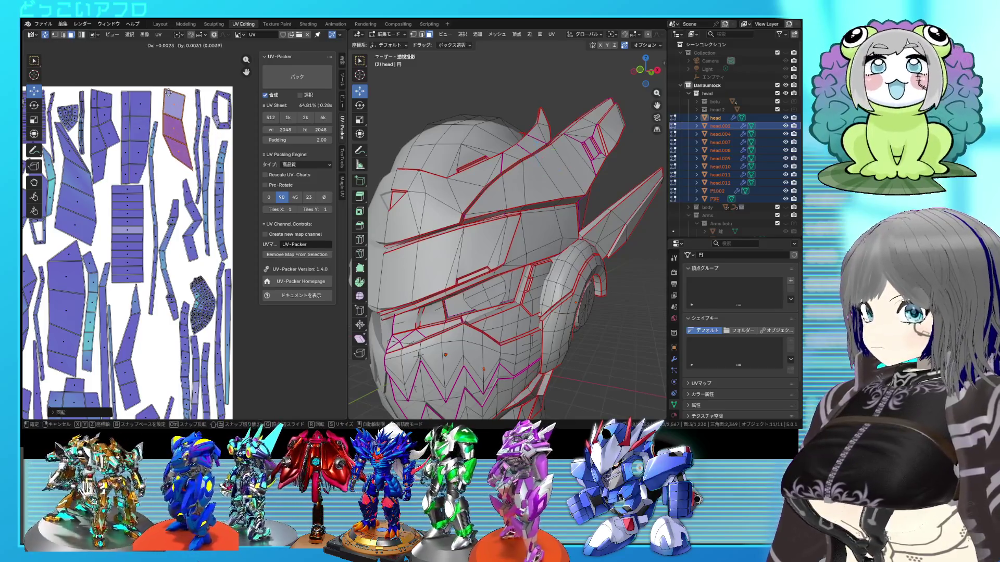
scroll(171, 95, "up", 1)
scroll(163, 220, "up", 1)
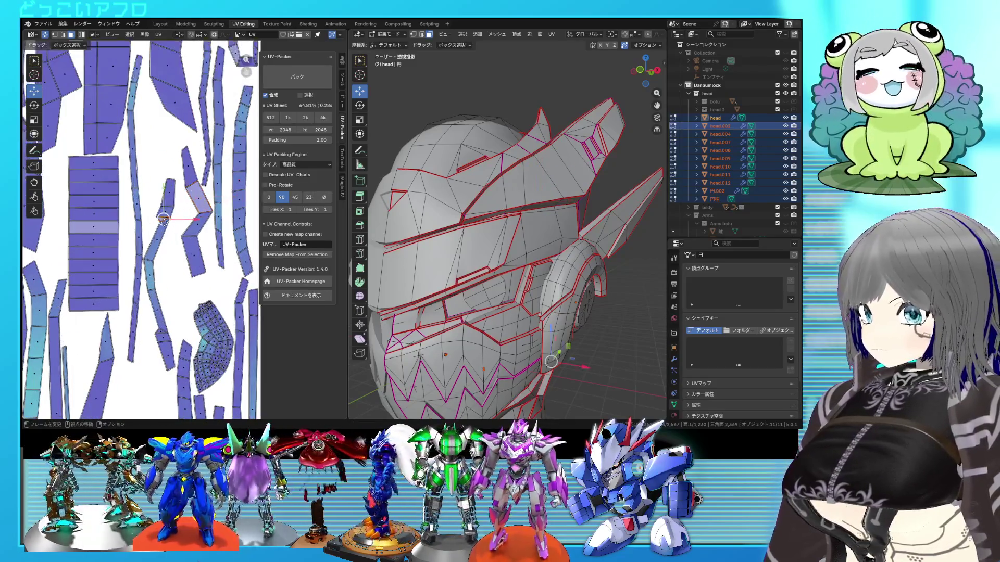
scroll(163, 220, "down", 2)
left_click(177, 234)
key("r")
left_click(188, 241)
scroll(189, 241, "up", 1)
Step: Shift the rotated long island to its new place in the layout
key("g")
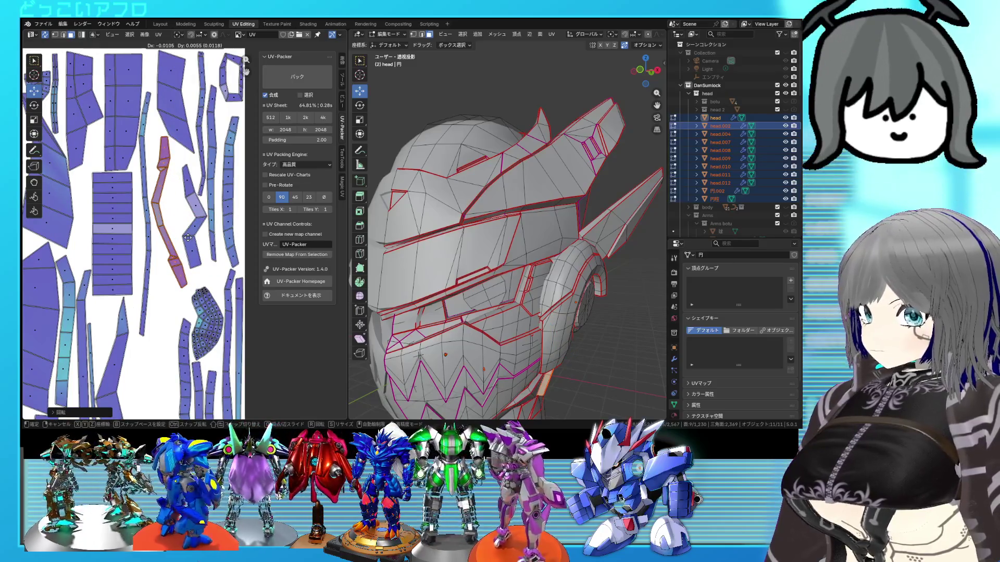
key("l")
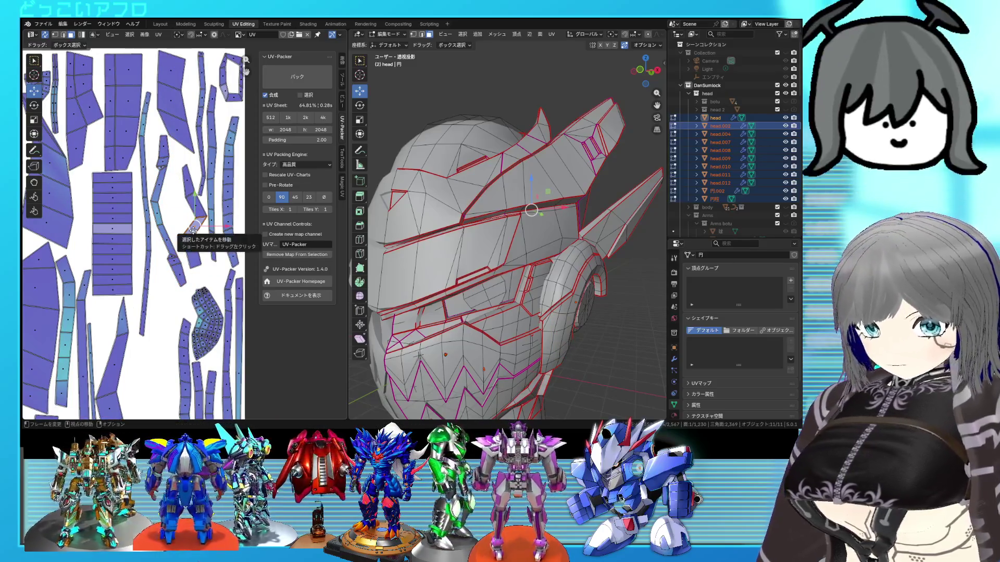
key("g")
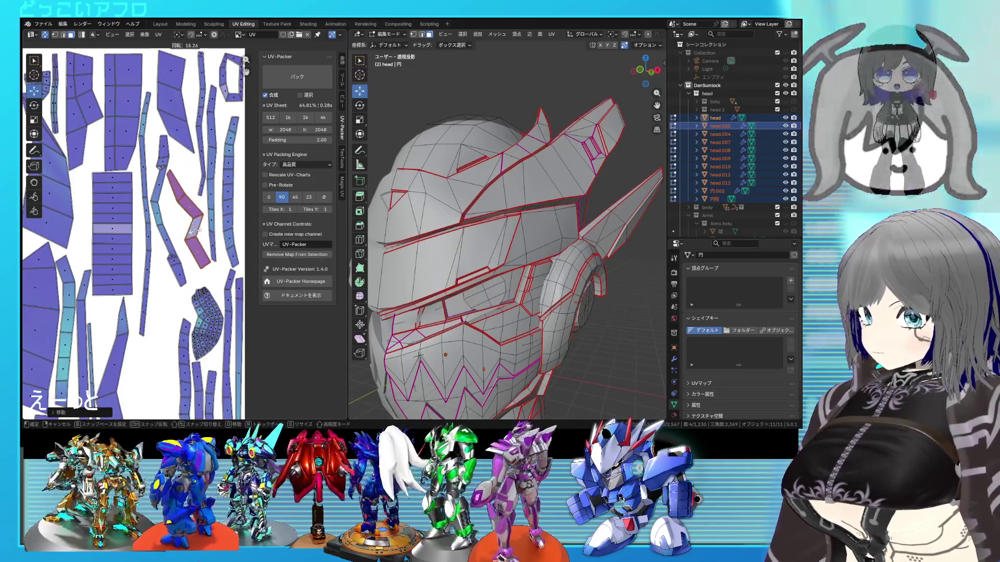
left_click(192, 241)
scroll(193, 241, "down", 5)
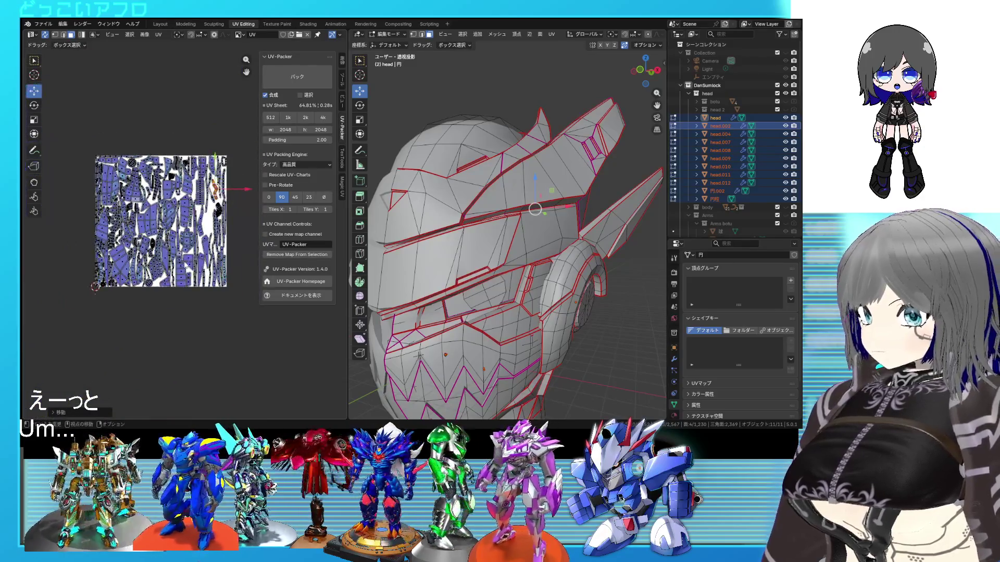
Step: Select the circular cap island and move it down and right
key("l")
key("g")
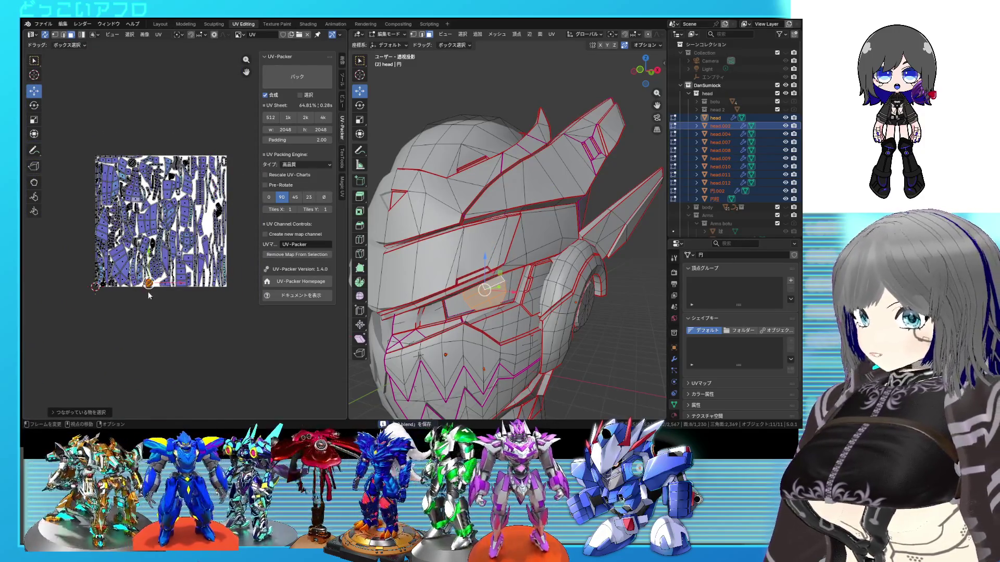
left_click(235, 221)
scroll(206, 233, "up", 3)
scroll(196, 236, "up", 2)
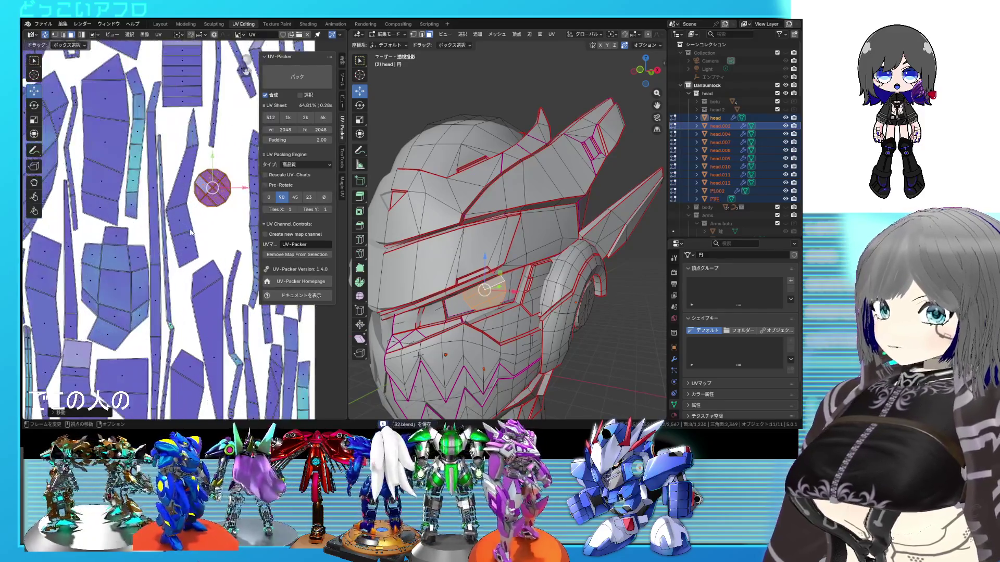
scroll(181, 240, "up", 2)
key("g")
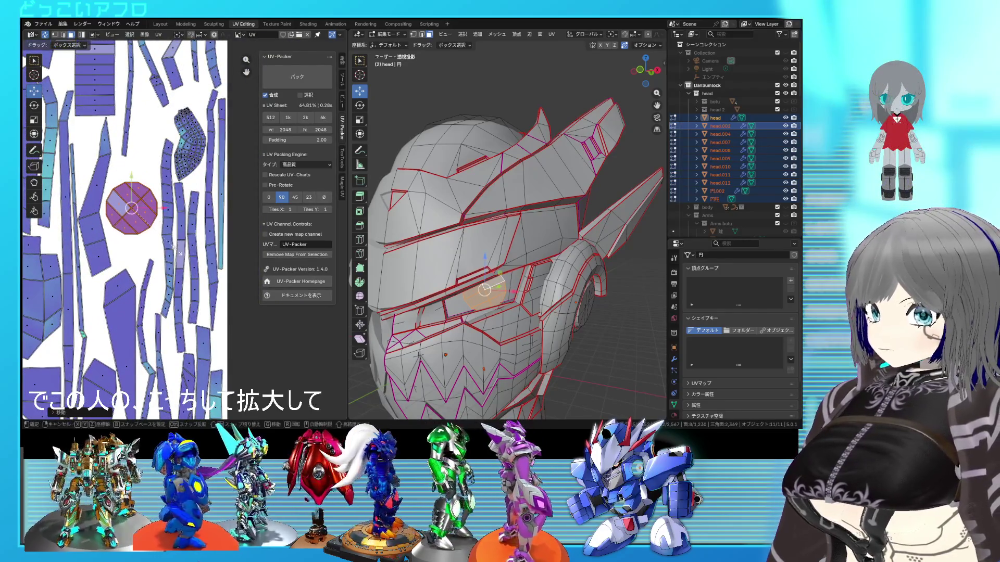
scroll(182, 257, "down", 3)
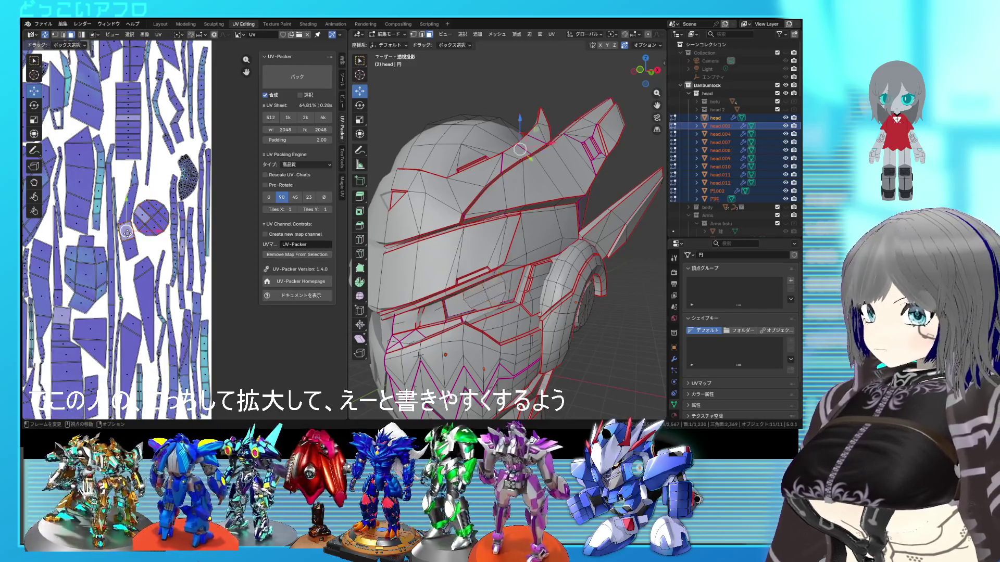
Step: Move and rotate the elongated island into place beside the circle
key("l")
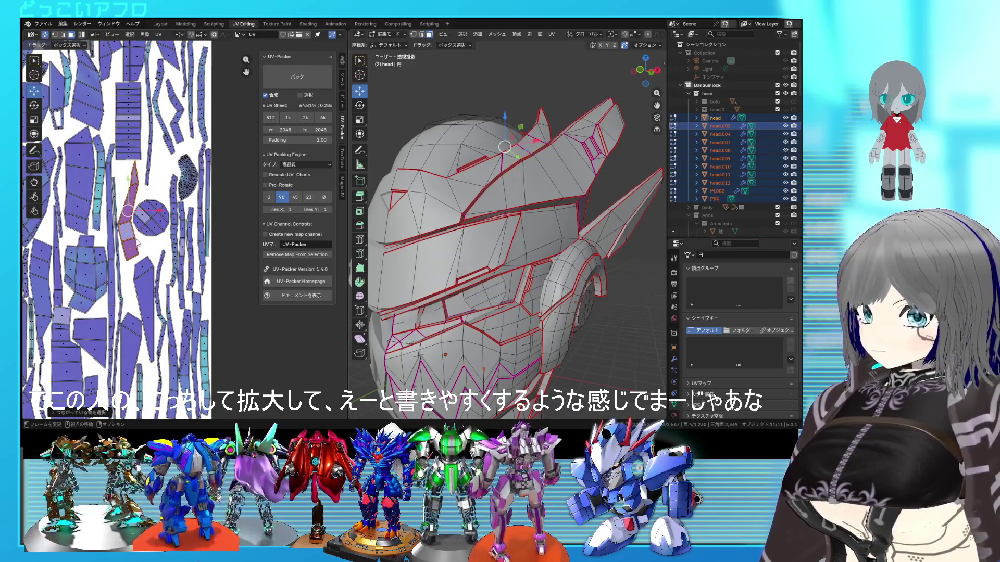
middle_click_drag(412, 230, 611, 273)
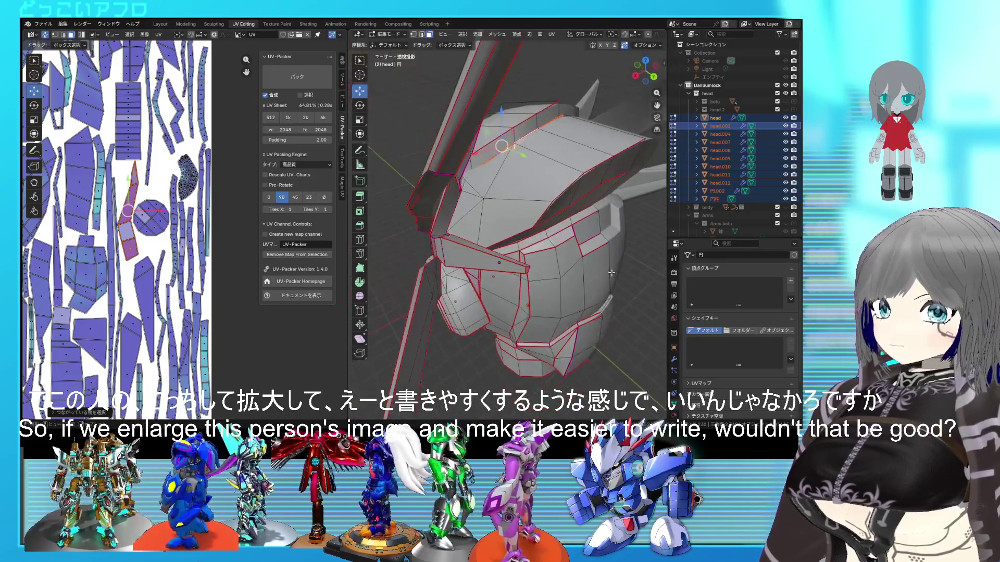
key("g")
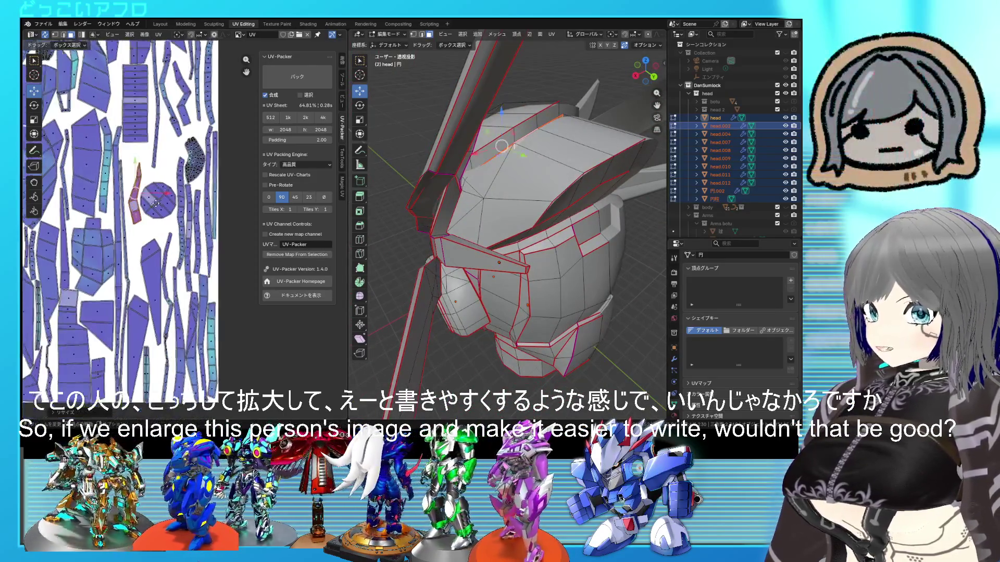
scroll(125, 227, "up", 3)
scroll(111, 255, "up", 2)
key("r")
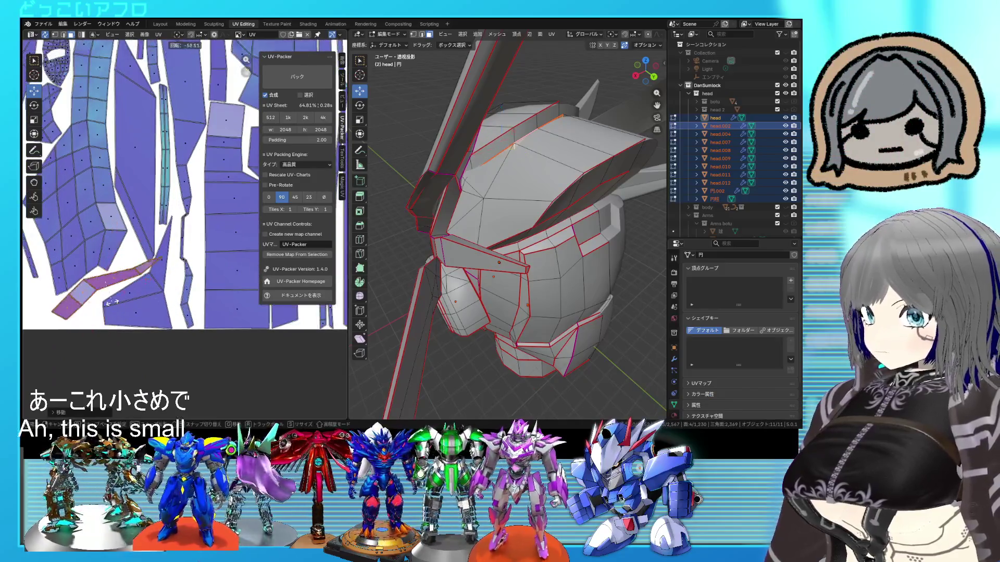
Step: Move, rotate and slightly resize the elongated UV island into place
middle_click_drag(109, 299, 155, 268)
key("g")
key("r")
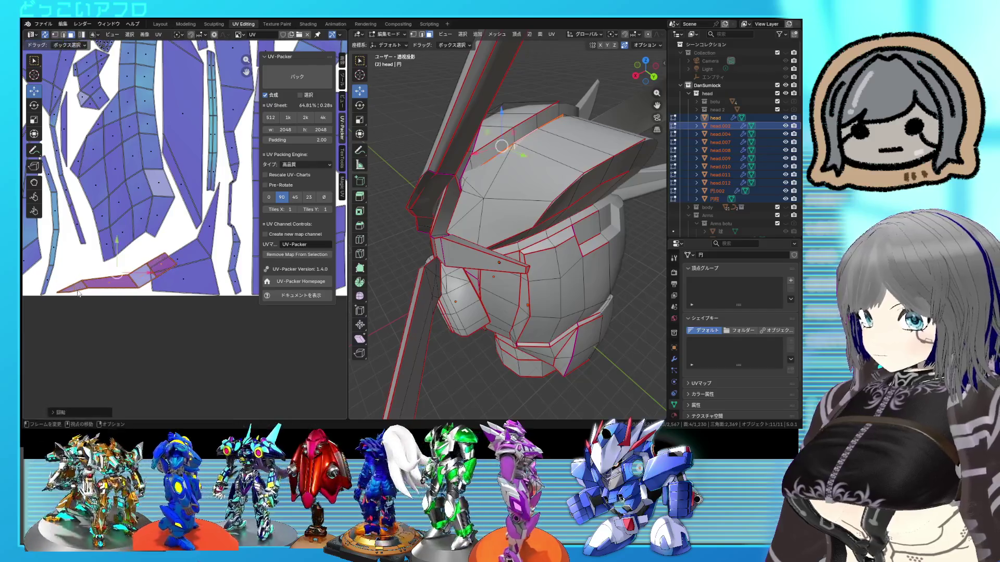
key("s")
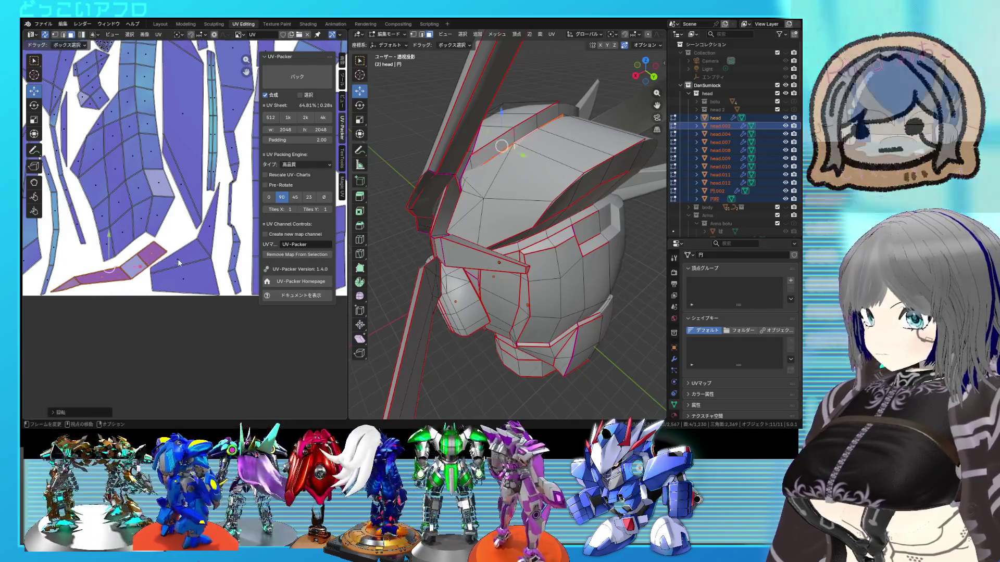
left_click(171, 258)
scroll(172, 258, "down", 5)
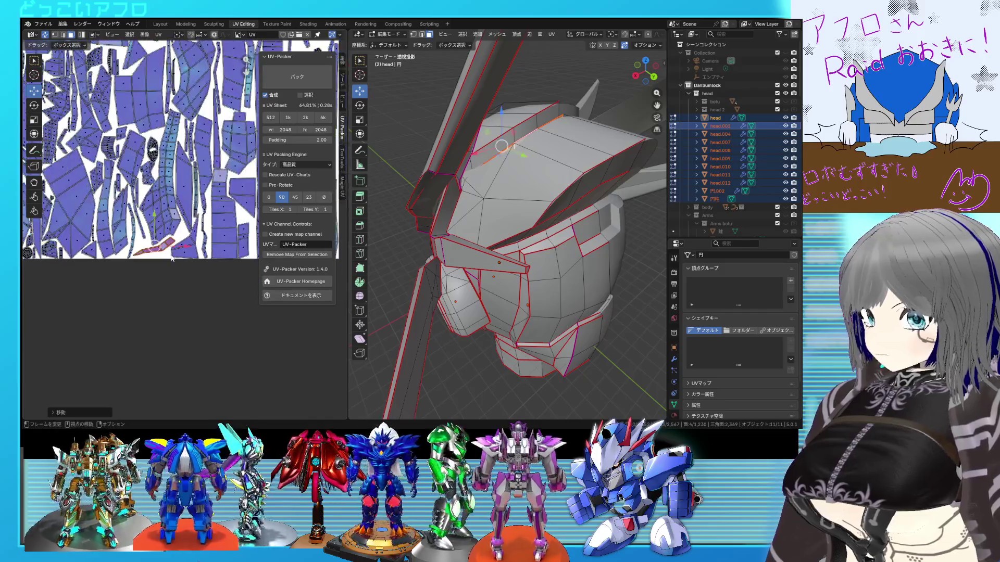
Step: Scale the circular cap island up for more texture coverage
middle_click_drag(233, 149, 186, 188)
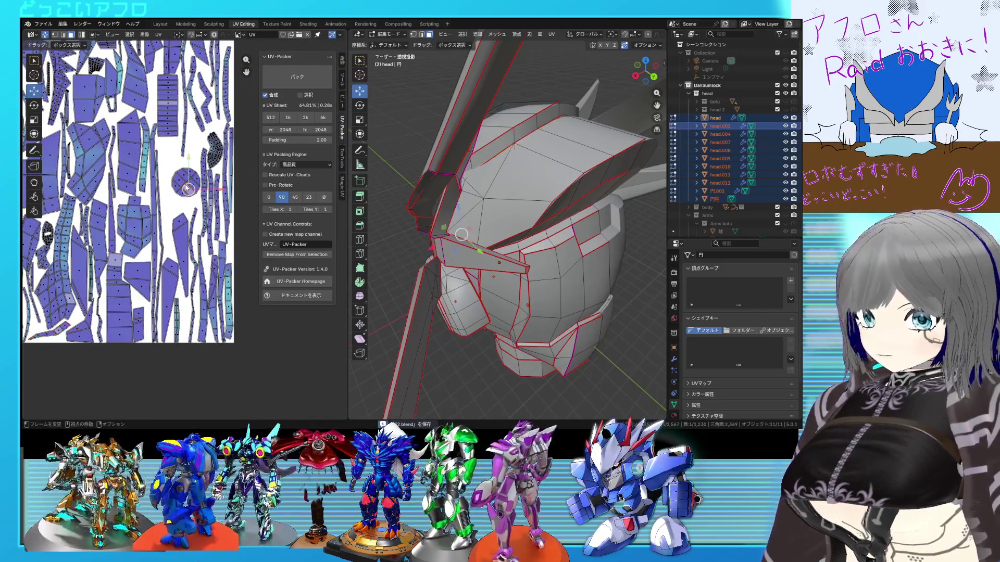
scroll(185, 182, "up", 2)
scroll(172, 191, "up", 2)
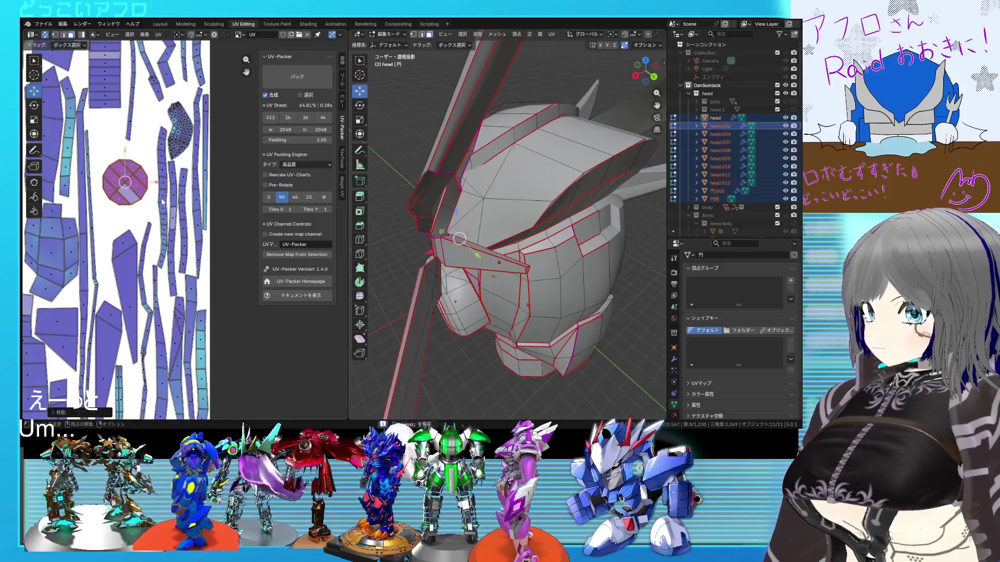
key("s")
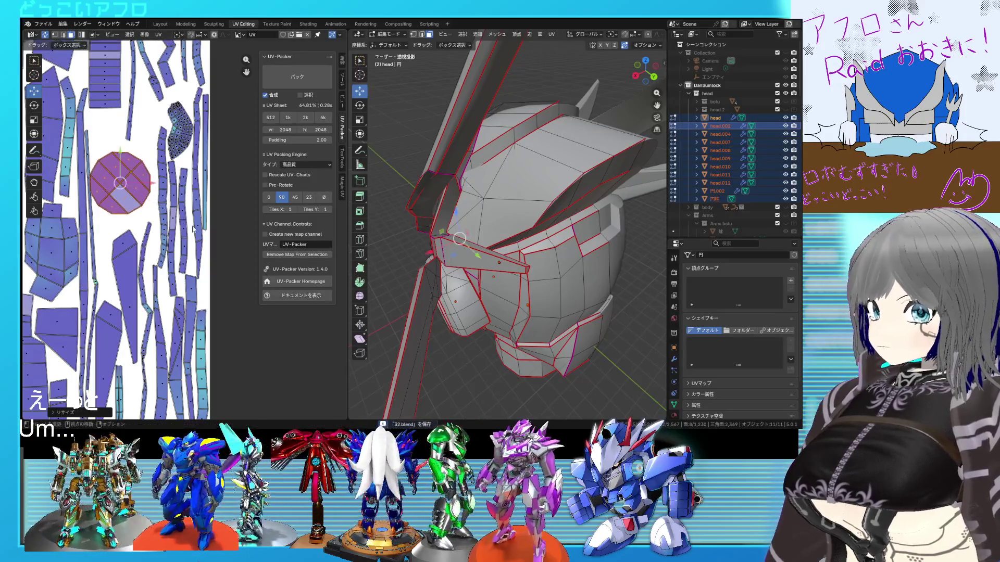
key("s")
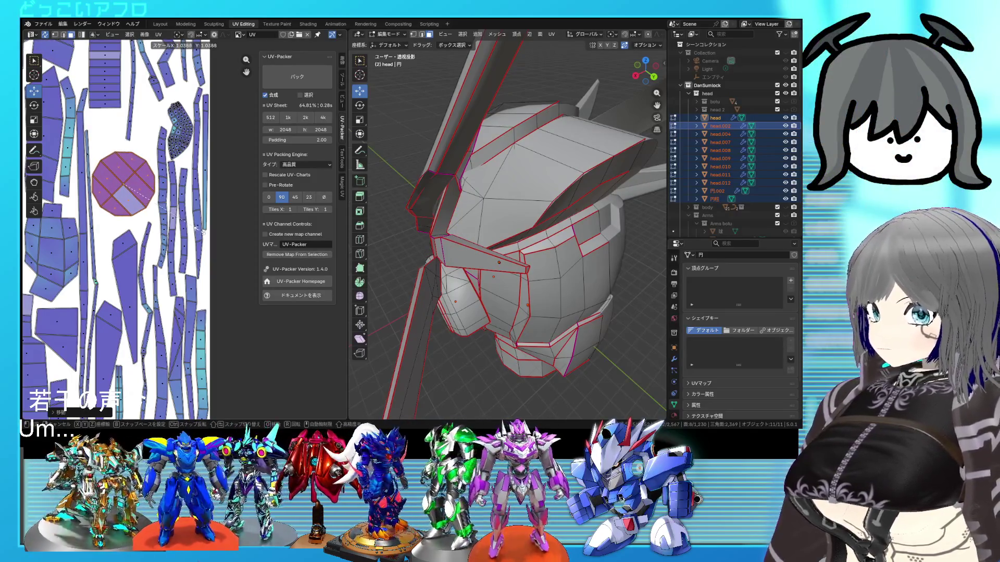
left_click(200, 229)
scroll(199, 206, "down", 3)
scroll(196, 213, "down", 3)
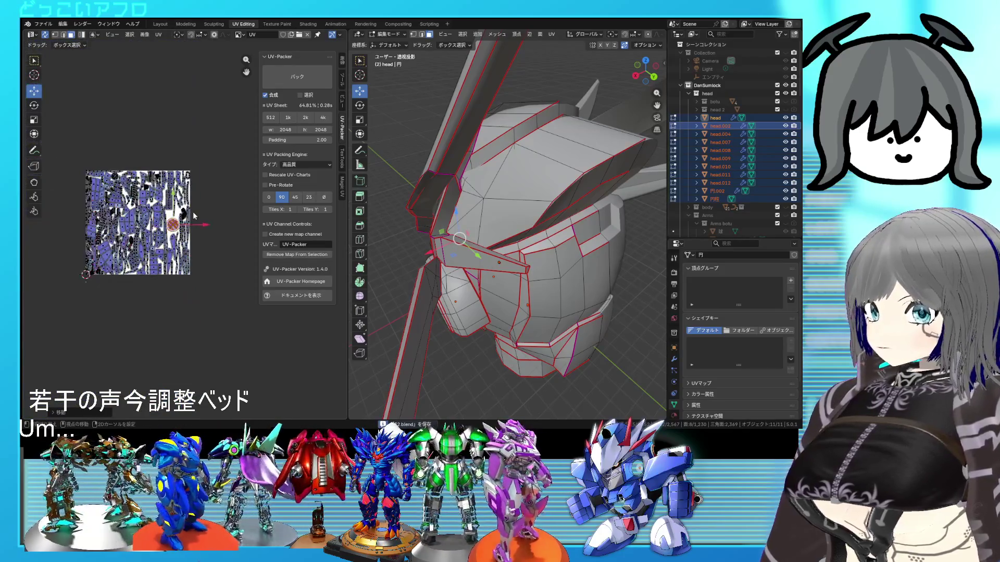
Step: Return the head to Object Mode and collapse the head collection
middle_click_drag(194, 217, 205, 195)
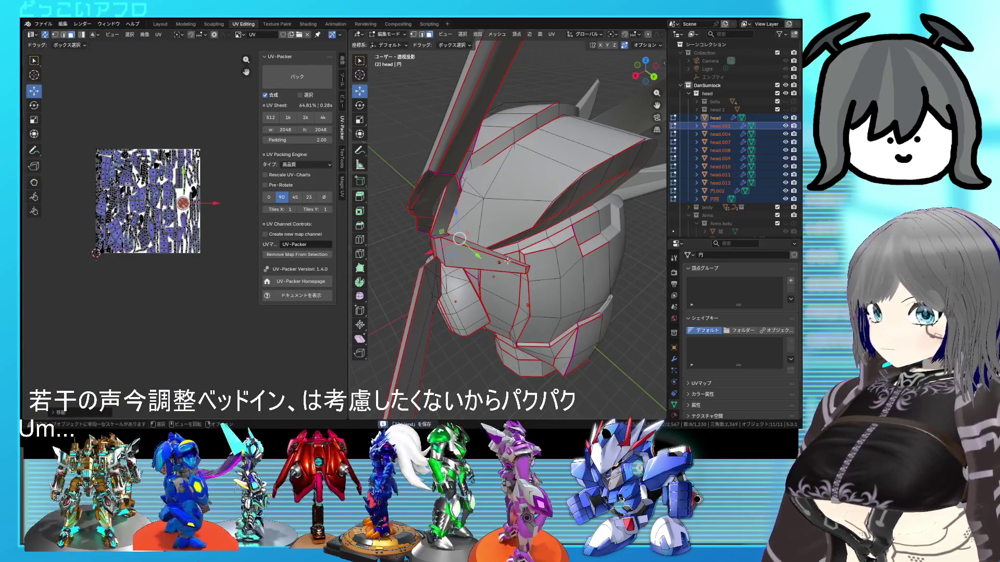
key("Tab")
scroll(513, 255, "down", 2)
left_click(691, 94)
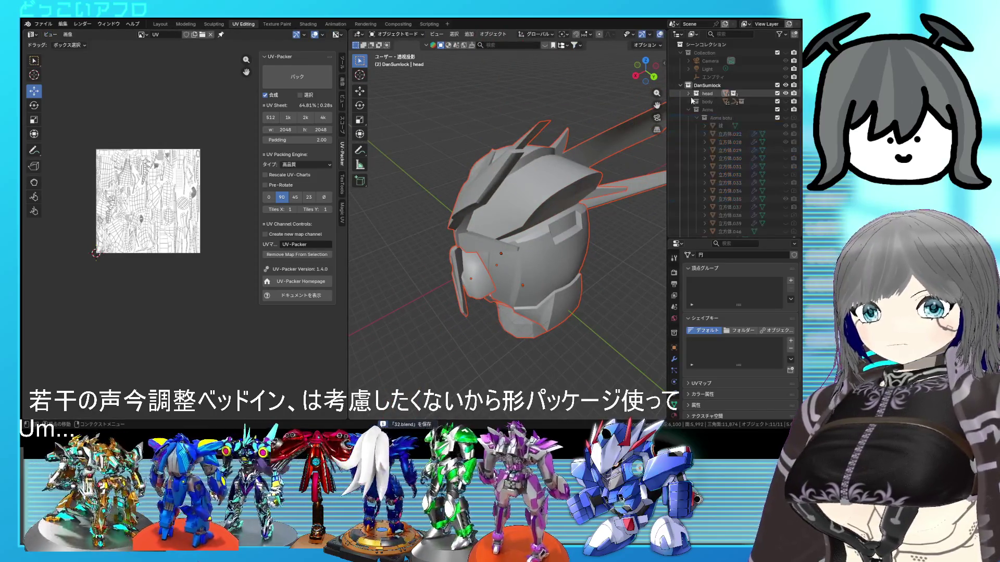
Step: Show the Arms collection and orbit the viewport to view the whole arm
left_click(787, 109)
middle_click_drag(490, 184, 563, 225)
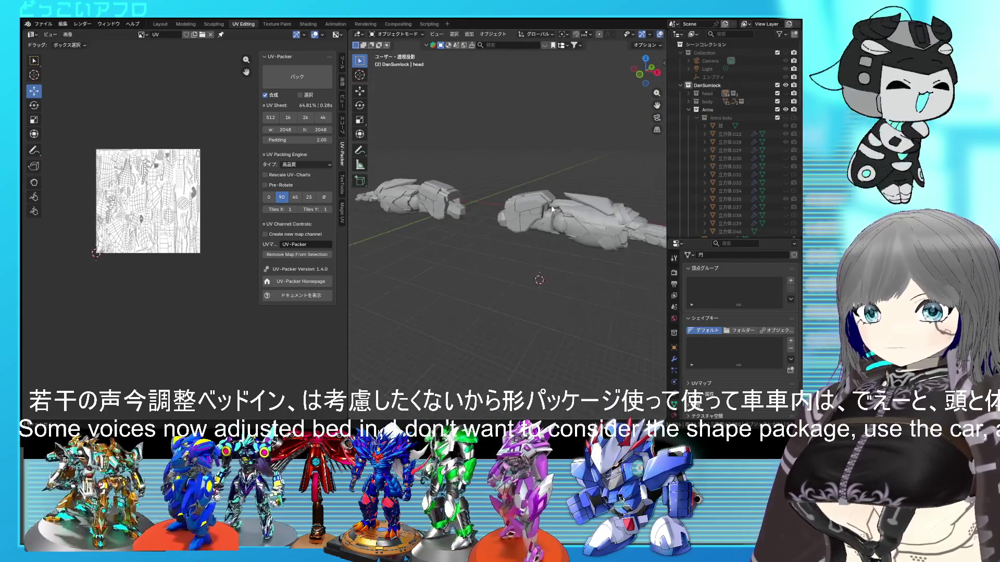
middle_click_drag(562, 222, 524, 195)
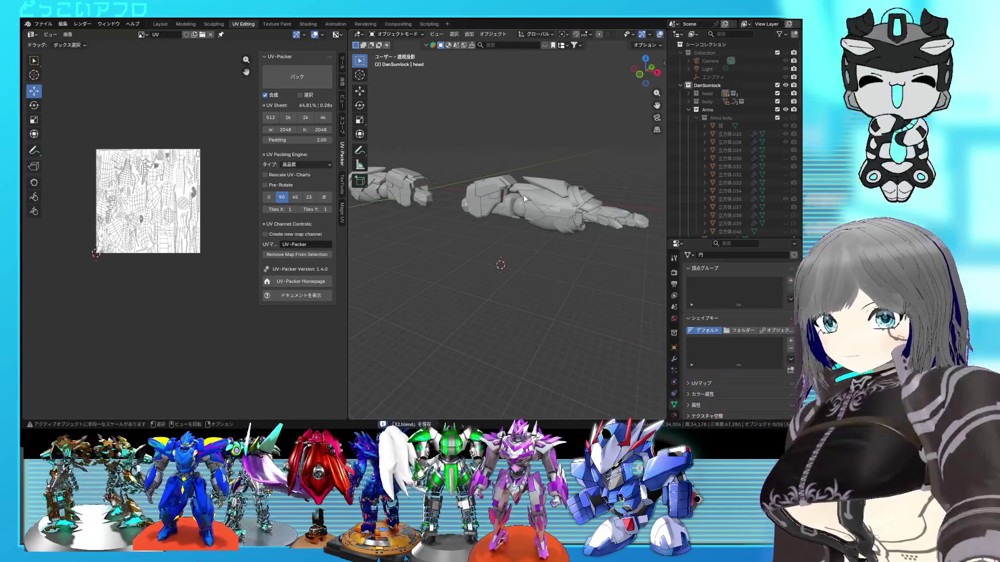
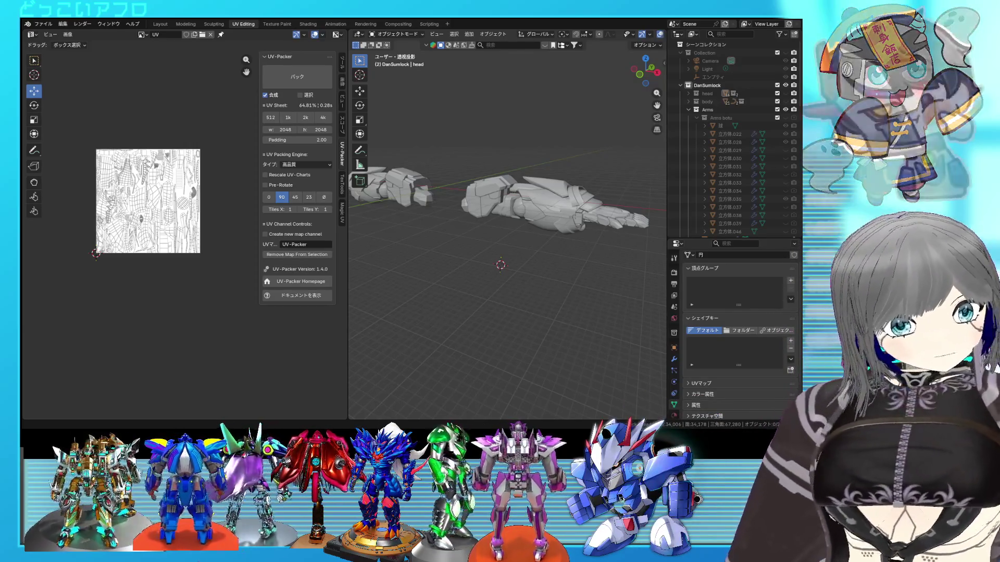
scroll(508, 235, "up", 3)
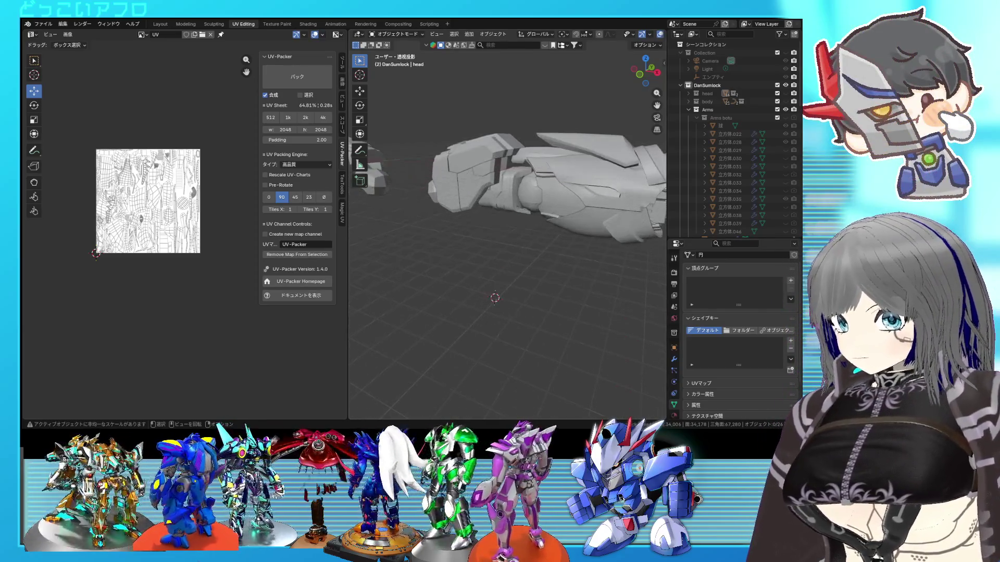
scroll(507, 196, "up", 2)
Step: Apply Shade Auto Smooth to the snout-shaped armor piece and enter Edit Mode on it
mouse_move(507, 196)
middle_mouse_down()
mouse_move(543, 241)
mouse_move(512, 233)
middle_mouse_up()
left_click(484, 247)
scroll(483, 247, "up", 3)
right_click(471, 247)
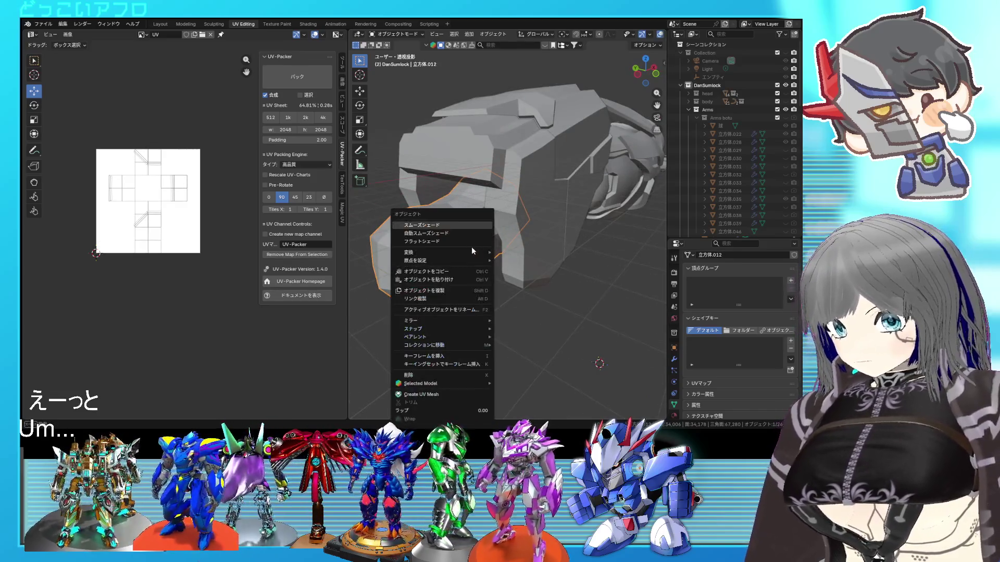
left_click(459, 233)
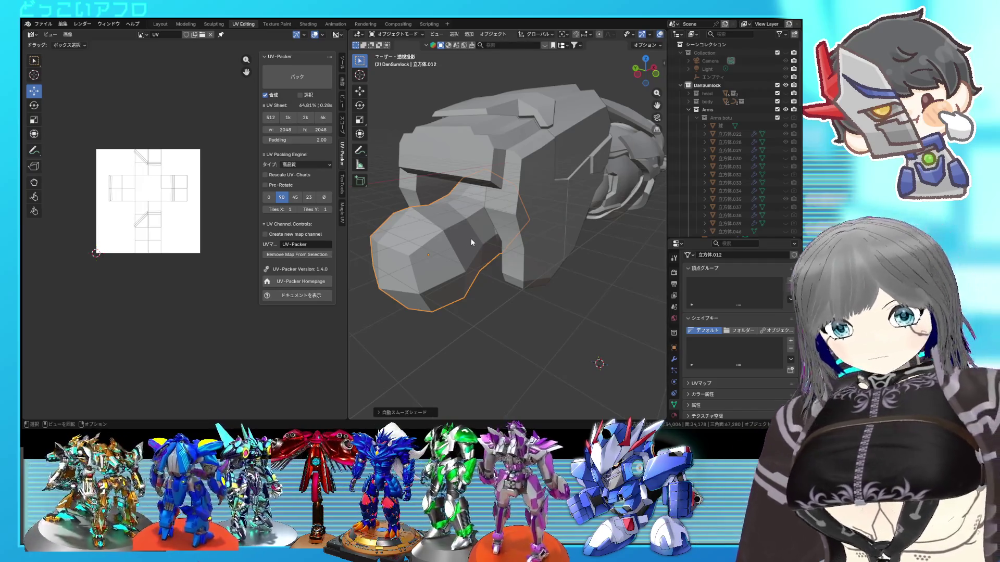
middle_click_drag(480, 241, 488, 239)
key("Tab")
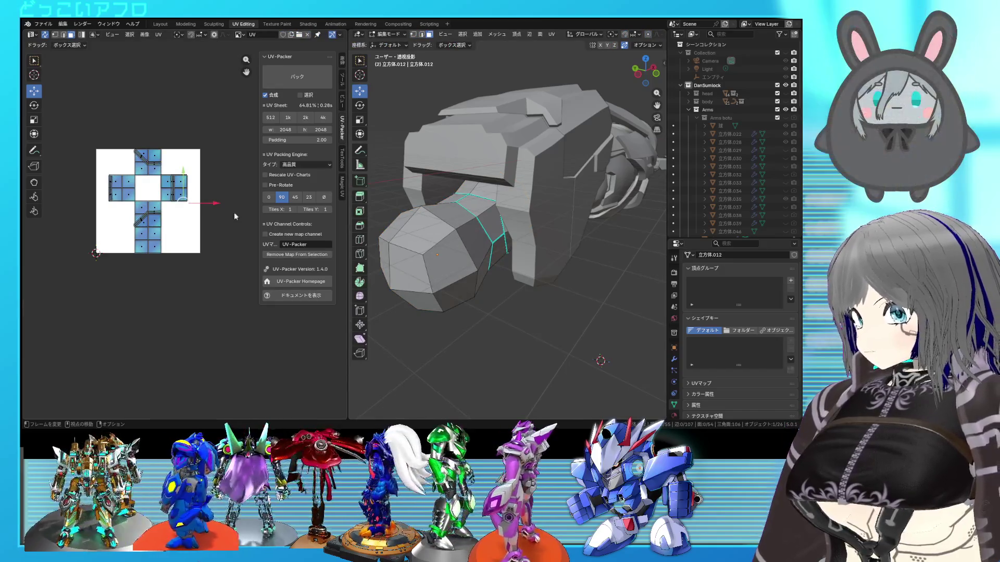
scroll(103, 198, "up", 2)
scroll(104, 197, "up", 2)
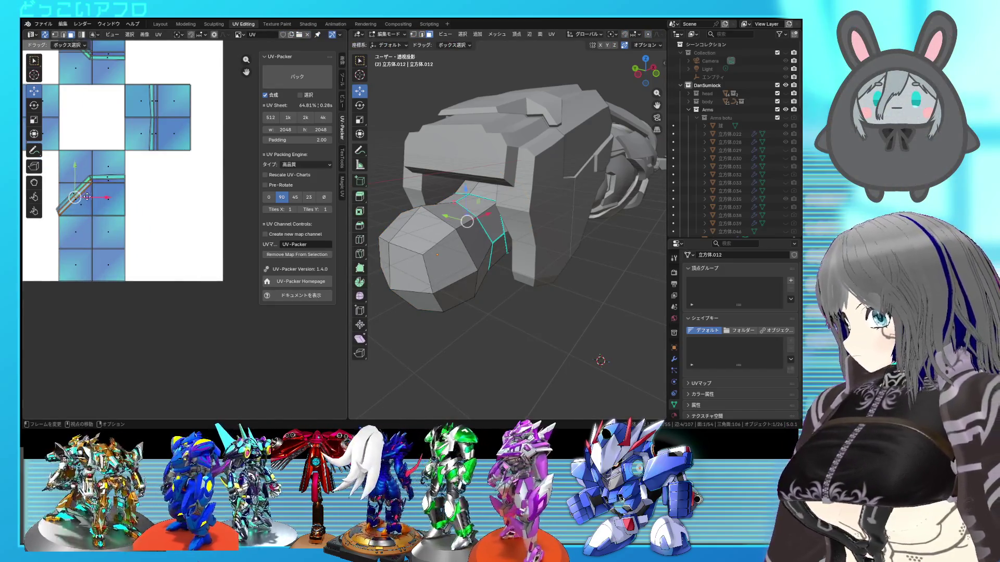
Step: Unwrap all faces of the piece, then undo the unwrap to add seams first
key("a")
middle_click_drag(508, 235, 469, 195)
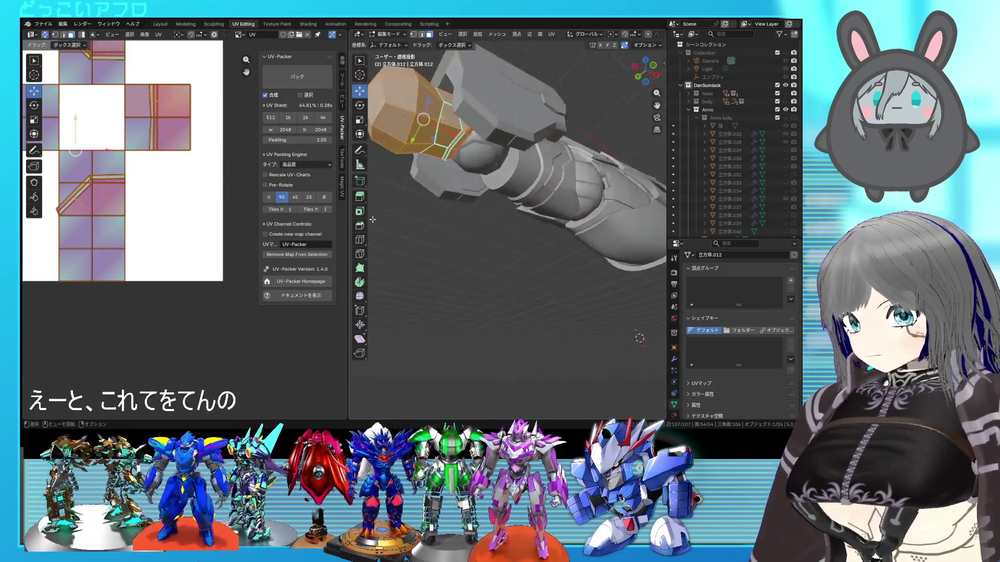
right_click(139, 174)
left_click(128, 150)
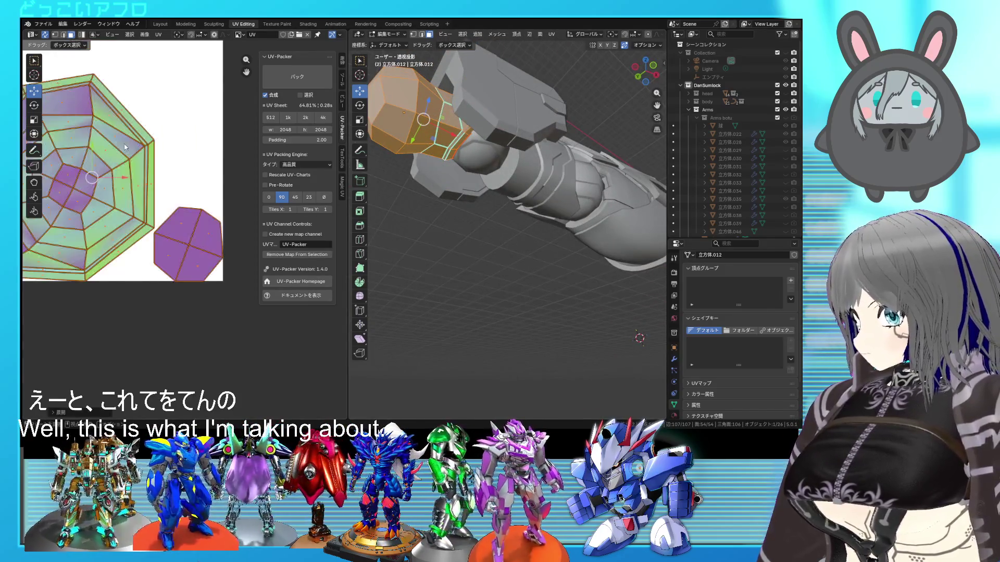
key("ctrl+z")
mouse_move(464, 231)
middle_mouse_down()
mouse_move(447, 226)
mouse_move(478, 211)
mouse_move(524, 262)
middle_mouse_up()
Step: Mark the selected edges as seams and unwrap the whole mesh into separate islands with an octagonal ring
right_click(435, 221)
left_click(452, 230)
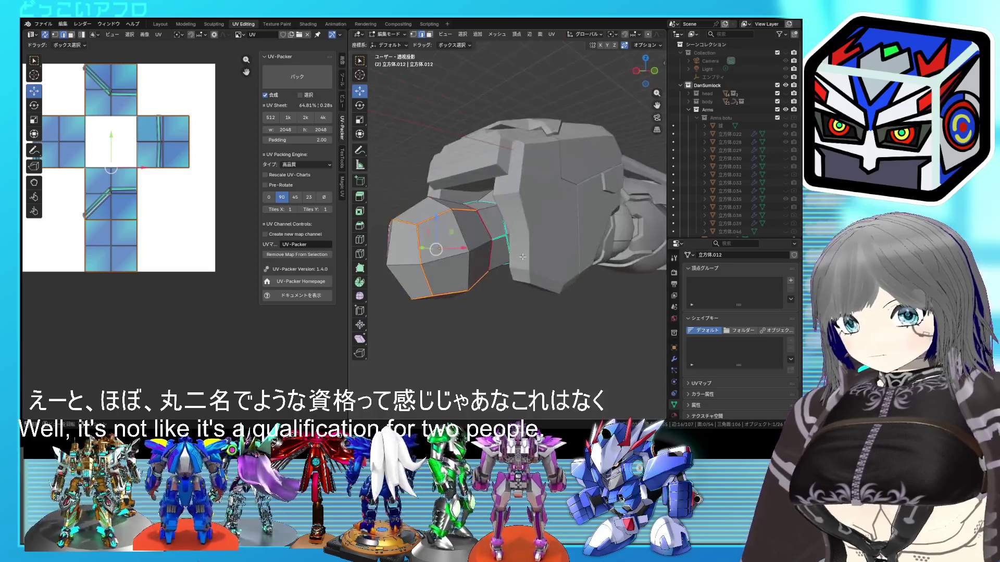
key("a")
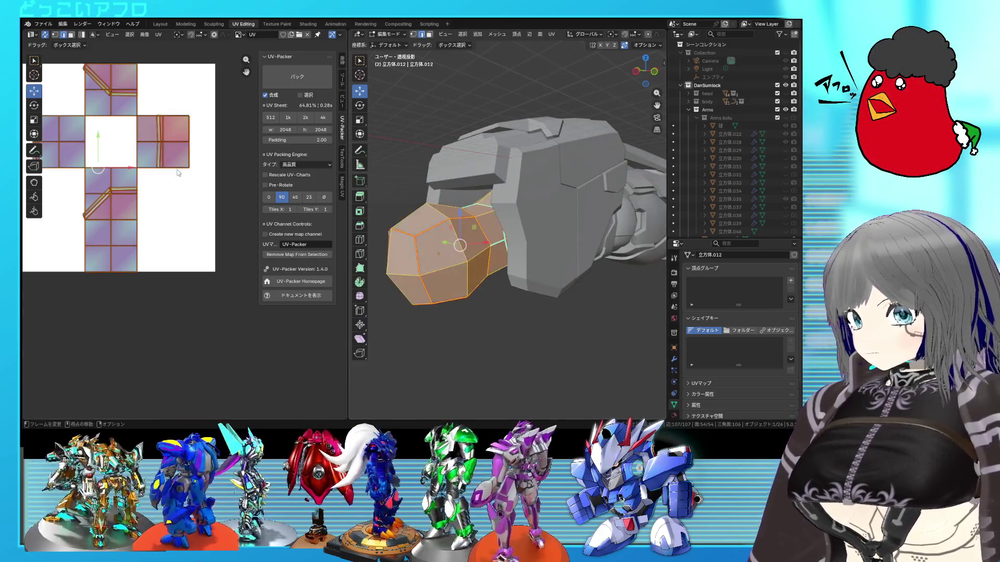
key("u")
left_click(149, 163)
middle_click_drag(109, 200, 165, 194)
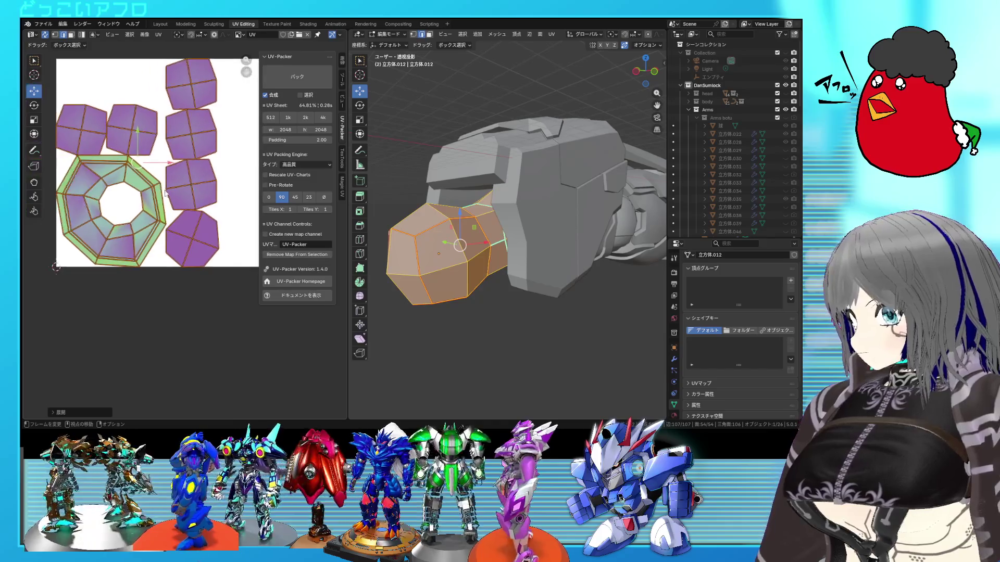
middle_click_drag(554, 257, 459, 198)
scroll(531, 234, "up", 3)
Step: Mark a first set of edges beside the sphere joint as seams, checking them in X-ray view
key("alt+a")
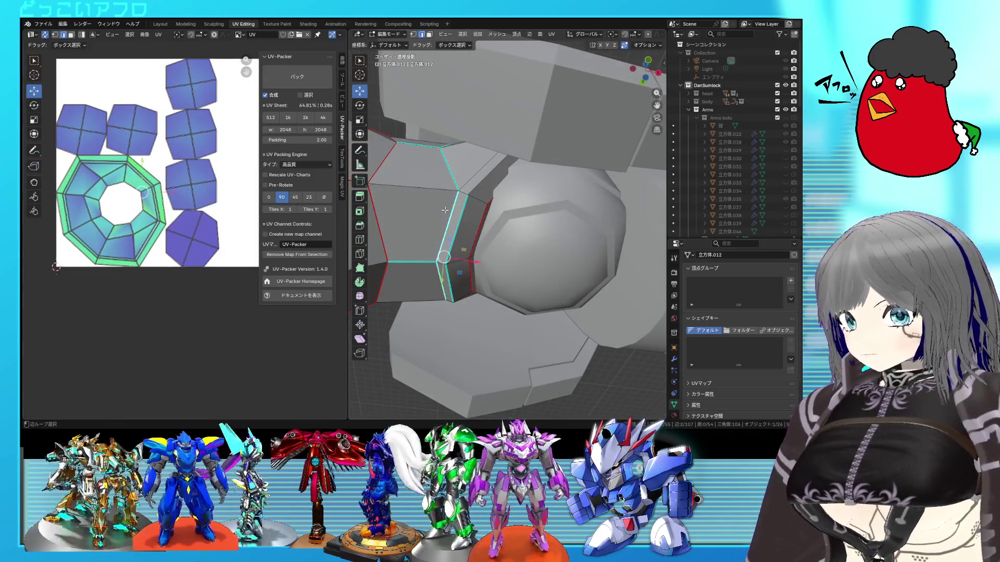
key("shift+z")
middle_click_drag(467, 176, 508, 199)
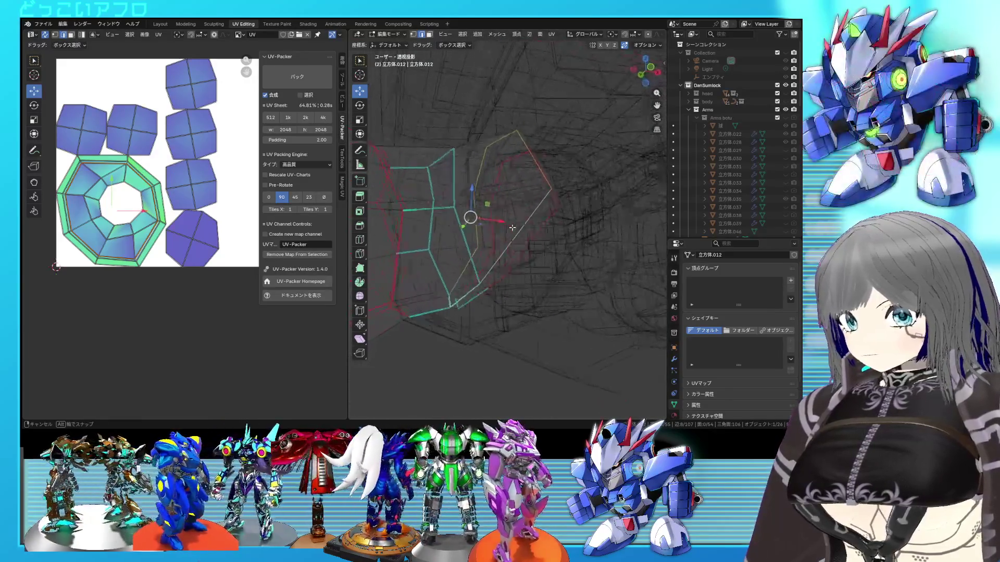
key("shift+z")
key("ctrl+e")
left_click(514, 206)
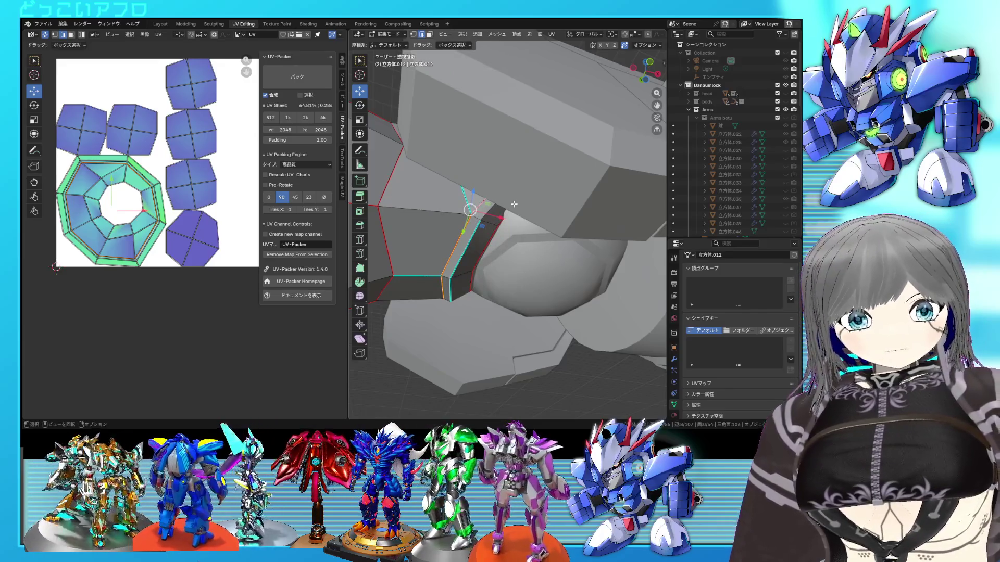
middle_click_drag(517, 213, 477, 184)
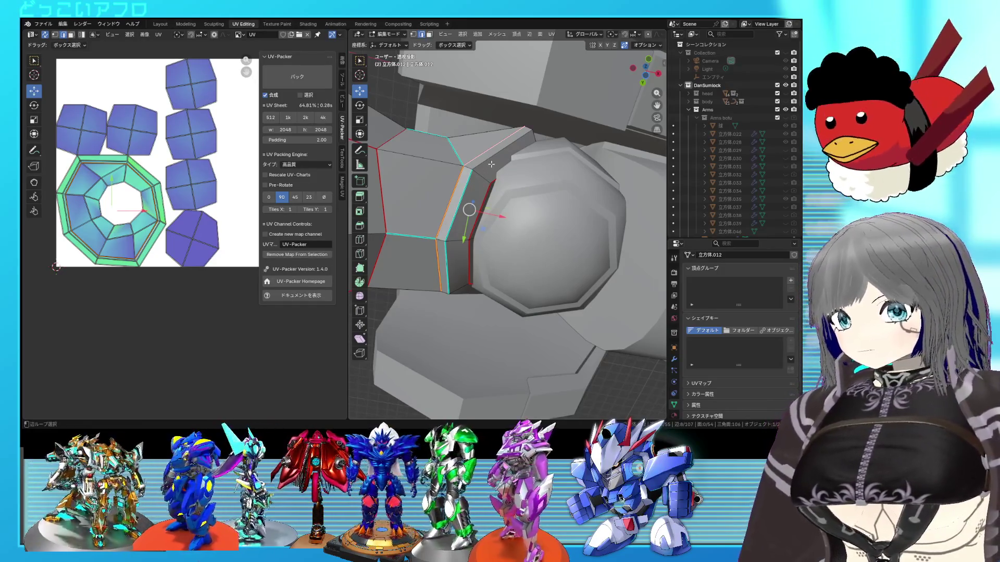
right_click(491, 163)
key("Escape")
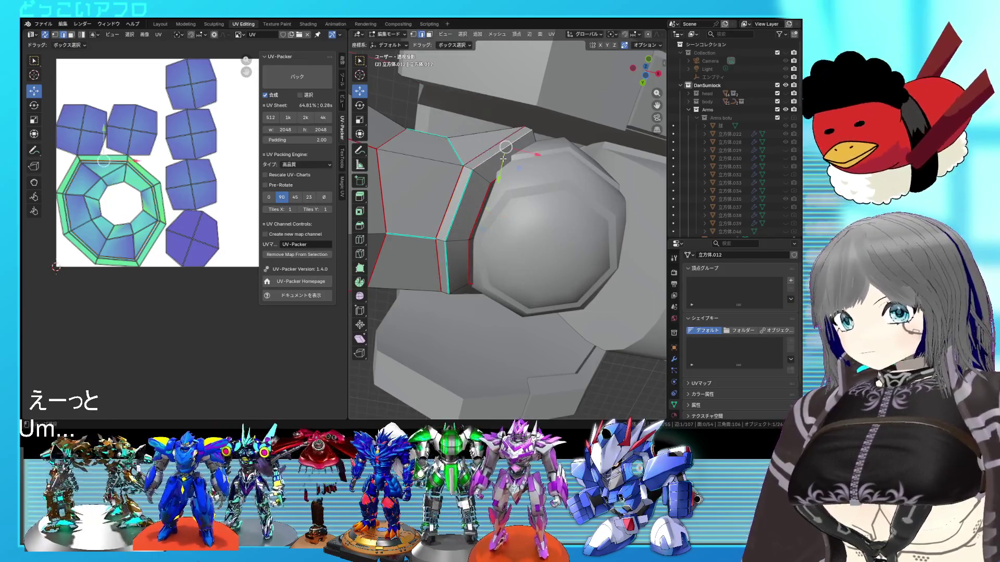
Step: Mark the edge loop beside the sphere joint as a seam and re-unwrap the whole arm piece
key("shift+z")
mouse_move(495, 170)
middle_mouse_down()
mouse_move(509, 179)
mouse_move(513, 167)
middle_mouse_up()
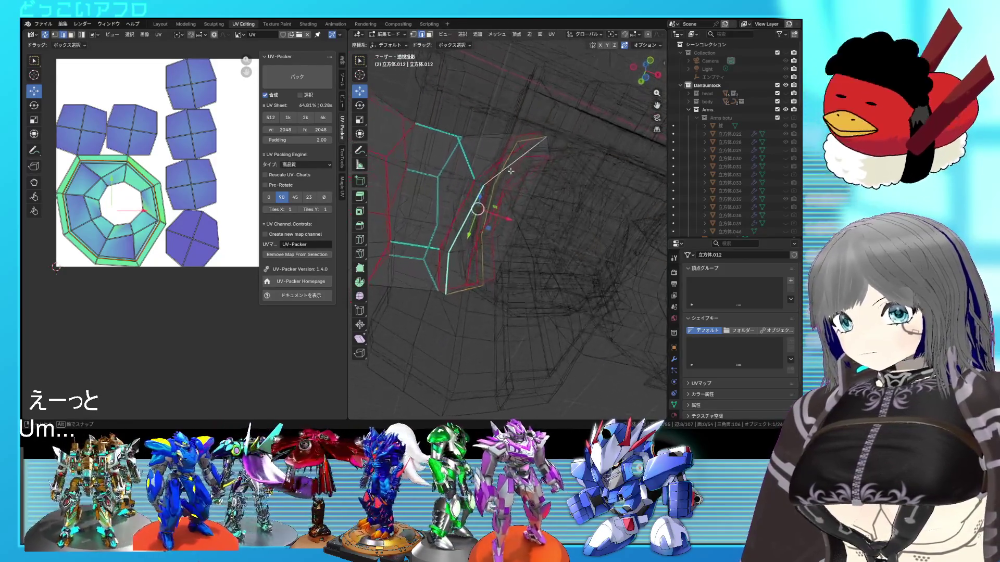
key("shift+z")
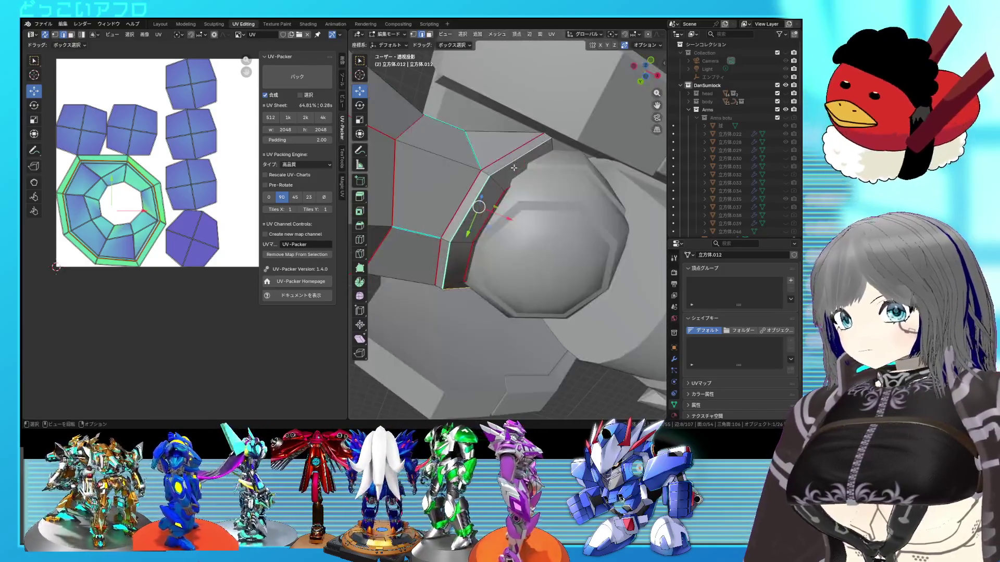
middle_click_drag(513, 167, 484, 224)
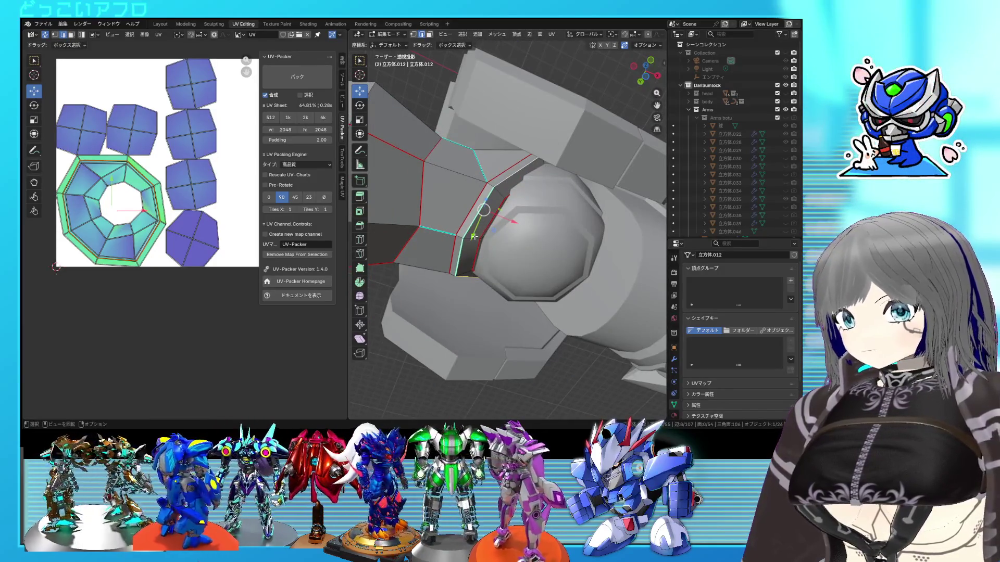
right_click(461, 236)
left_click(502, 232)
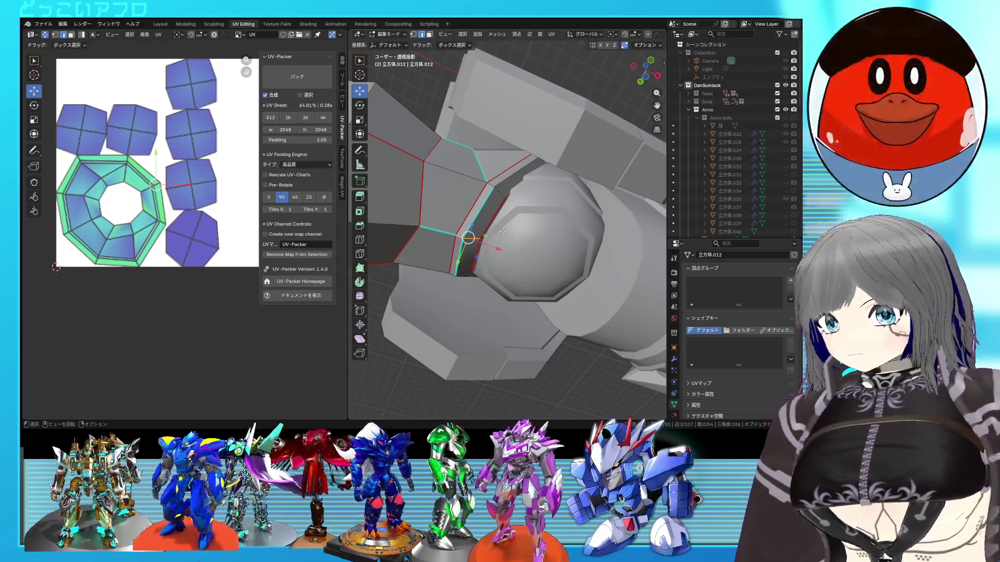
key("a")
key("u")
left_click(206, 164)
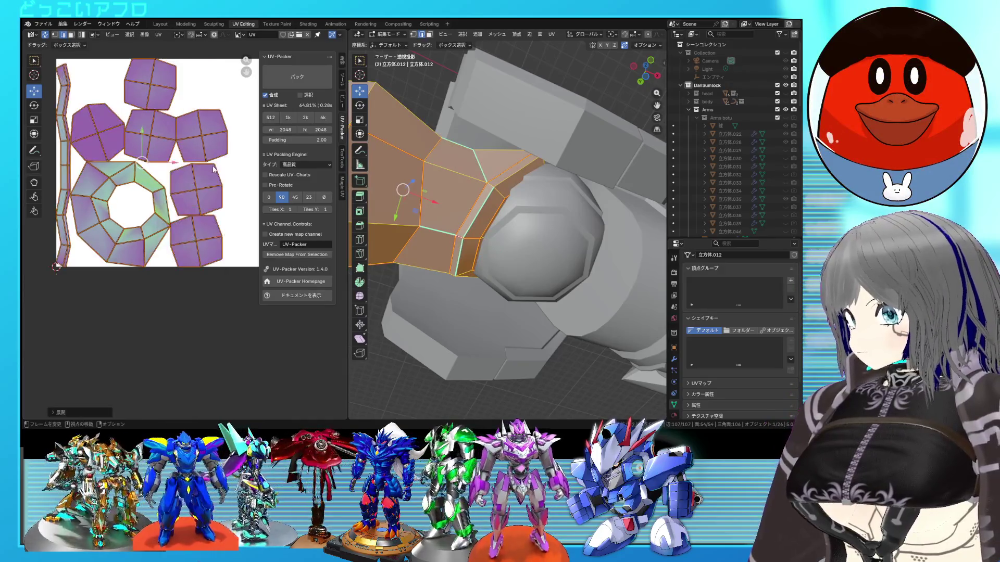
Step: Mark one more edge loop as a seam and re-unwrap so the ring splits into long strip islands
left_click(163, 193)
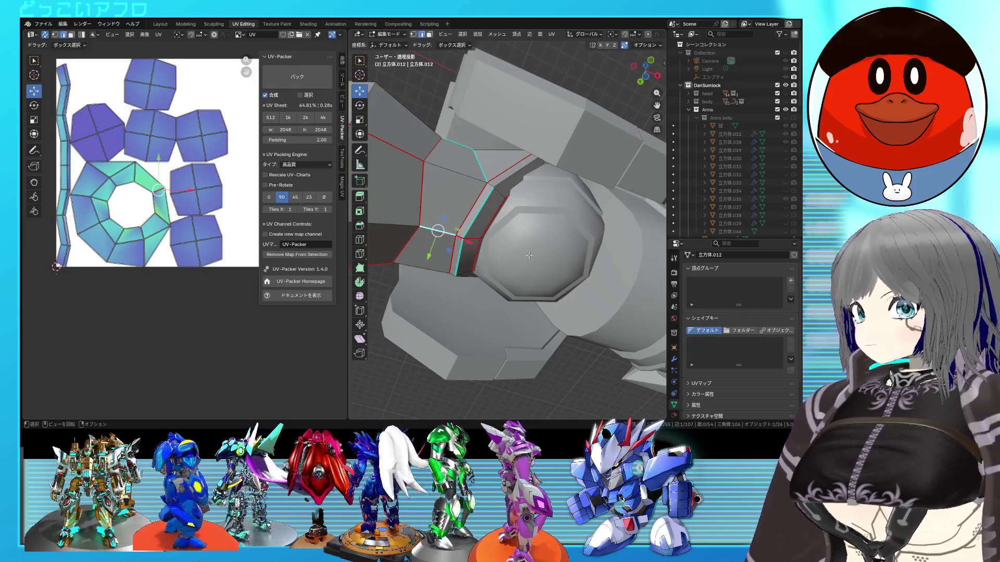
key("alt+z")
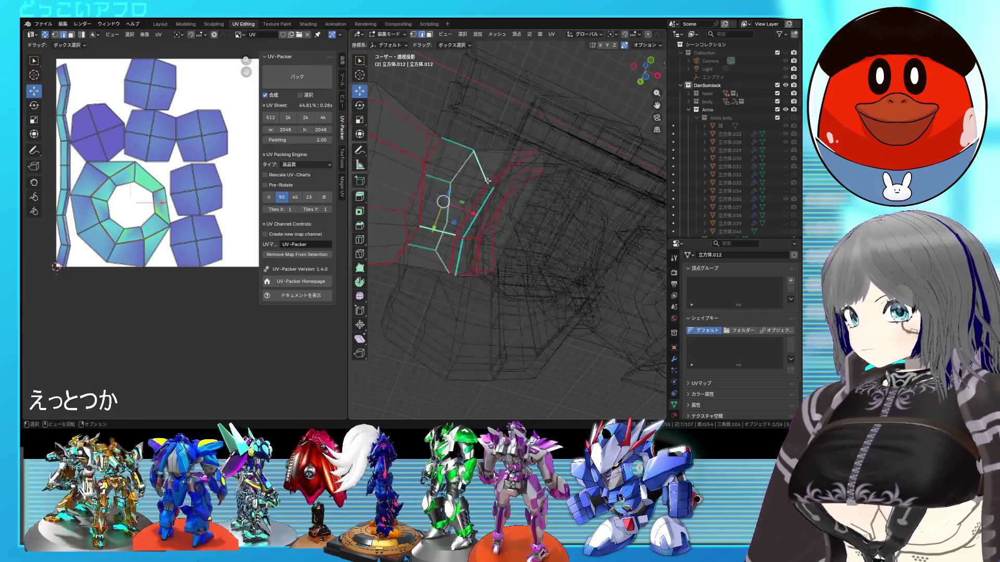
key("alt+z")
key("ctrl+e")
left_click(496, 205)
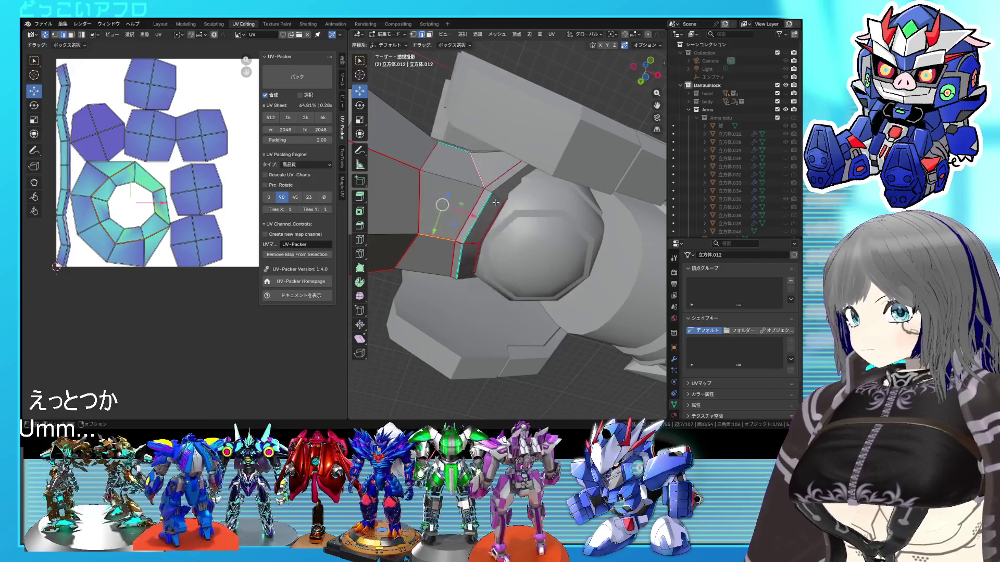
key("a")
key("u")
left_click(117, 222)
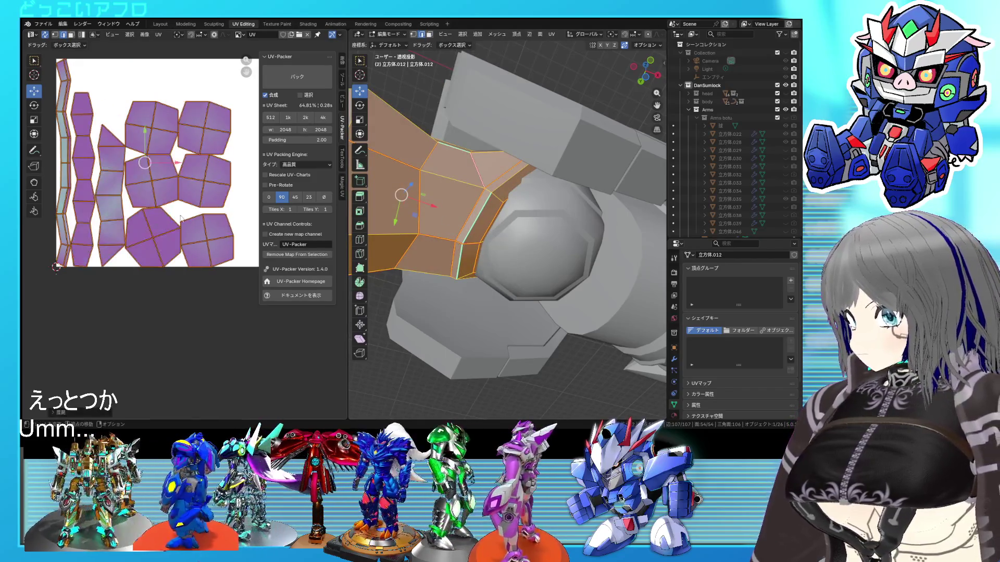
key("alt+a")
scroll(181, 216, "down", 2)
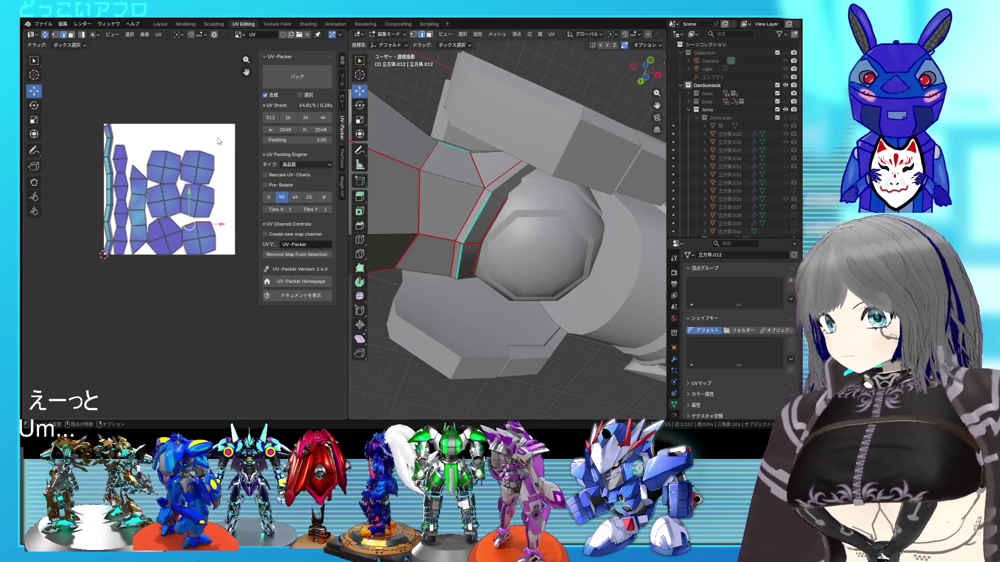
Step: Clear a misplaced seam on the shoulder block and mark the correct edges as seams instead
middle_click_drag(540, 222, 534, 207)
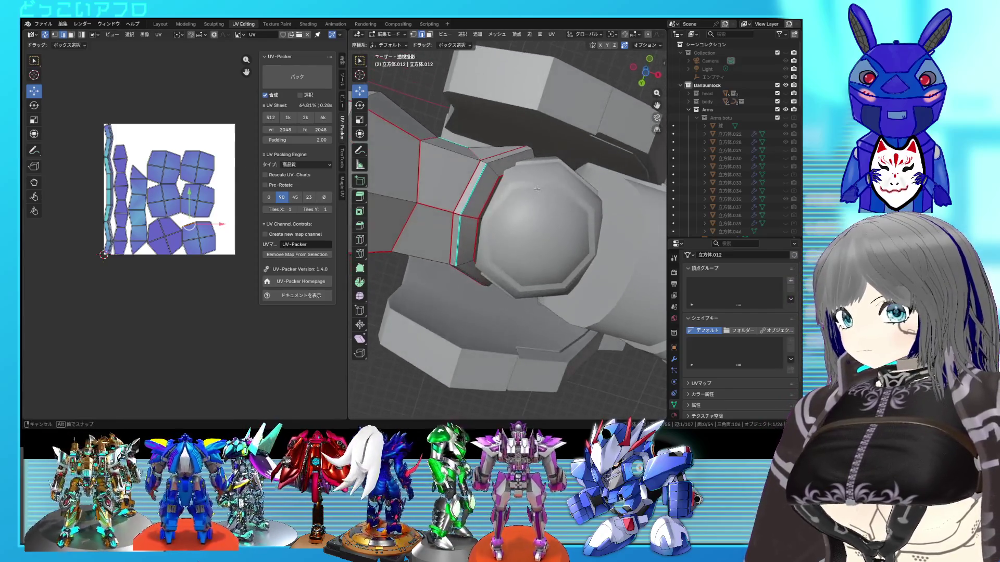
key("alt+z")
middle_click_drag(532, 208, 469, 256)
key("alt+z")
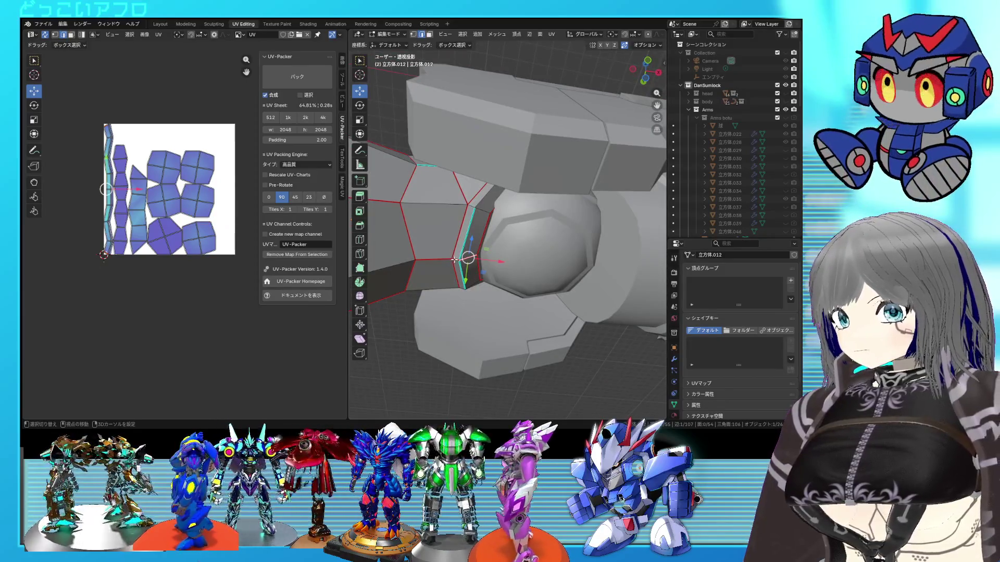
right_click(471, 260)
left_click(467, 269)
key("alt+z")
middle_click_drag(467, 269, 506, 131)
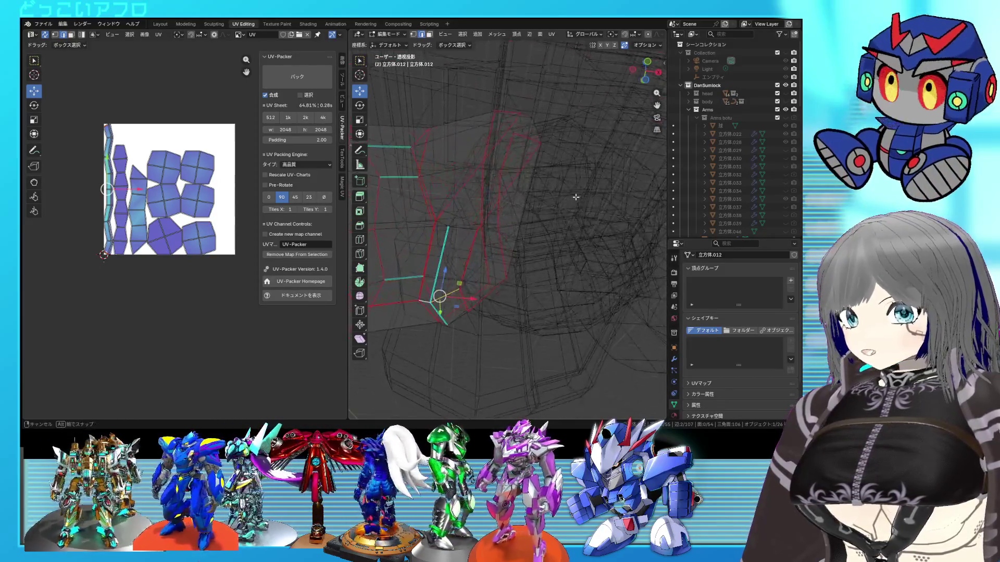
left_click(507, 131, "shift")
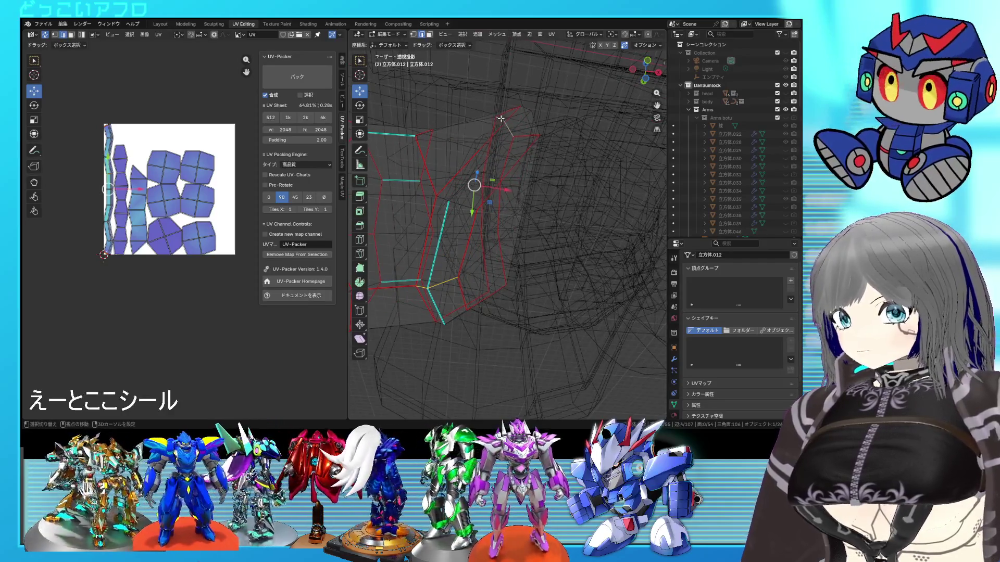
right_click(549, 187)
left_click(546, 190)
key("alt+z")
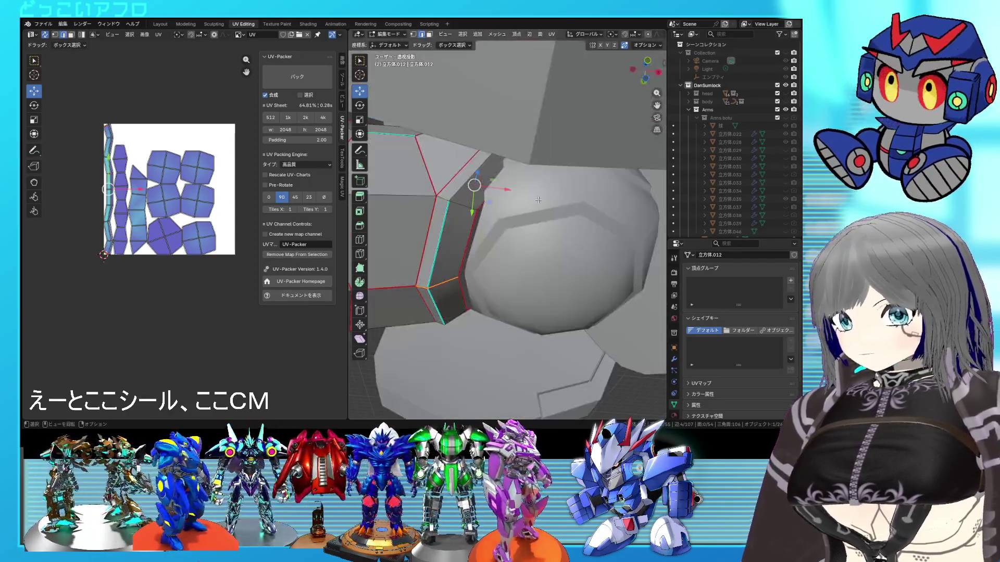
Step: Unwrap the whole shoulder armor into a compact set of UV islands and return to Object Mode
key("a")
key("u")
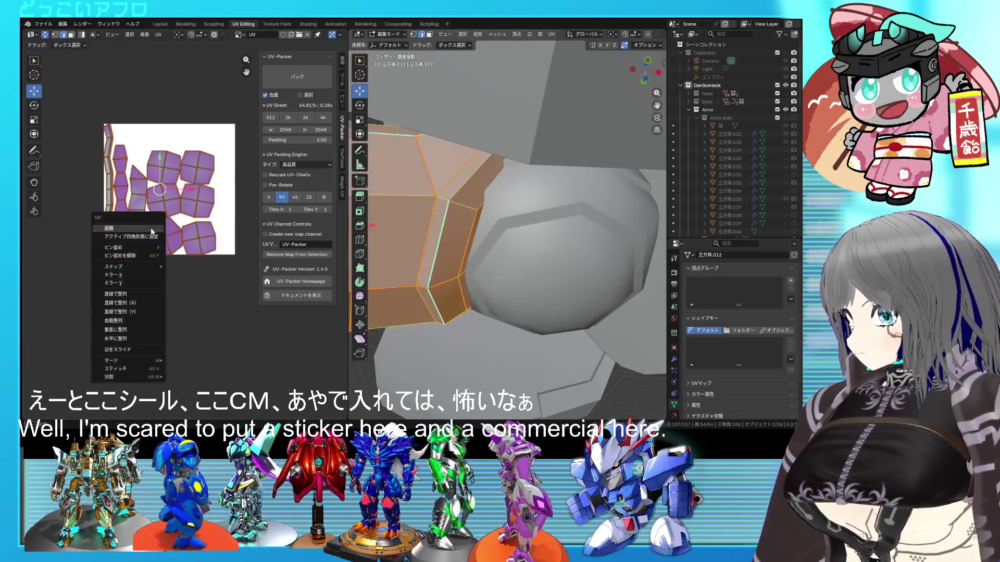
left_click(117, 228)
scroll(507, 235, "down", 3)
middle_click_drag(508, 235, 524, 275)
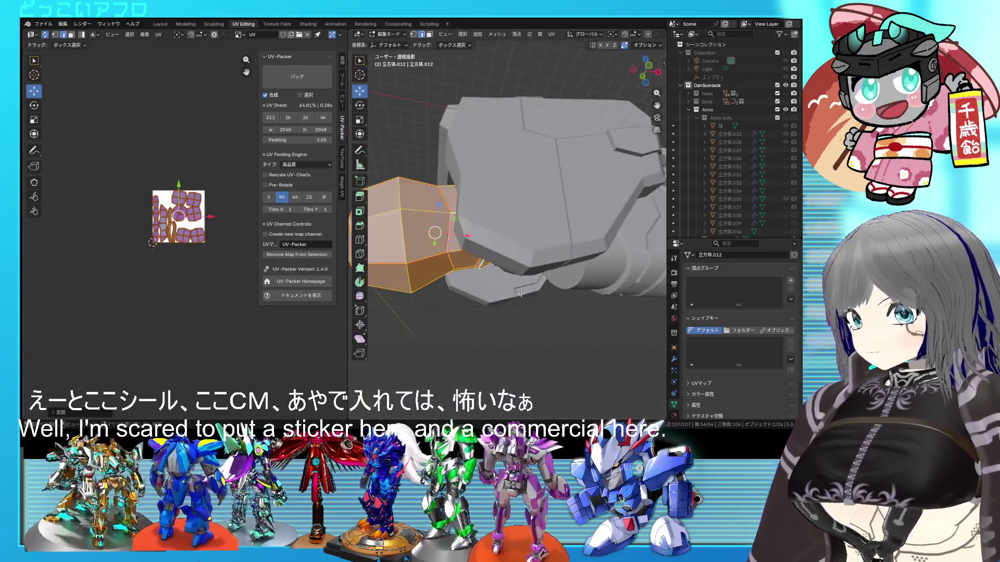
key("Tab")
scroll(776, 130, "down", 5)
scroll(768, 133, "up", 2)
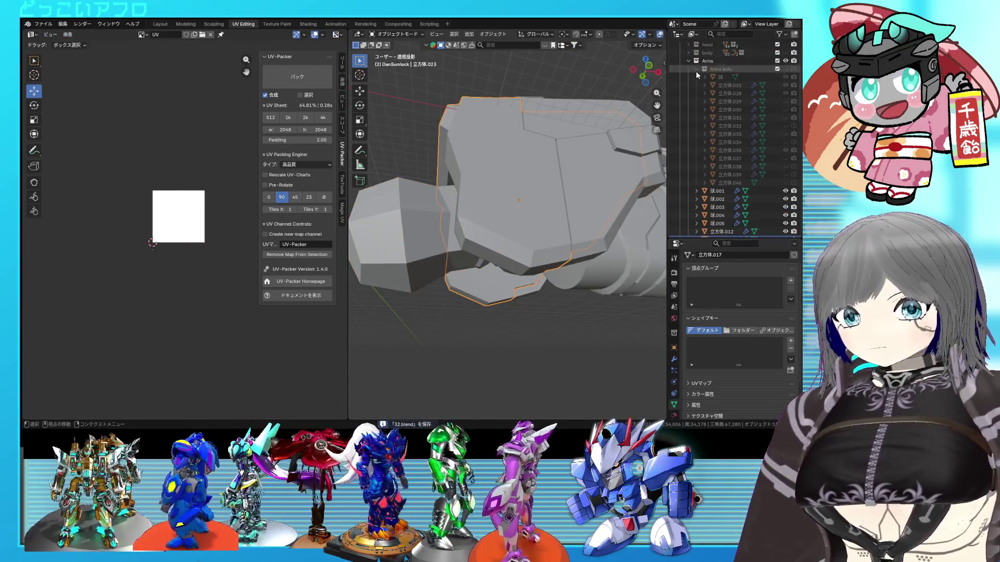
Step: Collapse the Arms botu collection, select 立方体.044 and 立方体.045, save, and bring up the Arms collection options
left_click(697, 70)
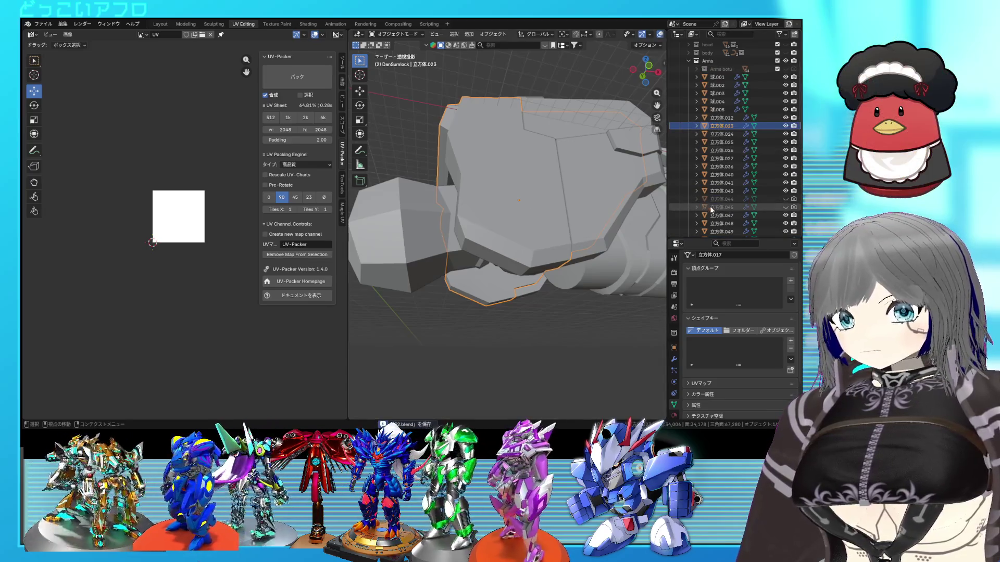
left_click(718, 200)
left_click(723, 207, "shift")
scroll(724, 196, "down", 2)
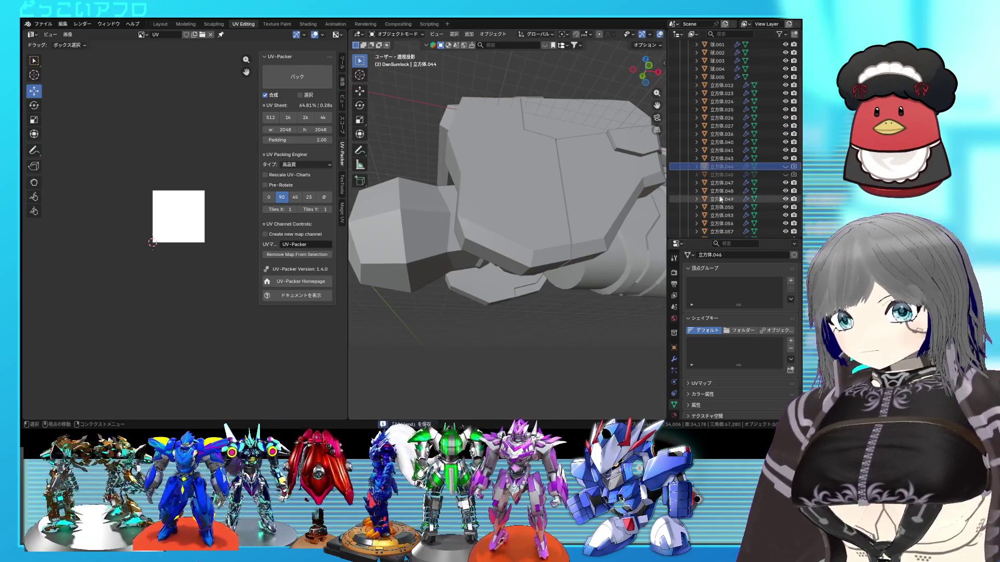
scroll(727, 181, "down", 2)
scroll(726, 182, "down", 4)
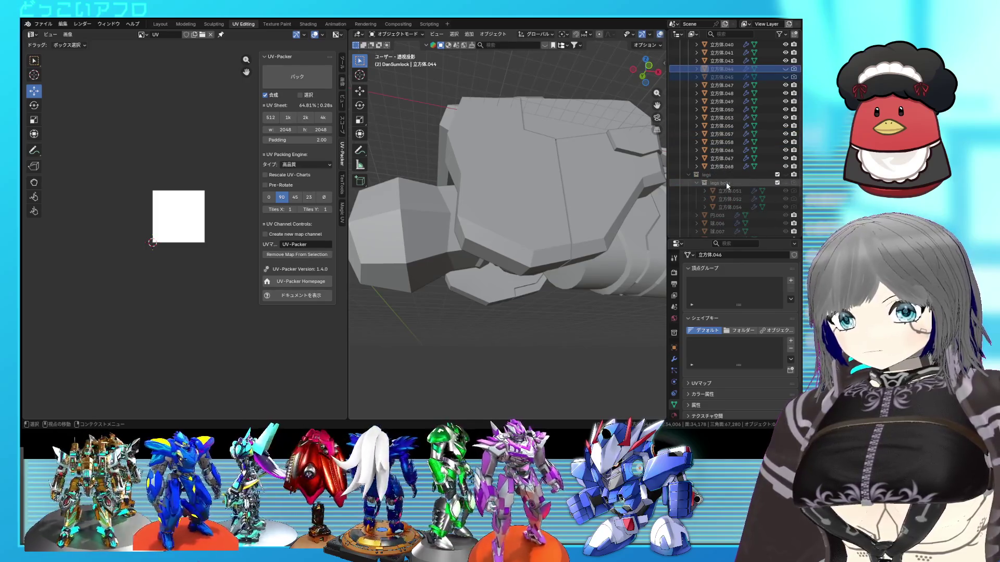
scroll(726, 182, "up", 3)
scroll(725, 182, "up", 2)
scroll(726, 169, "up", 1)
scroll(727, 154, "up", 2)
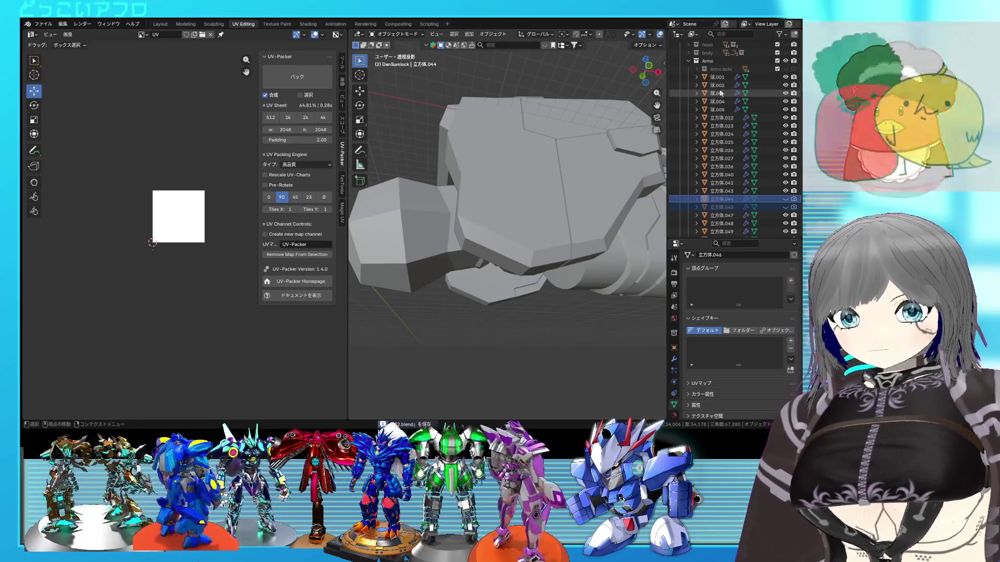
key("ctrl+s")
right_click(722, 64)
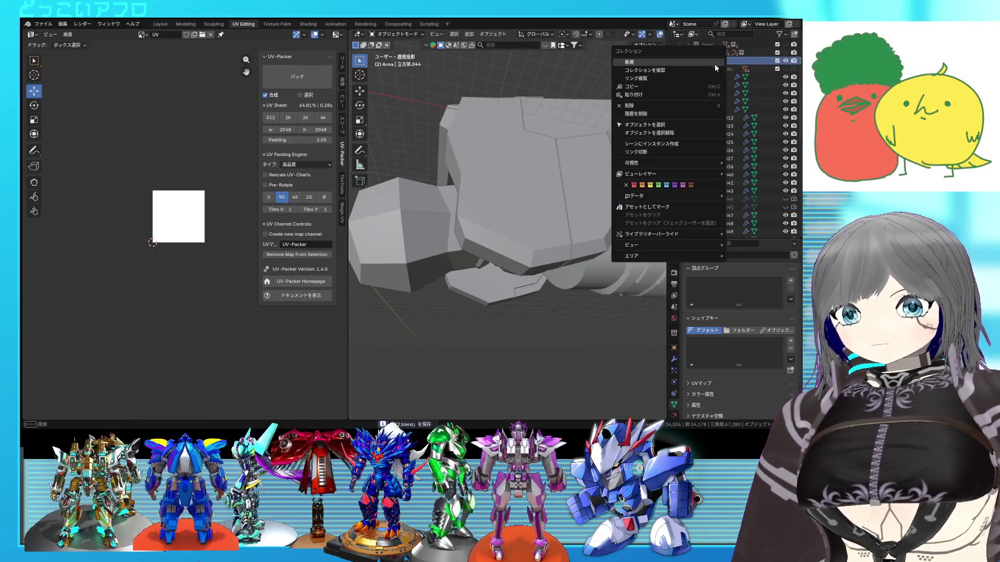
Step: Create a new collection under Arms and rename it to Arms test
left_click(710, 63)
double_click(725, 76)
scroll(725, 78, "up", 2)
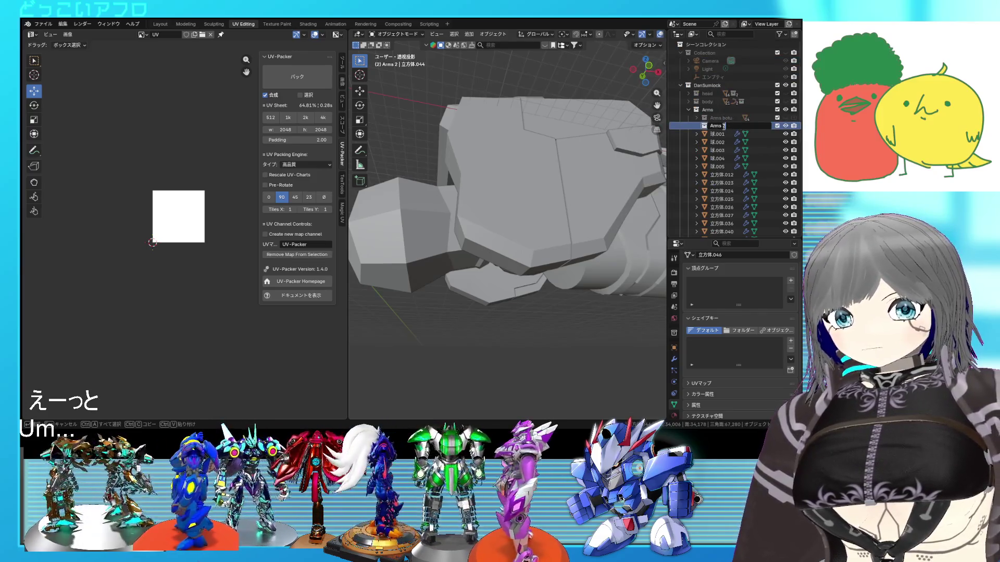
key("BackSpace")
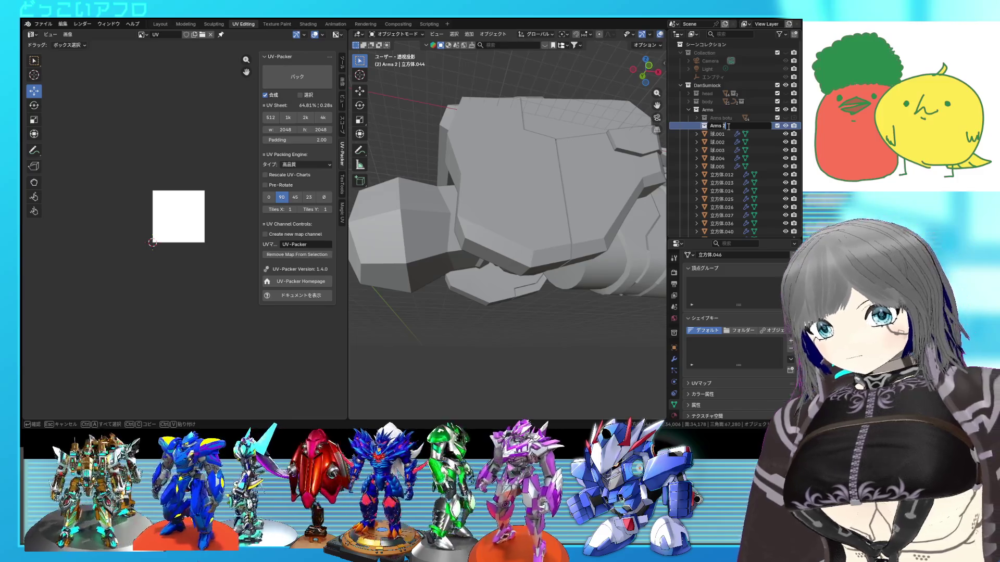
type("se")
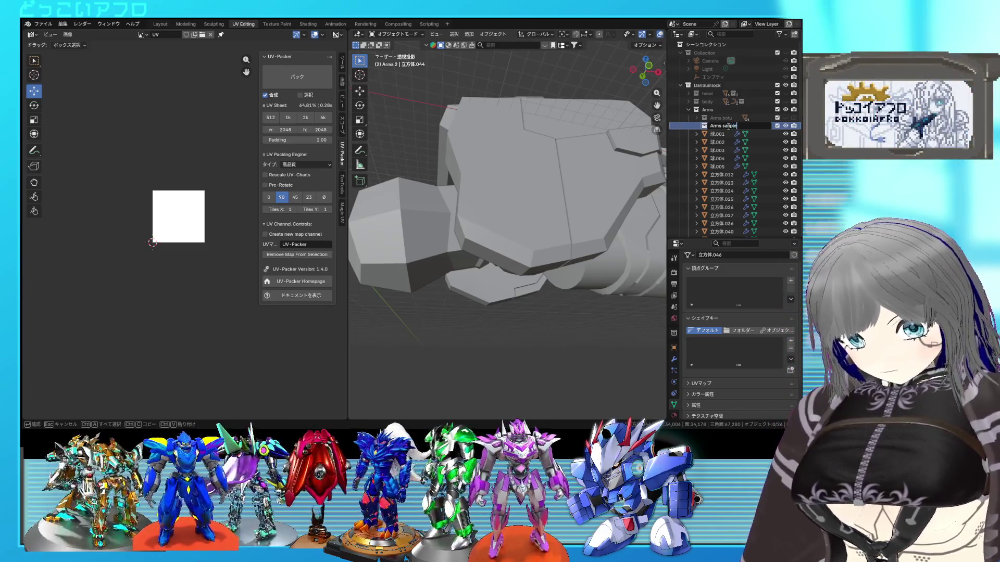
double_click(727, 126)
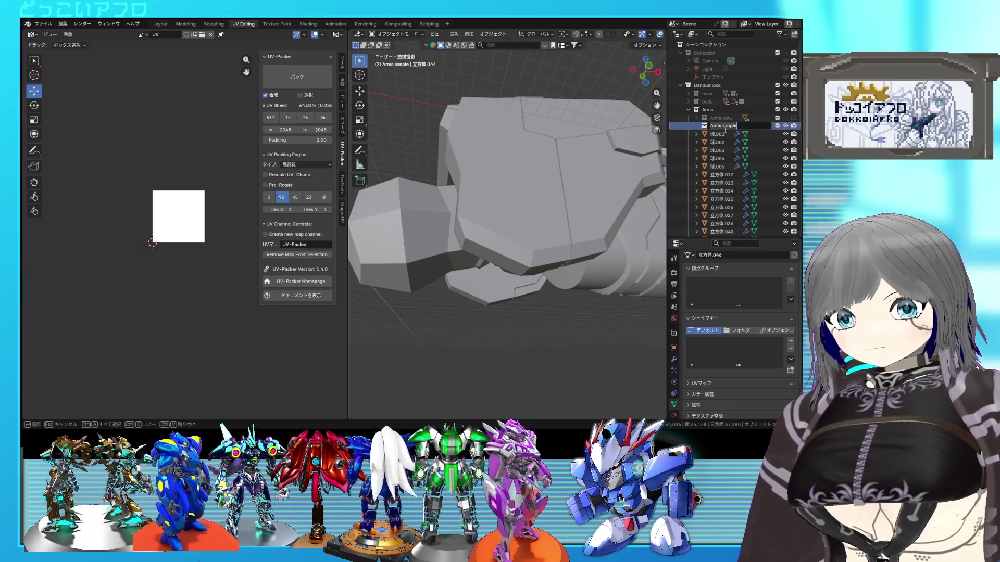
key("Return")
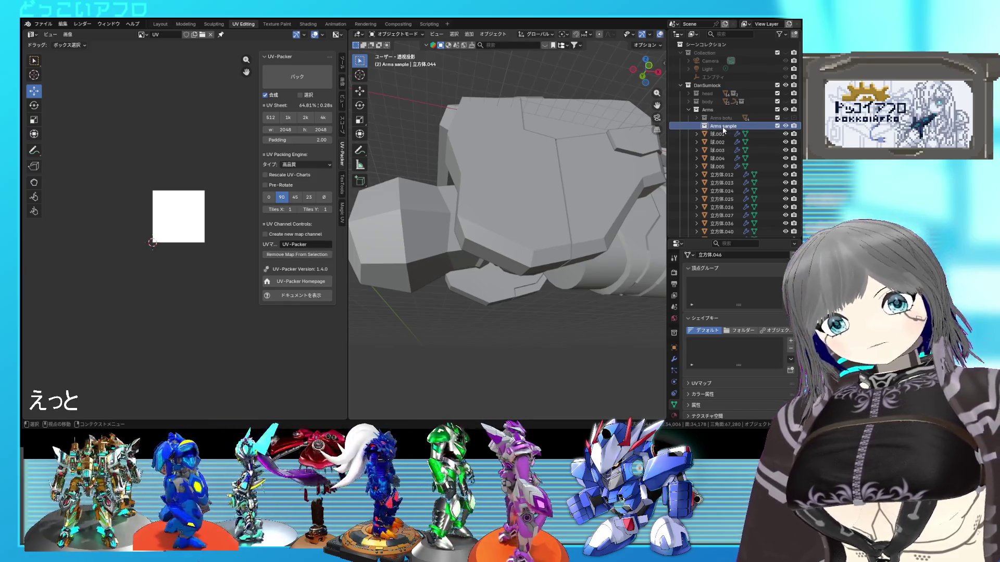
double_click(723, 127)
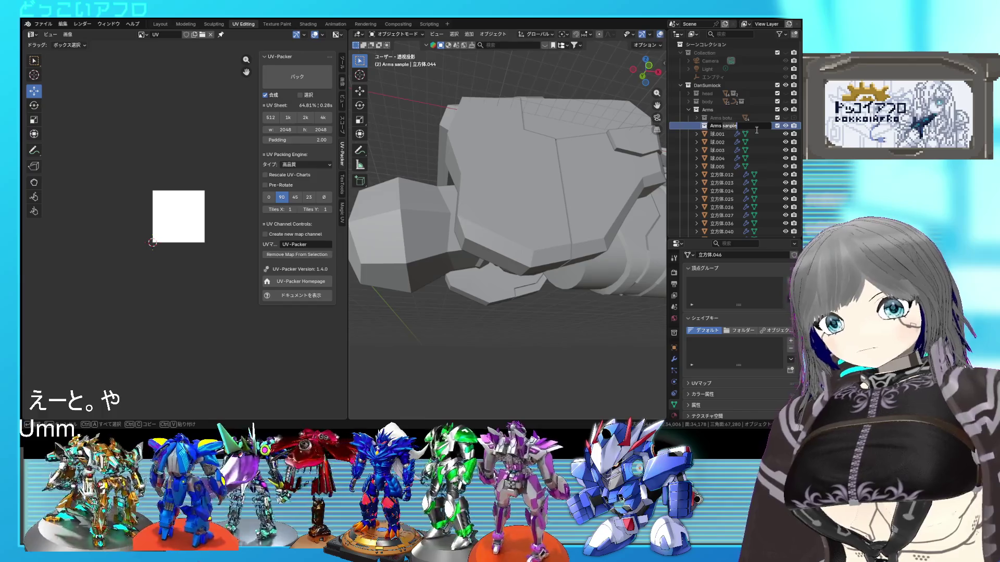
key("BackSpace")
key("BackSpace")
key("BackSpace")
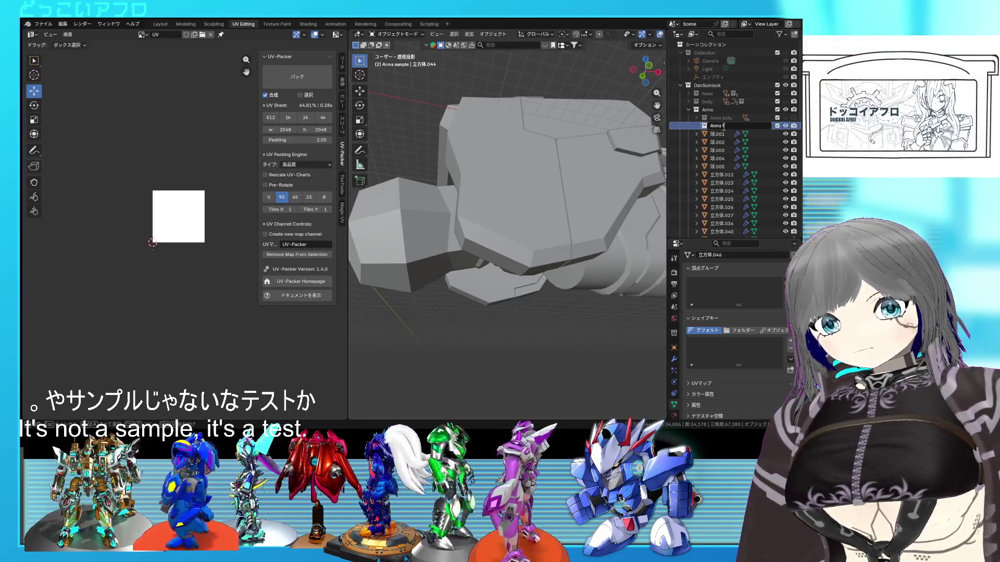
type("bo")
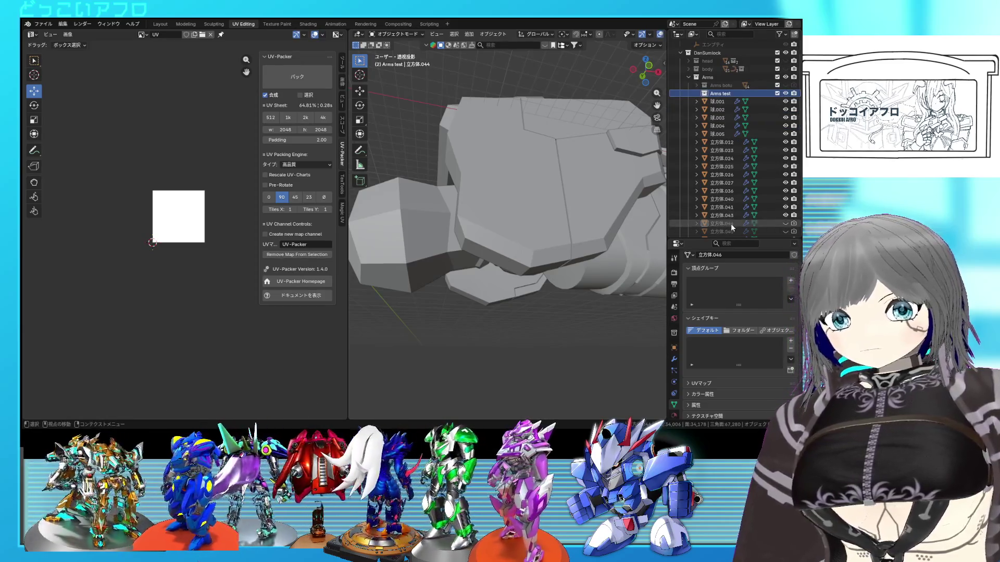
Step: Move 立方体.044 and 立方体.045 into the Arms test collection, then select block 立方体.012
left_click(724, 231, "ctrl")
mouse_move(729, 225)
left_mouse_down()
mouse_move(735, 75)
mouse_move(728, 94)
left_mouse_up()
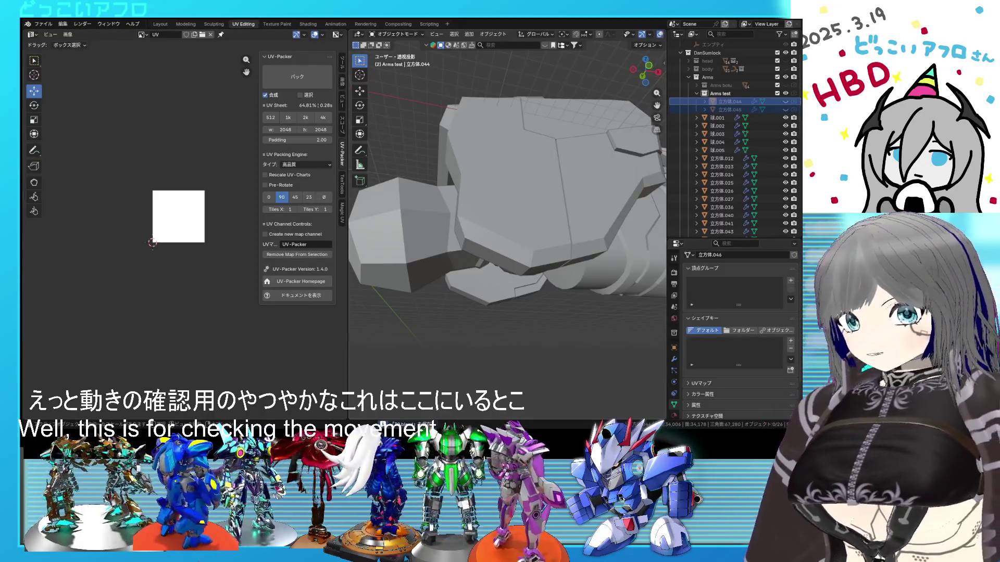
left_click(750, 159)
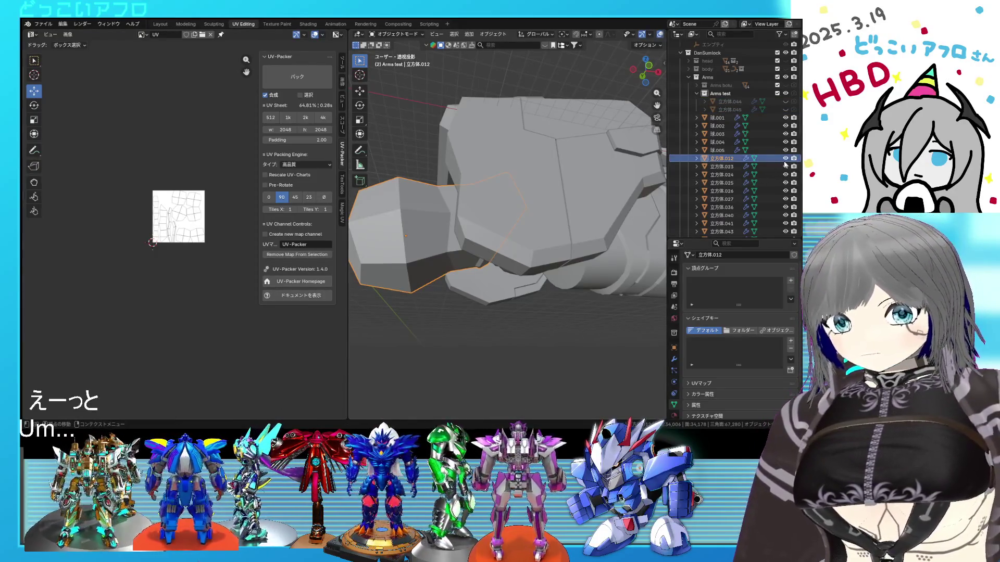
Step: Enter Edit Mode on sphere 球.001 and isolate one edge loop for editing in see-through view
left_click(780, 120)
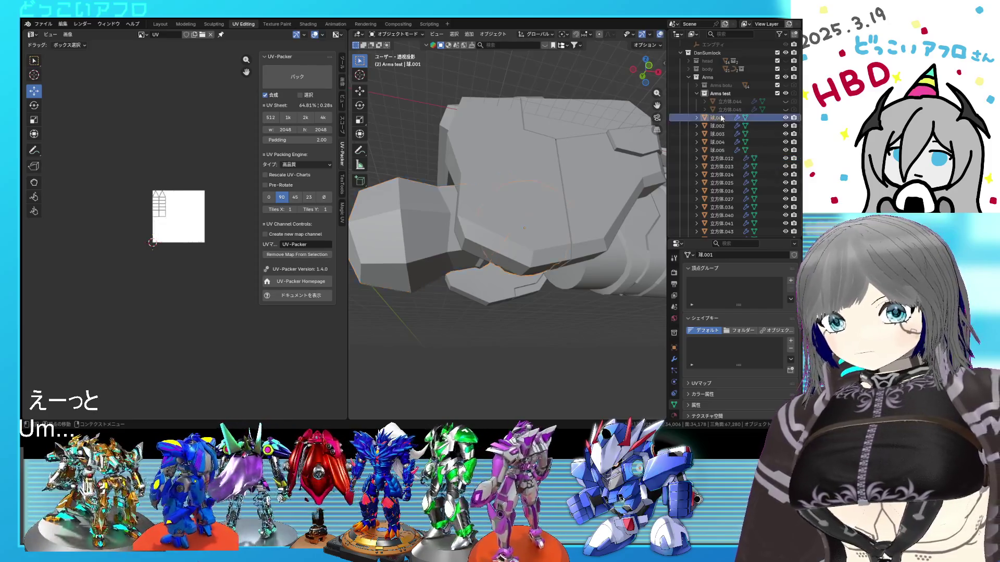
scroll(780, 119, "down", 3)
middle_click_drag(615, 184, 546, 151)
scroll(546, 150, "up", 2)
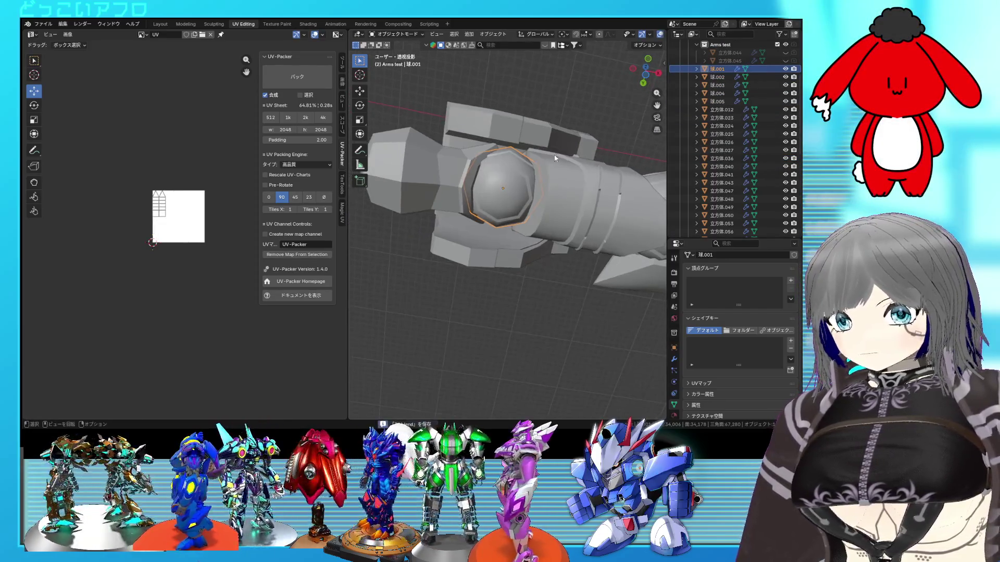
scroll(551, 154, "up", 2)
key("Tab")
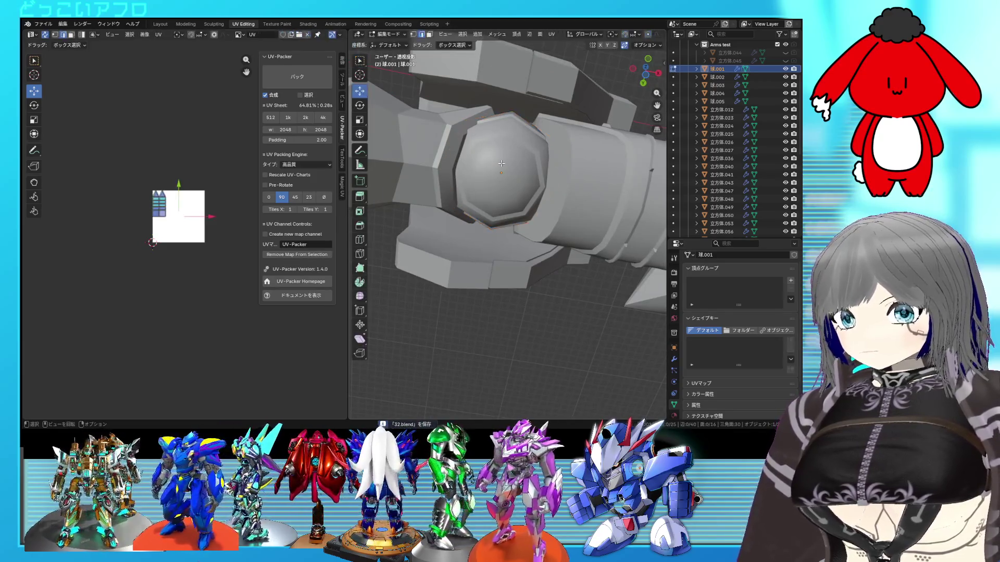
key("alt+z")
key("a")
mouse_move(509, 164)
middle_mouse_down()
mouse_move(543, 255)
mouse_move(533, 232)
middle_mouse_up()
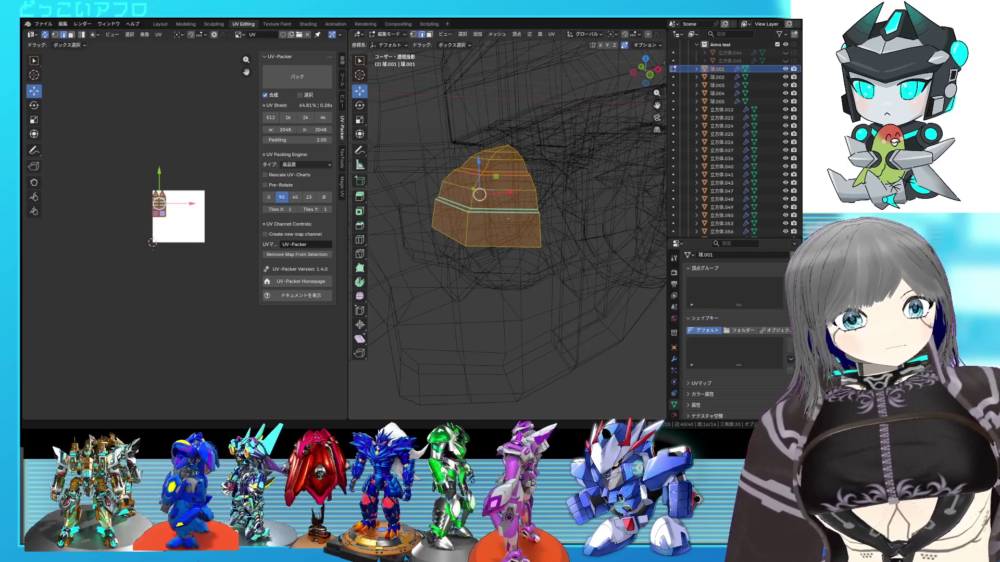
middle_click_drag(524, 234, 540, 228)
key("h")
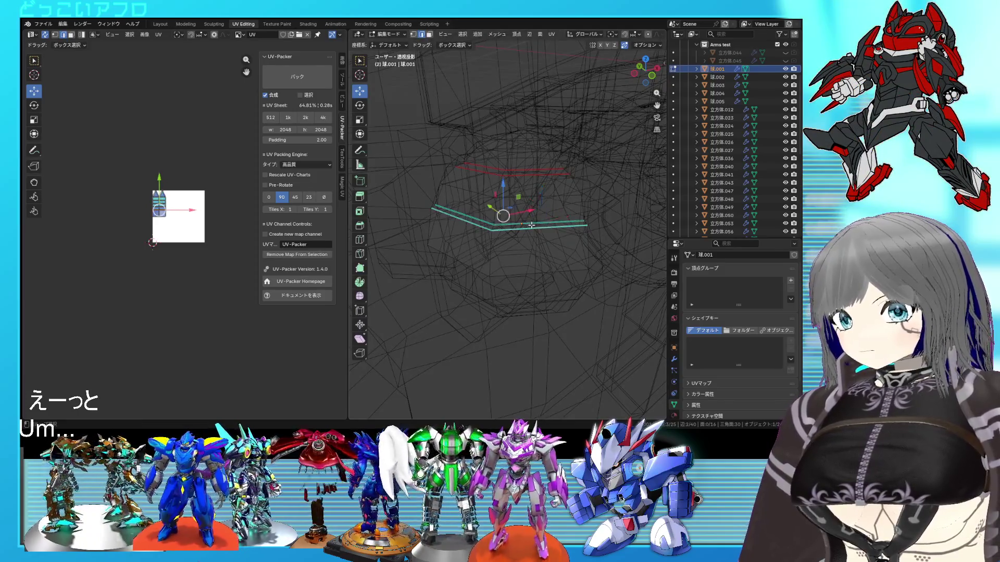
Step: Slide the edge loop into its new position, pack the UV islands to fill the square, and save
right_click(477, 217)
left_click(476, 218)
middle_click_drag(477, 217, 553, 222)
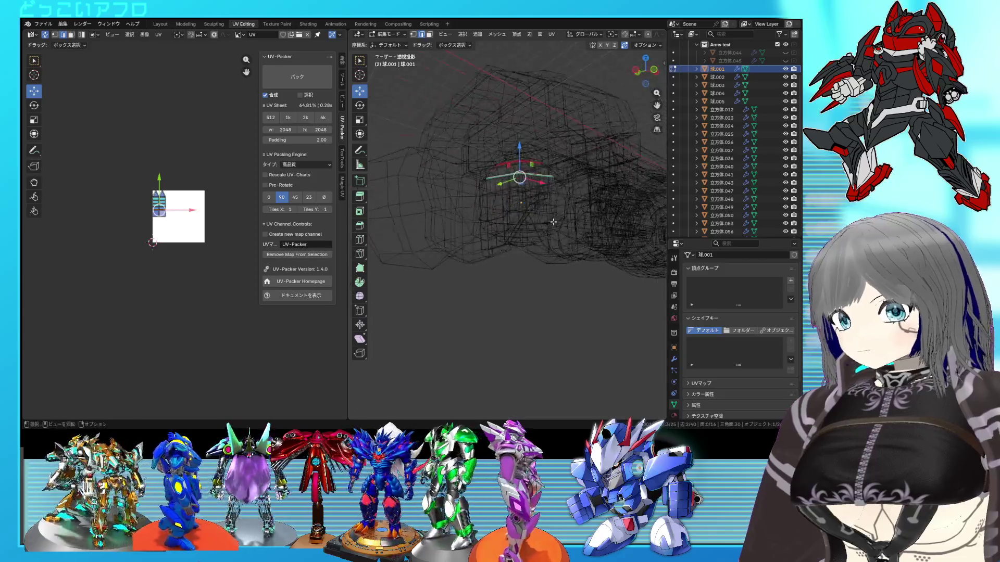
key("shift+z")
key("ctrl+p")
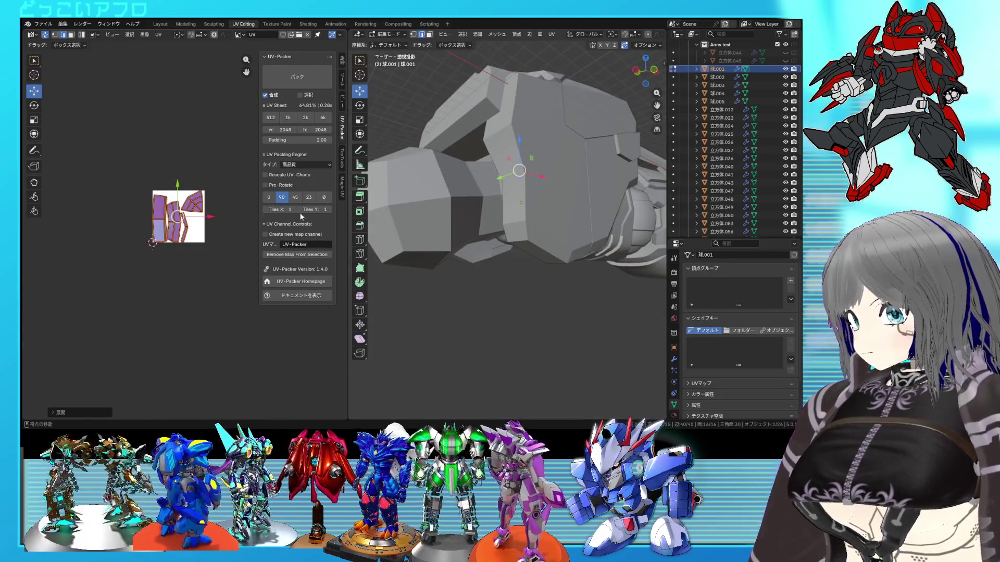
middle_click_drag(468, 235, 531, 187)
key("ctrl+s")
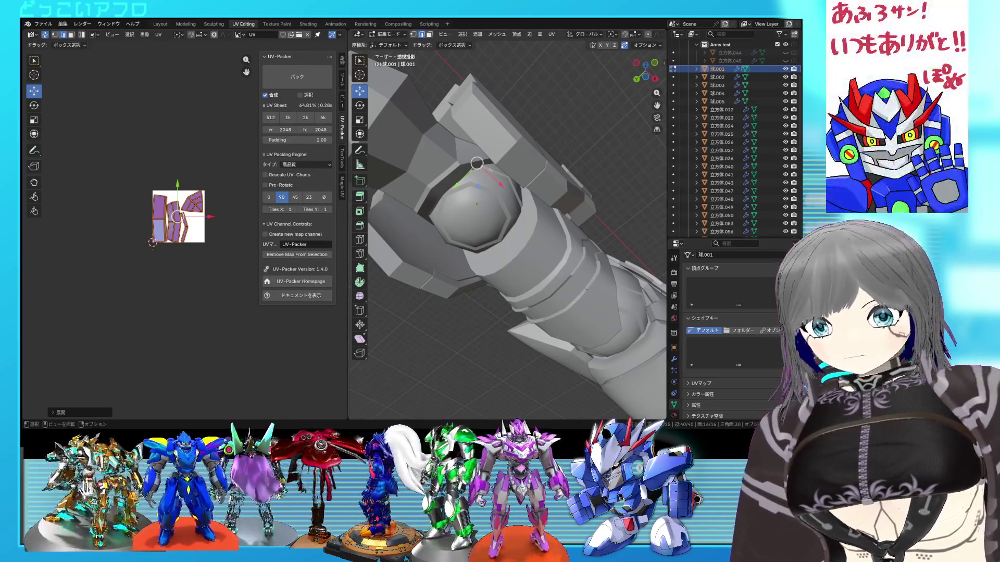
Step: Return to Object Mode and inspect the arm blocks in wireframe and solid shading
middle_click_drag(508, 235, 563, 196)
key("Tab")
left_click(500, 180)
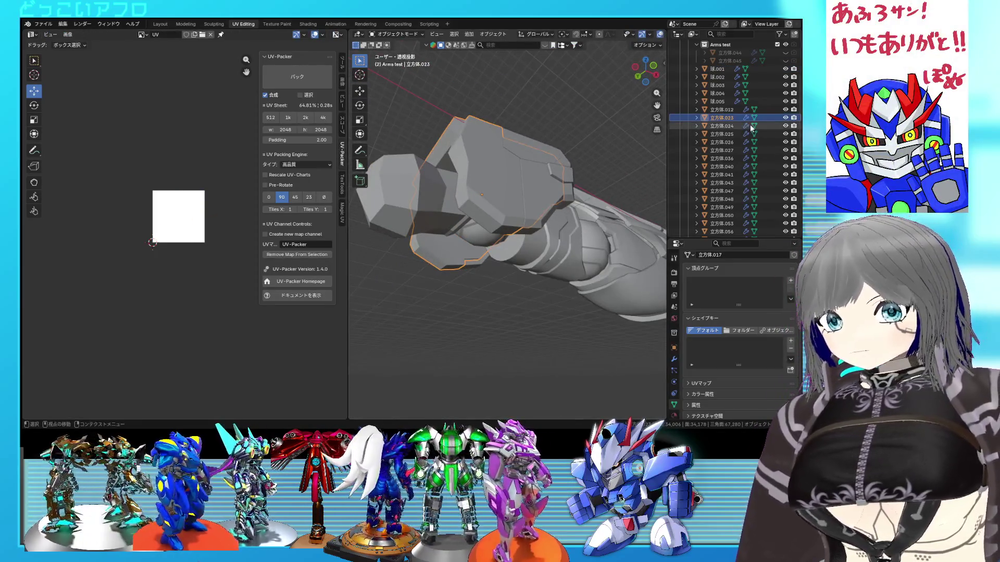
left_click(444, 199)
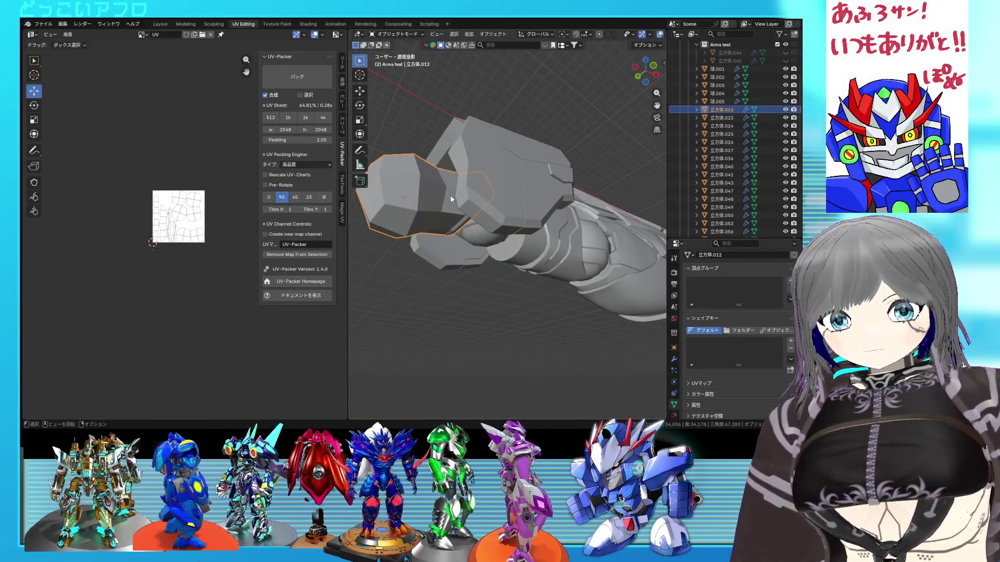
mouse_move(491, 158)
middle_mouse_down()
mouse_move(499, 196)
mouse_move(543, 216)
mouse_move(570, 221)
mouse_move(642, 187)
middle_mouse_up()
key("shift+z")
key("shift+z")
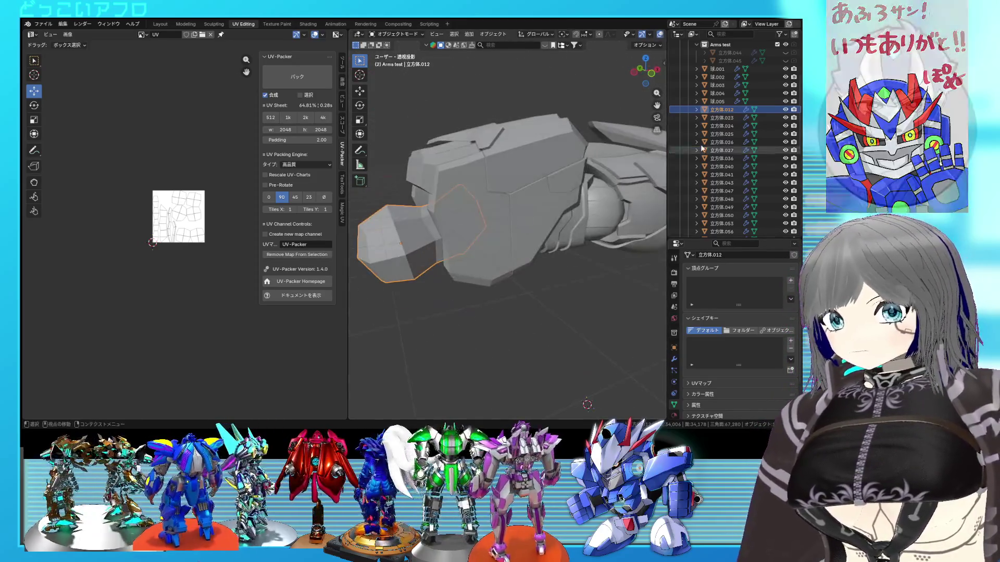
Step: Orbit to the elbow joint and make the sphere 球.002 the active object
left_click(721, 71)
mouse_move(547, 234)
middle_mouse_down()
mouse_move(573, 200)
mouse_move(555, 131)
middle_mouse_up()
key("shift+z")
key("shift+z")
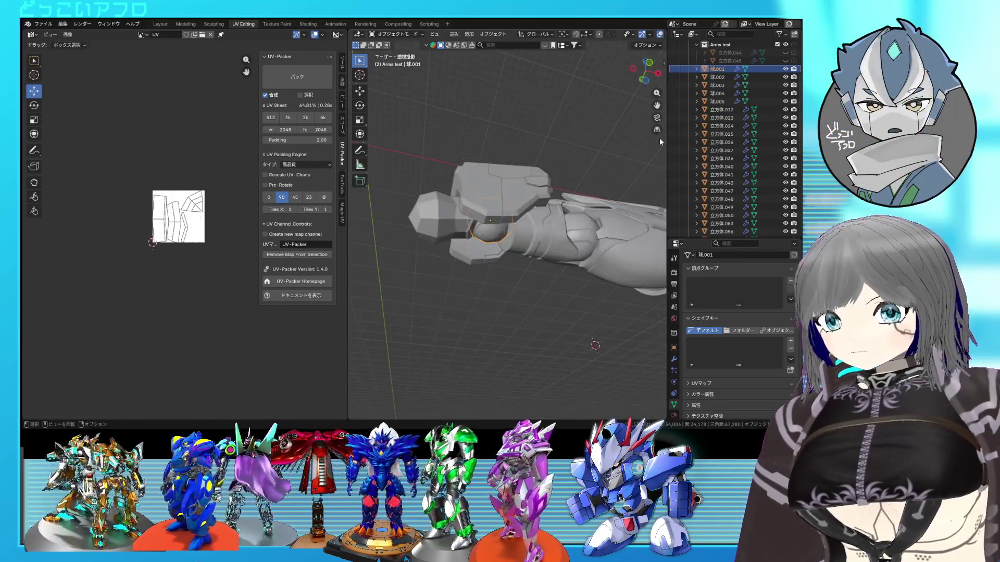
middle_click_drag(527, 219, 528, 201)
left_click(592, 236)
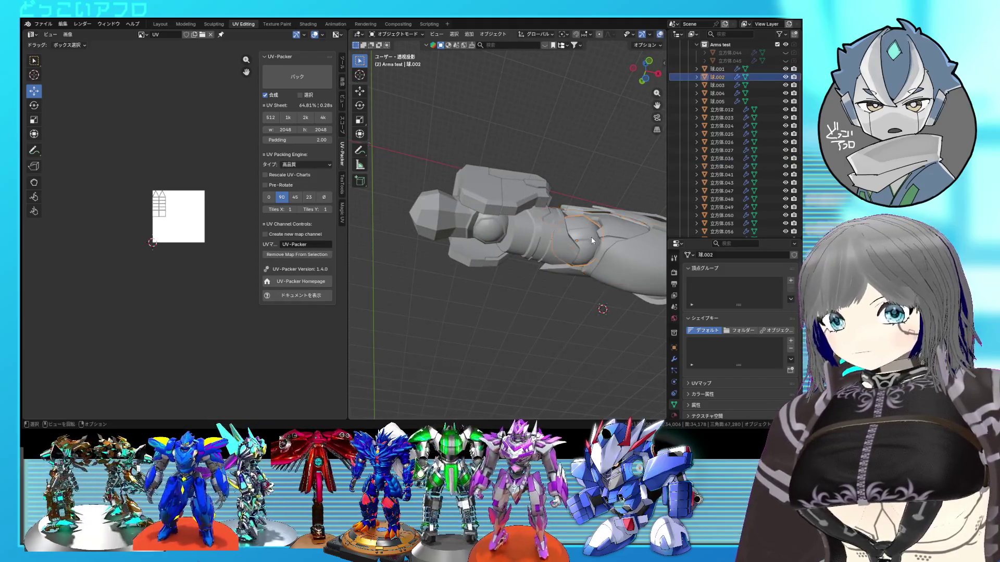
scroll(591, 237, "up", 2)
Step: Inspect an edge loop on the joint sphere in Edit Mode, save the file, and switch to the bottom view
key("Tab")
scroll(581, 233, "up", 2)
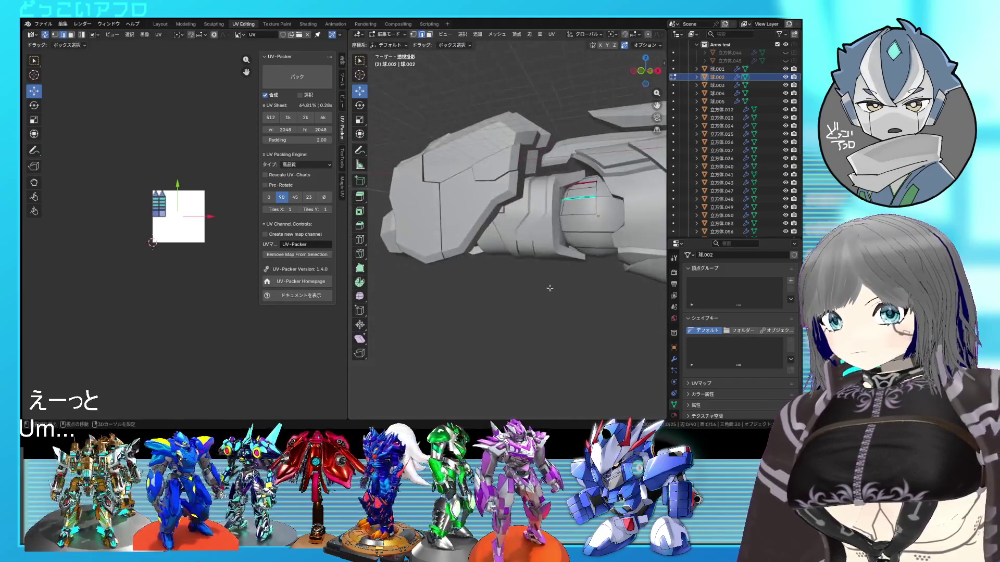
scroll(571, 235, "up", 2)
scroll(547, 236, "up", 2)
left_click(536, 237)
right_click(538, 238)
key("Escape")
key("ctrl+s")
scroll(538, 239, "down", 3)
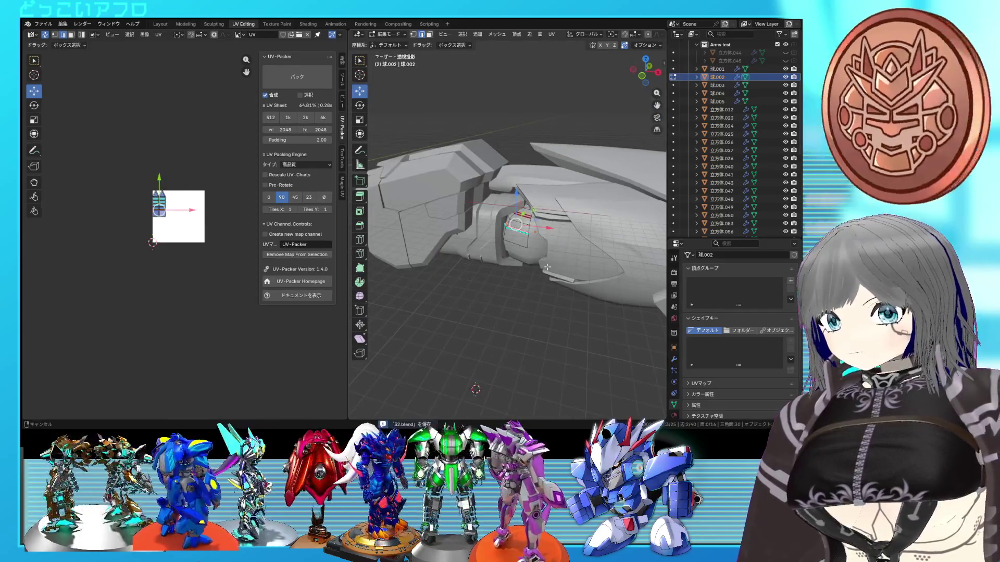
middle_click_drag(538, 238, 555, 251)
key("ctrl+KP_7")
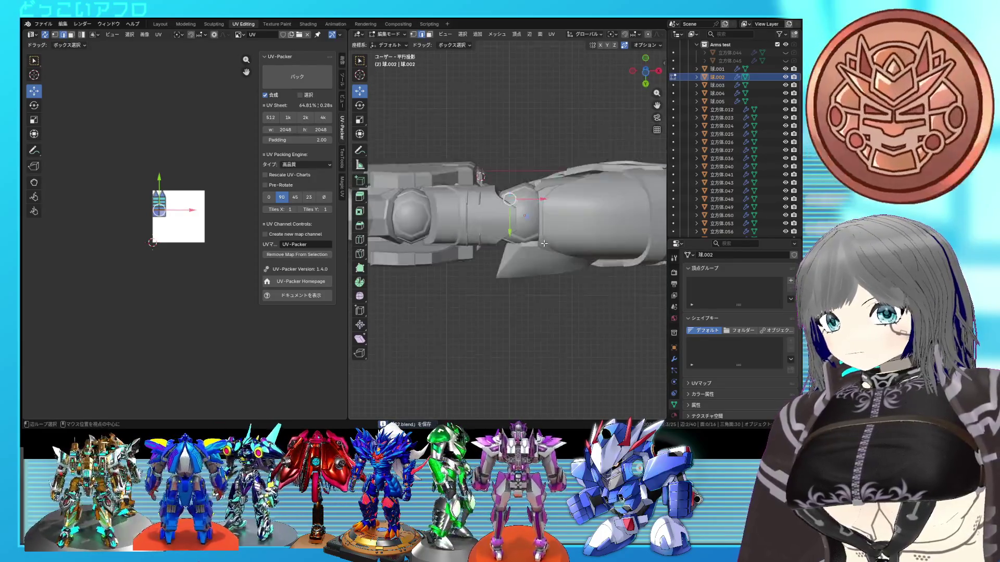
key("Tab")
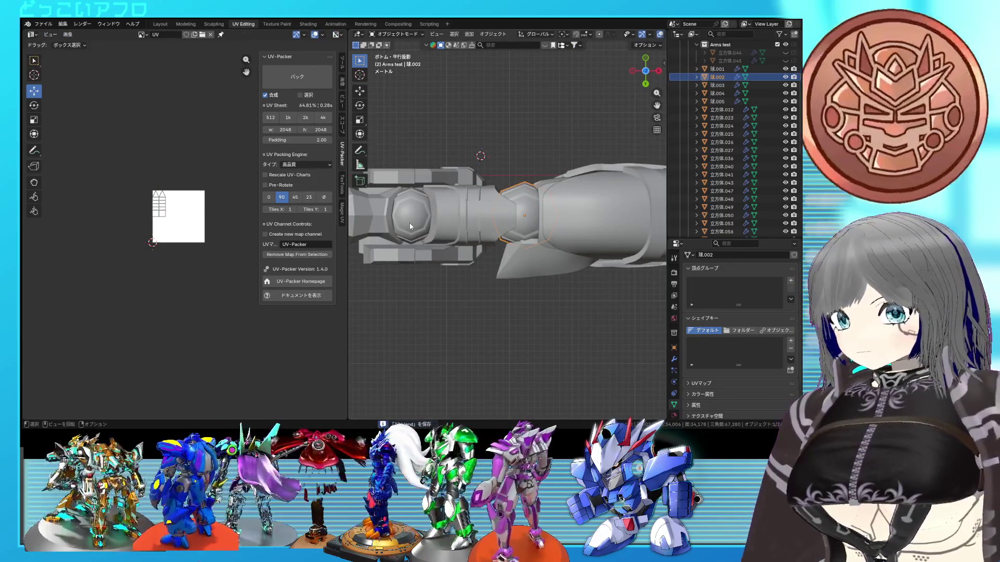
Step: Duplicate the joint sphere 球.002 as 球.008 and drop it in place
left_click(410, 223)
left_click(528, 223)
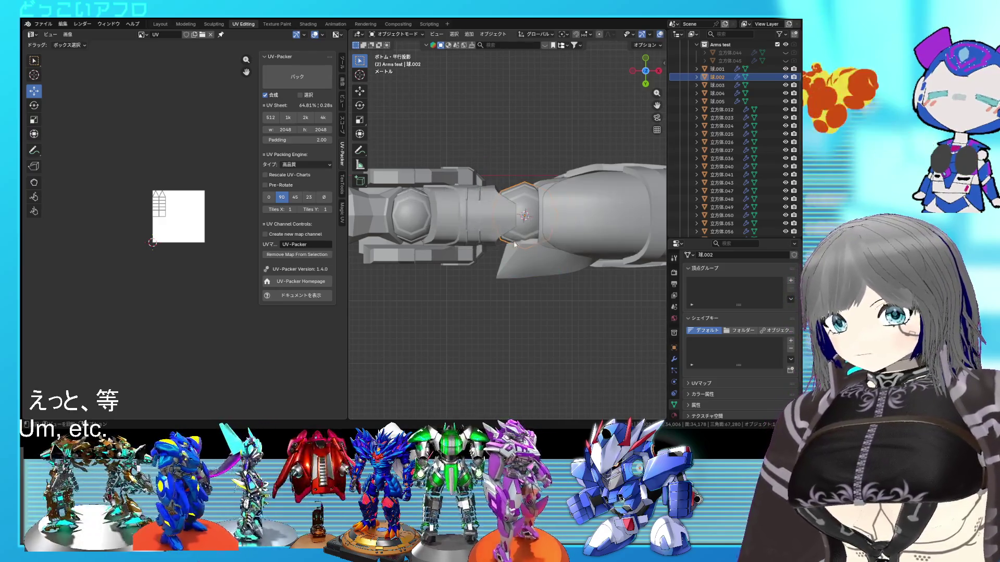
key("shift+d")
left_click(451, 229)
key("shift+s")
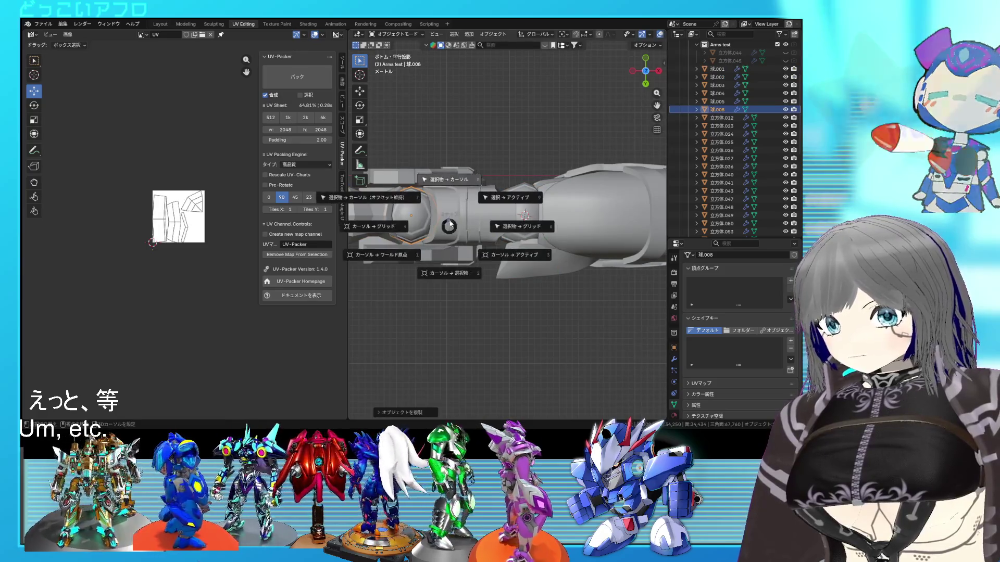
Step: Snap the duplicate sphere 球.008 to the 3D cursor and scale it up to fill the joint
left_click(446, 191)
key("shift+z")
key("shift+z")
middle_click_drag(574, 251, 501, 247, "shift")
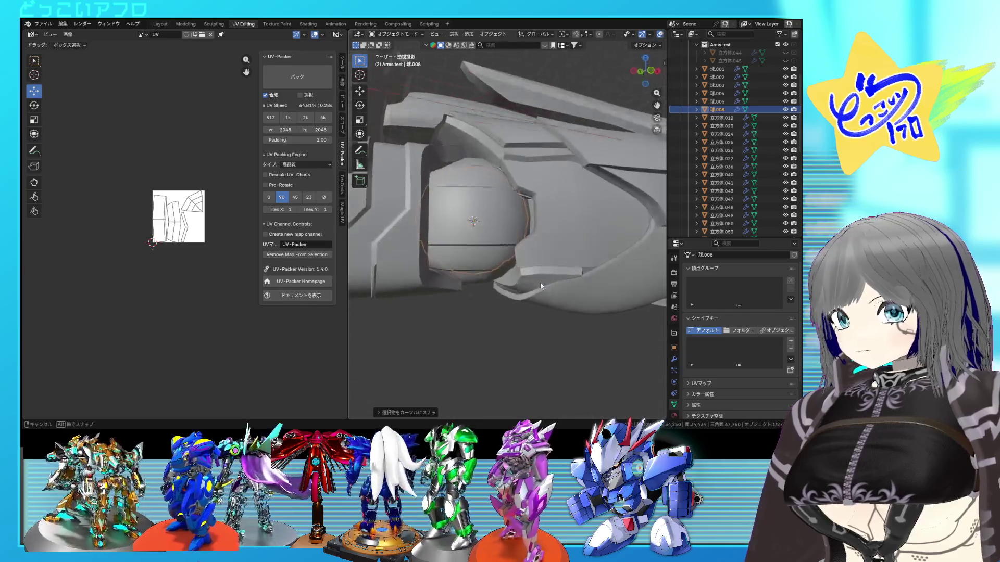
middle_click_drag(516, 195, 542, 289)
key("s")
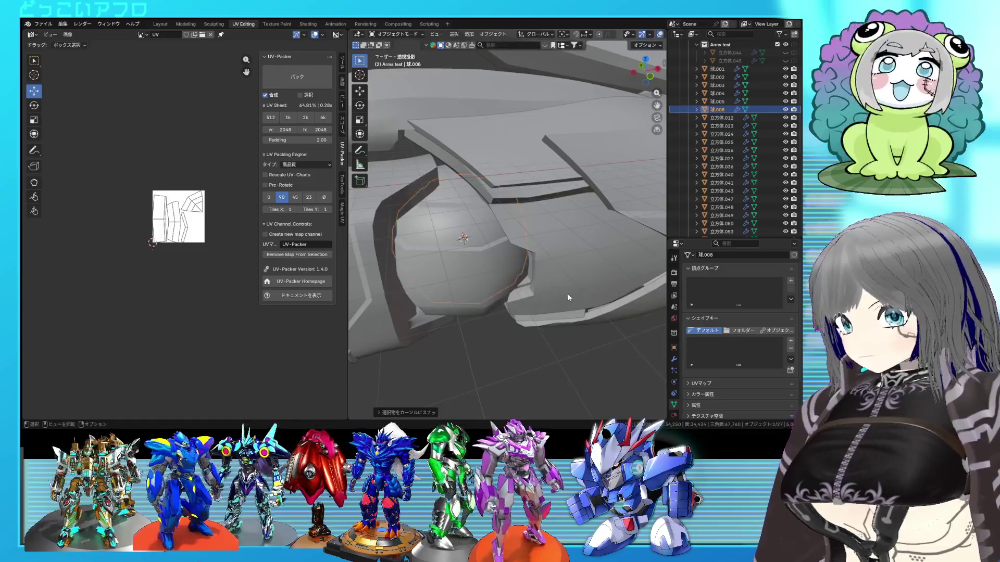
key("shift+z")
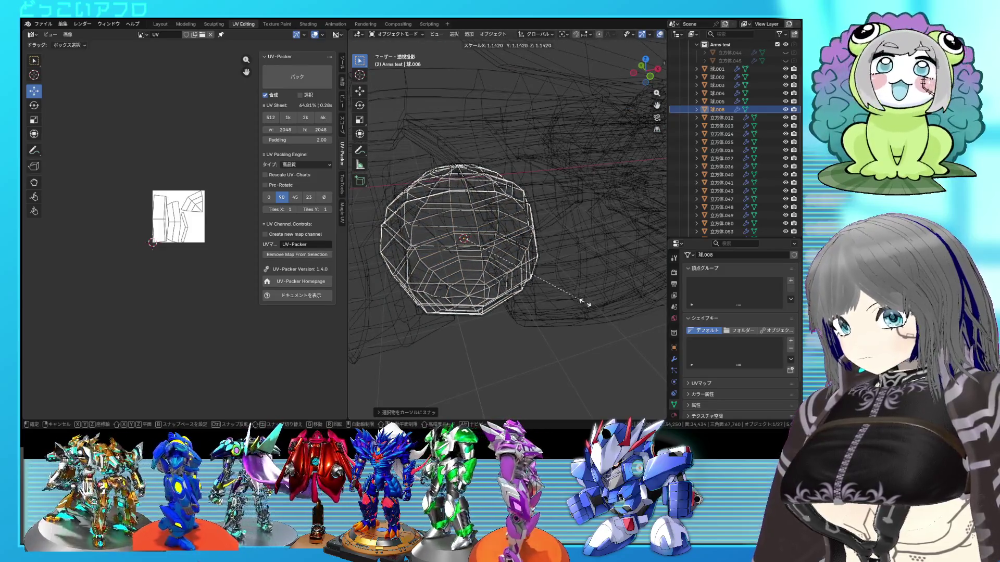
left_click(596, 304)
key("shift+z")
key("shift+z")
key("shift+z")
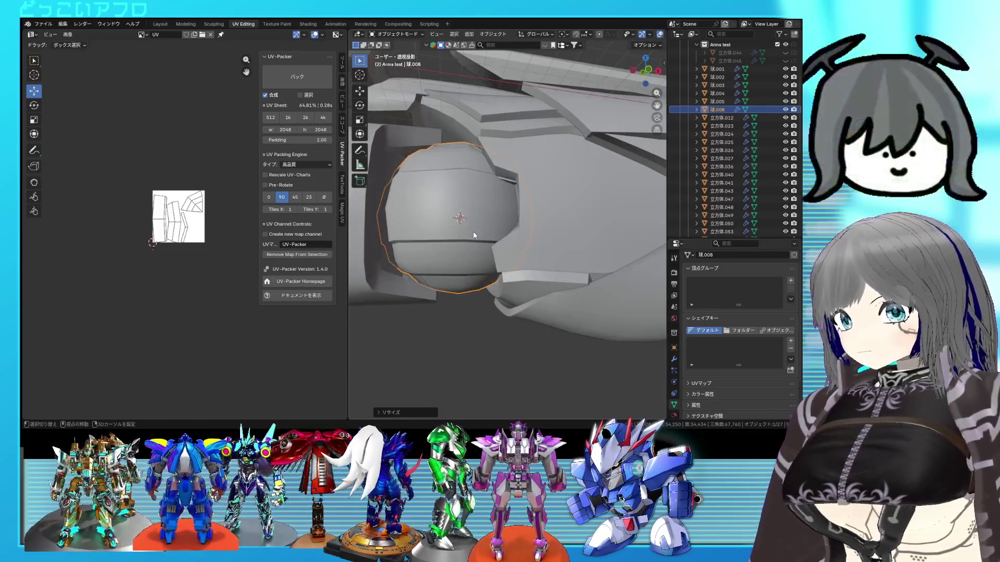
Step: Delete the original sphere 球.002, fine-tune the new sphere's scale, and save the file
left_click(473, 232)
key("x")
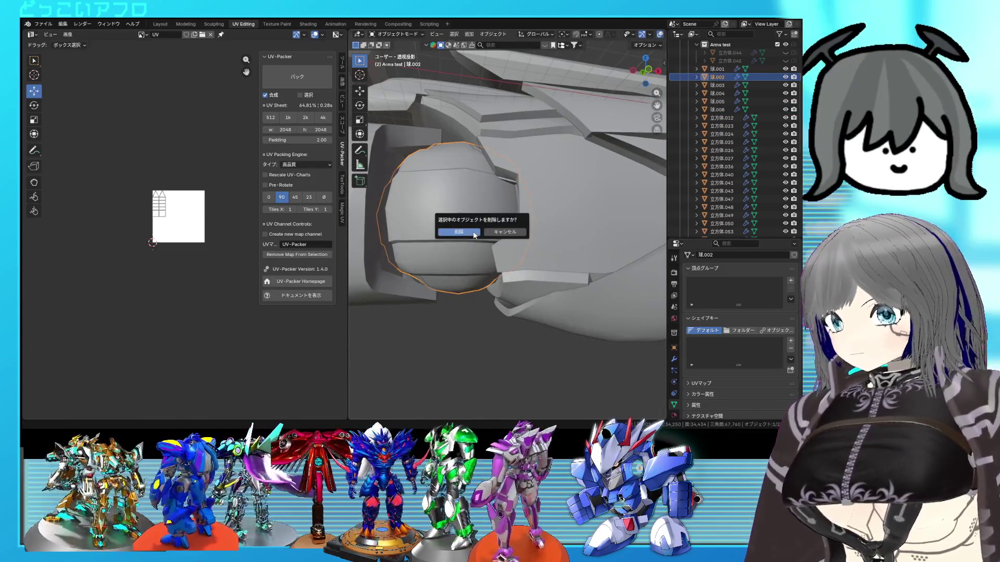
left_click(473, 232)
mouse_move(492, 245)
middle_mouse_down()
mouse_move(520, 263)
mouse_move(553, 253)
middle_mouse_up()
middle_click_drag(565, 298, 500, 259)
key("s")
left_click(512, 279)
scroll(512, 278, "down", 2)
key("ctrl+s")
middle_click_drag(560, 242, 513, 230)
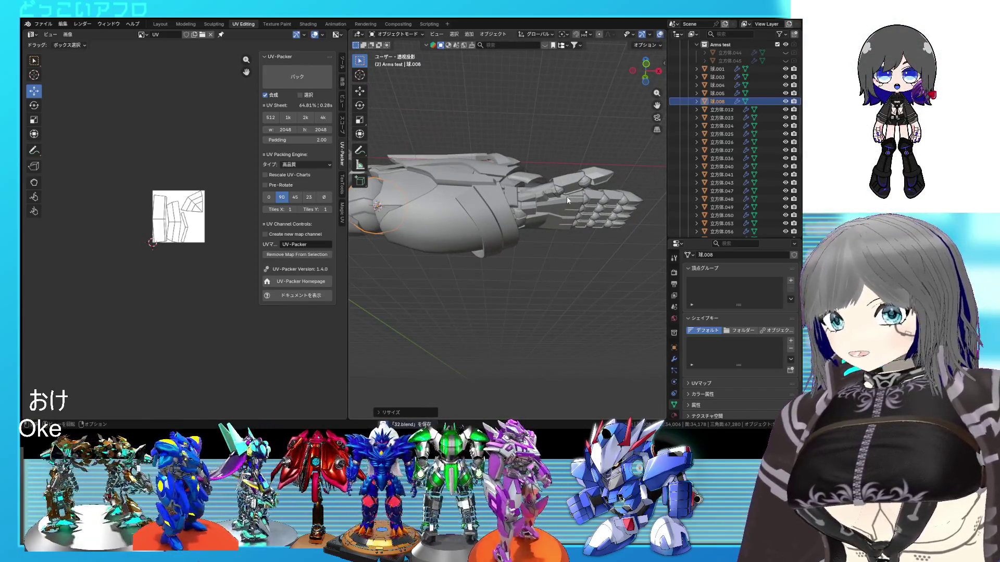
Step: Mark an edge loop around joint sphere 球.005 as a seam and check the resulting UV island
left_click(707, 91)
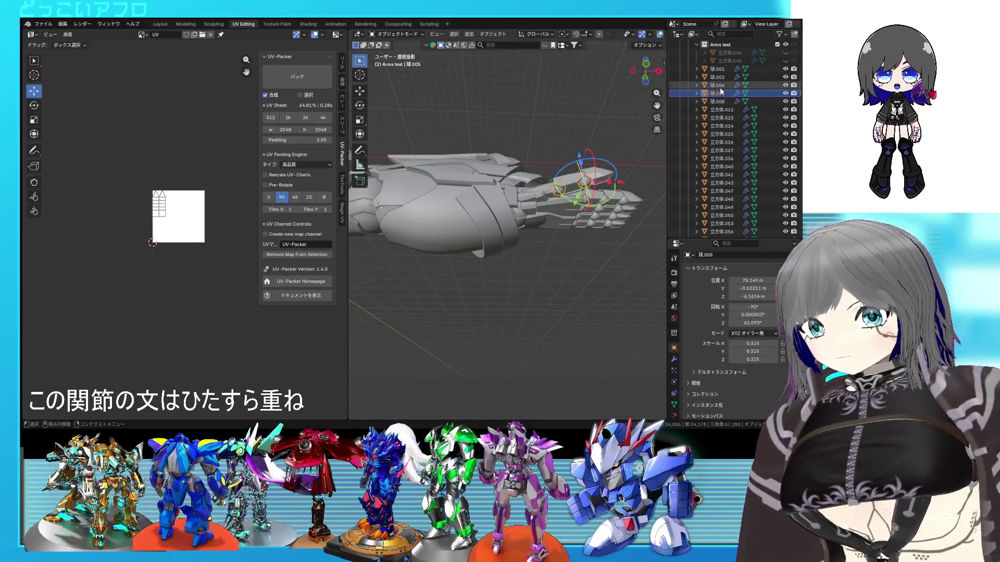
scroll(600, 184, "up", 2)
mouse_move(601, 185)
middle_mouse_down()
mouse_move(547, 204)
mouse_move(468, 126)
middle_mouse_up()
key("Tab")
scroll(520, 212, "up", 3)
key("shift+z")
left_click(467, 109, "alt")
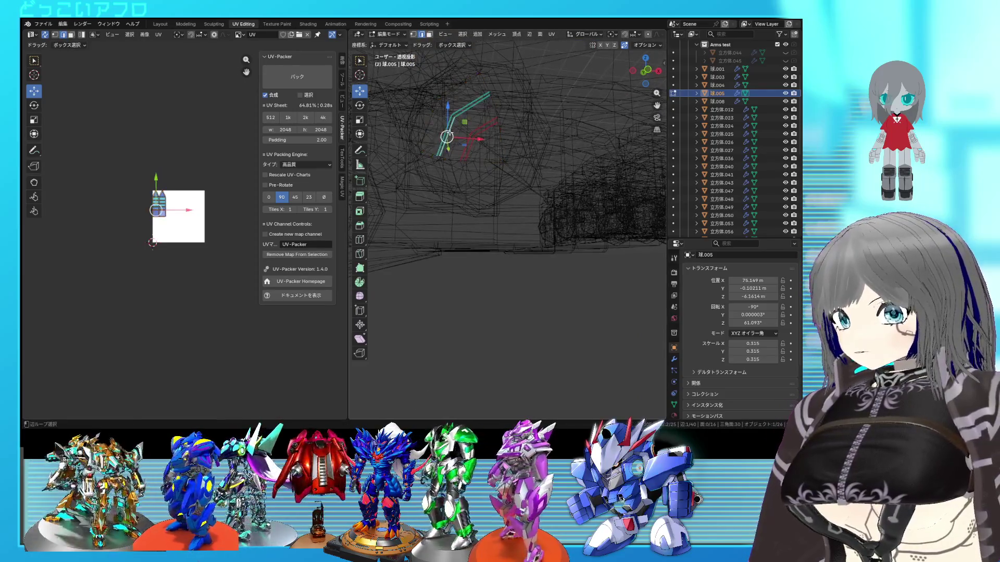
key("ctrl+e")
left_click(443, 188)
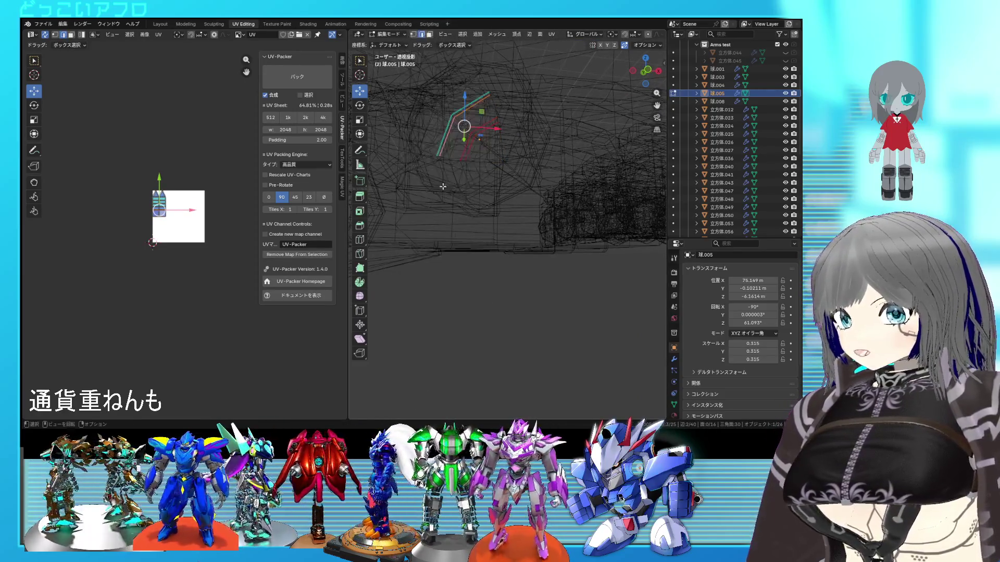
key("l")
scroll(508, 180, "down", 5)
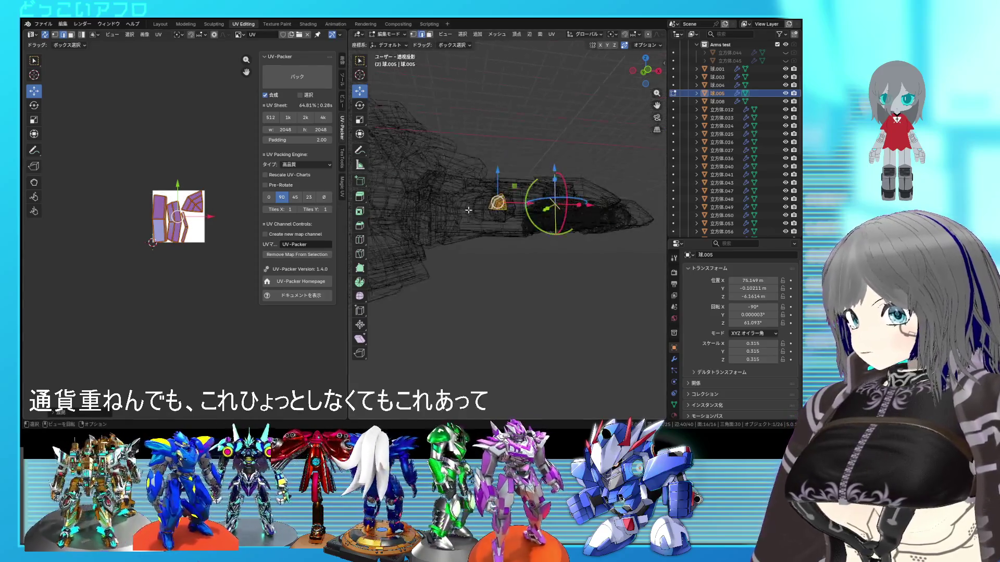
key("Tab")
Step: Select joint sphere 球.004 and pick part of its mesh in see-through shading
middle_click_drag(466, 215, 368, 209)
left_click(368, 209)
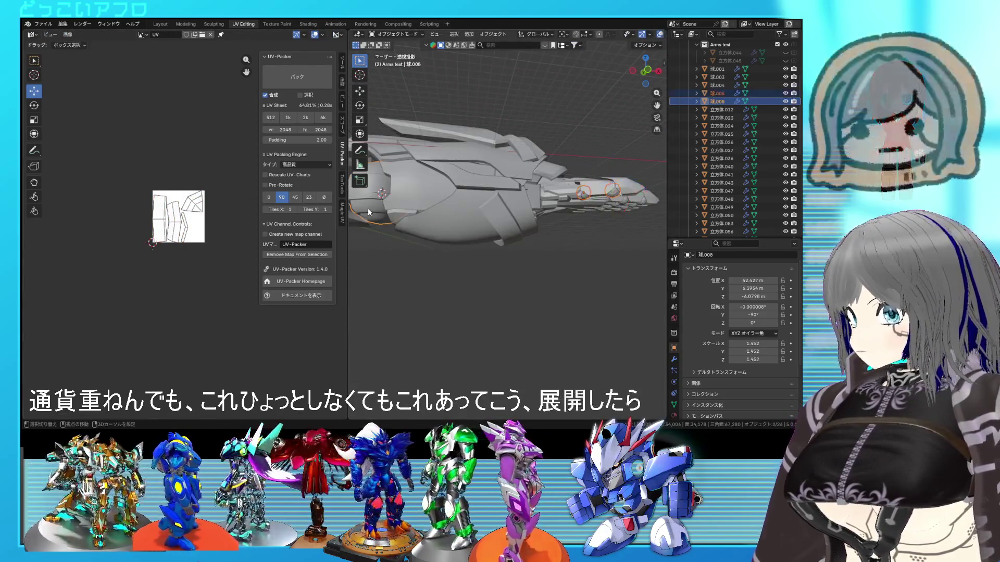
mouse_move(445, 212)
middle_mouse_down()
mouse_move(467, 223)
mouse_move(490, 199)
middle_mouse_up()
scroll(490, 199, "up", 2)
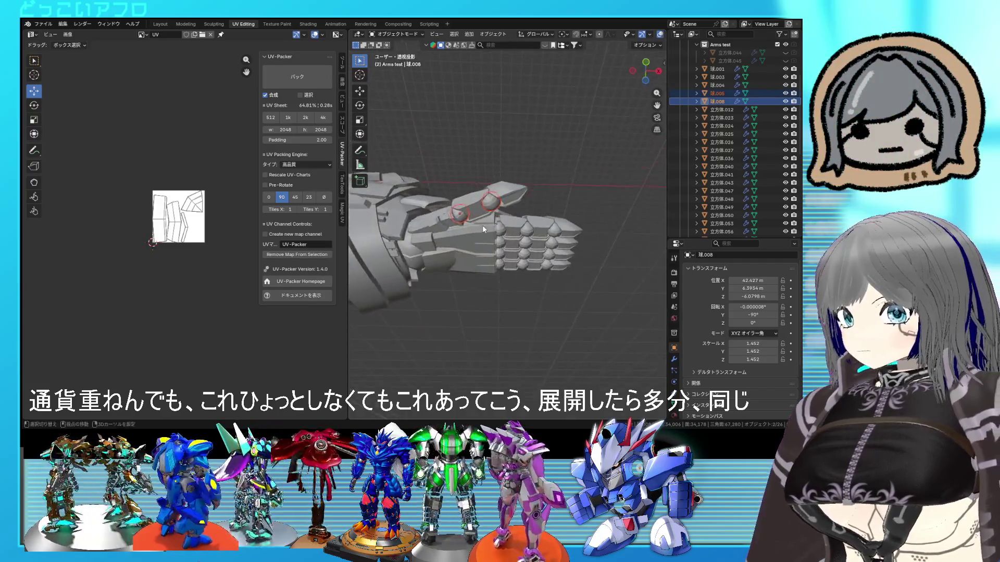
scroll(482, 226, "up", 2)
left_click(536, 238)
key("Tab")
scroll(509, 247, "up", 2)
key("shift+z")
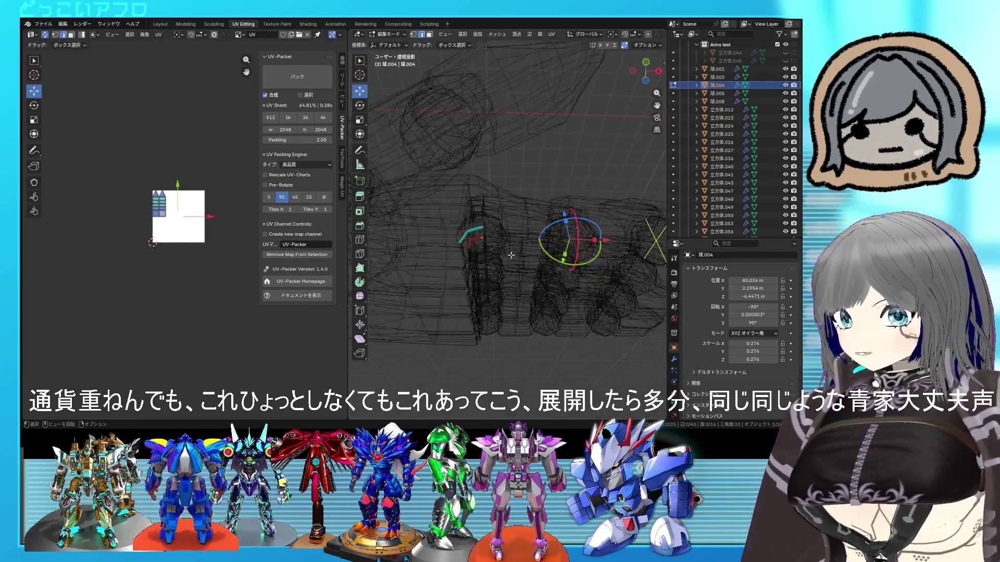
left_click(469, 238)
scroll(461, 247, "up", 2)
left_click(445, 234)
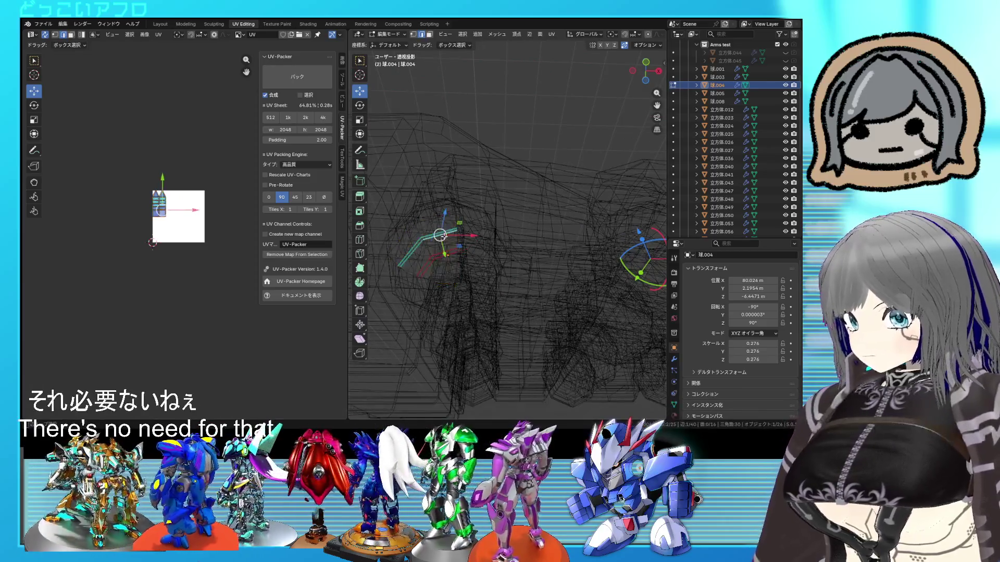
right_click(457, 238)
key("Tab")
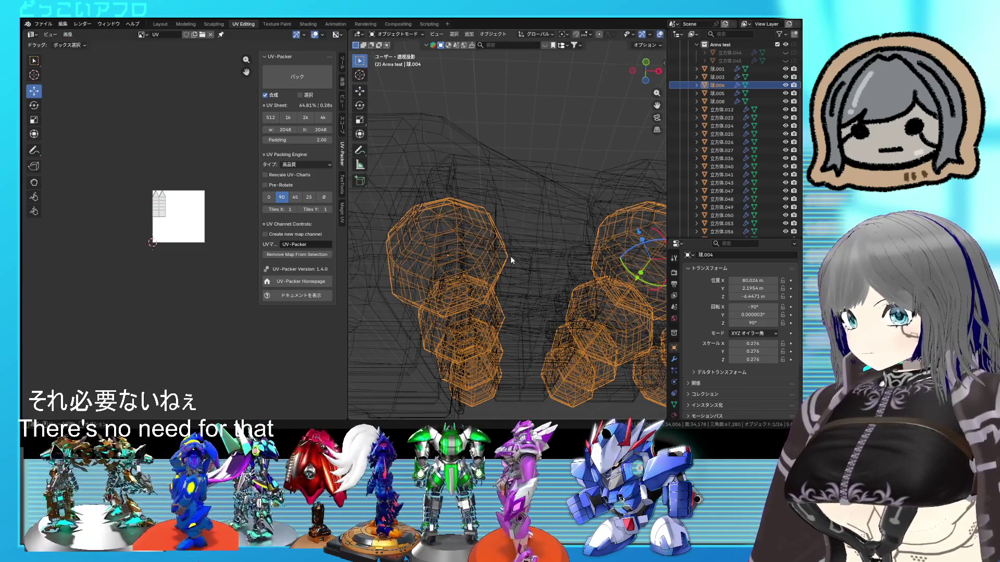
Step: Mark the selected edges on 球.004 as a seam and return to solid object mode
key("Tab")
right_click(511, 256)
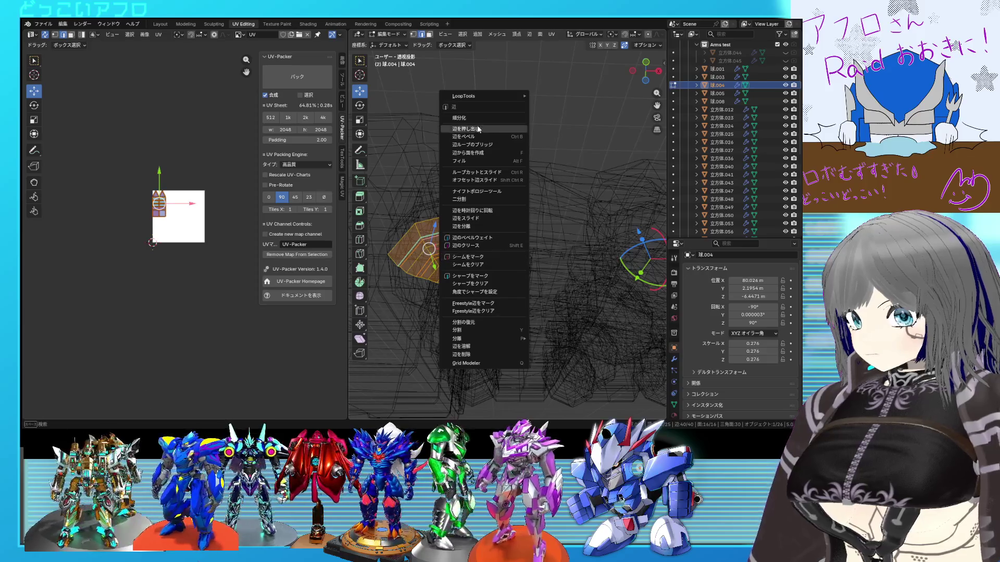
left_click(479, 130)
right_click(451, 173)
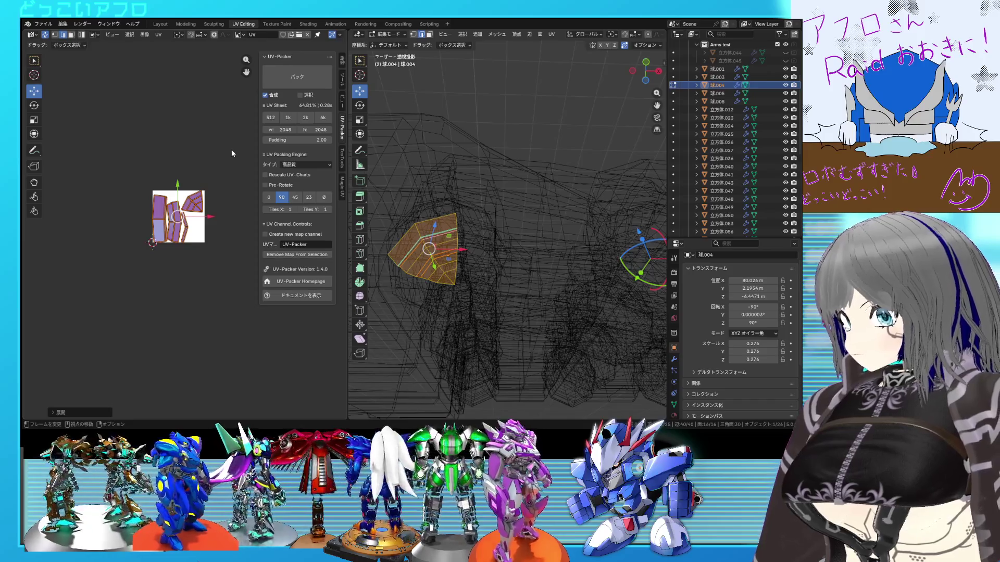
key("Tab")
scroll(464, 263, "up", 3)
key("shift+z")
scroll(463, 263, "down", 3)
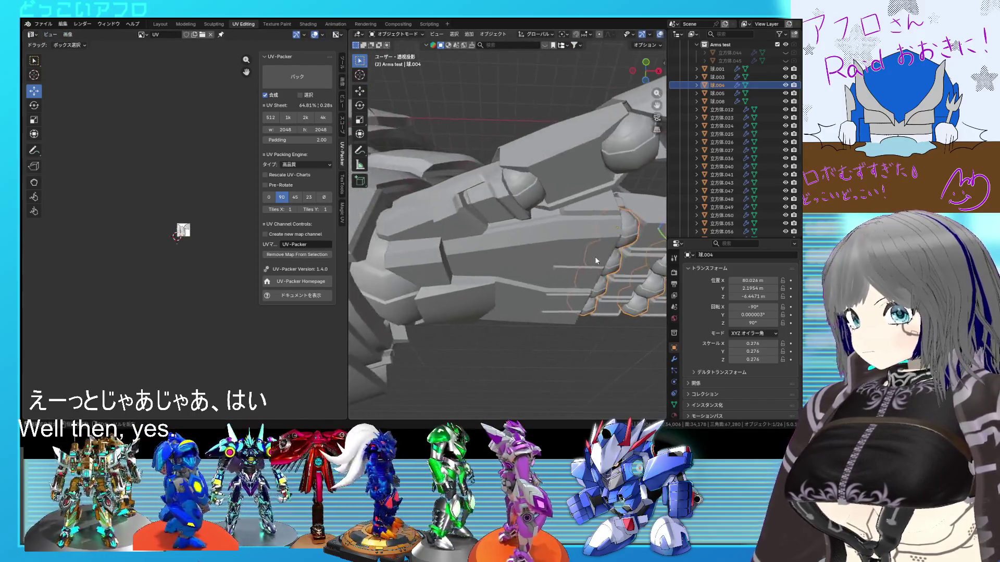
Step: Clear the seams from the selected edges on joint sphere 球.003
middle_click_drag(463, 263, 462, 268)
left_click(448, 267)
scroll(179, 248, "up", 8)
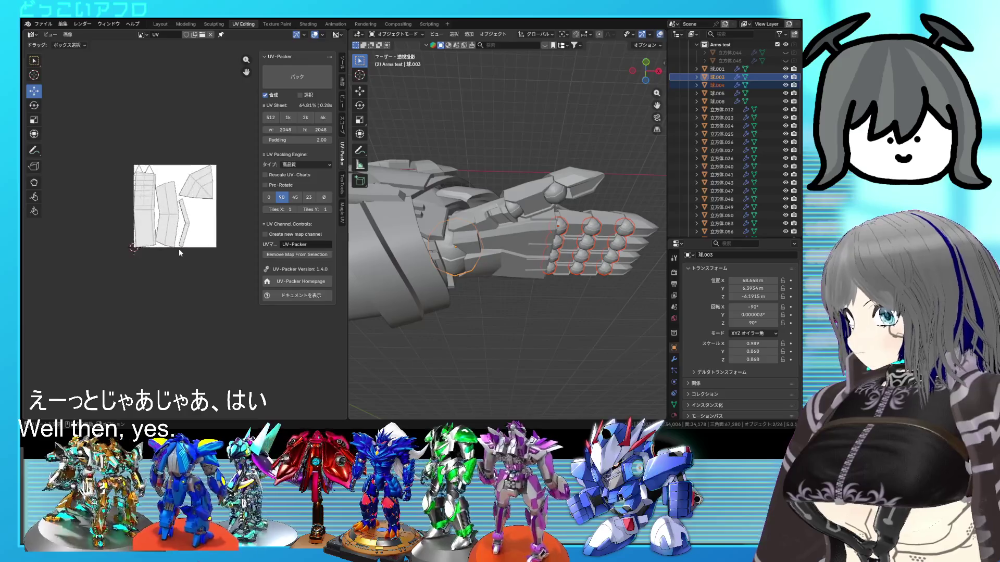
scroll(195, 227, "up", 4)
left_click(404, 242)
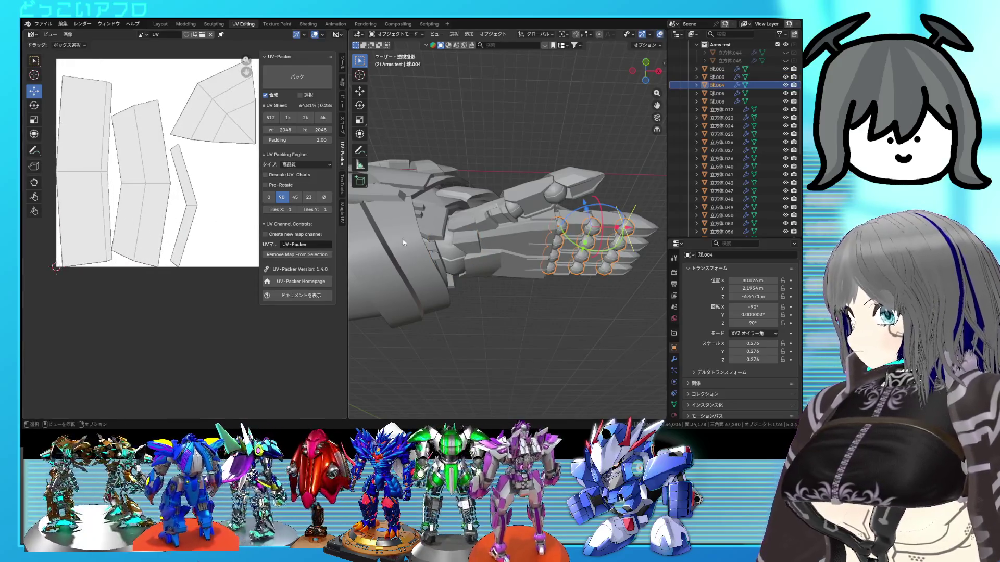
left_click(457, 253)
key("Tab")
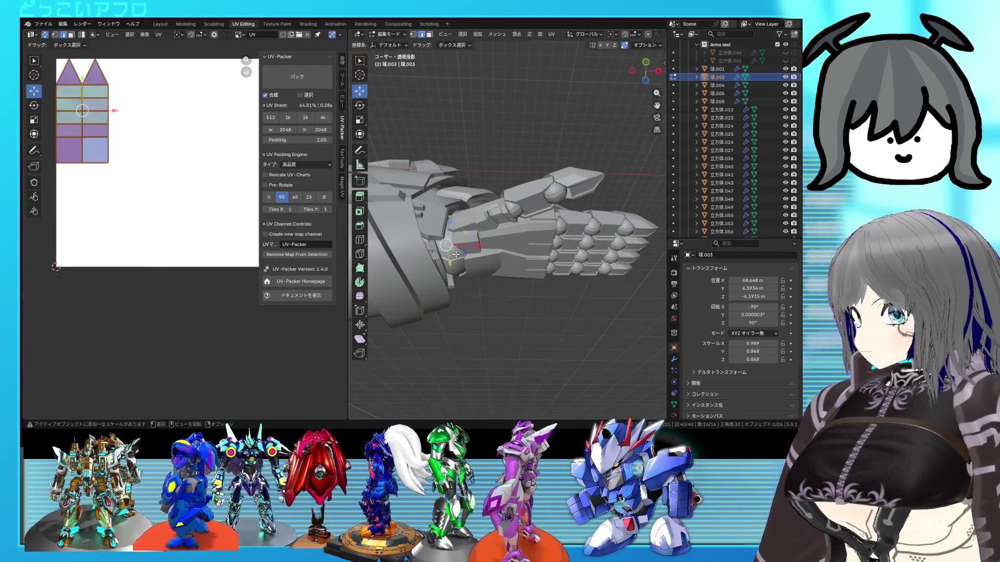
key("shift+z")
scroll(450, 253, "up", 4)
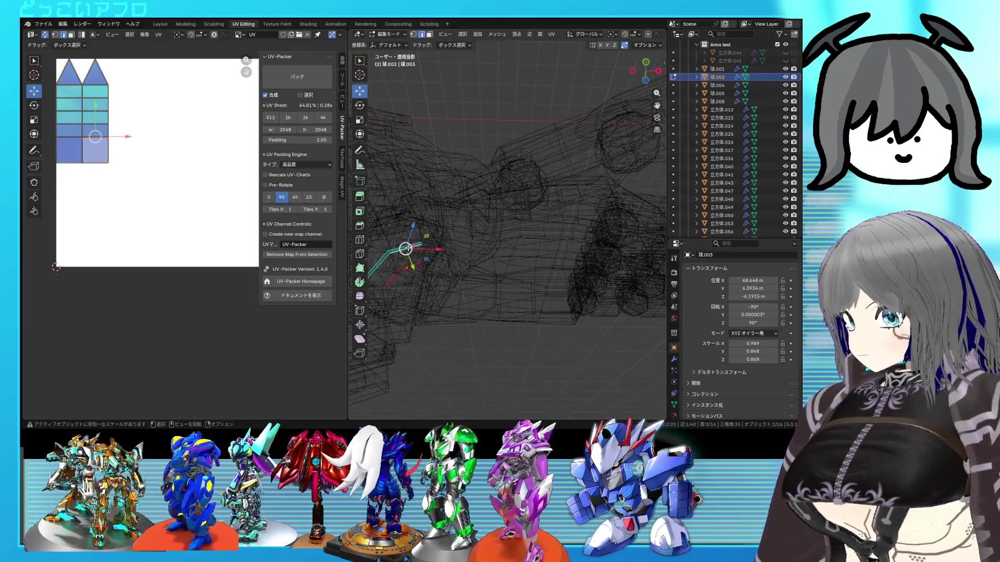
right_click(409, 248)
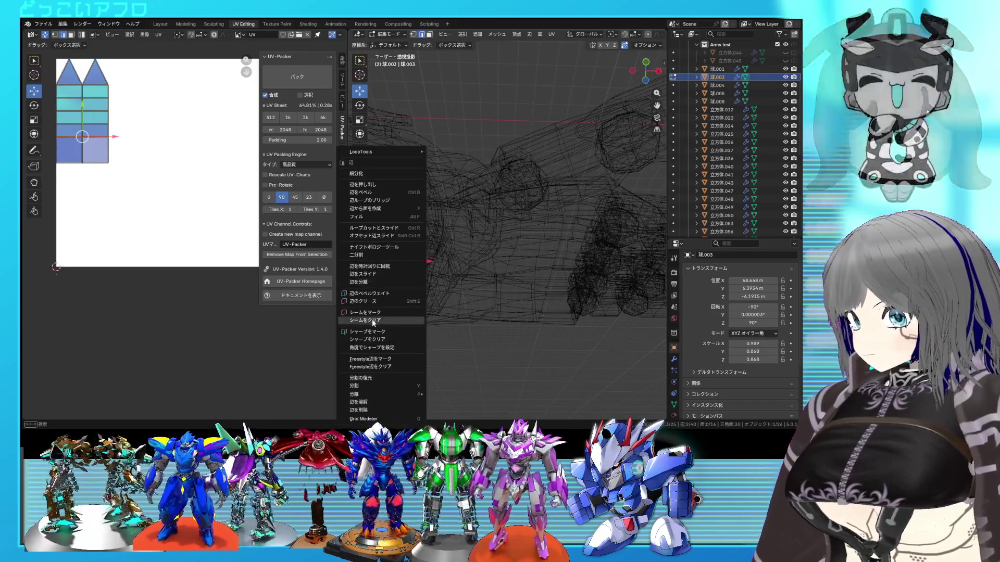
left_click(379, 318)
key("Tab")
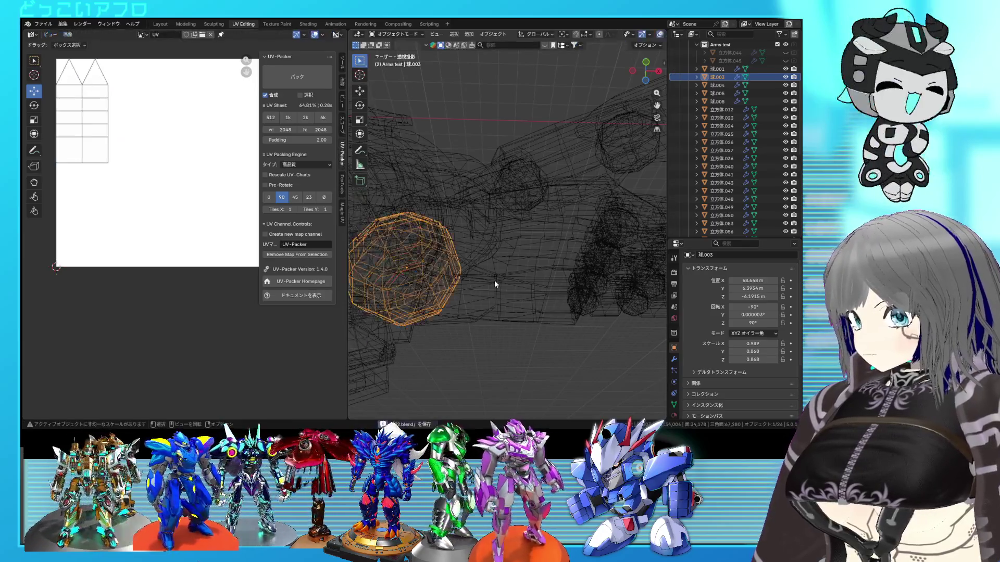
key("shift+z")
Step: Re-unwrap the sphere mesh into fresh UV islands
key("Tab")
key("u")
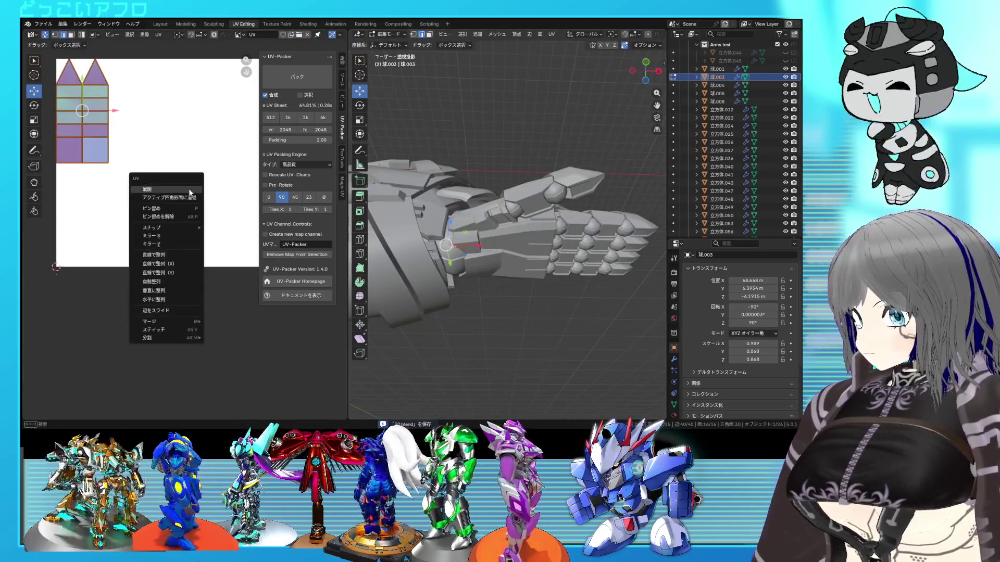
left_click(156, 188)
key("Tab")
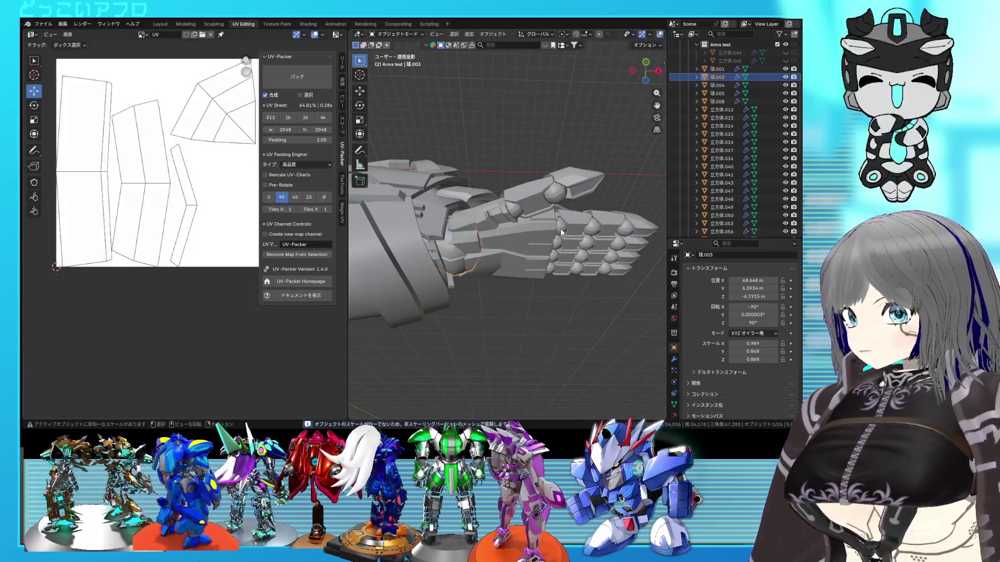
Step: Edit 球.005 and 球.001 together, shift their UV islands left of the texture square and save
left_click(560, 228)
left_click(511, 210)
mouse_move(511, 209)
middle_mouse_down()
mouse_move(455, 235)
mouse_move(480, 233)
middle_mouse_up()
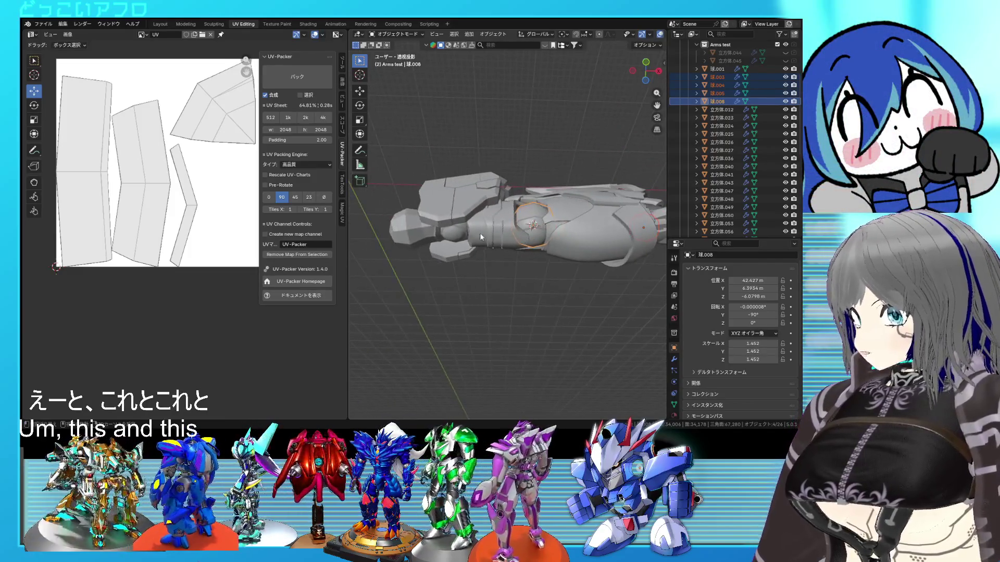
left_click(458, 238, "shift")
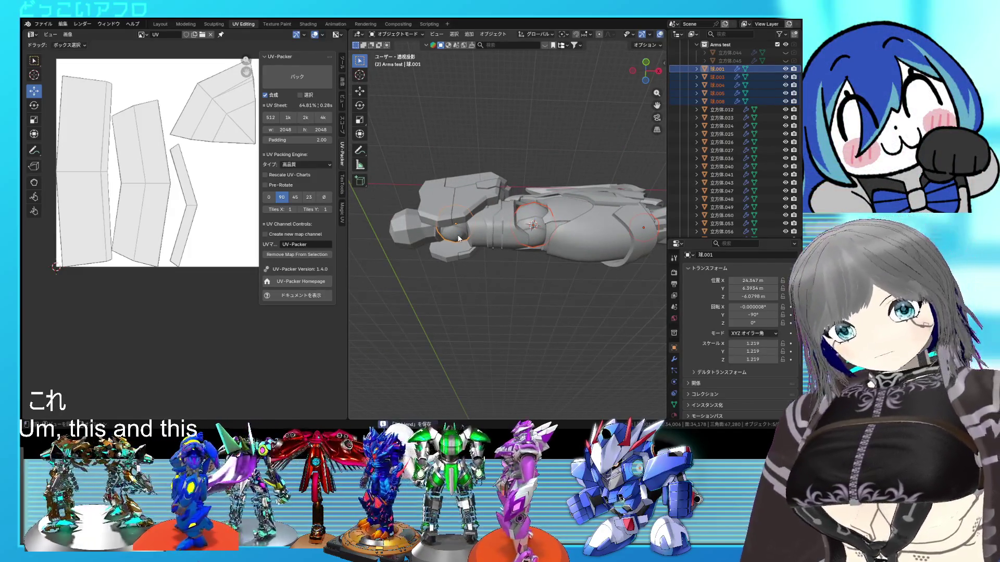
key("Tab")
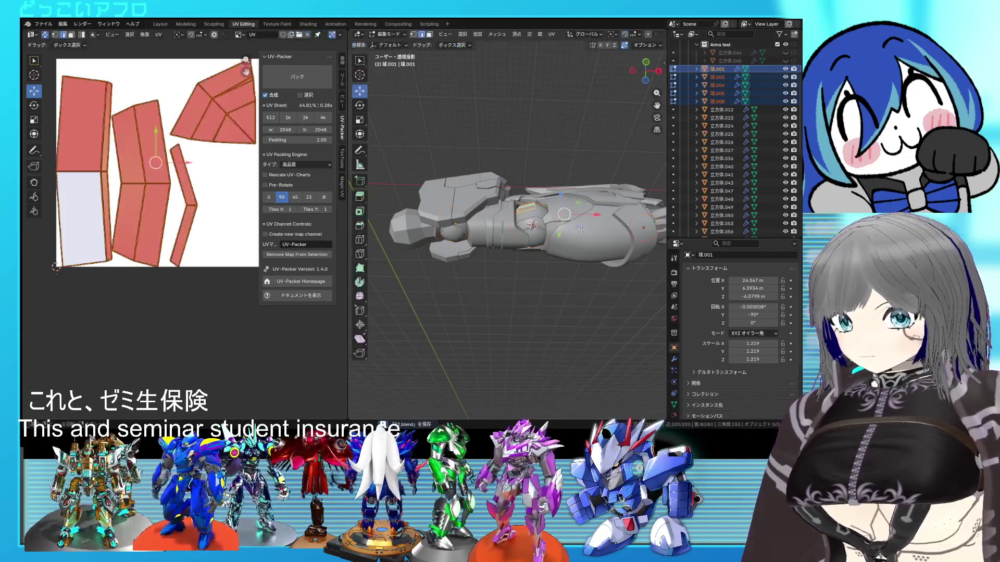
scroll(167, 186, "down", 3)
scroll(167, 186, "down", 1)
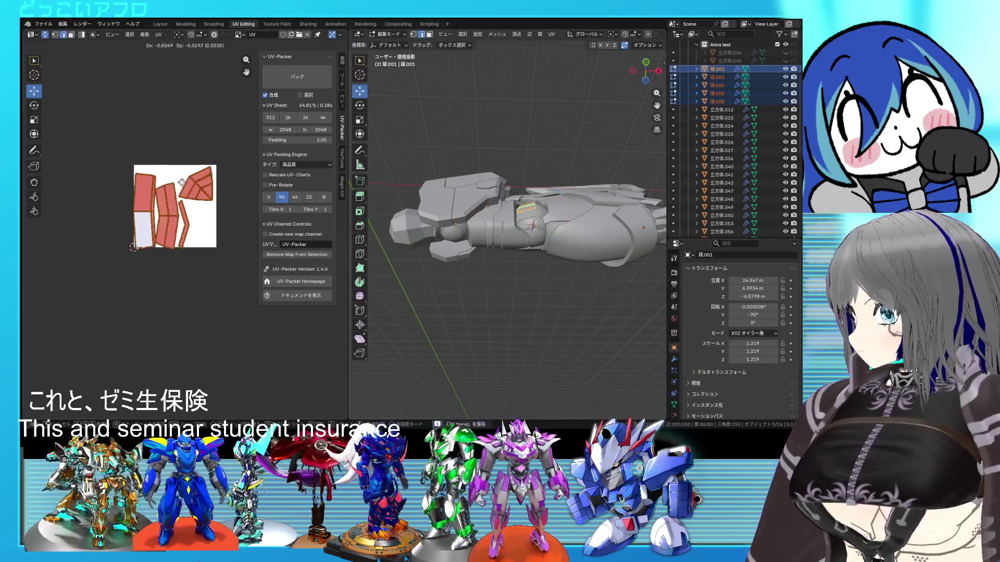
key("g")
scroll(151, 294, "up", 1)
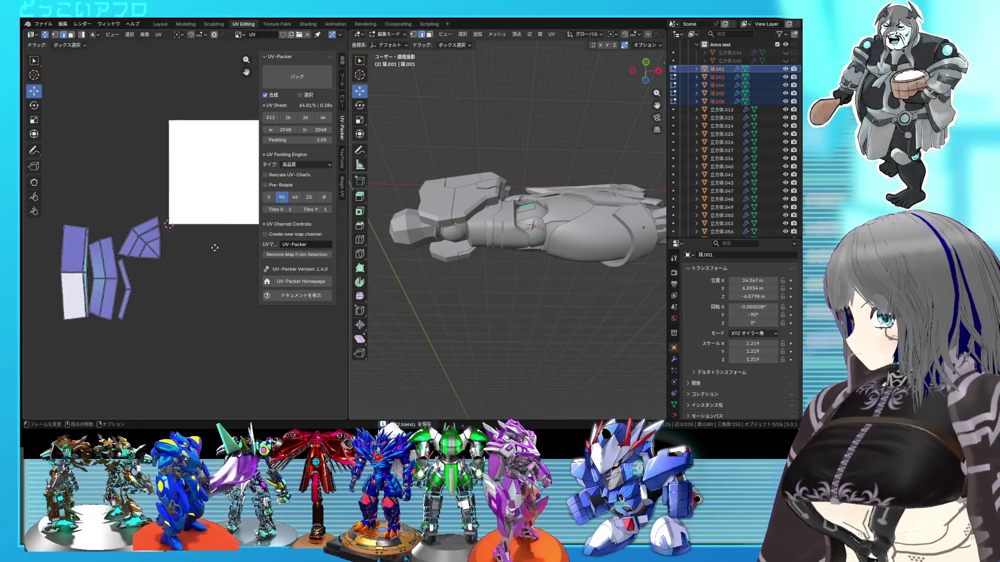
scroll(189, 239, "up", 2)
scroll(178, 193, "up", 3)
scroll(177, 190, "up", 1)
scroll(172, 149, "up", 1)
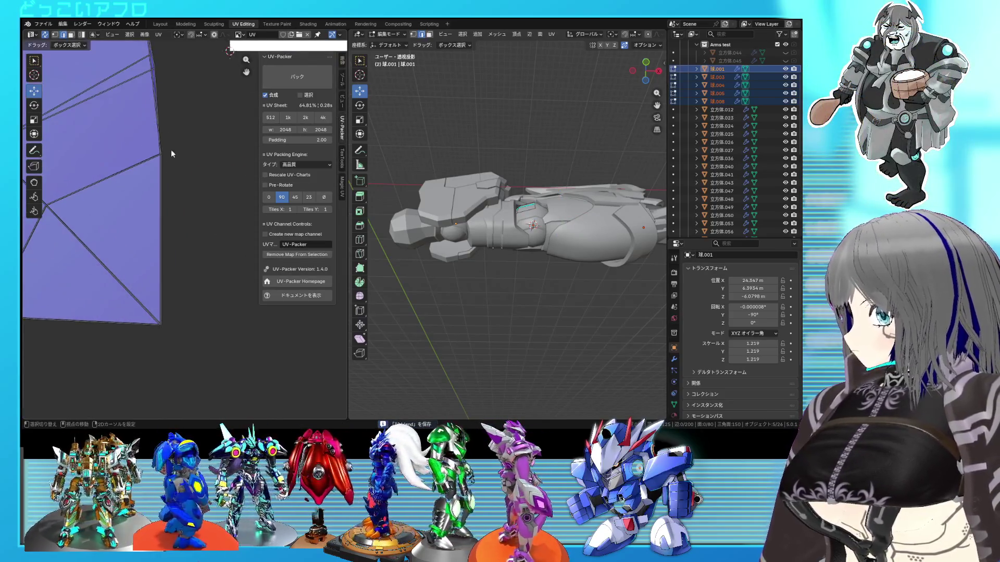
scroll(215, 239, "up", 2)
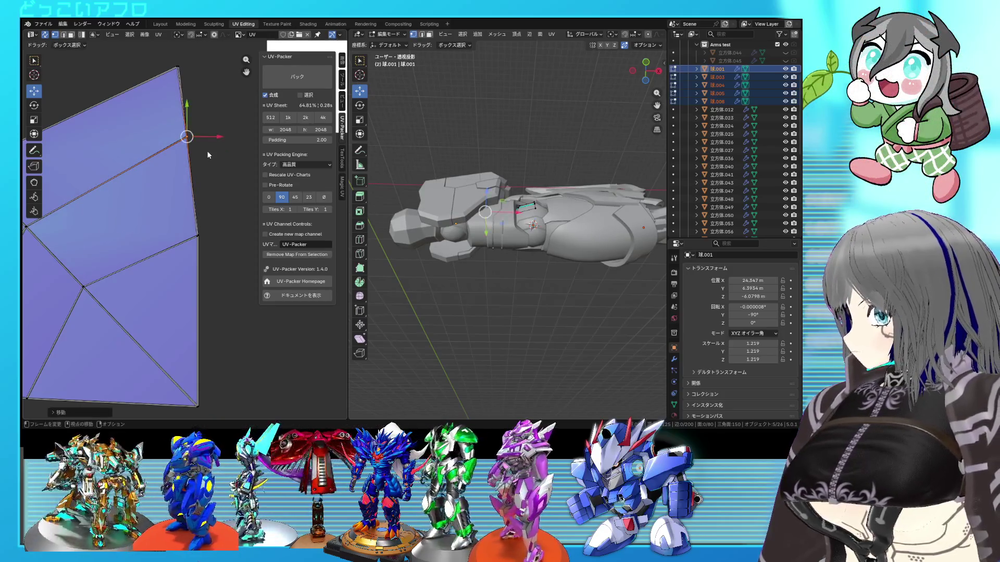
scroll(209, 155, "down", 2)
scroll(211, 164, "down", 1)
scroll(216, 177, "down", 2)
key("ctrl+s")
Step: Pin all the moved UV islands in place, then hide arm pieces 腕.001 to 腕.006
key("Tab")
key("Tab")
key("Tab")
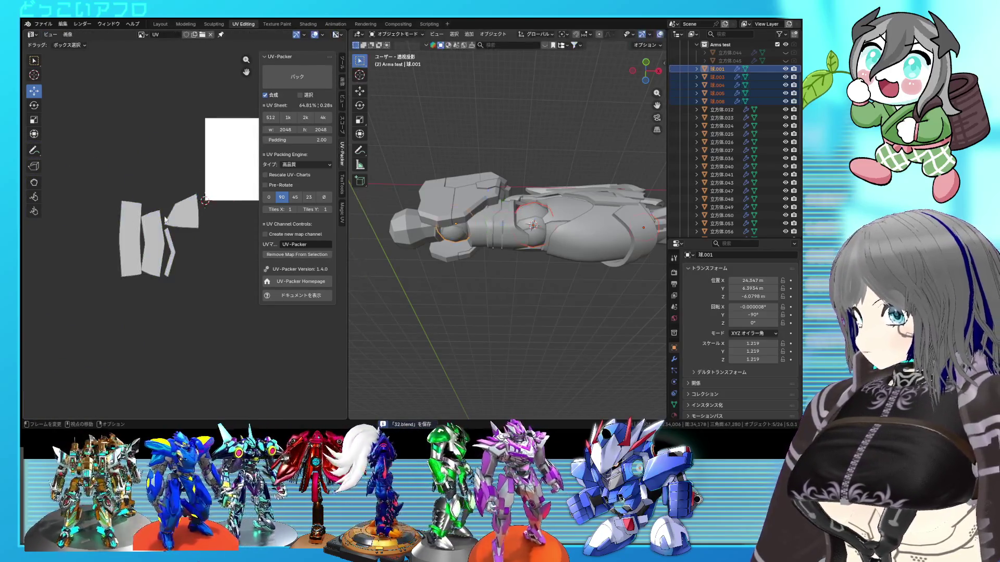
key("Tab")
left_click_drag(204, 298, 110, 193)
right_click(118, 191)
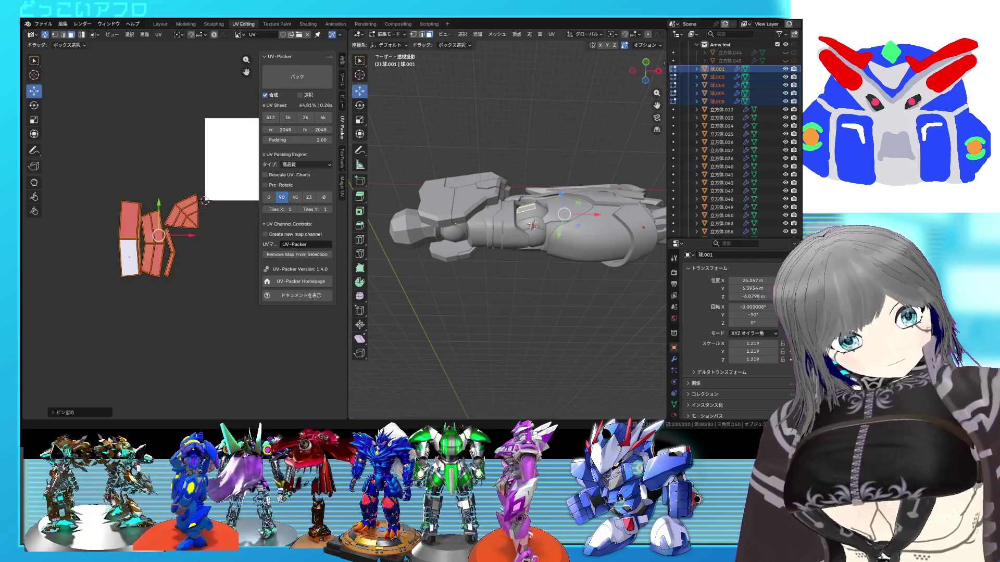
middle_click_drag(508, 234, 593, 220)
key("Tab")
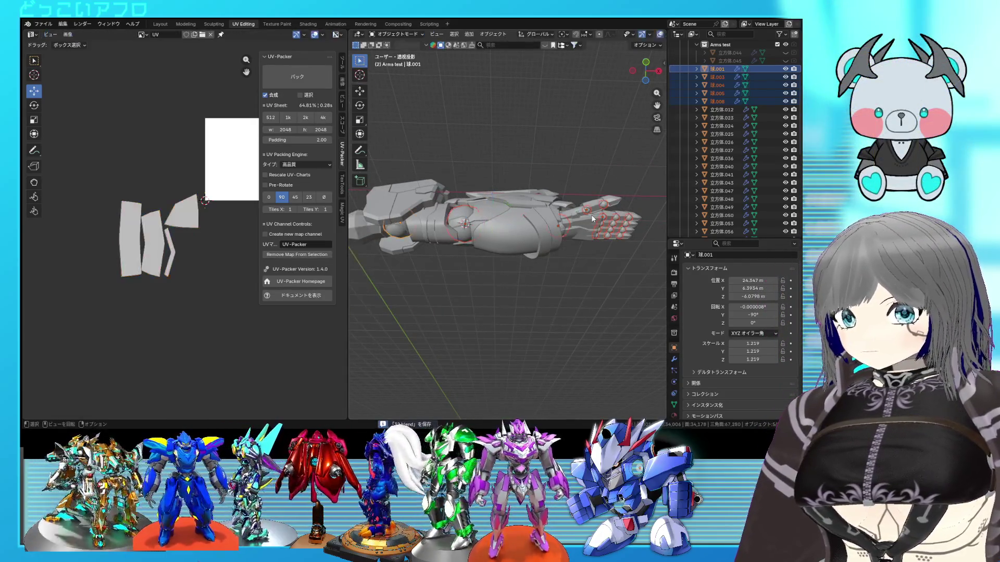
left_click_drag(786, 70, 785, 102)
scroll(785, 108, "up", 2)
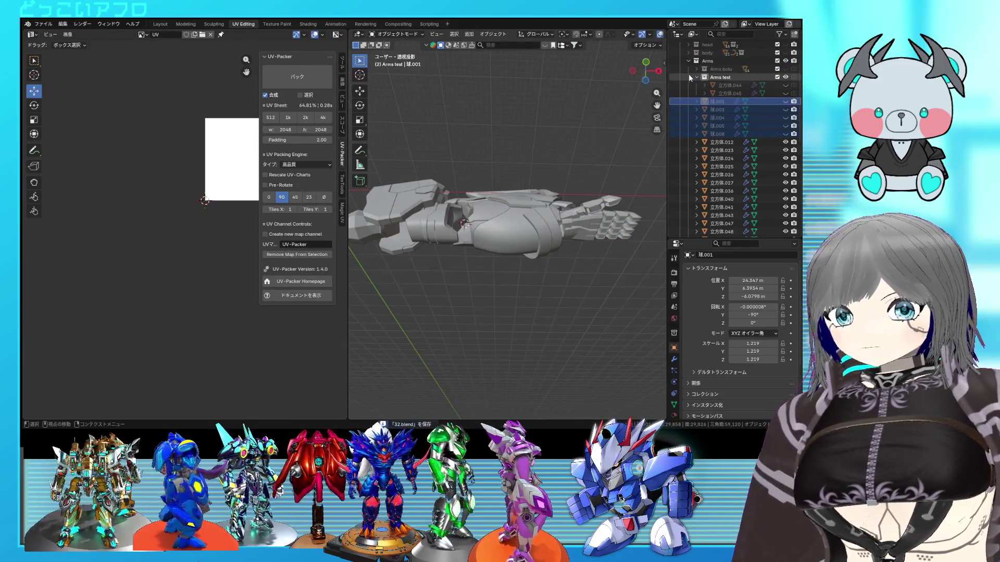
Step: Hide the Arms test collection and plate 立方体.012 in the Outliner, keeping shoulder piece 立方体.023 visible and active
left_click(695, 79)
left_click(785, 77)
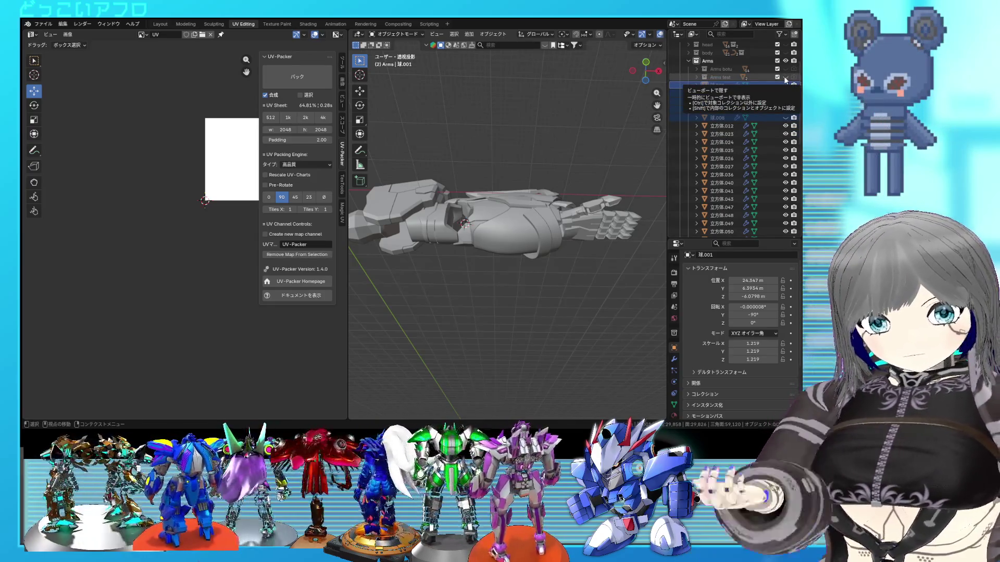
left_click(688, 126)
scroll(544, 200, "up", 3)
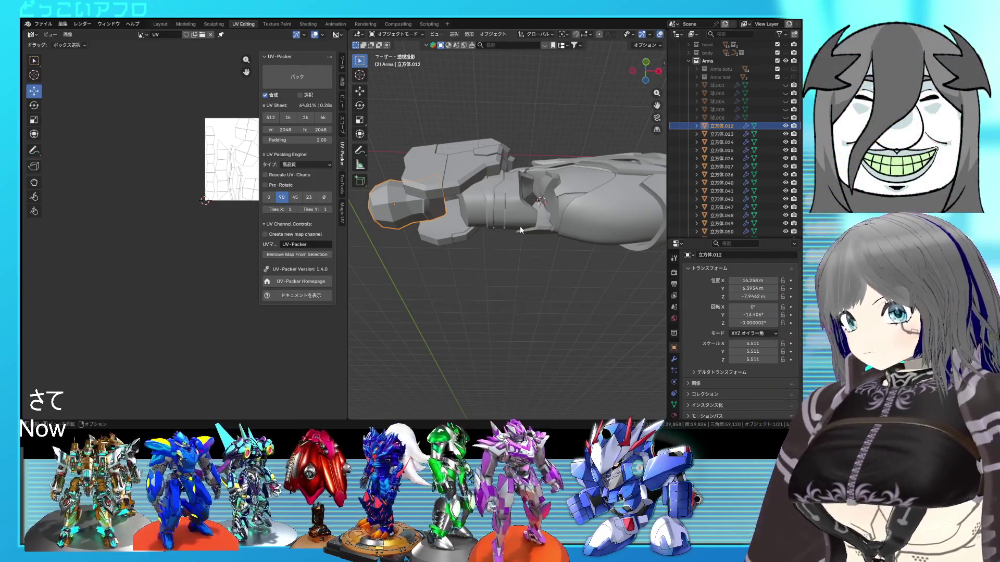
left_click(786, 125)
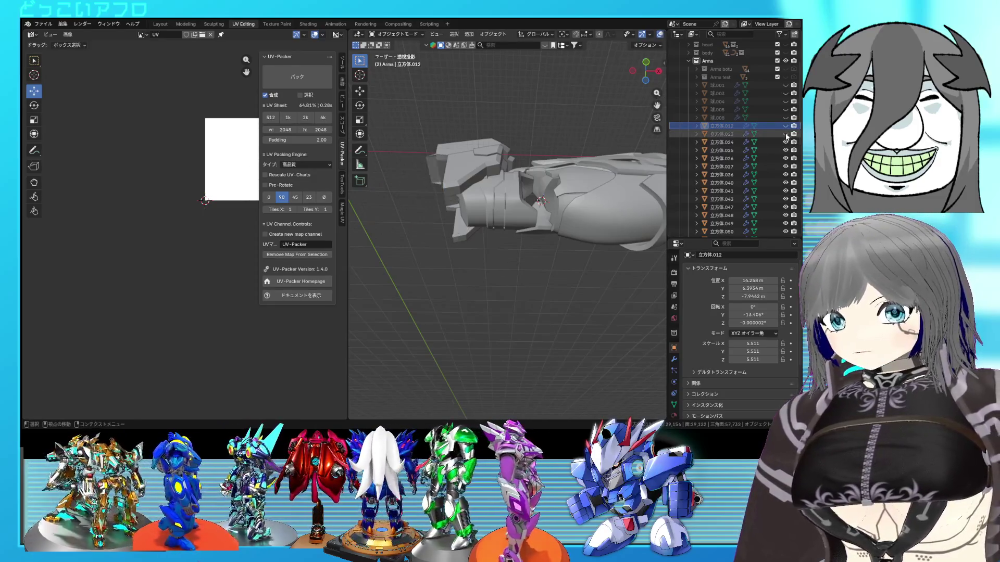
middle_click_drag(602, 178, 554, 162, "shift")
left_click(726, 133)
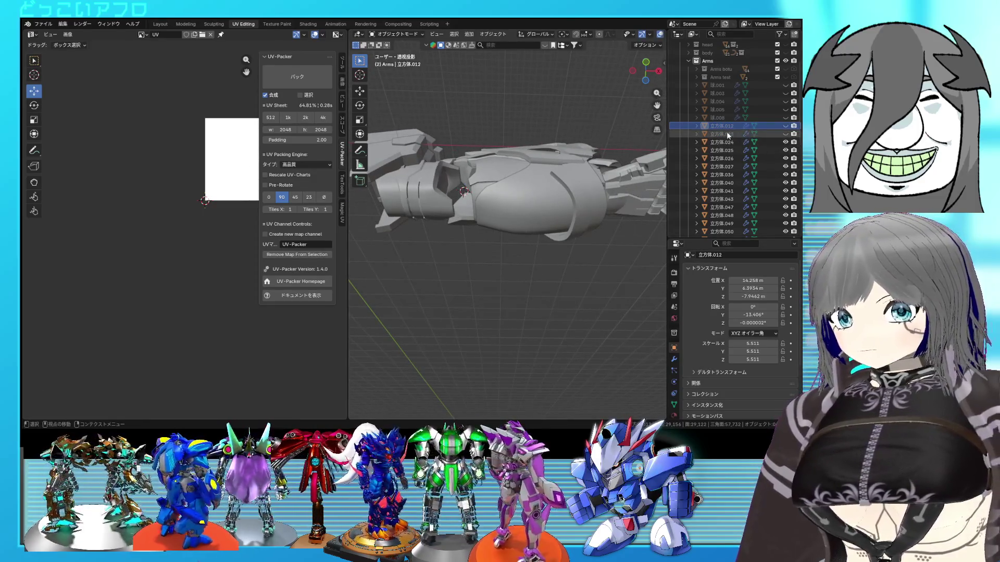
left_click(785, 135)
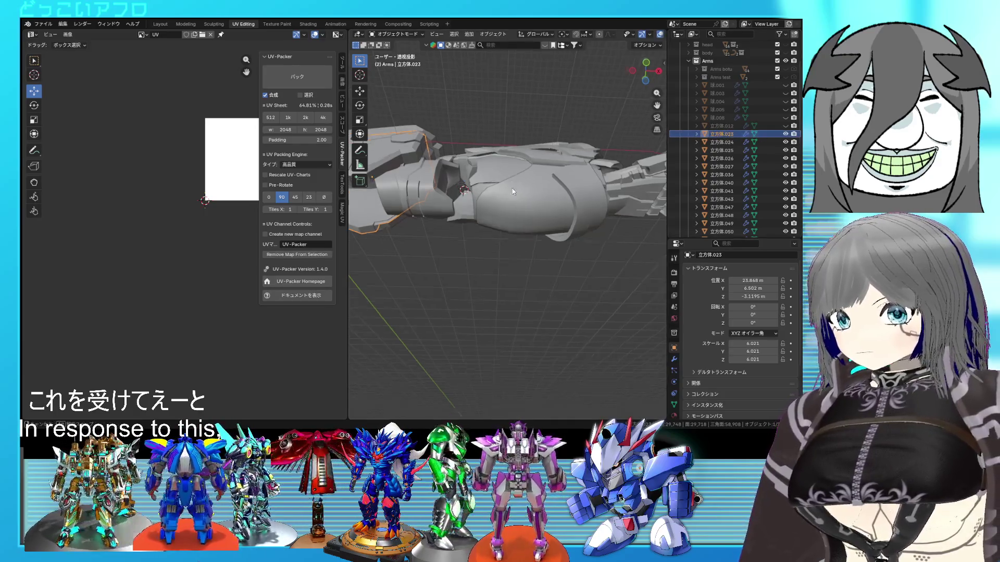
Step: Save the blend file and start editing shoulder piece 立方体.023's mesh, orbiting to inspect it
middle_click_drag(565, 231, 564, 209)
key("ctrl+s")
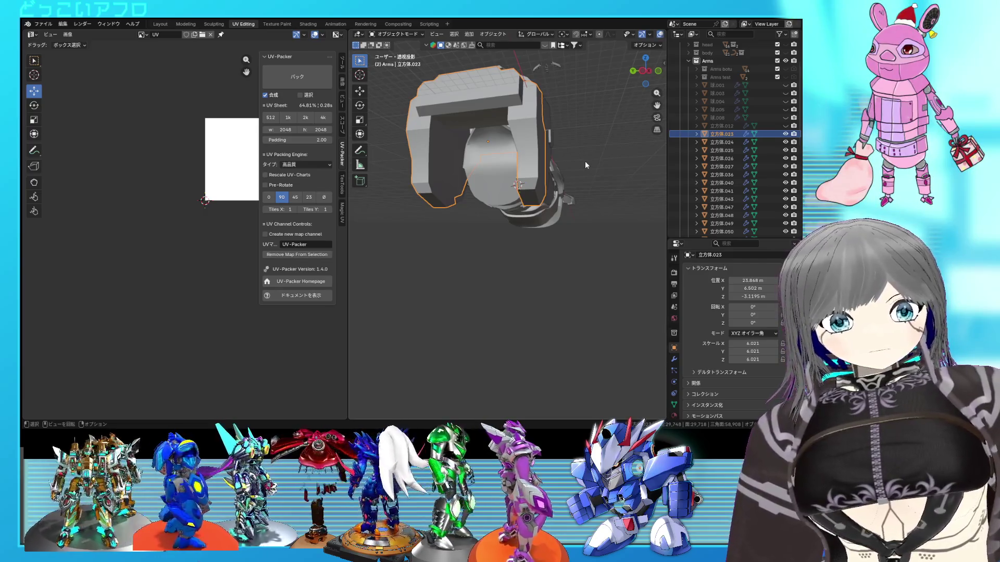
key("Tab")
middle_click_drag(530, 120, 580, 179)
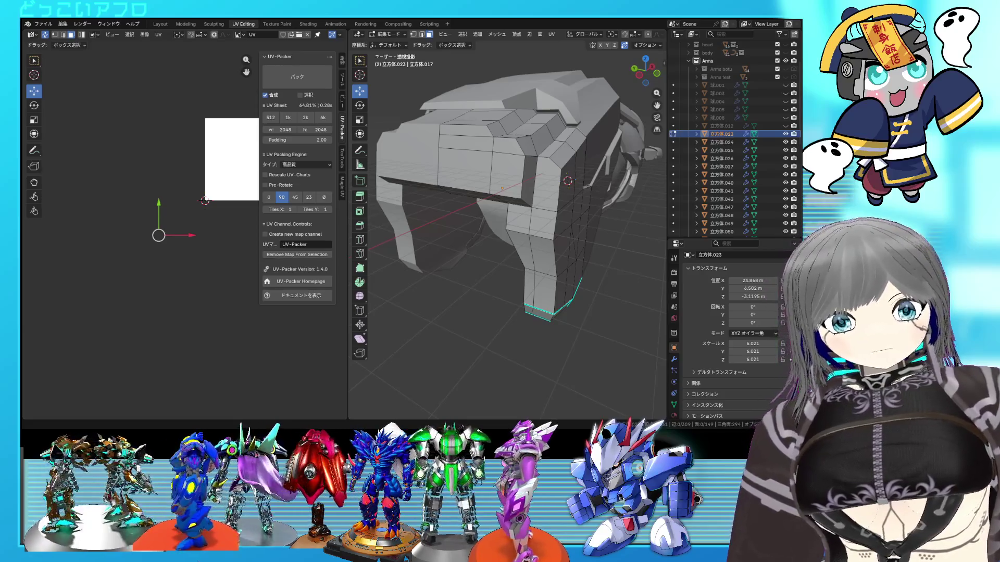
Step: Hide piece 立方体.013 so the shoulder armor mesh is edited on its own
mouse_move(508, 219)
middle_mouse_down()
mouse_move(594, 204)
mouse_move(760, 138)
middle_mouse_up()
key("a")
key("shift+z")
key("shift+z")
key("Tab")
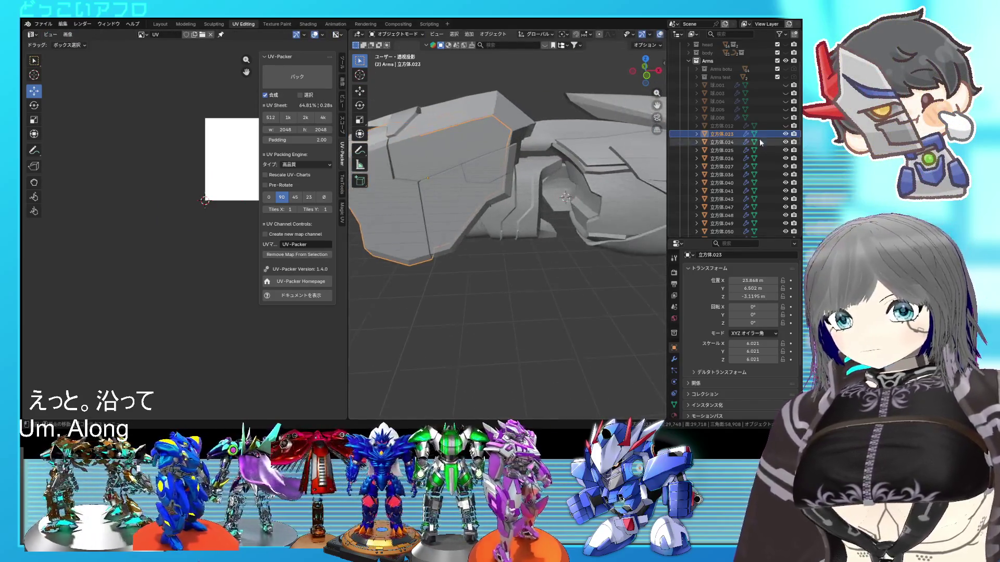
left_click(793, 127)
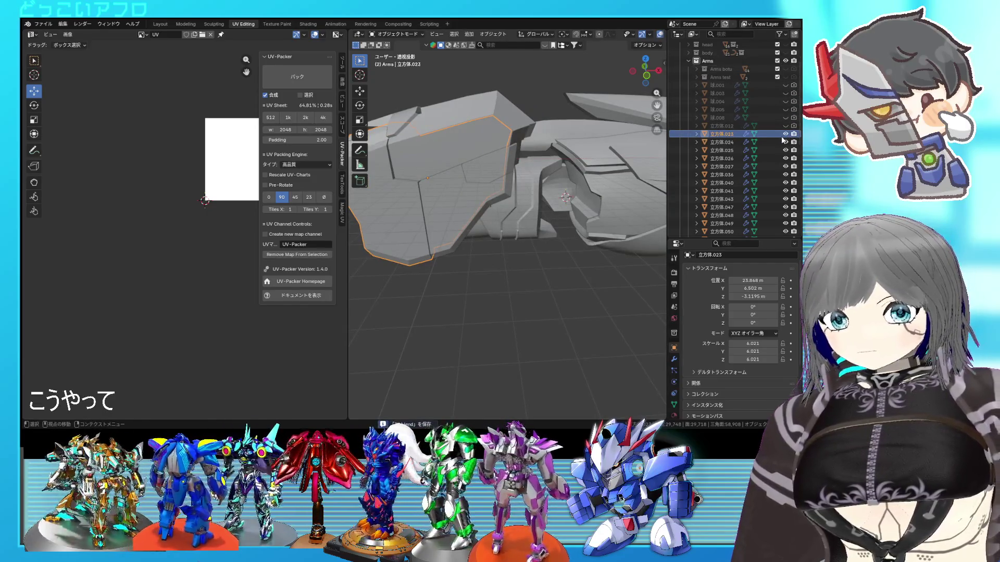
scroll(784, 139, "down", 3)
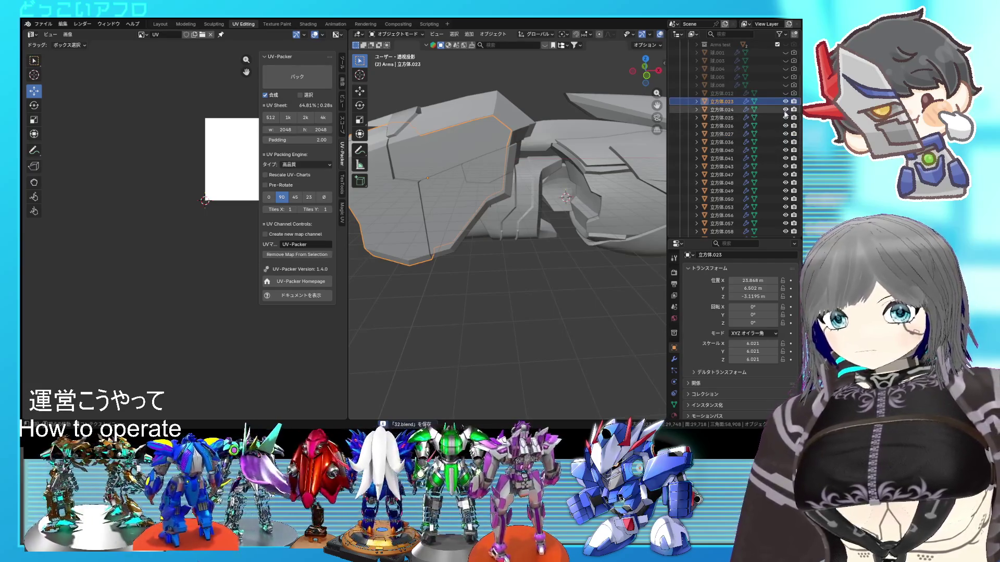
mouse_move(784, 110)
left_mouse_down()
mouse_move(786, 190)
mouse_move(785, 141)
left_mouse_up()
scroll(784, 195, "down", 4)
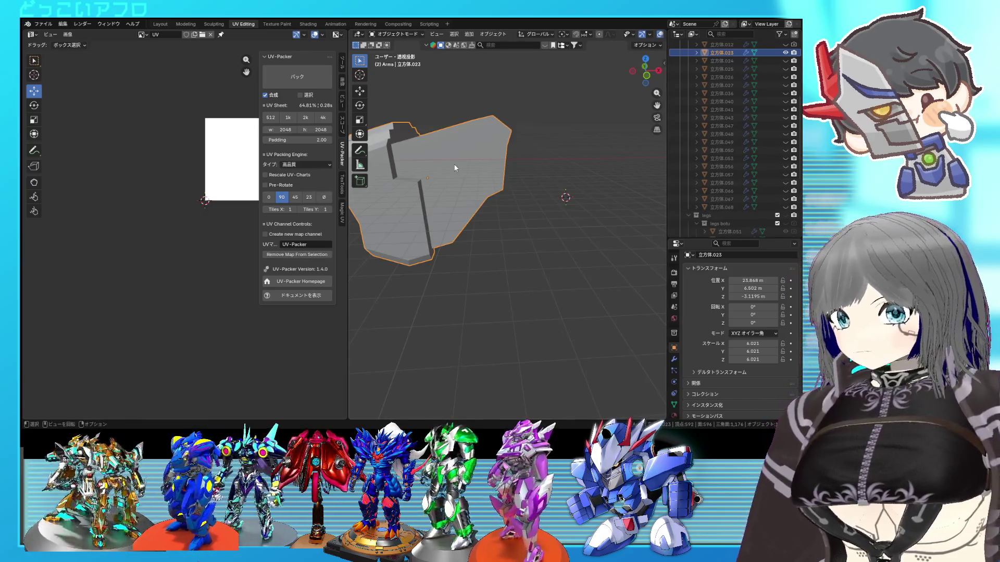
key("Tab")
middle_click_drag(455, 168, 419, 188)
scroll(419, 188, "up", 4)
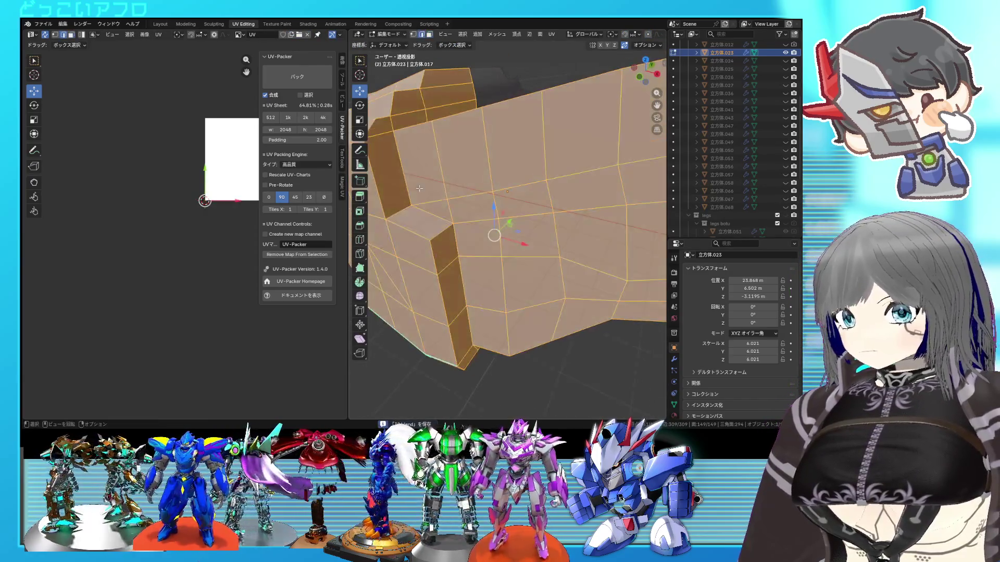
Step: Mark the edge loop around the armor's lower section as a seam, then more edges as seams
left_click(410, 184, "alt")
middle_click_drag(504, 177, 464, 160)
mouse_move(495, 214)
middle_mouse_down()
mouse_move(445, 181)
mouse_move(428, 190)
middle_mouse_up()
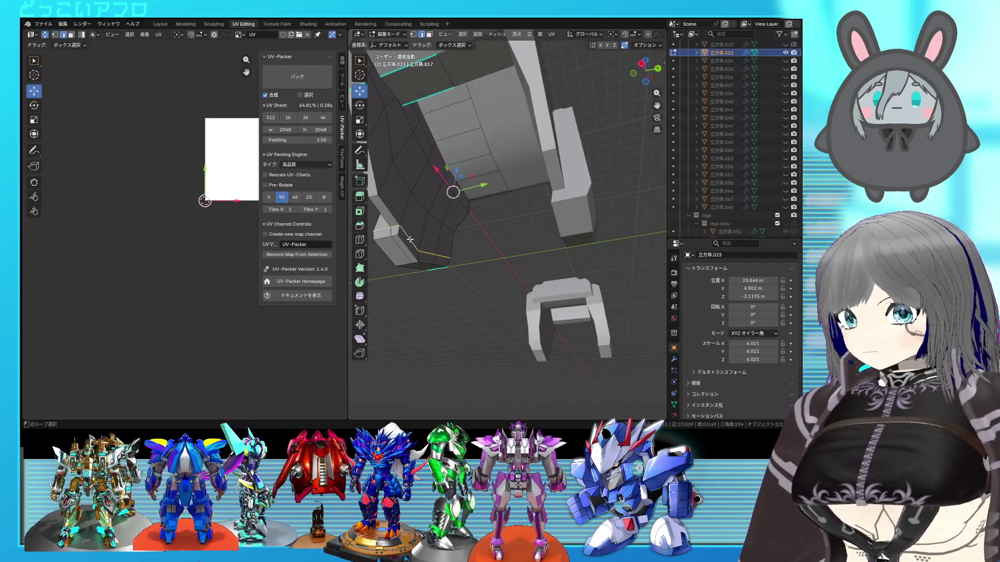
key("ctrl+e")
middle_click_drag(410, 239, 553, 241)
left_click(502, 241)
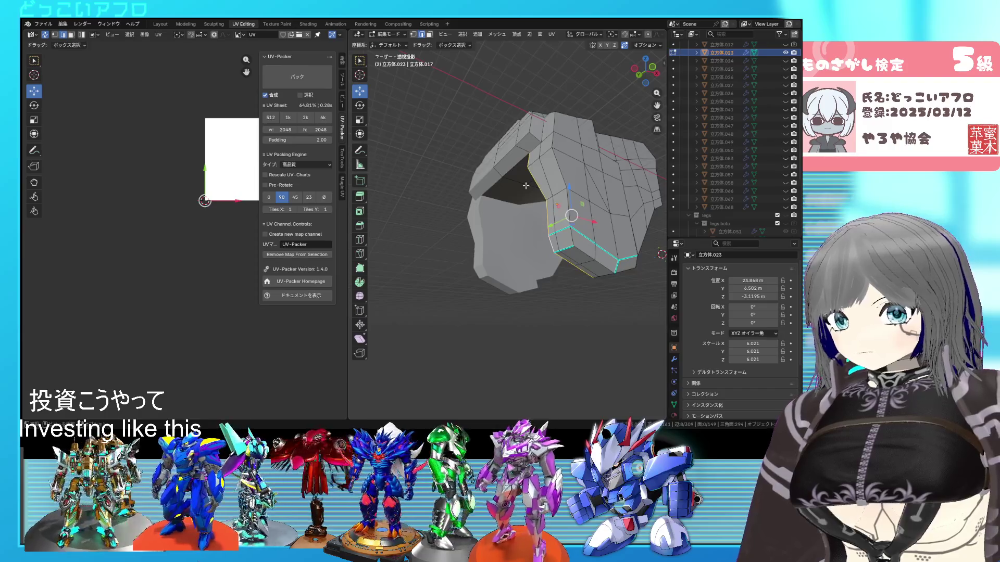
mouse_move(513, 165)
middle_mouse_down()
mouse_move(512, 202)
mouse_move(574, 162)
mouse_move(438, 177)
middle_mouse_up()
key("ctrl+e")
left_click(511, 201)
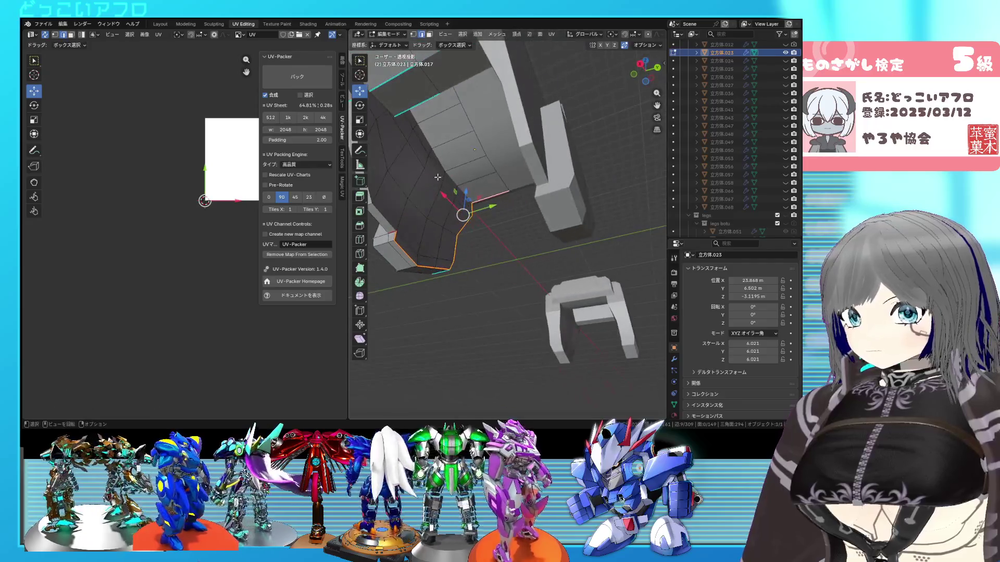
Step: Clear the selection, mark another chosen edge run as a seam and select the whole mesh in X-ray
key("alt+a")
right_click(445, 168, "shift")
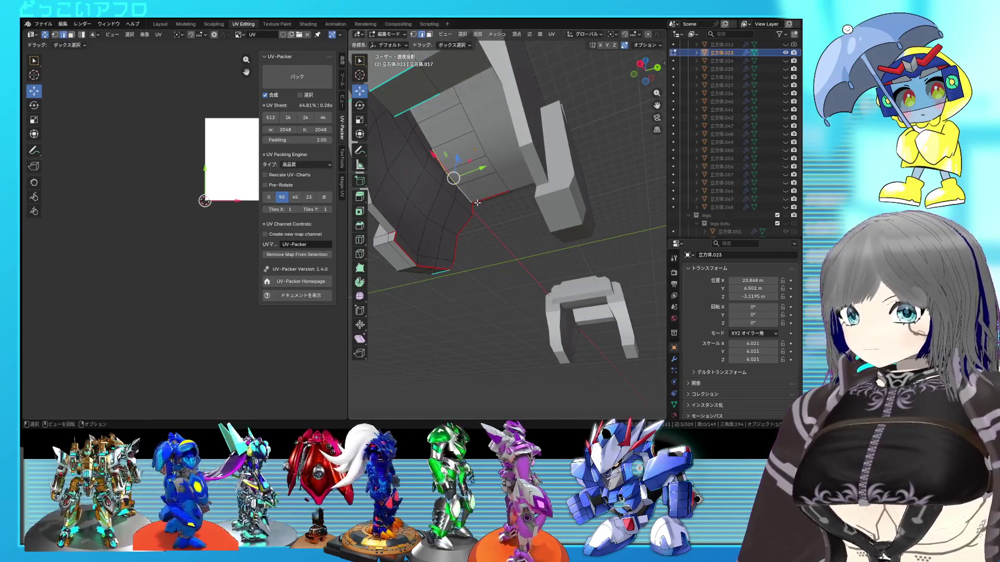
middle_click_drag(476, 203, 435, 182)
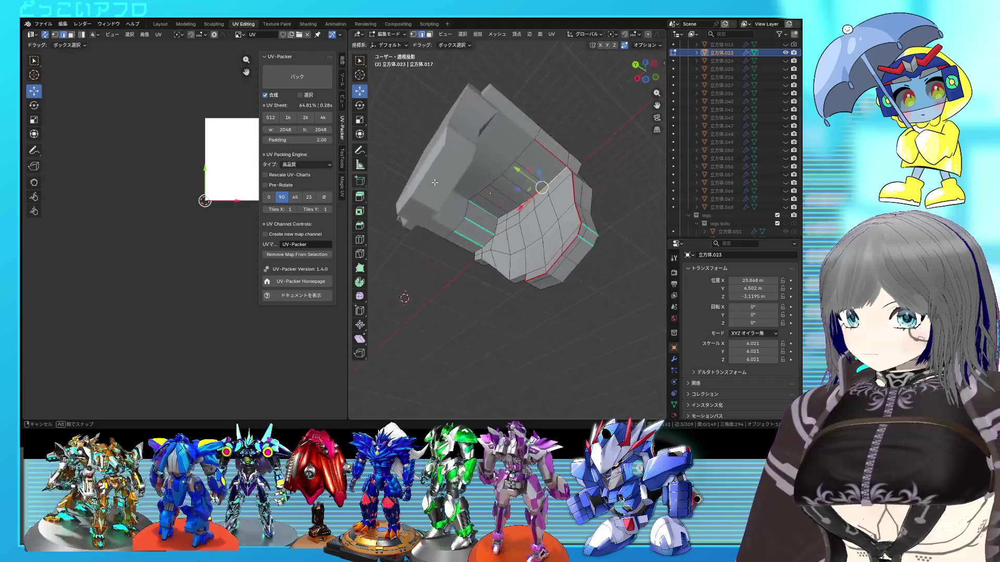
key("ctrl+e")
left_click(491, 202)
mouse_move(491, 202)
middle_mouse_down()
mouse_move(517, 233)
mouse_move(509, 256)
mouse_move(526, 236)
mouse_move(489, 180)
middle_mouse_up()
key("alt+z")
key("a")
Step: Select the seam-bounded lower region and slide its edge loop to a new position along the faces
key("alt+z")
key("l")
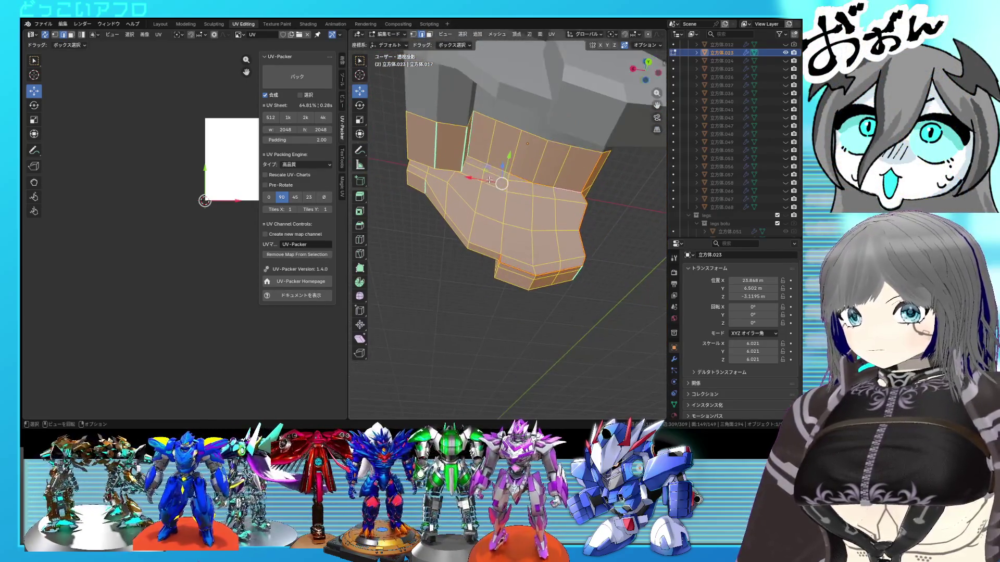
key("alt+z")
left_click(493, 177, "shift")
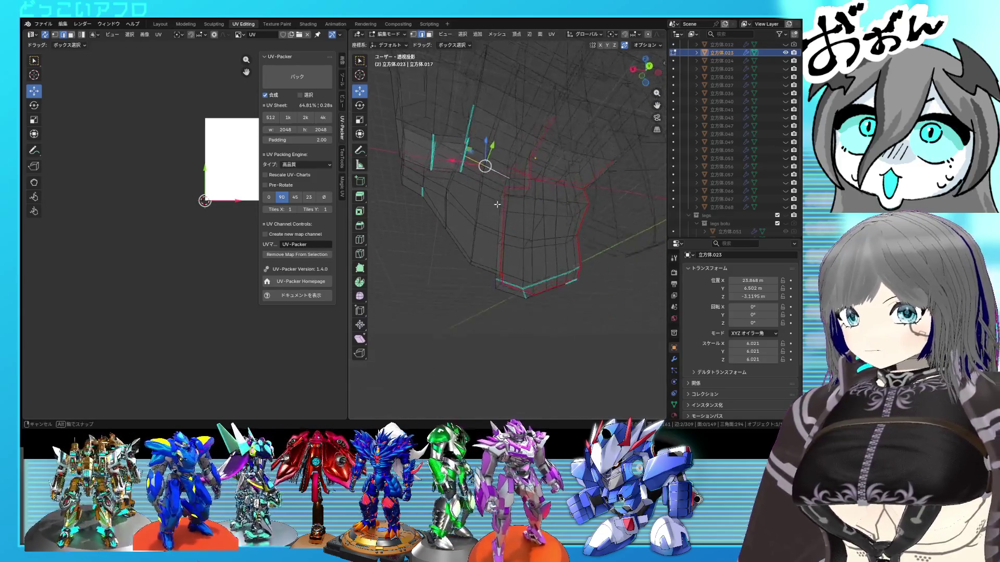
middle_click_drag(494, 222, 517, 199)
key("alt+z")
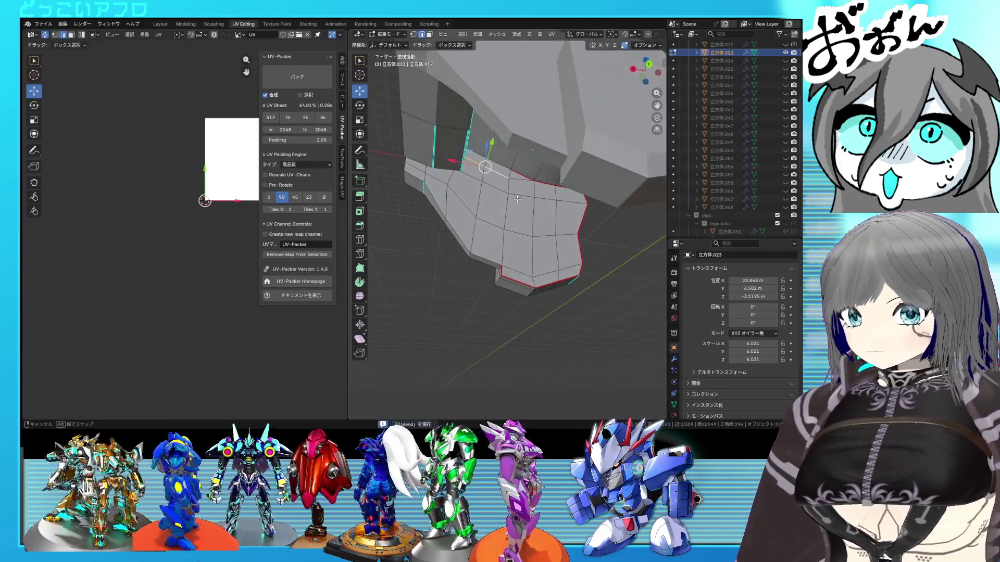
key("alt+z")
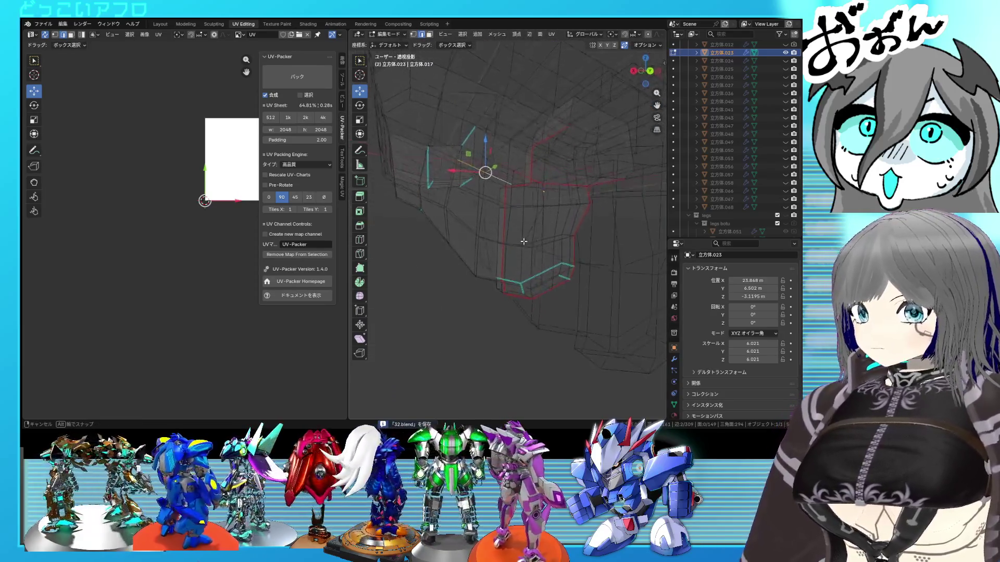
key("g")
key("g")
left_click(520, 222)
Step: Orbit and toggle X-ray repeatedly to inspect the slid loop from several angles
key("alt+z")
mouse_move(520, 222)
middle_mouse_down()
mouse_move(528, 182)
mouse_move(529, 210)
middle_mouse_up()
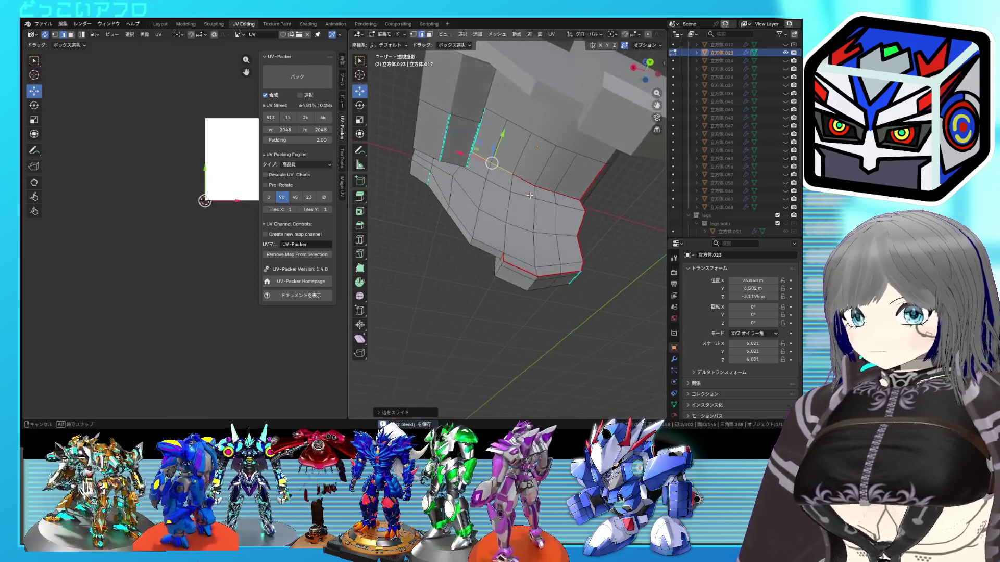
key("alt+z")
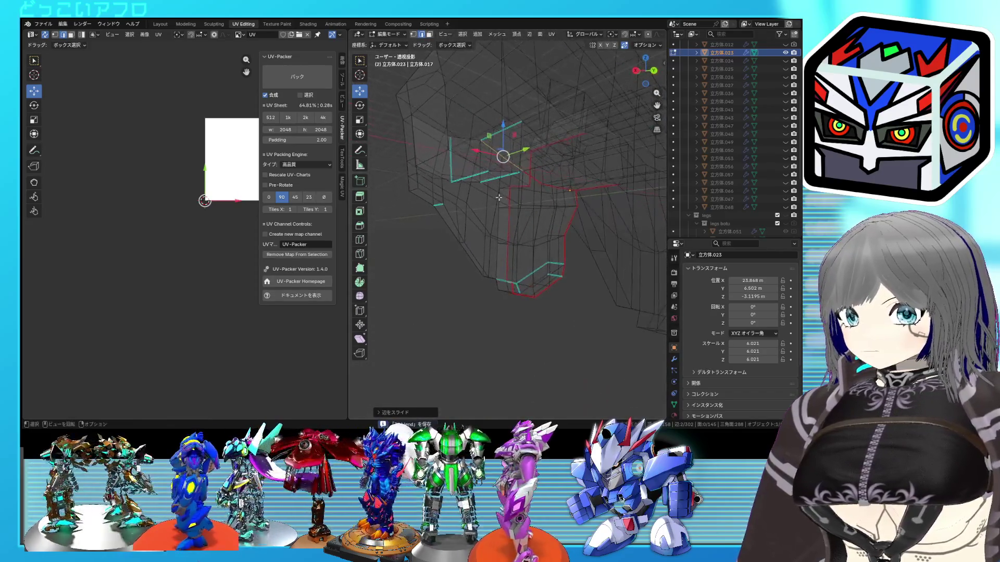
key("alt+z")
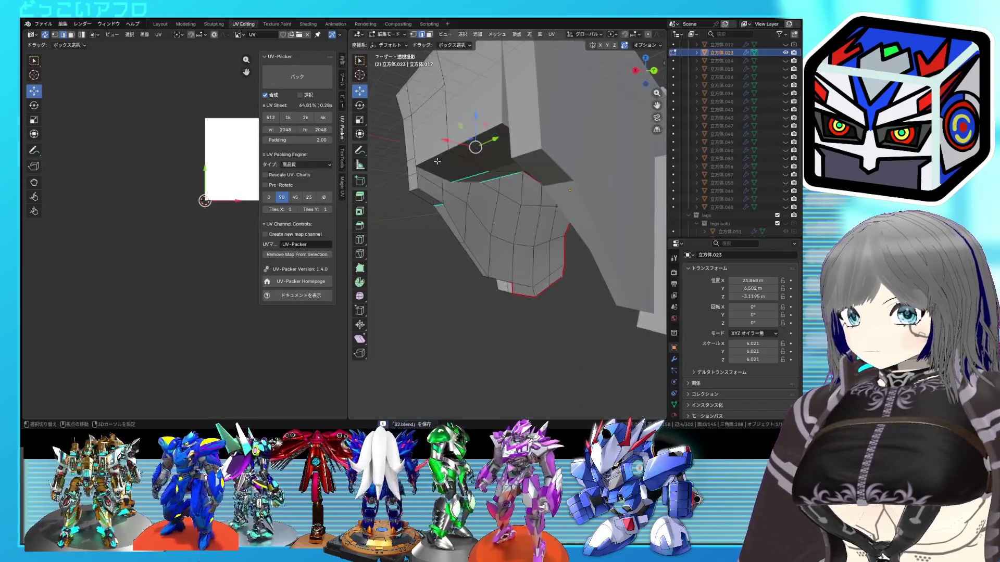
key("alt+z")
mouse_move(414, 172)
middle_mouse_down()
mouse_move(435, 188)
mouse_move(432, 159)
middle_mouse_up()
key("alt+z")
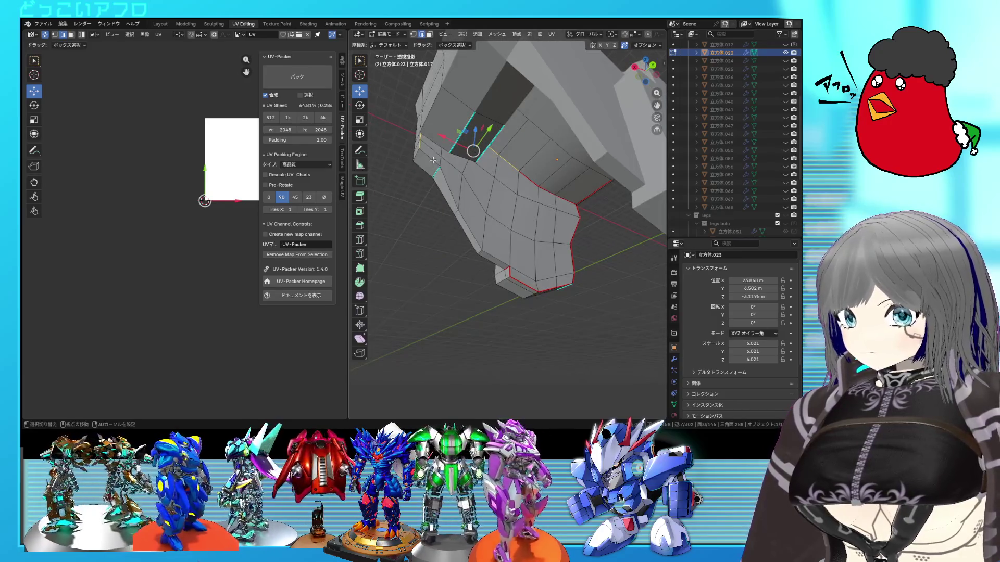
right_click(500, 254)
mouse_move(500, 254)
middle_mouse_down()
mouse_move(485, 223)
mouse_move(608, 224)
mouse_move(593, 217)
middle_mouse_up()
key("alt+z")
mouse_move(547, 146)
middle_mouse_down()
mouse_move(510, 123)
mouse_move(470, 148)
middle_mouse_up()
key("alt+z")
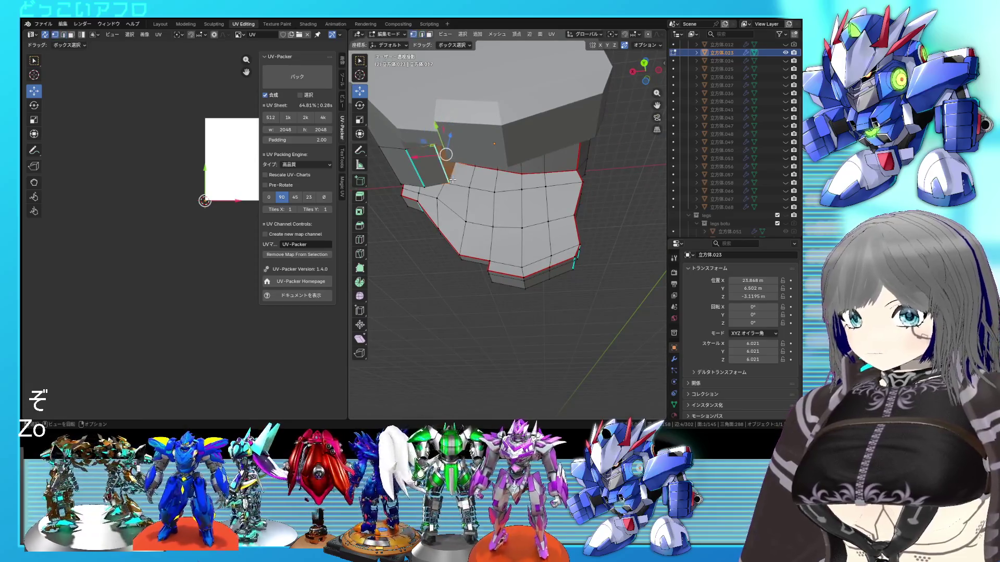
key("alt+z")
mouse_move(450, 115)
middle_mouse_down()
mouse_move(426, 181)
mouse_move(447, 149)
middle_mouse_up()
key("alt+z")
Step: Mark the chosen edges down the armor's front section as a seam
key("ctrl+e")
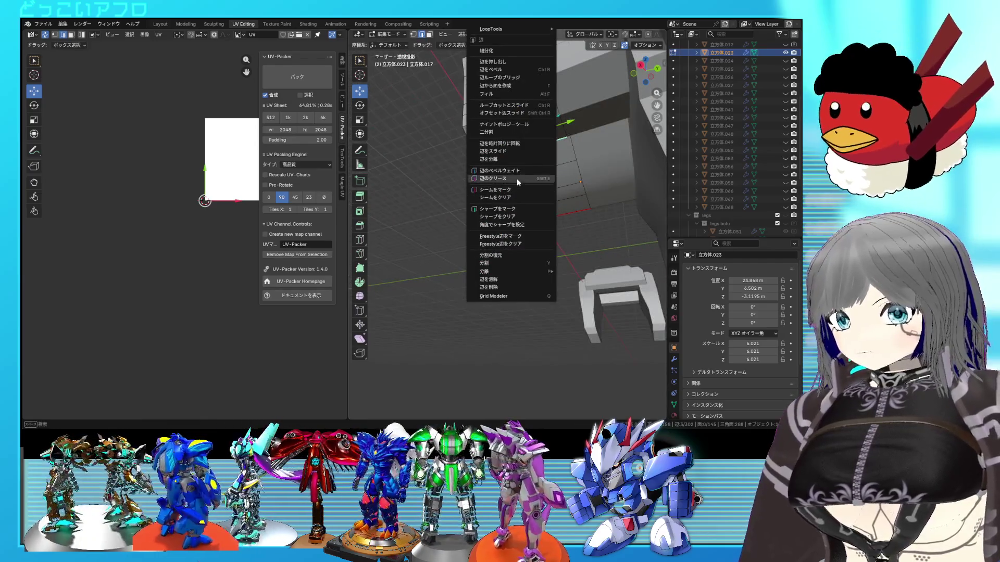
middle_click_drag(517, 182, 461, 116)
key("alt+z")
key("alt+z")
key("ctrl+e")
left_click(521, 199)
Step: Orbit around the armor to check the seams, then apply another edge command to the mesh
middle_click_drag(520, 199, 595, 202)
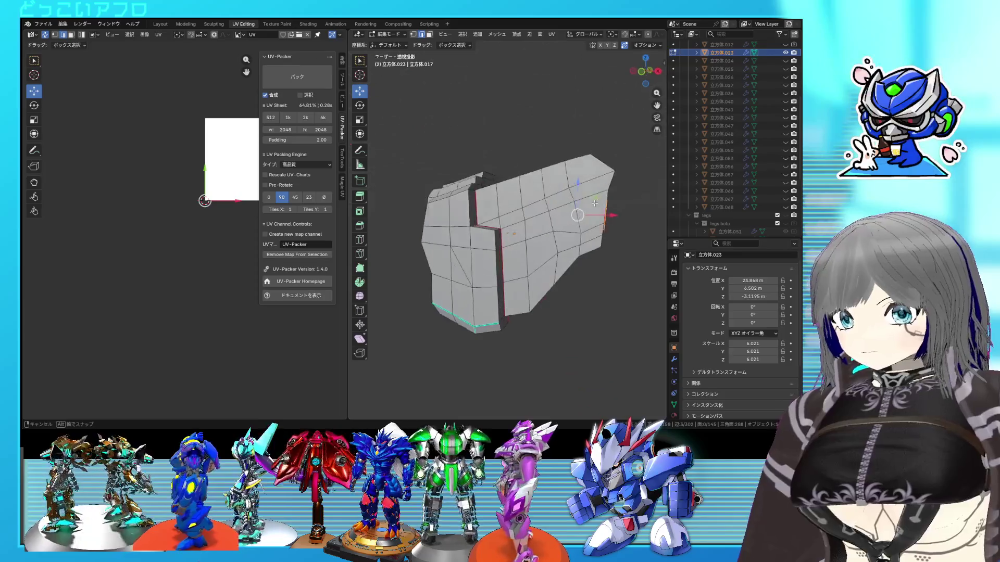
mouse_move(595, 203)
middle_mouse_down()
mouse_move(505, 155)
mouse_move(511, 197)
mouse_move(499, 223)
middle_mouse_up()
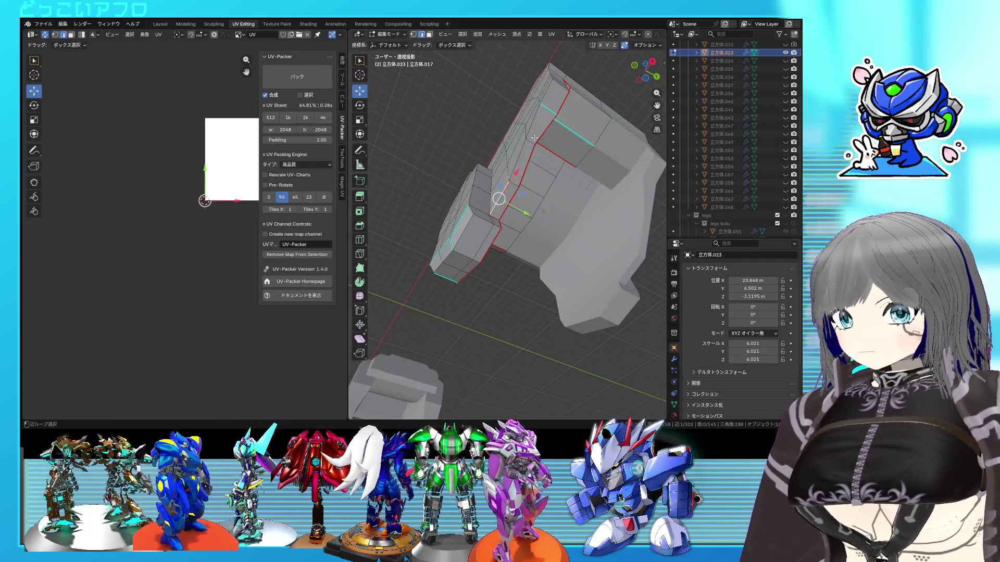
mouse_move(547, 99)
middle_mouse_down()
mouse_move(540, 148)
mouse_move(550, 181)
middle_mouse_up()
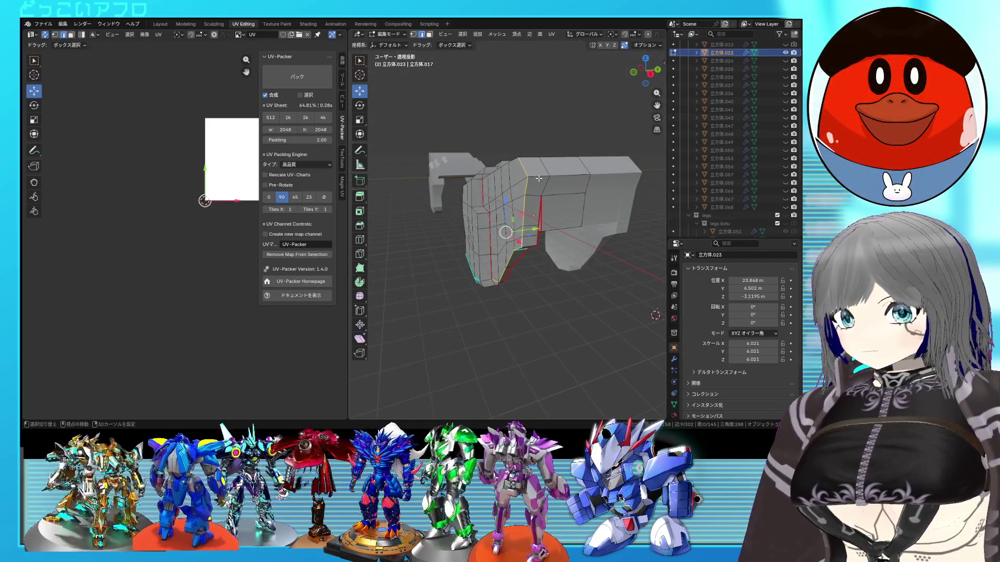
middle_click_drag(539, 182, 554, 201)
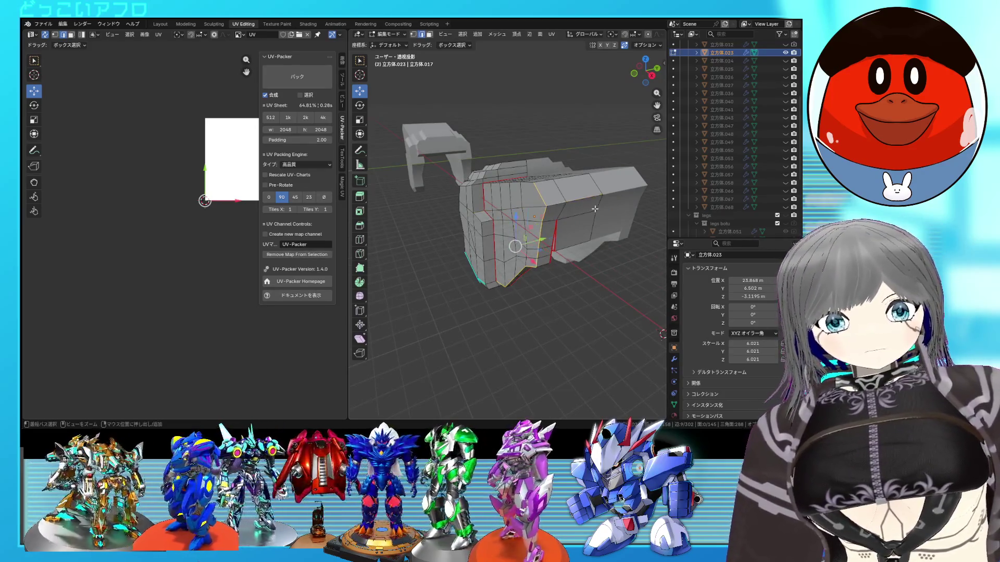
middle_click_drag(577, 202, 539, 198)
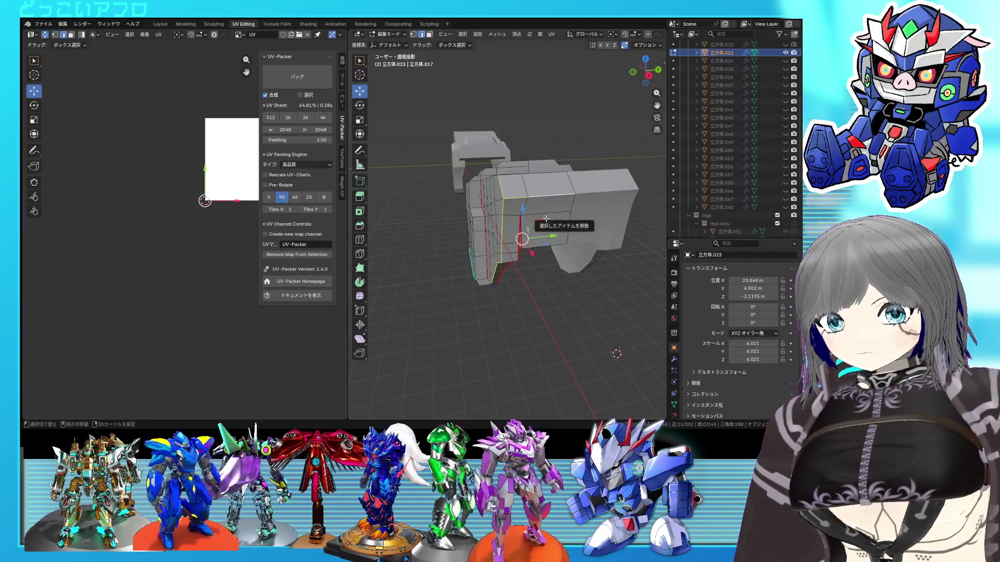
middle_click_drag(544, 219, 520, 186)
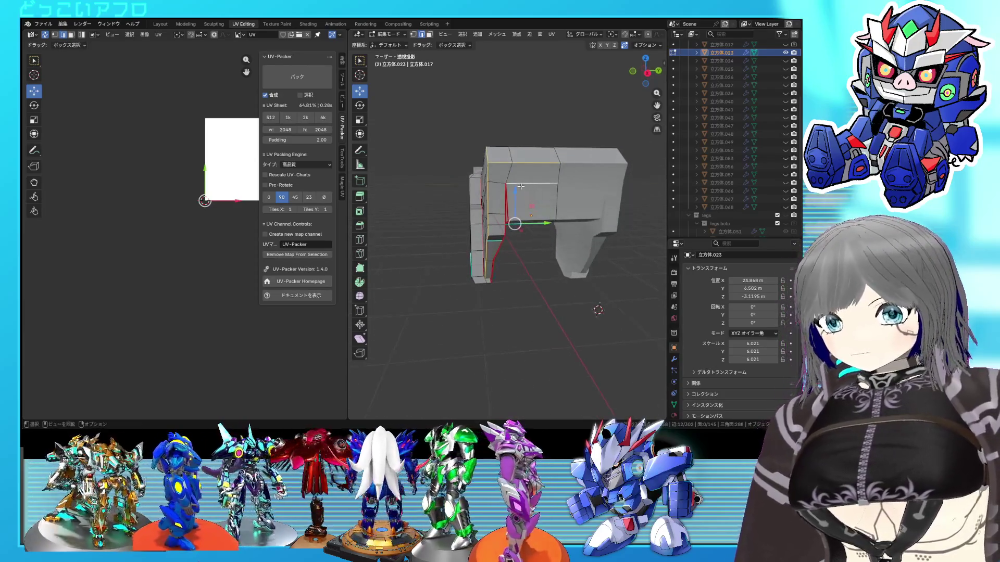
right_click(548, 192)
left_click(549, 195)
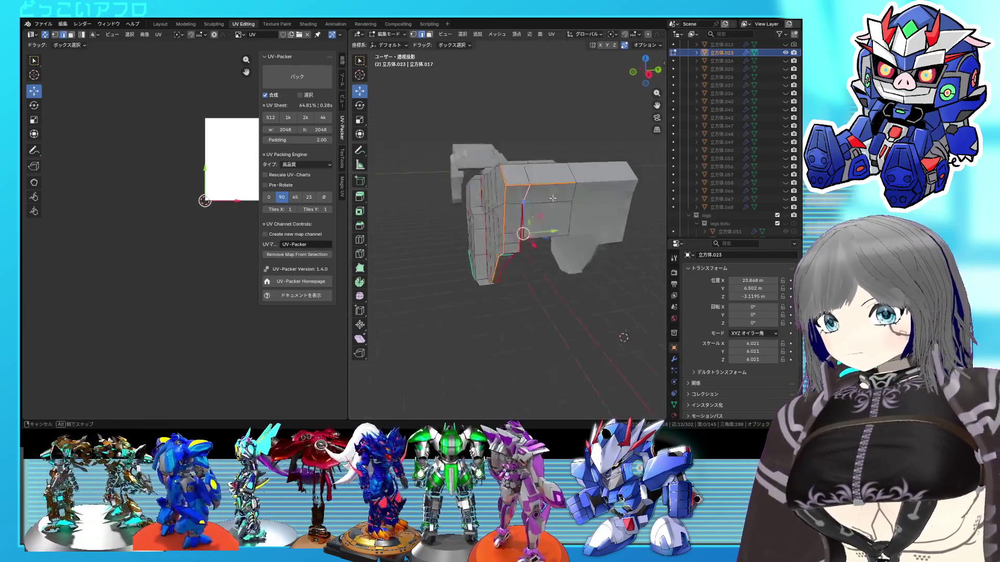
Step: Select the inner vertical edge on the armor's side and review the edge operations without applying one
middle_click_drag(549, 196, 544, 204)
left_click(513, 198)
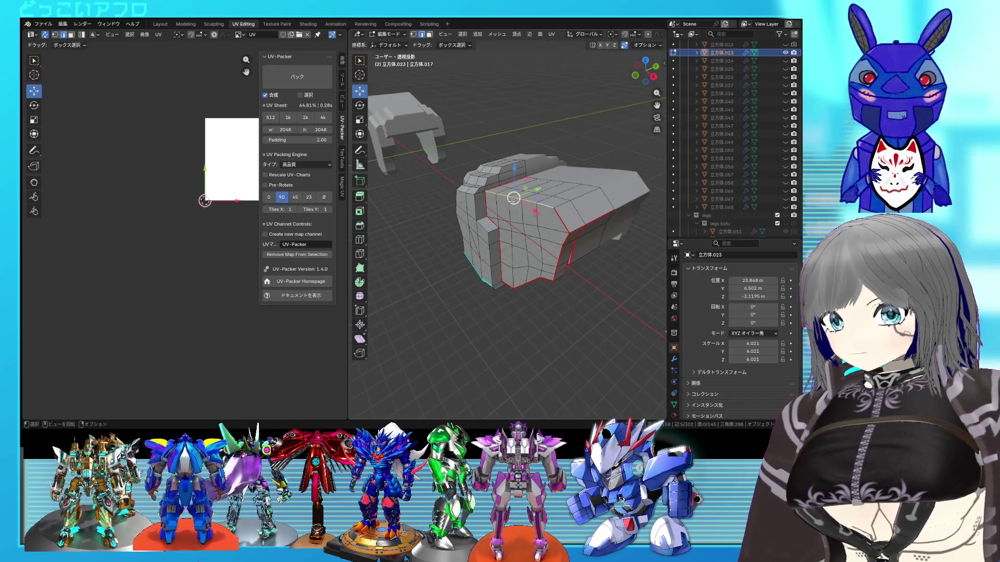
right_click(588, 216)
left_click(588, 216)
mouse_move(588, 216)
middle_mouse_down()
mouse_move(576, 220)
mouse_move(537, 175)
middle_mouse_up()
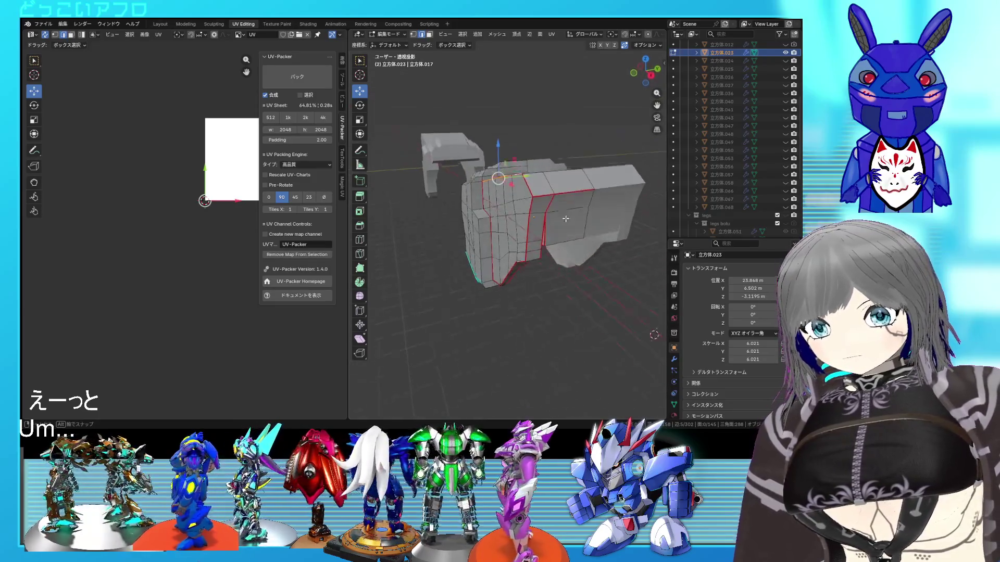
mouse_move(570, 193)
middle_mouse_down()
mouse_move(563, 239)
mouse_move(522, 226)
mouse_move(511, 256)
middle_mouse_up()
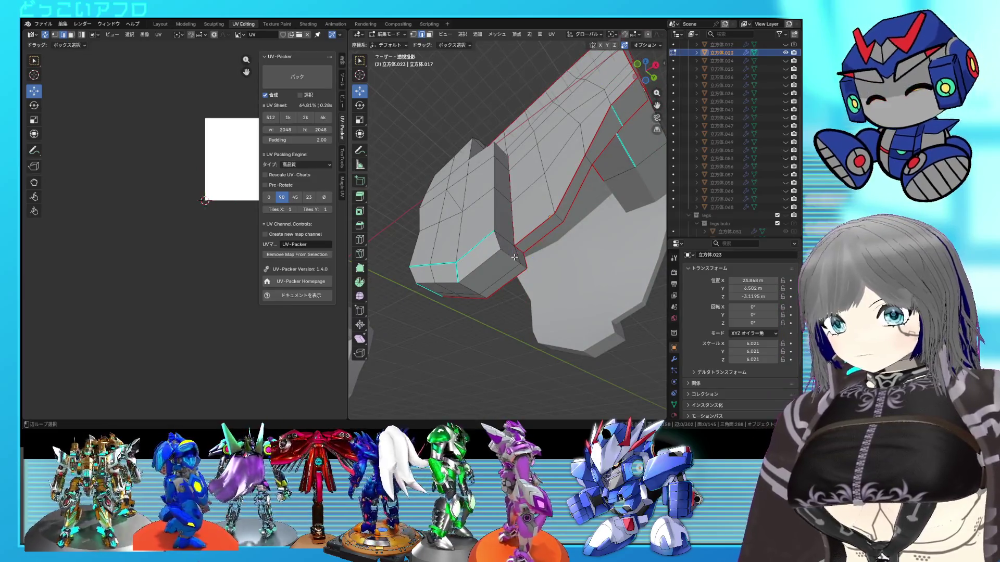
mouse_move(511, 255)
middle_mouse_down()
mouse_move(515, 221)
mouse_move(479, 168)
middle_mouse_up()
left_click(479, 167, "alt+shift")
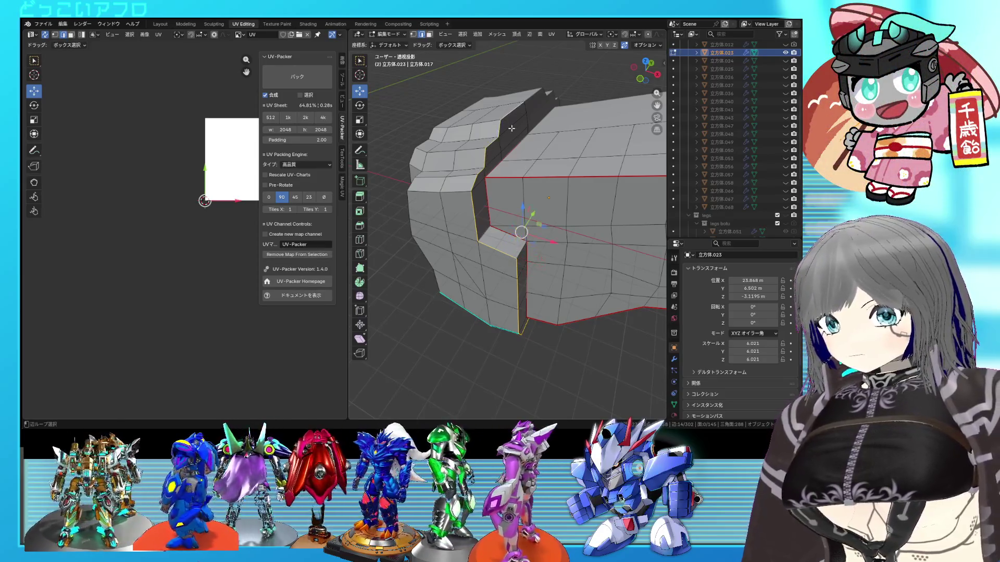
key("ctrl+e")
key("Escape")
mouse_move(512, 185)
middle_mouse_down()
mouse_move(479, 212)
mouse_move(460, 157)
mouse_move(529, 130)
mouse_move(528, 205)
middle_mouse_up()
key("ctrl+e")
key("Escape")
key("ctrl+e")
key("Escape")
key("ctrl+e")
left_click(439, 180)
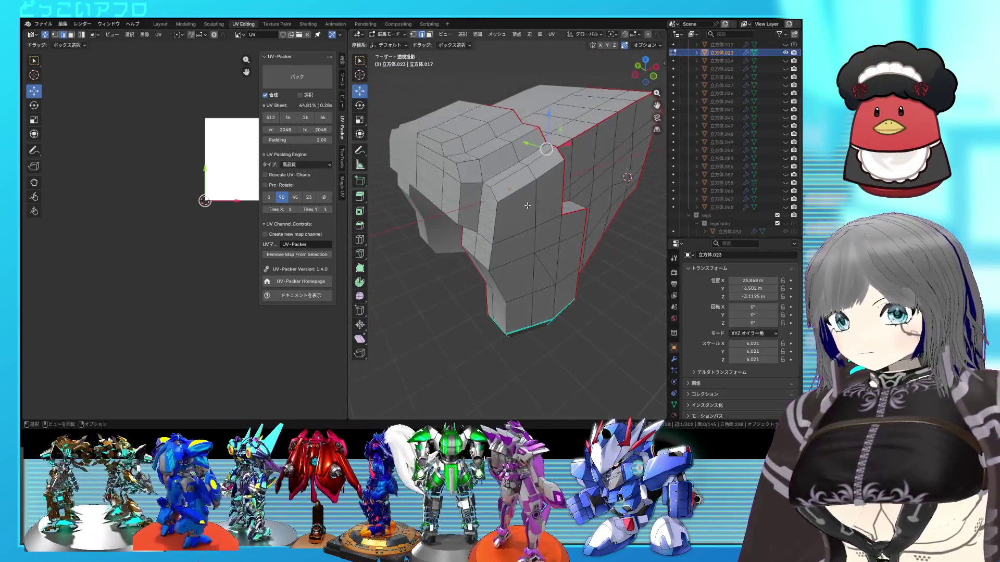
Step: Apply the edge command to the top edge of the armor via the context menu
middle_click_drag(627, 176, 514, 235)
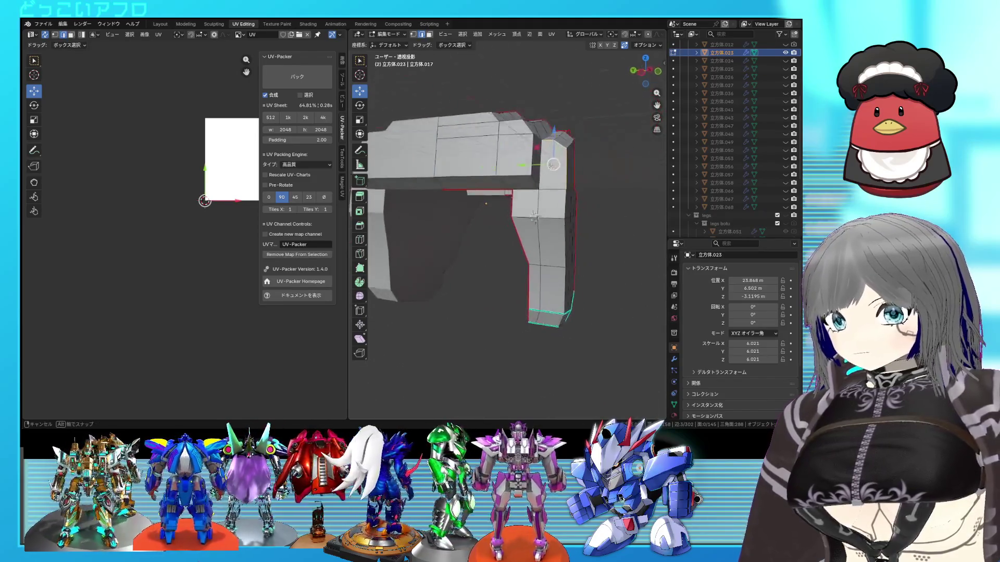
scroll(513, 235, "up", 3)
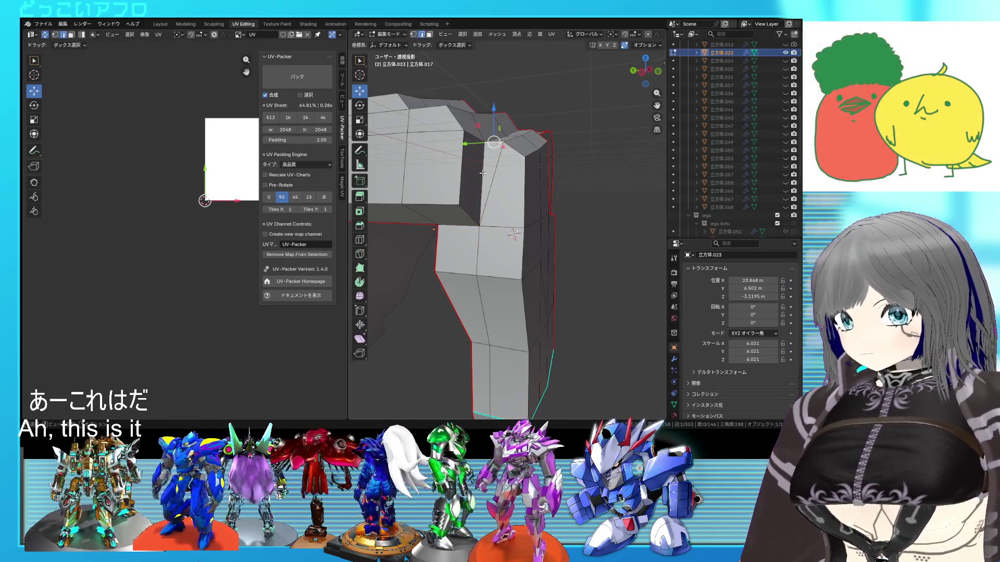
mouse_move(513, 235)
middle_mouse_down()
mouse_move(539, 226)
mouse_move(479, 264)
middle_mouse_up()
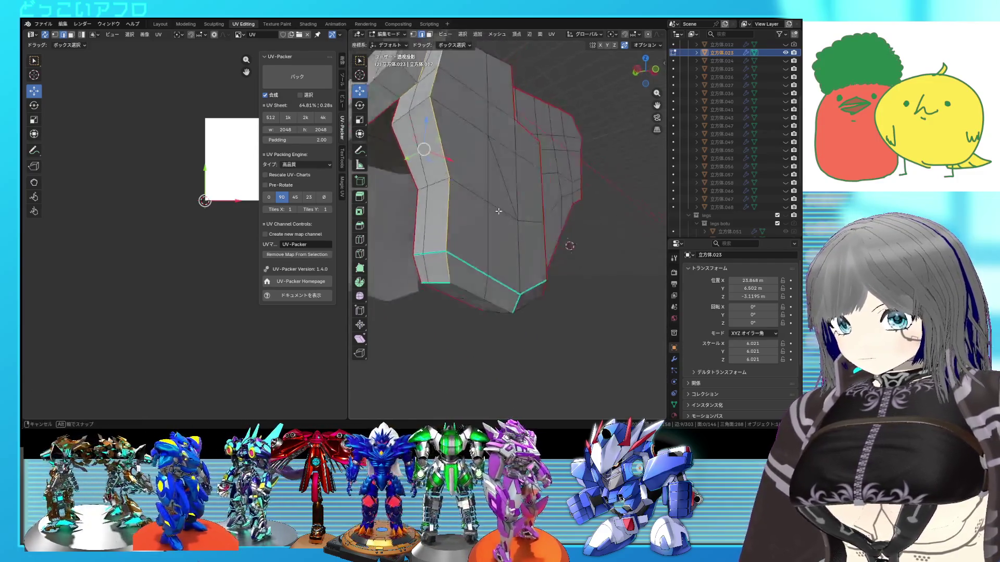
right_click(560, 265)
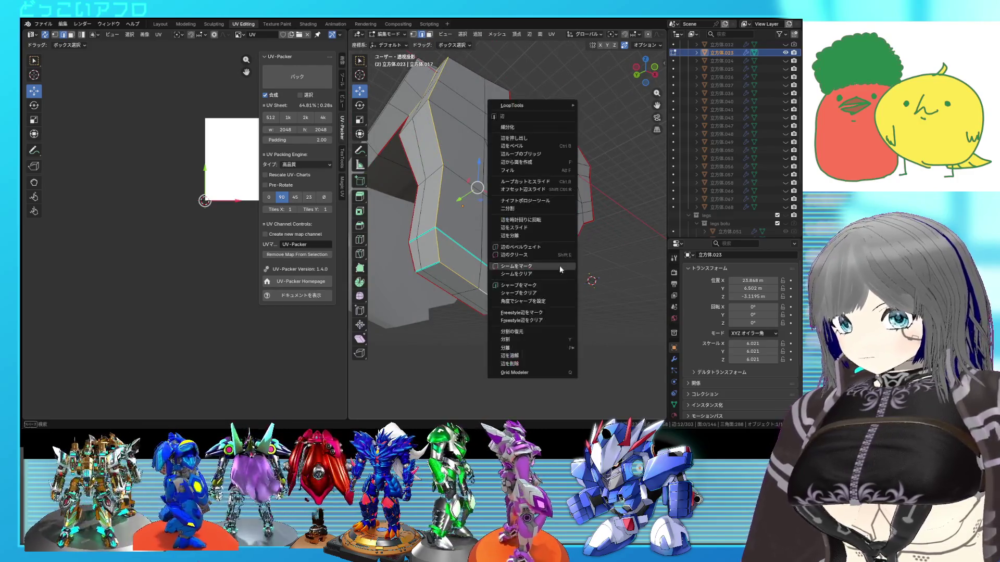
mouse_move(560, 266)
middle_mouse_down()
mouse_move(515, 157)
mouse_move(562, 270)
middle_mouse_up()
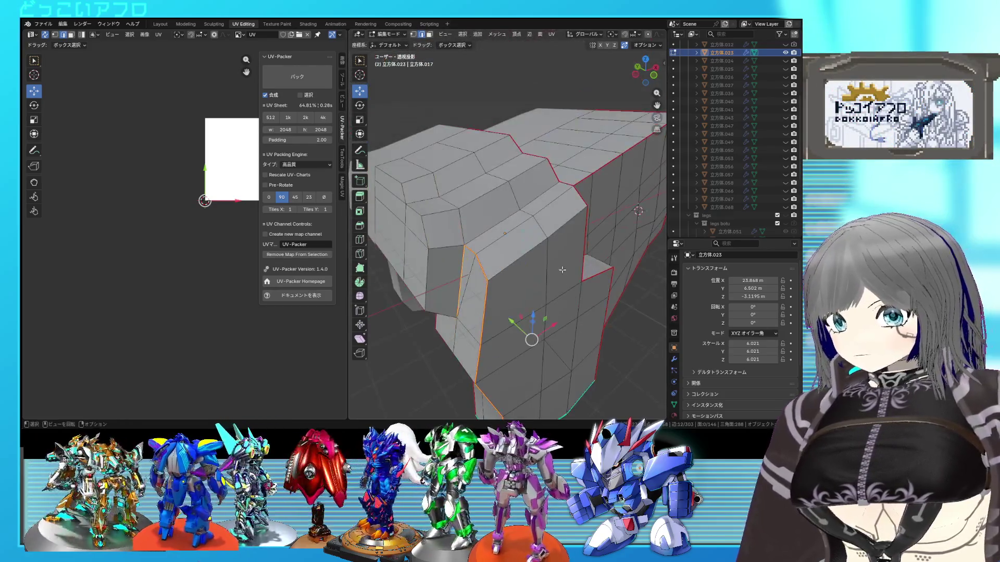
right_click(588, 248)
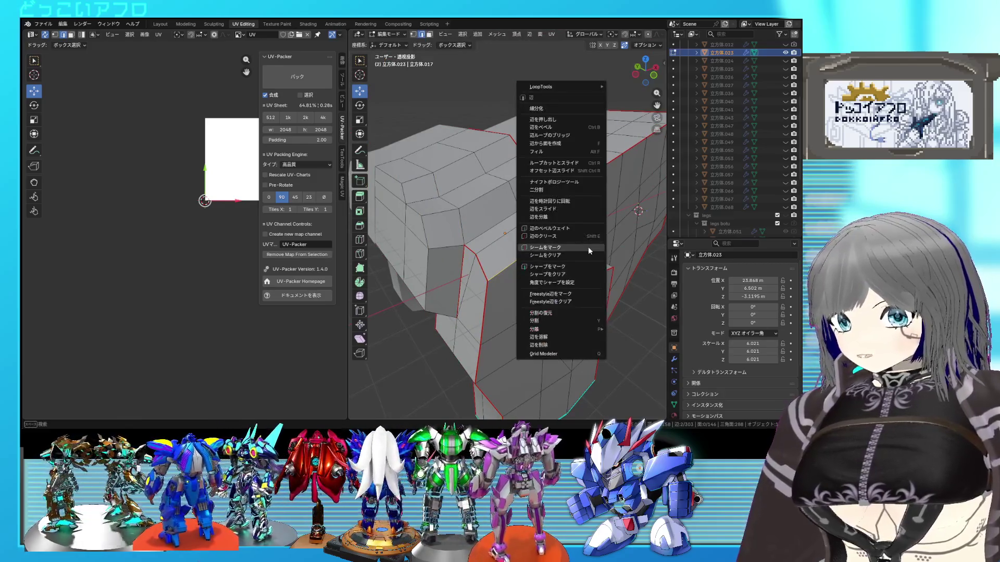
left_click(515, 238)
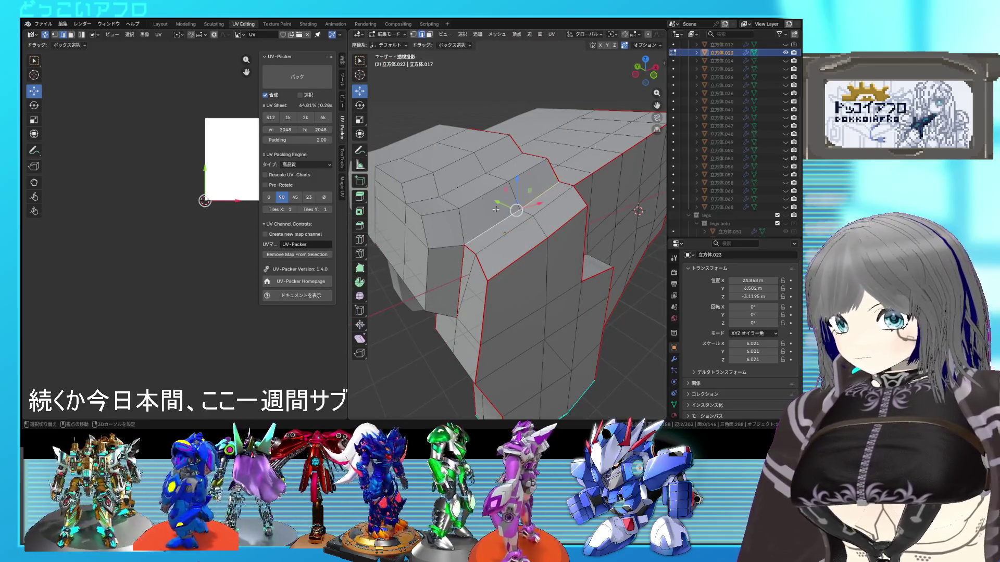
Step: Mark the selected top edge loop as a UV seam, then select the whole mesh
left_click(479, 179)
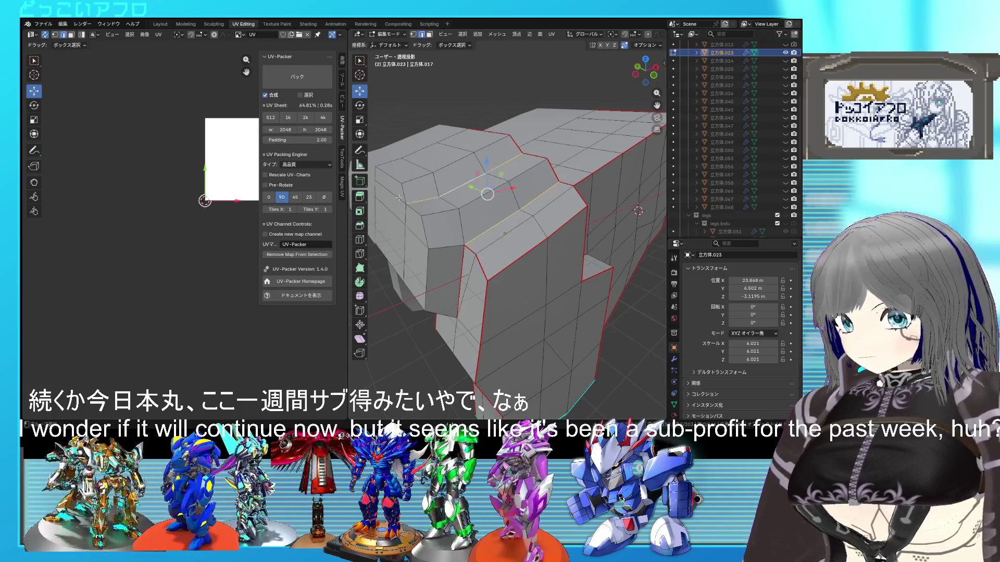
left_click(418, 213, "alt+shift")
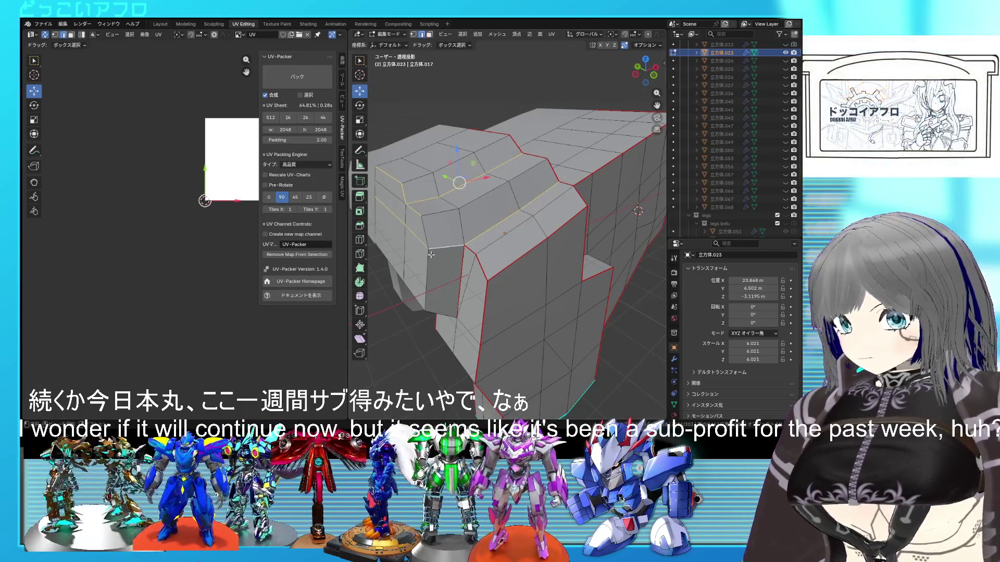
left_click(430, 249, "alt+shift")
middle_click_drag(445, 268, 476, 230)
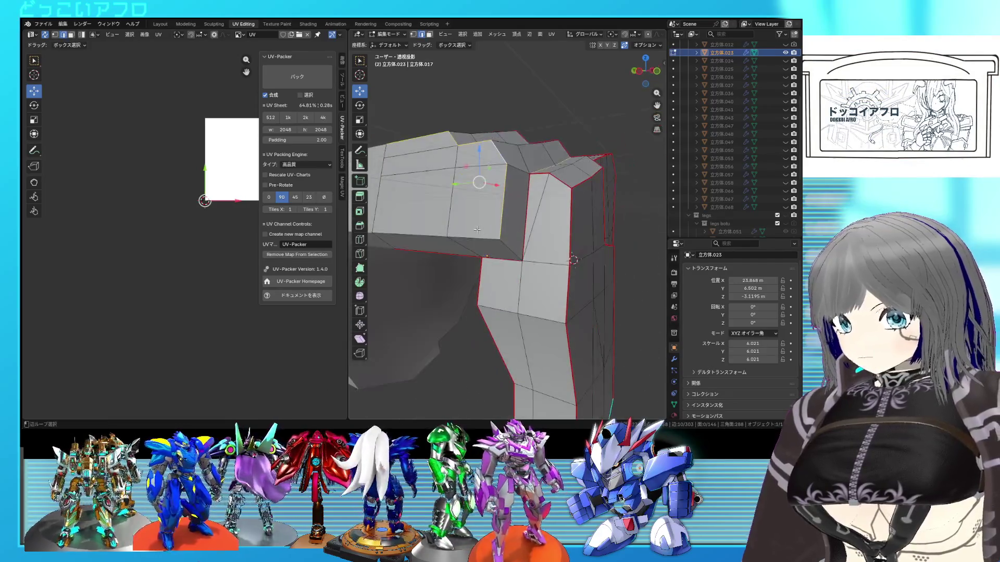
key("u")
left_click(531, 252)
key("a")
middle_click_drag(531, 252, 469, 258)
Step: Unwrap the shoulder armor into UV islands and frame them in the UV editor
right_click(222, 204)
left_click(222, 204)
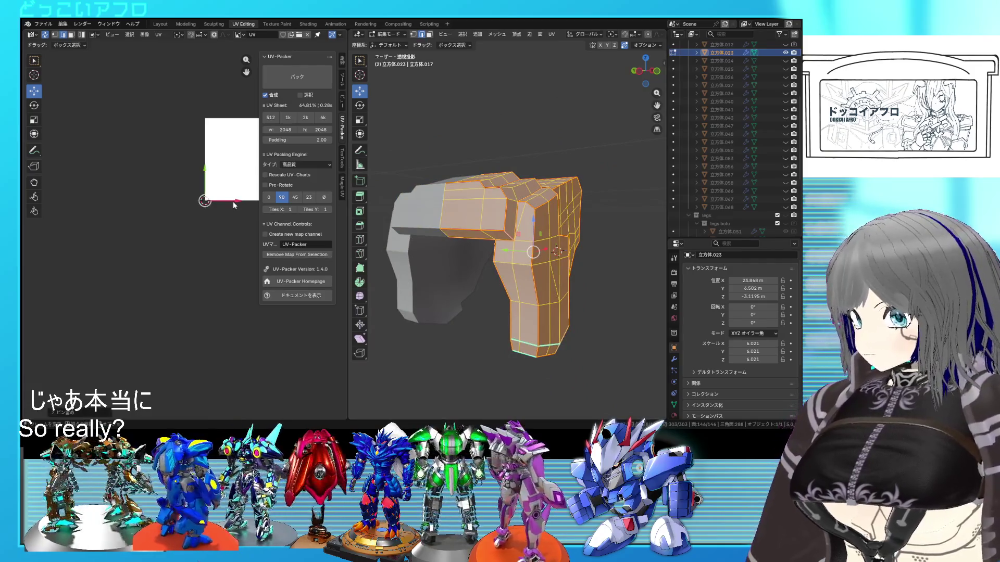
right_click(224, 204)
left_click(222, 209)
right_click(221, 209)
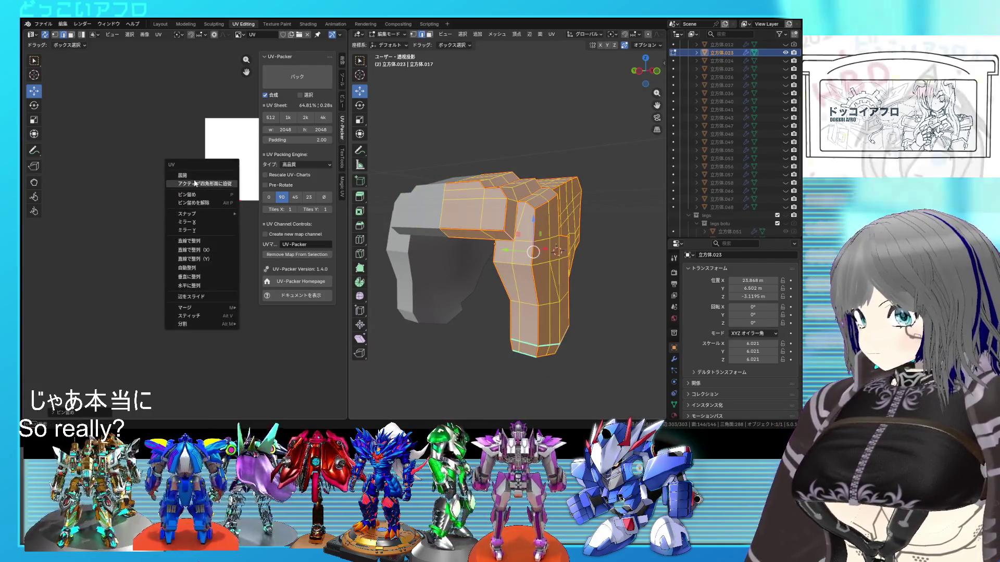
left_click(221, 218)
key("Home")
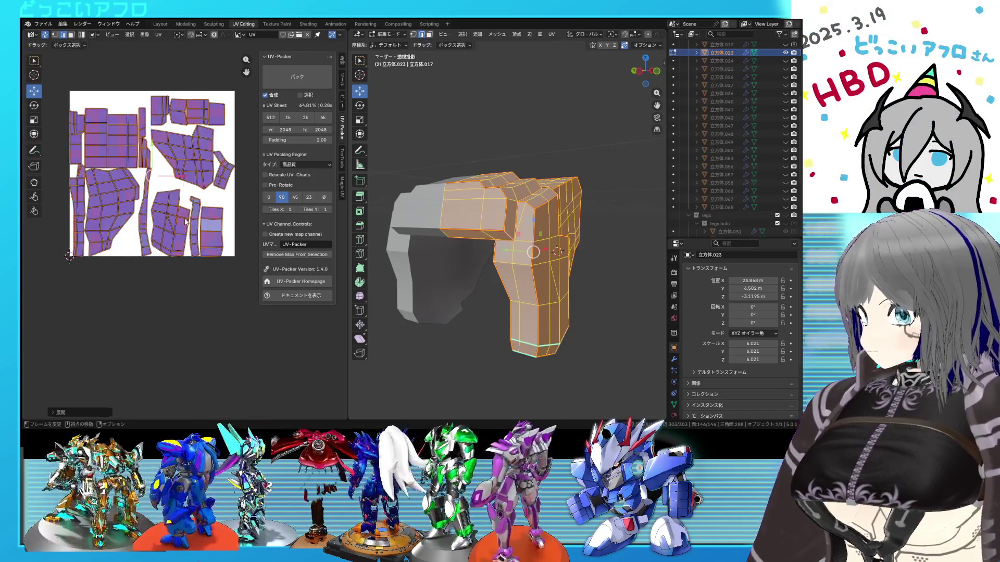
key("alt+a")
Step: Check individual connected face islands on the armor with linked selection
middle_click_drag(508, 226, 500, 222)
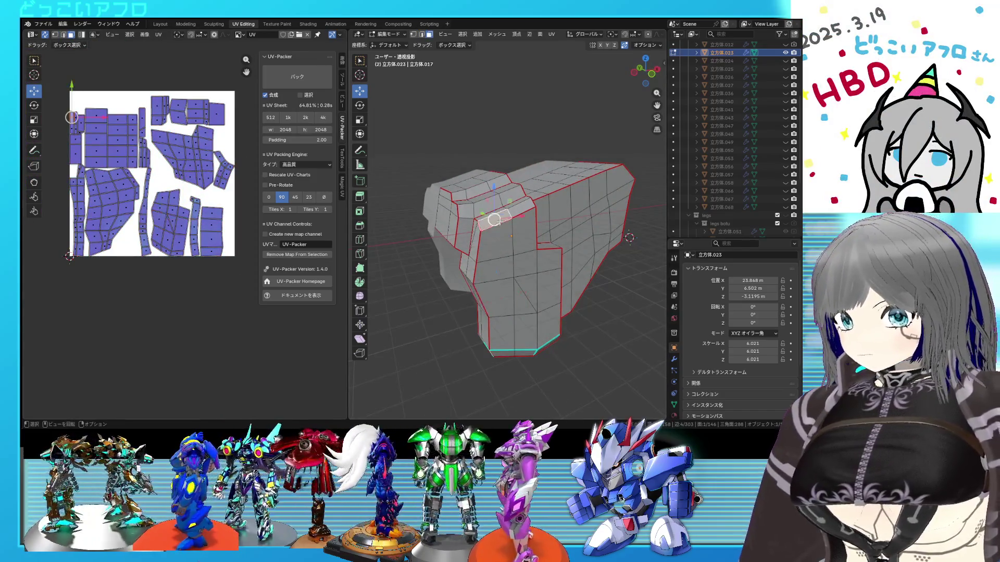
key("l")
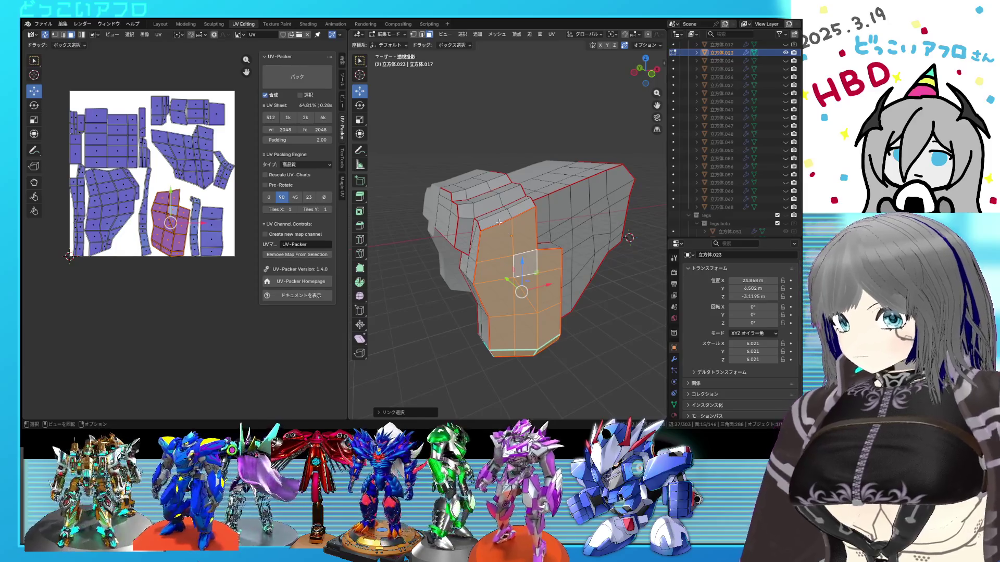
left_click(501, 218)
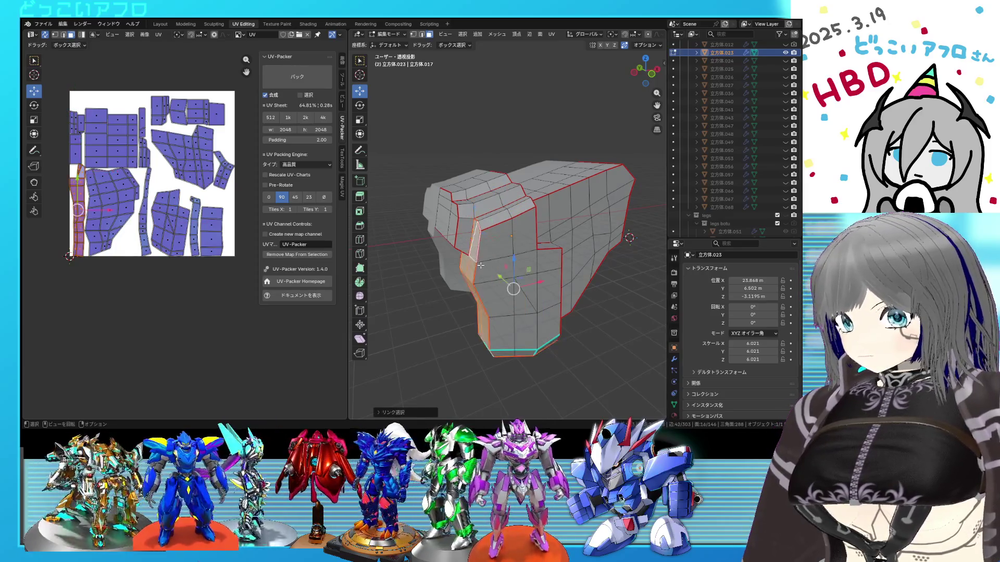
middle_click_drag(479, 265, 508, 222)
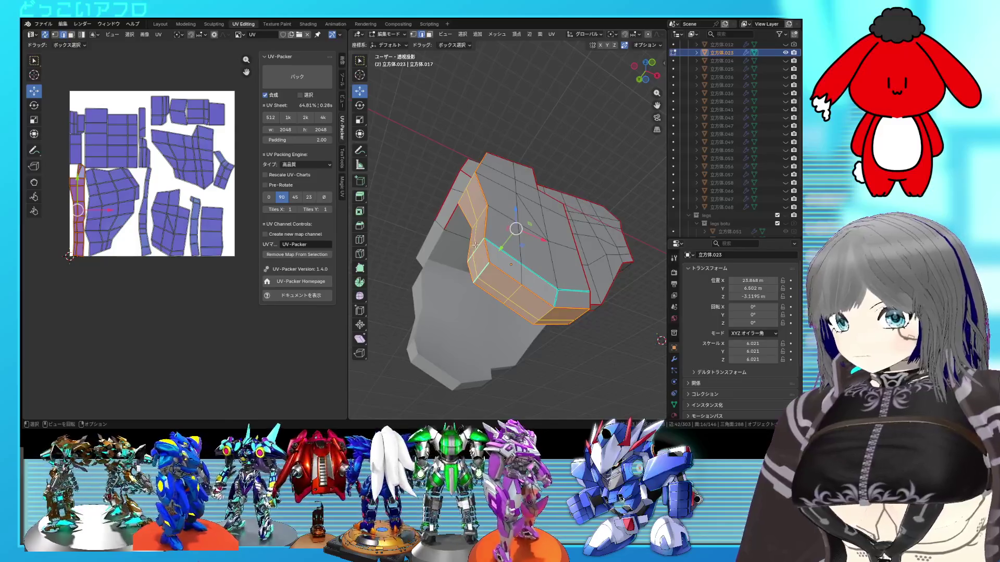
left_click(483, 247)
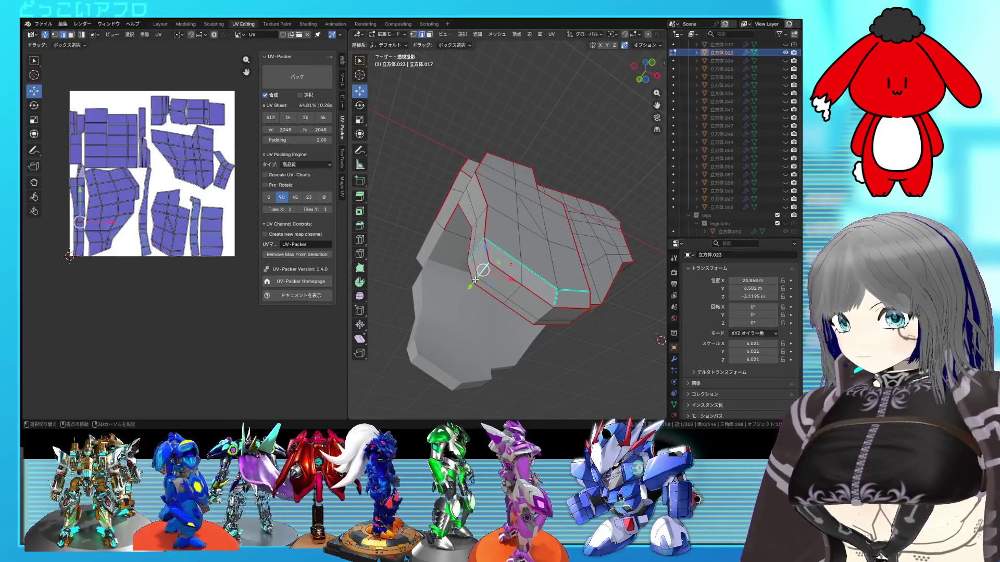
middle_click_drag(540, 265, 529, 257)
right_click(529, 256)
left_click(529, 257)
Step: Pack all UV islands to fill the UV square with UV-Packer
key("a")
key("u")
left_click(146, 196)
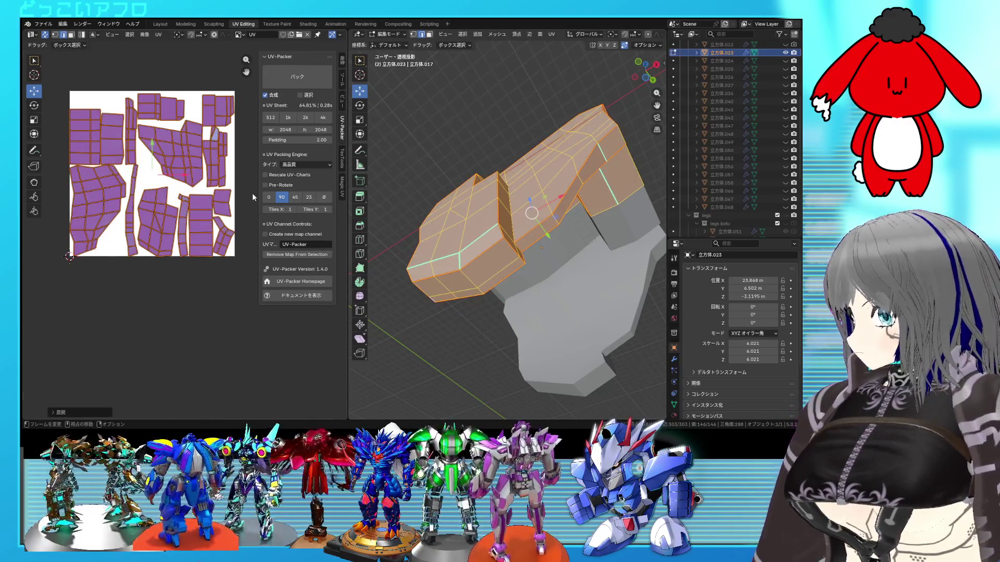
Step: Inspect the armor's seams from front view and with X-ray shading toggled
key("alt+a")
middle_click_drag(428, 190, 469, 203)
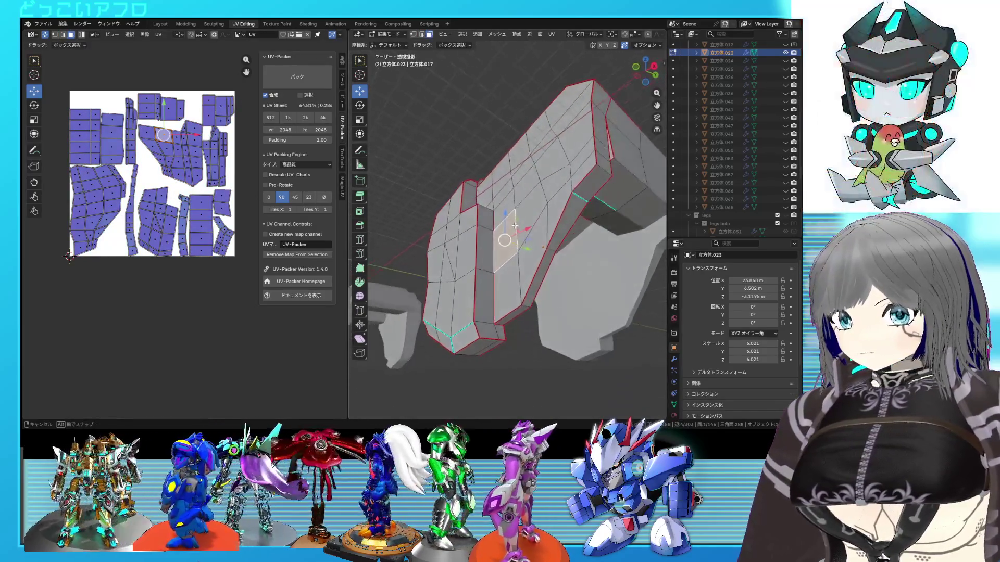
middle_click_drag(568, 258, 524, 287)
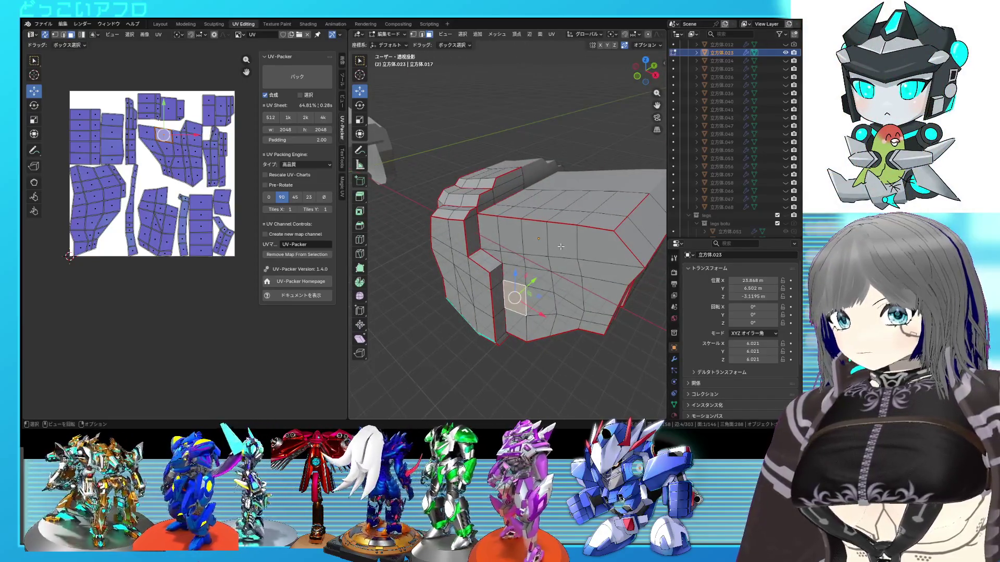
middle_click_drag(561, 246, 584, 199)
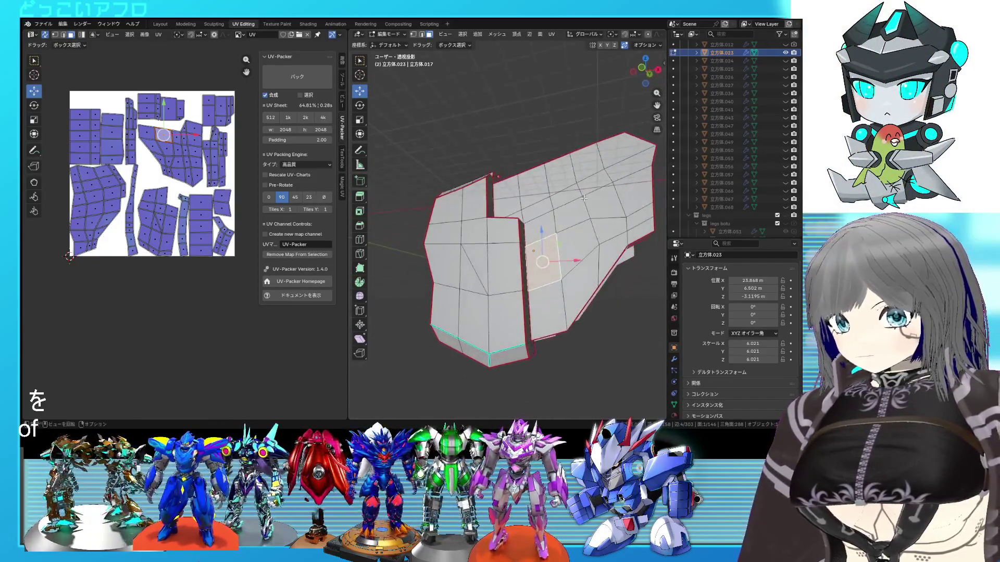
middle_click_drag(583, 198, 562, 231)
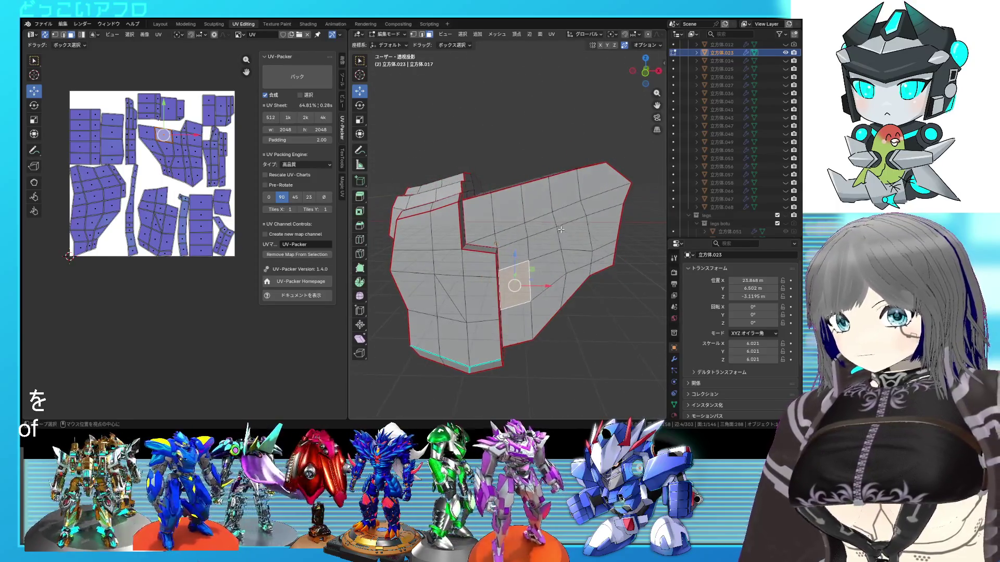
key("KP_1")
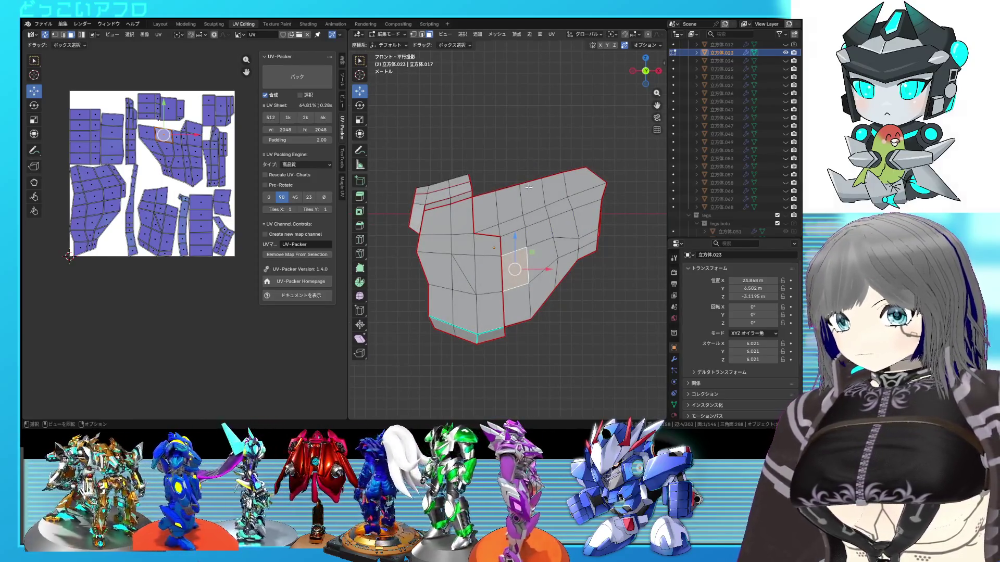
key("alt+z")
key("alt+z")
key("alt+z")
middle_click_drag(562, 181, 532, 183, "shift")
key("alt+z")
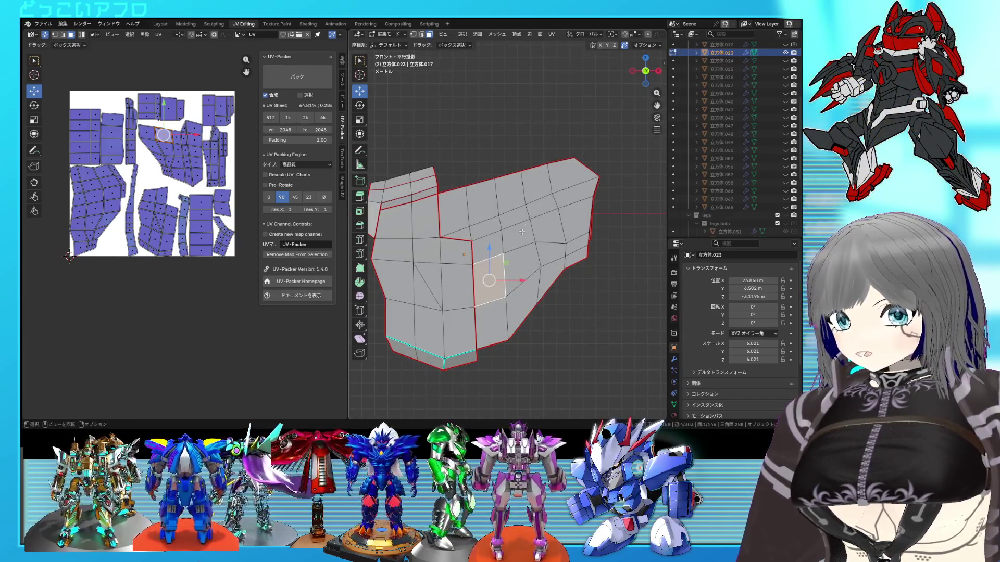
middle_click_drag(499, 212, 493, 247)
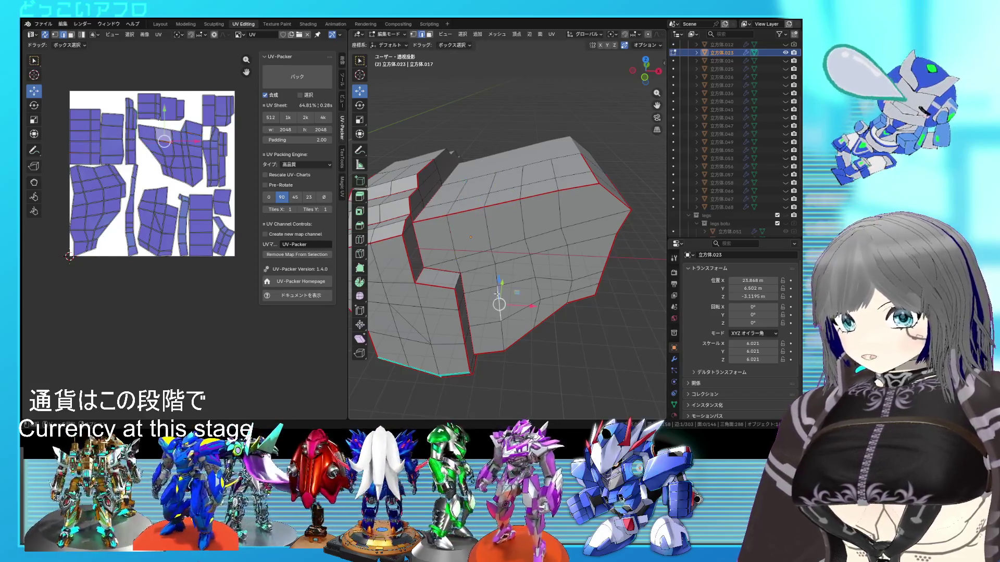
Step: Select an edge loop, save the file, and begin sliding that loop
left_click(495, 273, "ctrl")
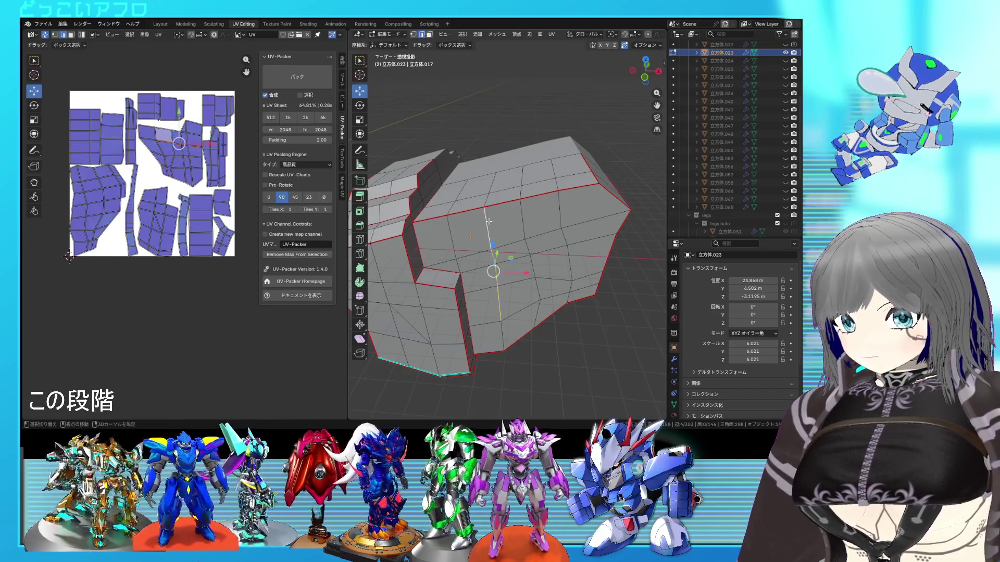
mouse_move(493, 257)
middle_mouse_down()
mouse_move(472, 205)
mouse_move(472, 287)
middle_mouse_up()
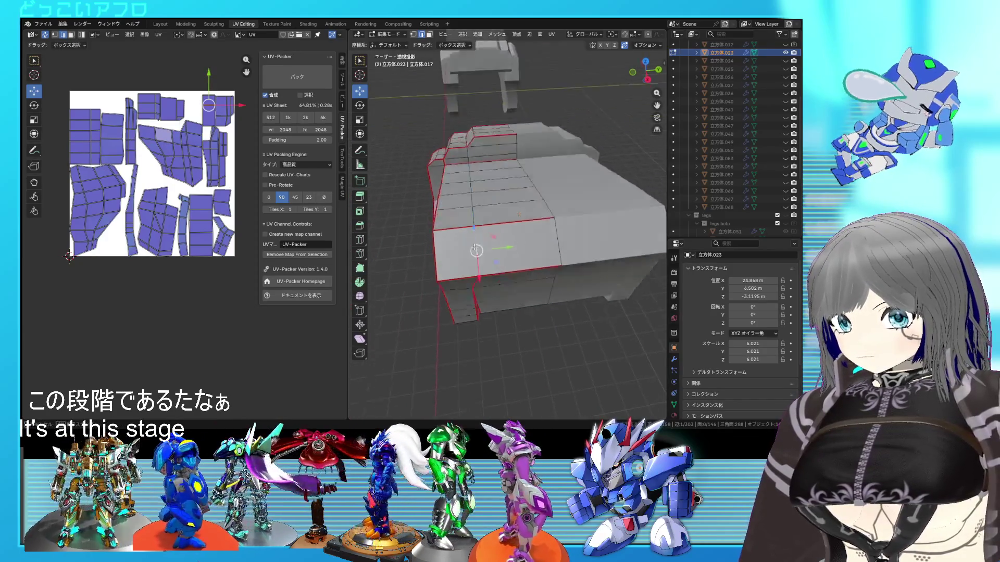
key("ctrl+s")
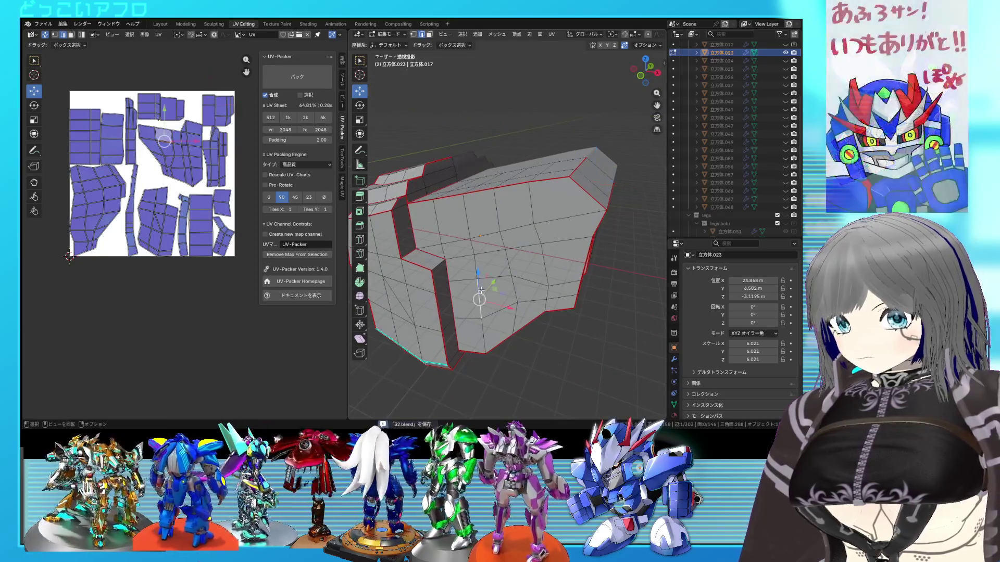
key("g")
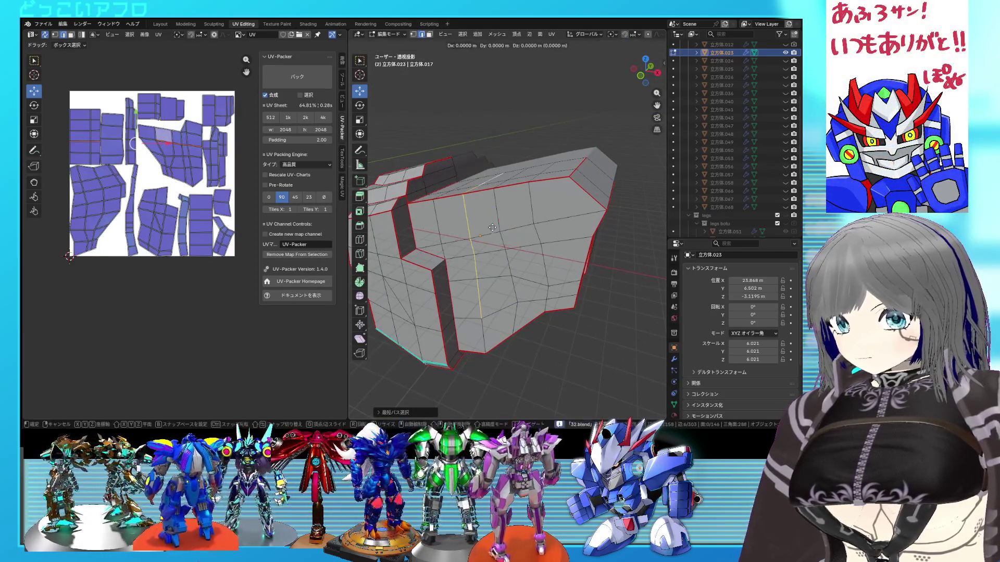
Step: Slide a vertical edge loop on the front panel into place, checking it in X-ray front view
left_click(475, 228)
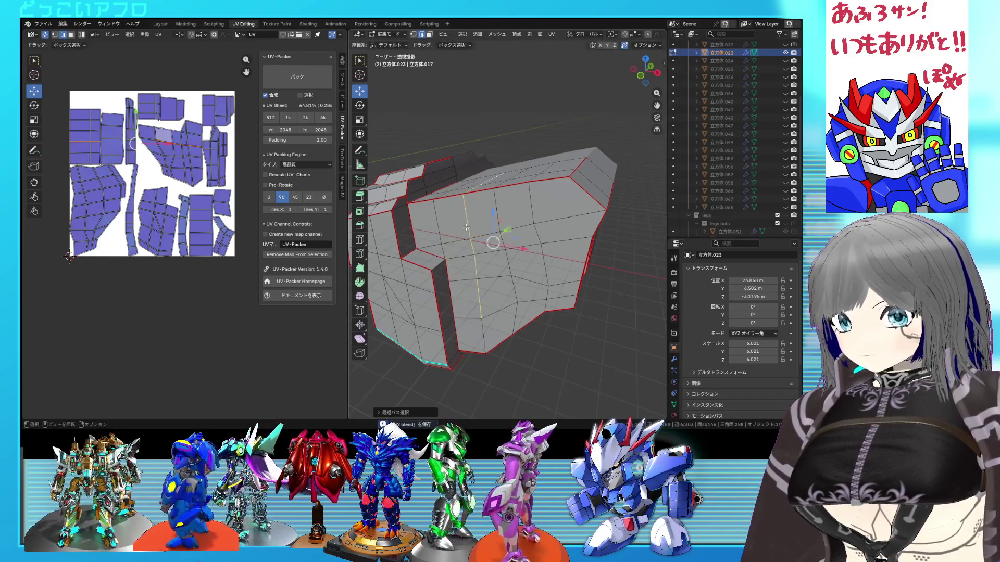
key("KP_1")
key("alt+z")
scroll(542, 247, "up", 2)
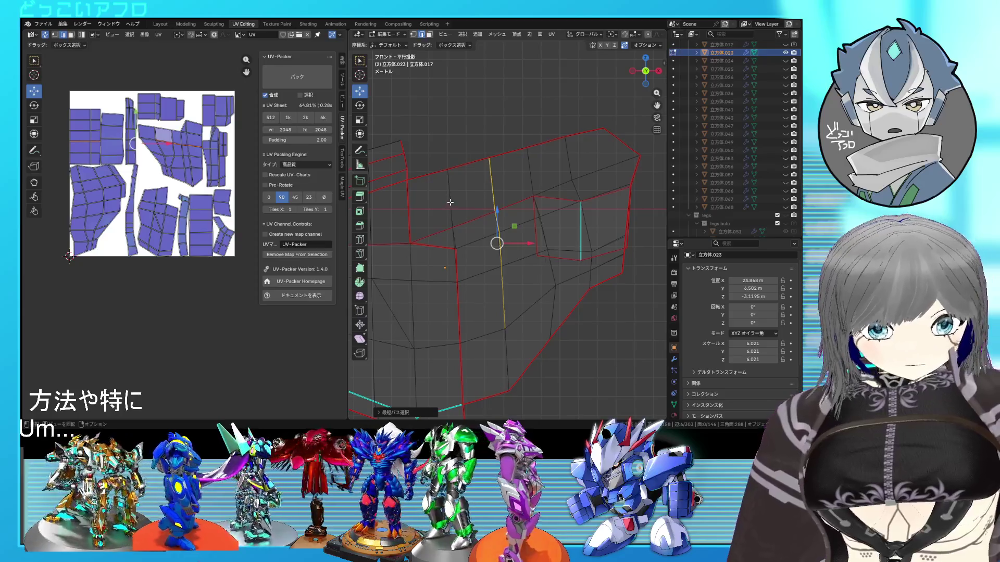
key("g")
key("g")
left_click(494, 249)
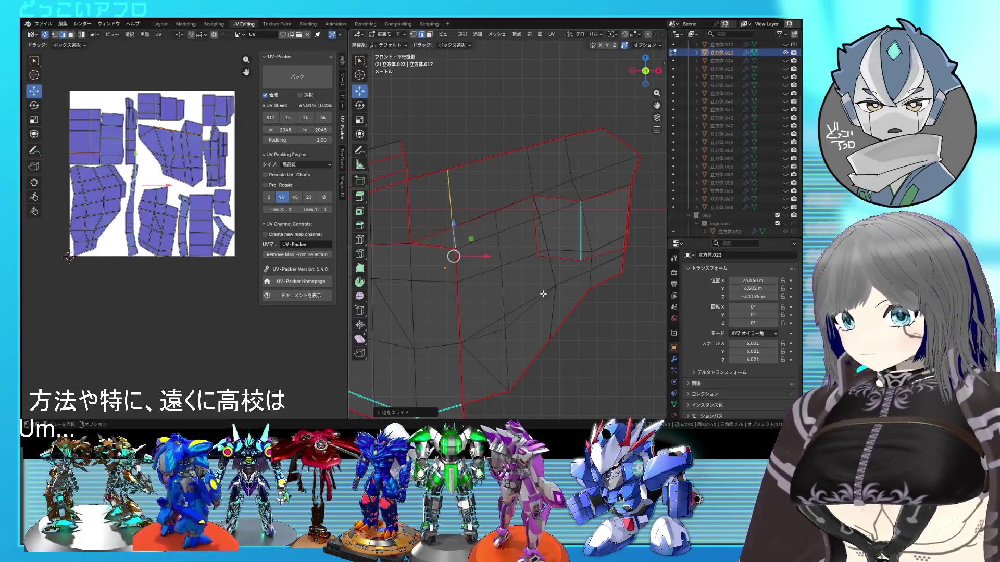
mouse_move(530, 312)
middle_mouse_down()
mouse_move(436, 256)
mouse_move(487, 246)
middle_mouse_up()
key("alt+z")
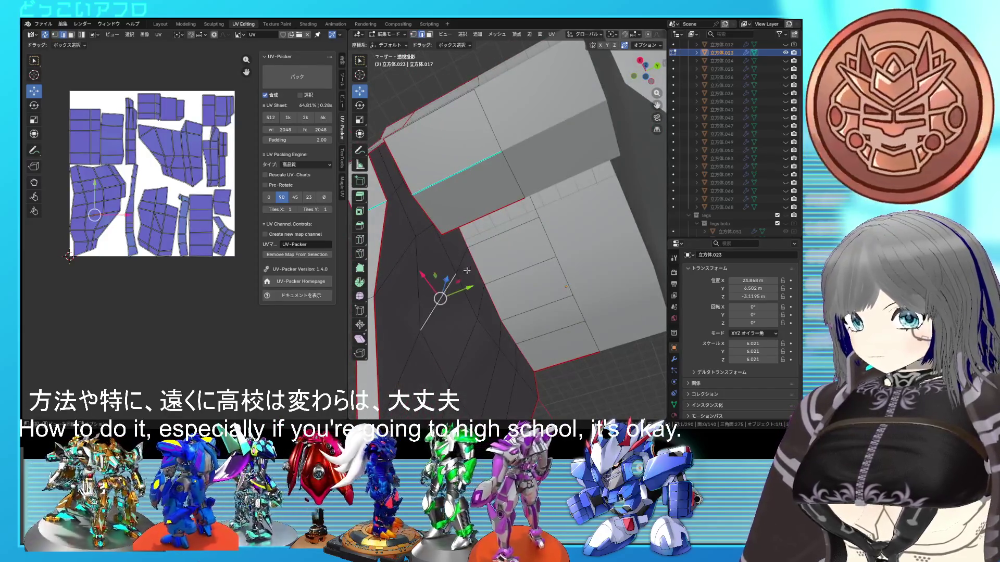
Step: Slide another edge loop in front view with X-ray and review it in perspective
key("KP_1")
key("alt+z")
key("g")
key("g")
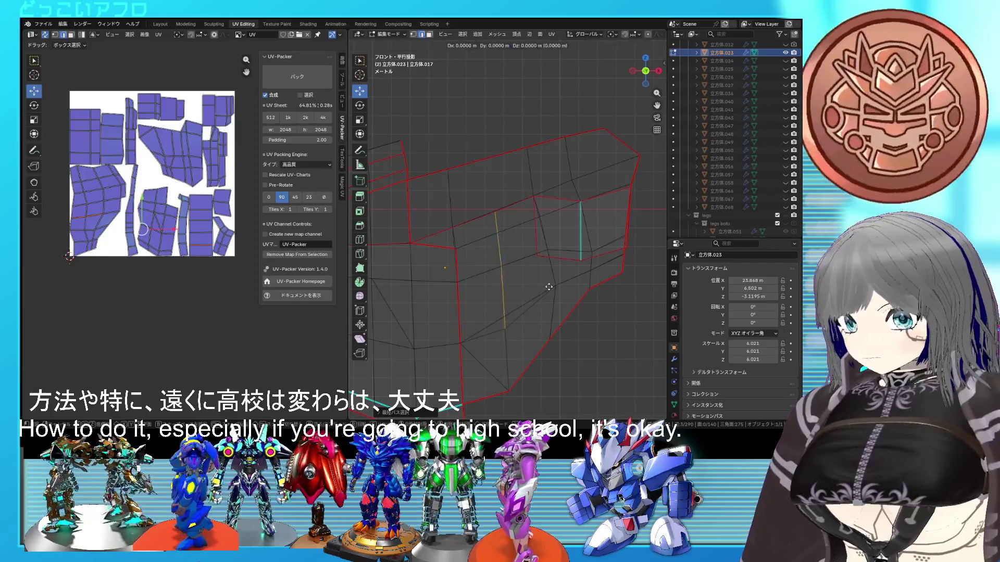
left_click(526, 270)
key("alt+z")
key("alt+z")
mouse_move(526, 270)
middle_mouse_down()
mouse_move(508, 302)
mouse_move(547, 274)
middle_mouse_up()
key("alt+z")
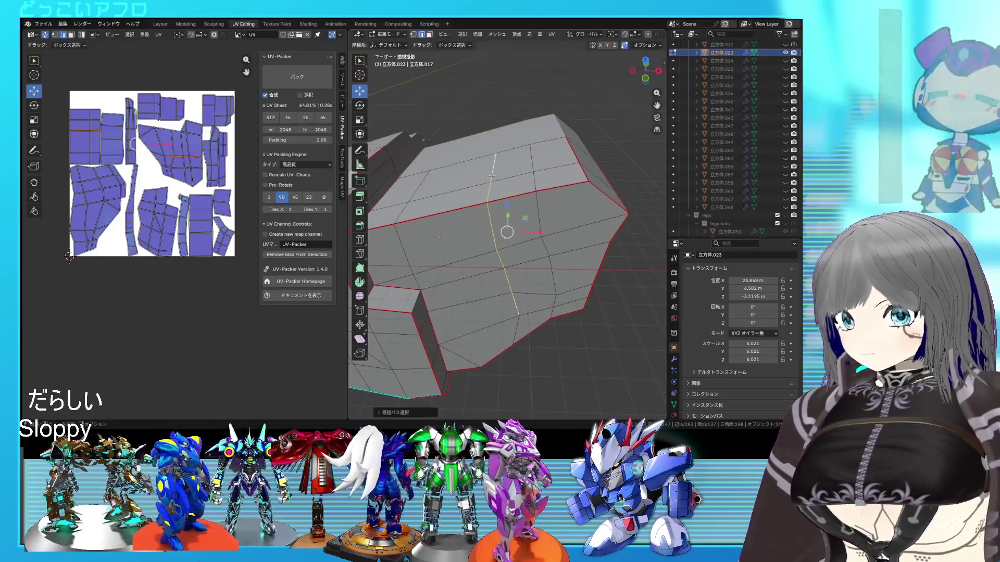
Step: Select a shortest edge path, save the file, and edge-slide it with X-ray on
key("ctrl+KP_3")
left_click(552, 270, "ctrl")
key("KP_1")
key("ctrl+s")
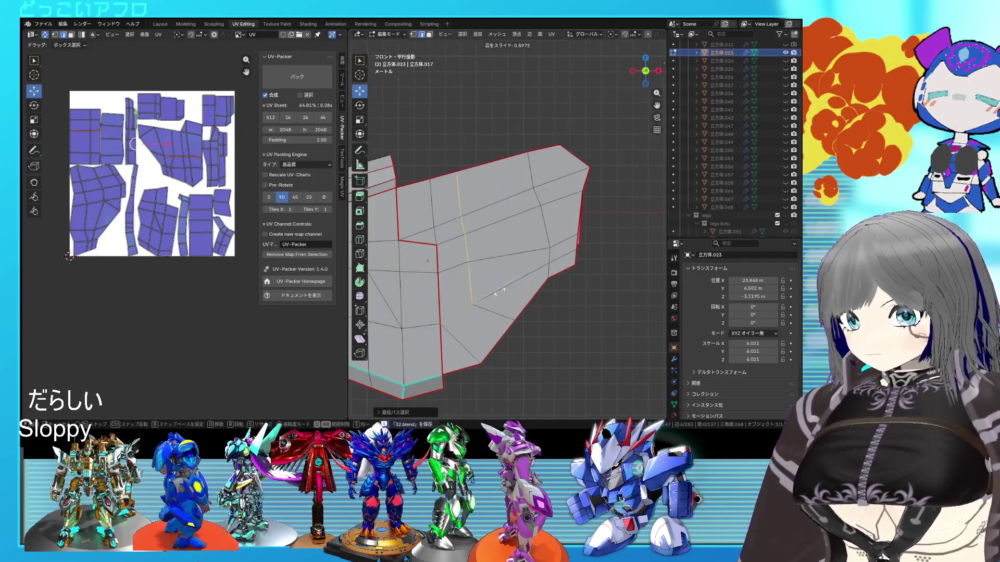
left_click(489, 174)
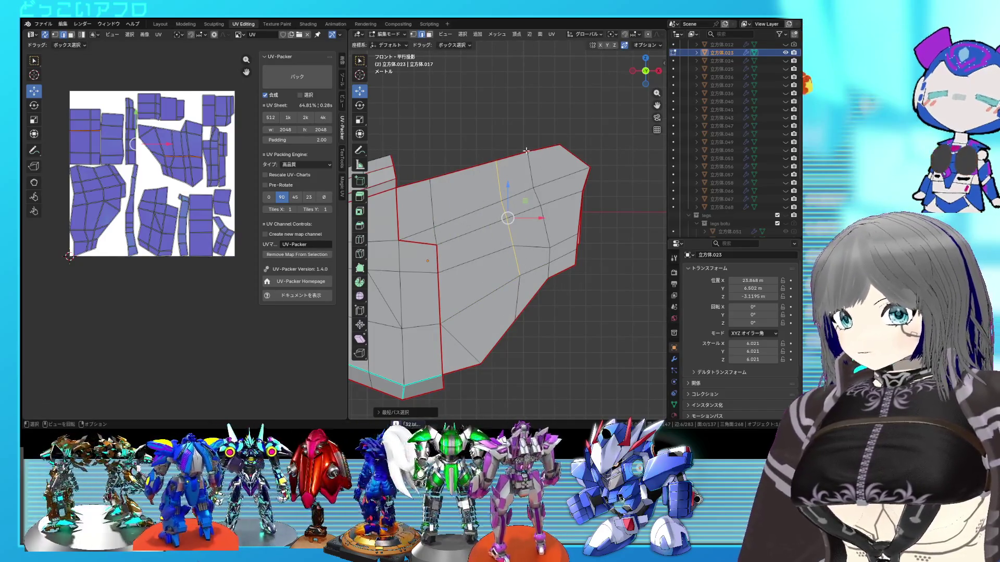
key("alt+z")
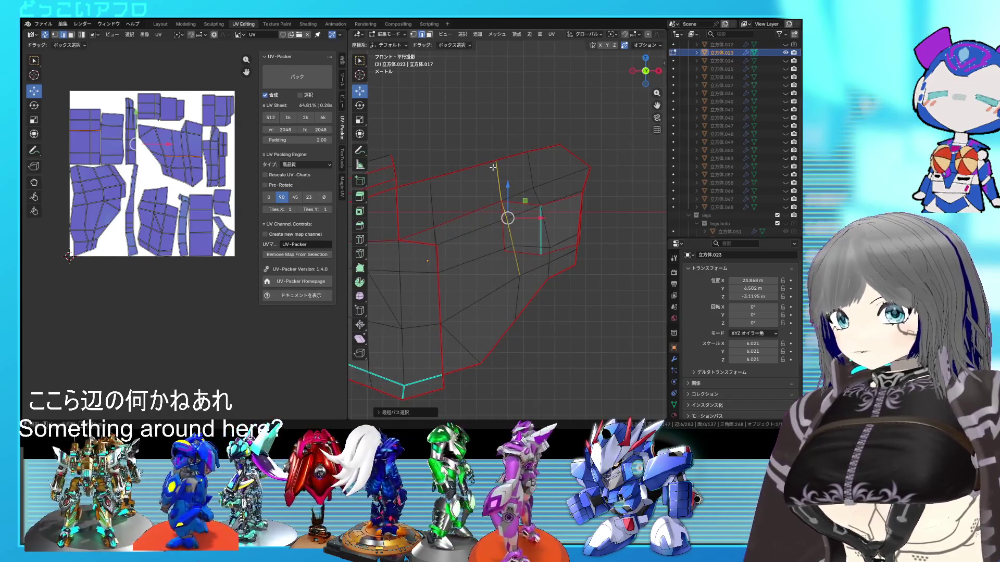
key("g")
key("g")
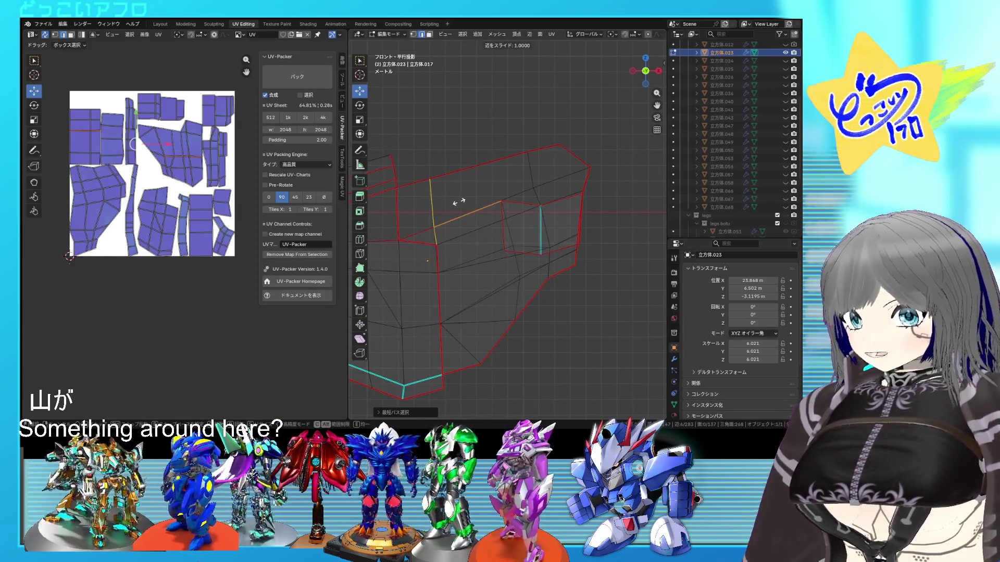
left_click(458, 202)
Step: Slide a further edge along the mesh after checking hidden edges in X-ray
middle_click_drag(462, 200, 385, 213)
key("alt+z")
mouse_move(457, 262)
middle_mouse_down()
mouse_move(514, 301)
mouse_move(577, 318)
middle_mouse_up()
key("alt+z")
key("alt+z")
key("alt+z")
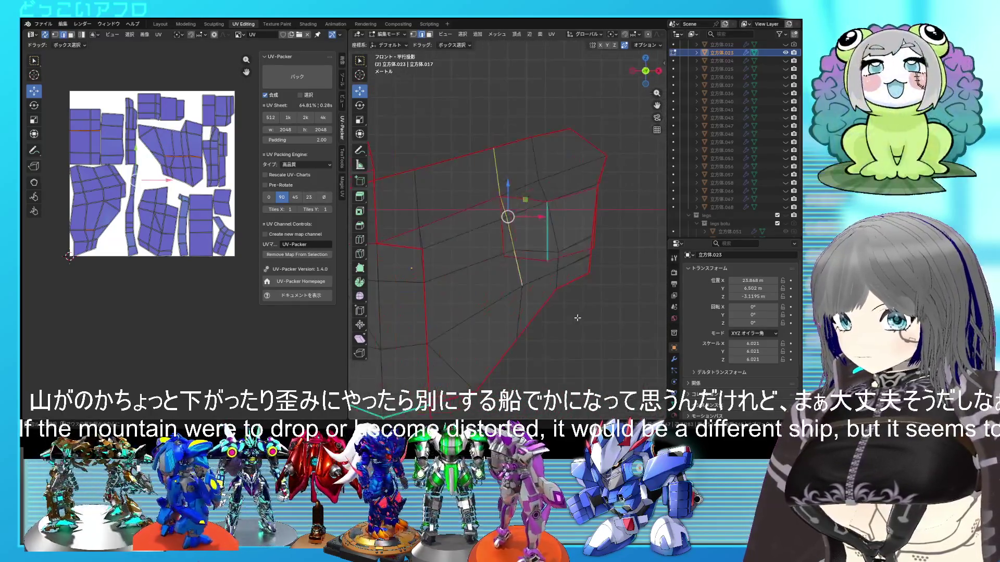
key("alt+z")
key("g")
key("g")
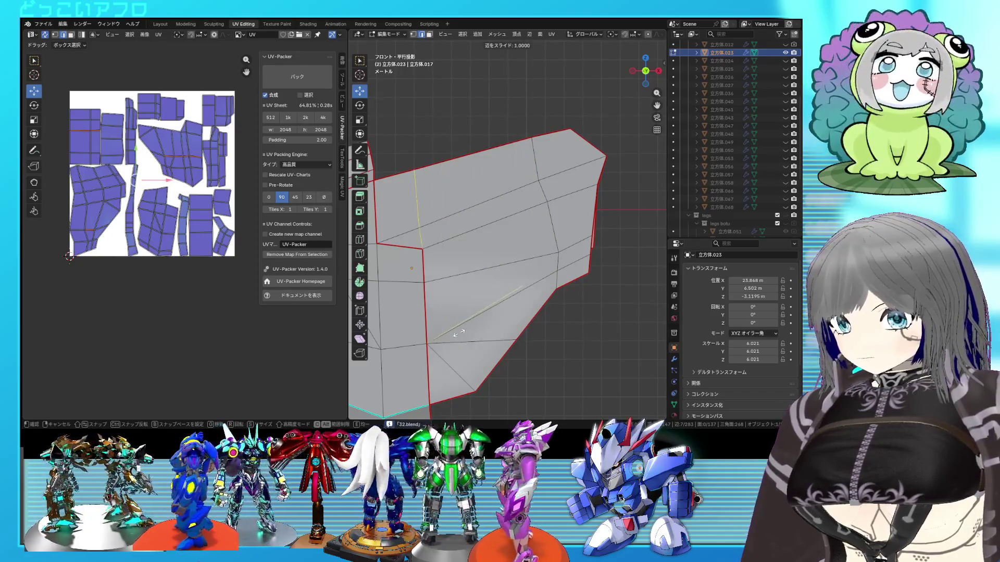
left_click(531, 321)
mouse_move(531, 321)
middle_mouse_down()
mouse_move(372, 260)
mouse_move(570, 304)
middle_mouse_up()
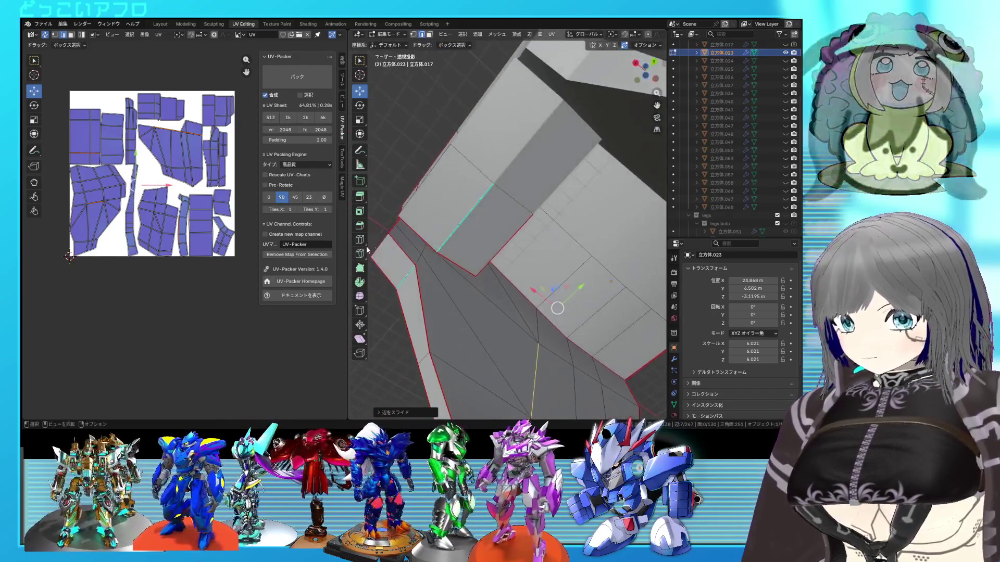
Step: Cut two new edge loops across the armor's faces with loop cut and slide
key("ctrl+r")
left_click(575, 309)
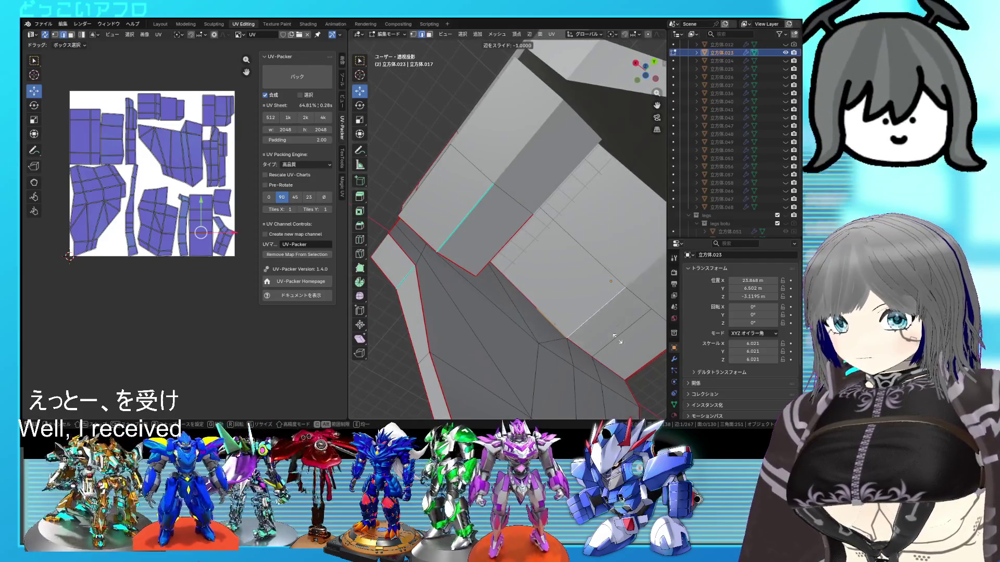
left_click(575, 309)
mouse_move(576, 310)
middle_mouse_down()
mouse_move(462, 270)
mouse_move(458, 237)
middle_mouse_up()
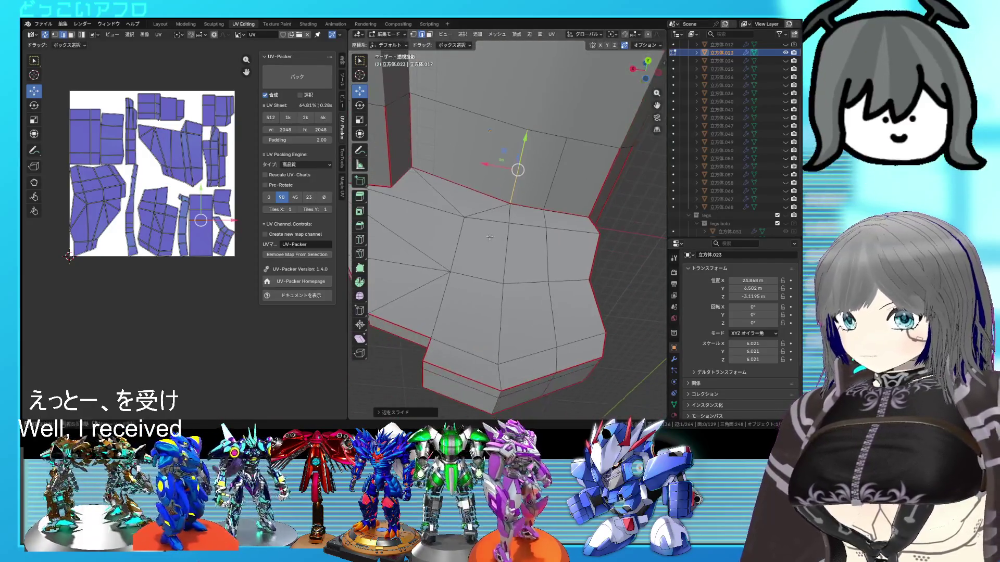
key("ctrl+r")
left_click(469, 254)
left_click(506, 261)
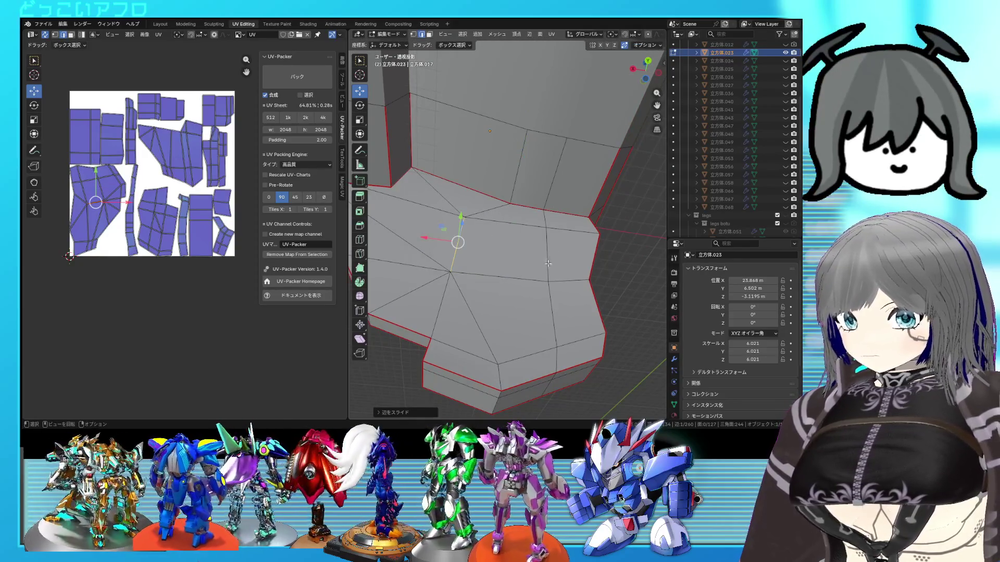
Step: Slide the selected edge along the mesh to even out the faces
middle_click_drag(556, 246, 493, 291)
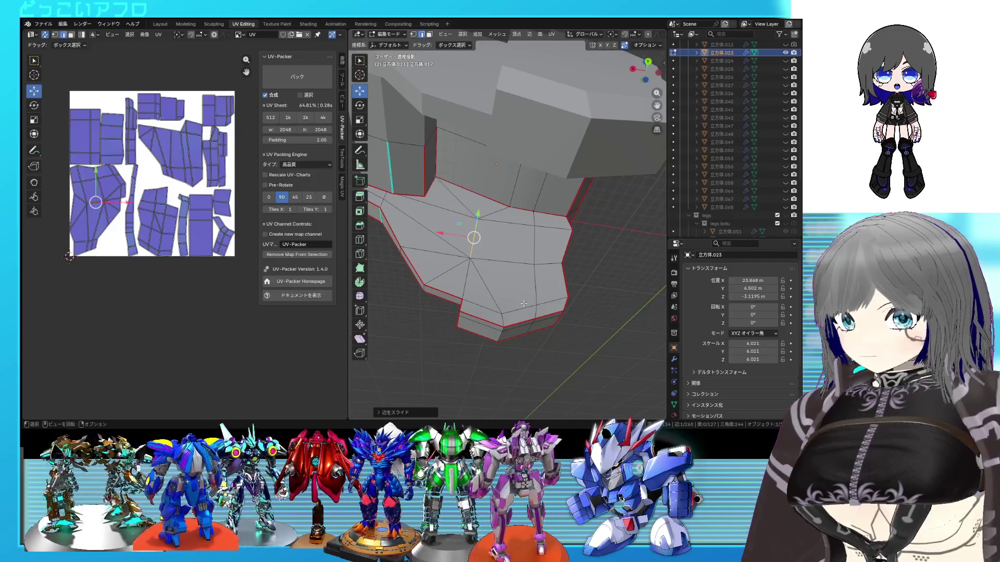
mouse_move(525, 198)
middle_mouse_down()
mouse_move(526, 172)
mouse_move(517, 245)
mouse_move(601, 246)
mouse_move(531, 213)
mouse_move(425, 201)
mouse_move(461, 130)
mouse_move(556, 229)
middle_mouse_up()
key("g")
key("g")
left_click(461, 129)
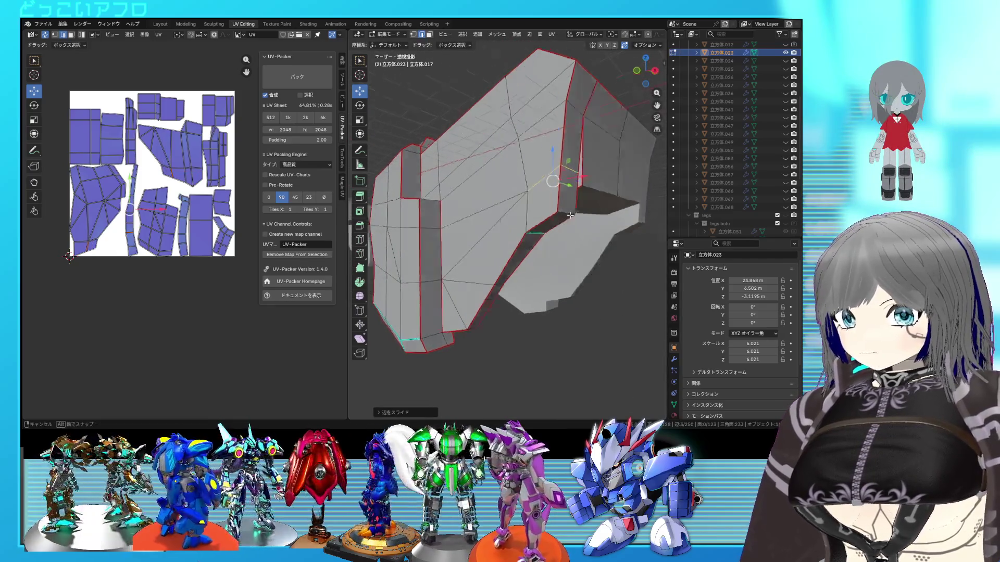
mouse_move(509, 165)
middle_mouse_down()
mouse_move(524, 163)
mouse_move(546, 182)
middle_mouse_up()
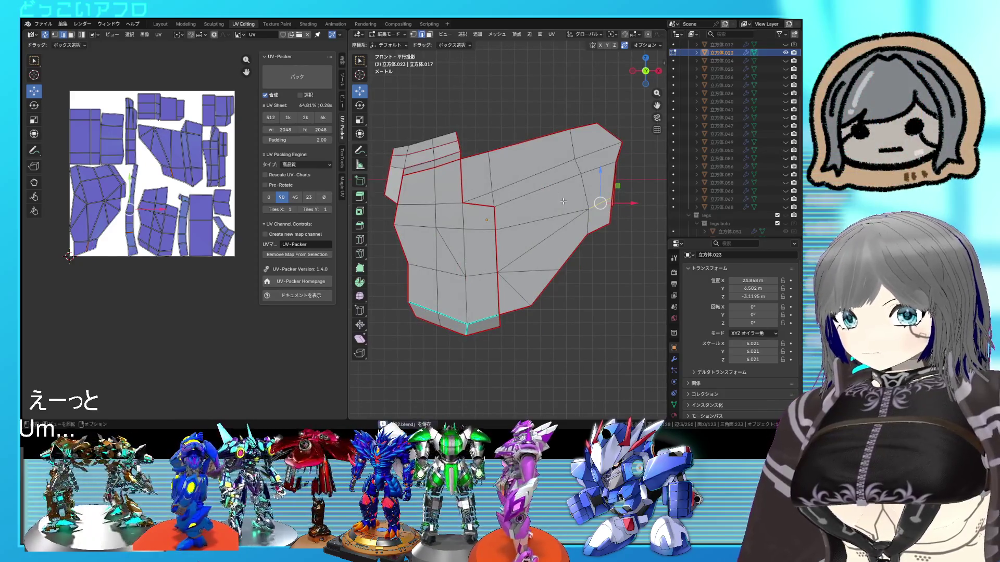
middle_click_drag(571, 191, 565, 197)
Step: Switch to vertex mode and slide two vertices into place
mouse_move(607, 169)
middle_mouse_down()
mouse_move(570, 221)
mouse_move(544, 224)
middle_mouse_up()
key("1")
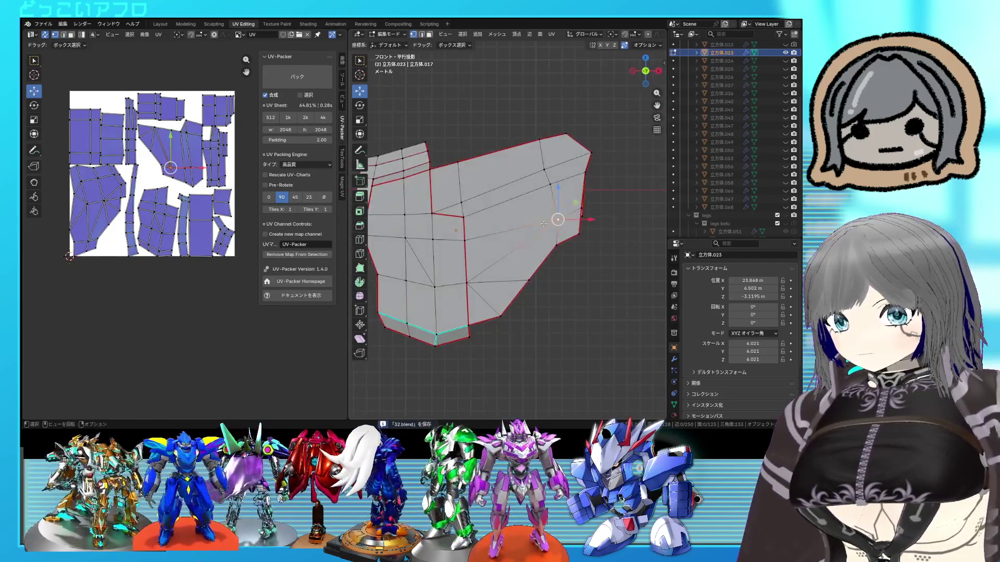
left_click(521, 177)
left_click(537, 178)
mouse_move(465, 210)
middle_mouse_down()
mouse_move(517, 236)
mouse_move(522, 256)
middle_mouse_up()
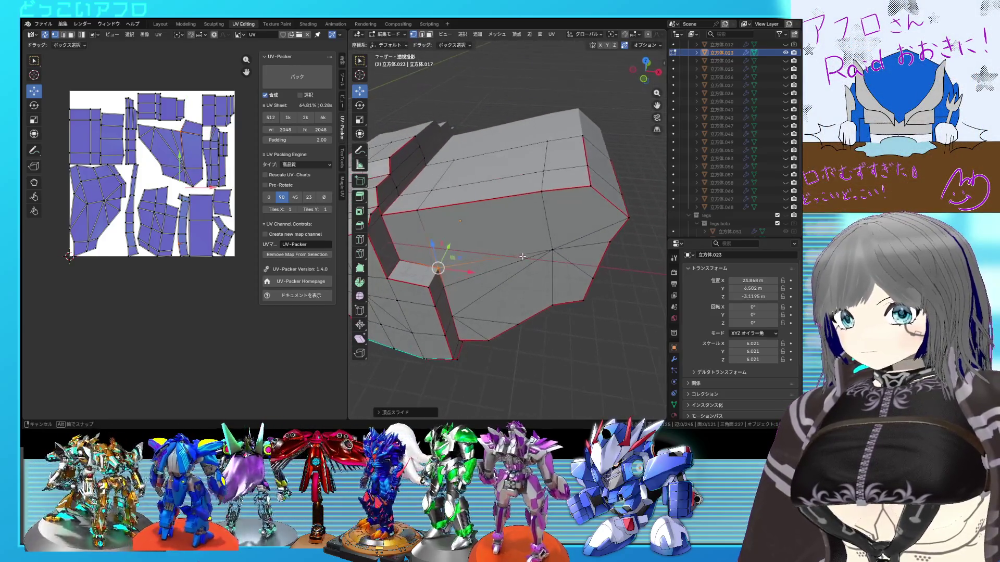
Step: Slide another edge in front view with X-ray, then review the whole armor
key("KP_7")
key("KP_1")
key("alt+z")
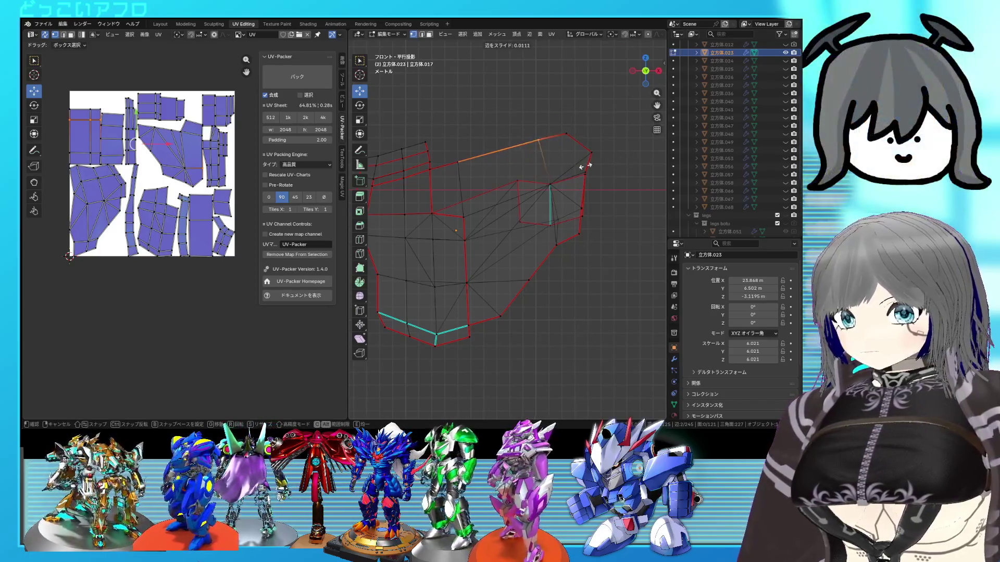
middle_click_drag(523, 186, 490, 204)
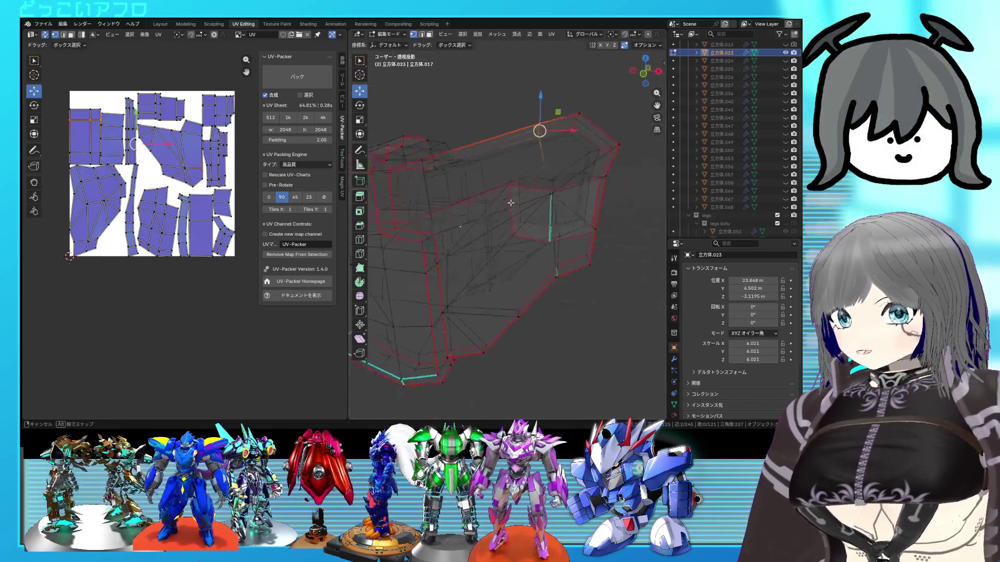
key("alt+z")
scroll(491, 204, "up", 5)
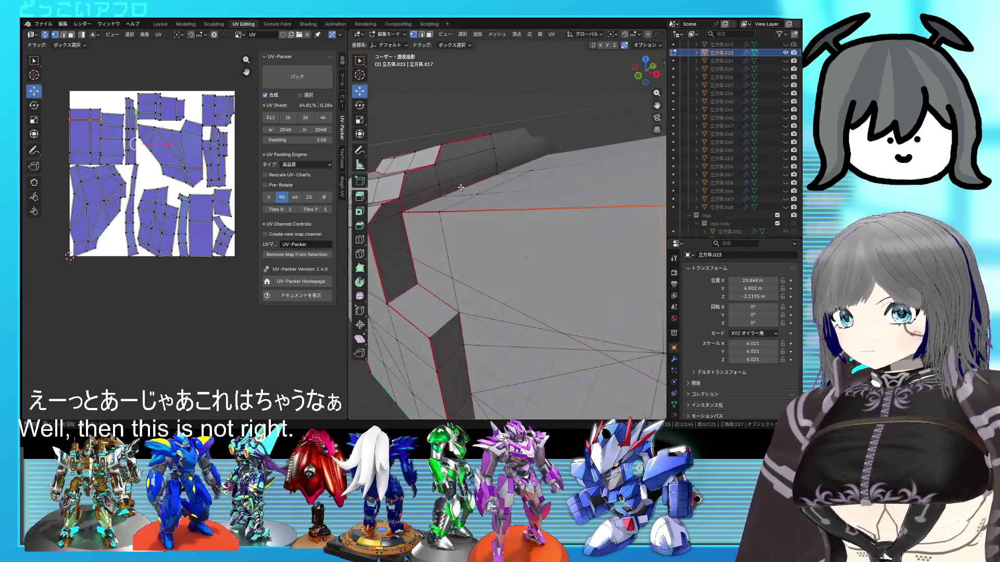
left_click(454, 151)
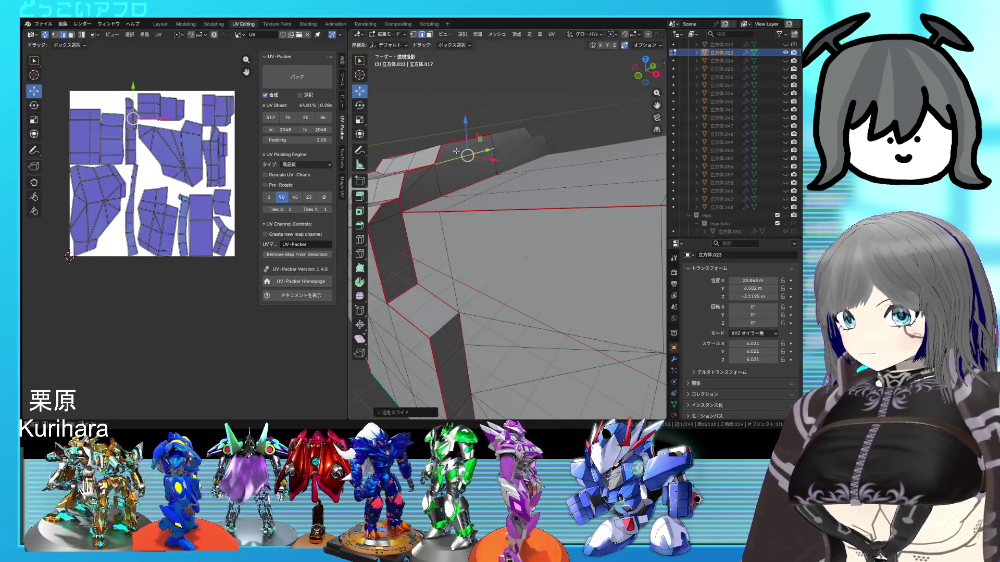
scroll(475, 175, "down", 4)
mouse_move(475, 174)
middle_mouse_down()
mouse_move(537, 196)
mouse_move(453, 183)
middle_mouse_up()
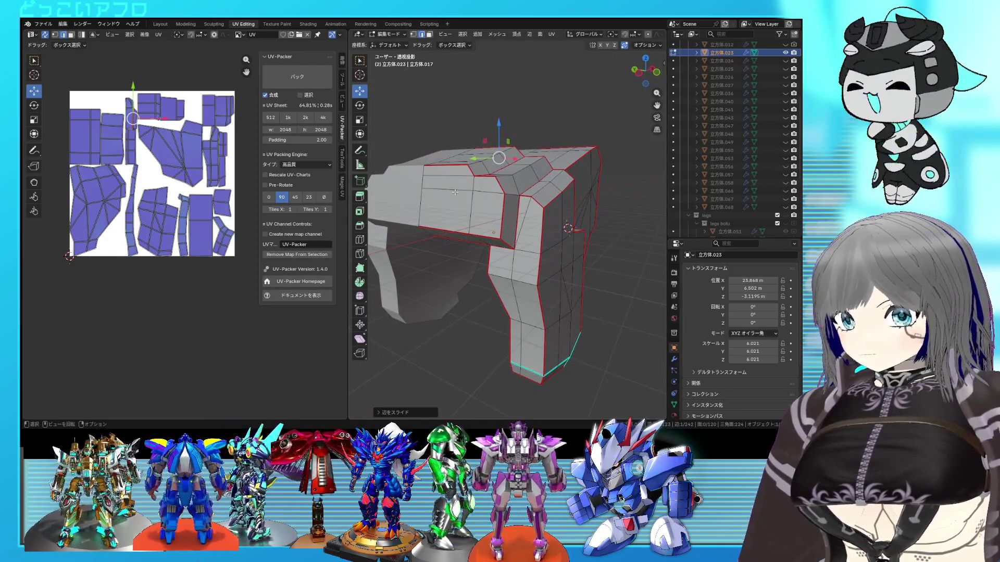
mouse_move(453, 183)
middle_mouse_down()
mouse_move(566, 249)
mouse_move(478, 254)
middle_mouse_up()
scroll(566, 248, "up", 3)
Step: Dissolve the unwanted edge on the front face and slide a neighbouring edge
key("x")
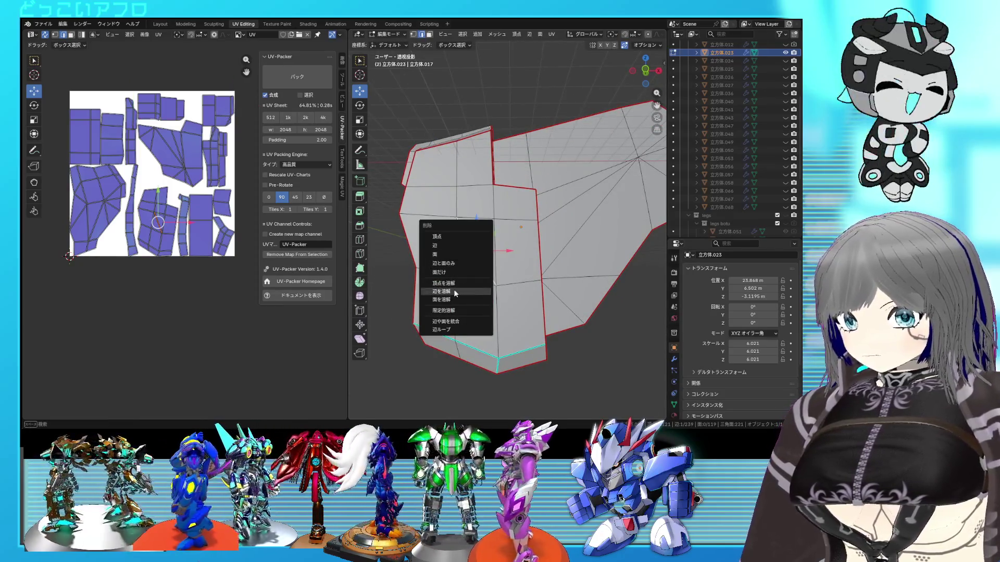
left_click(444, 292)
key("KP_1")
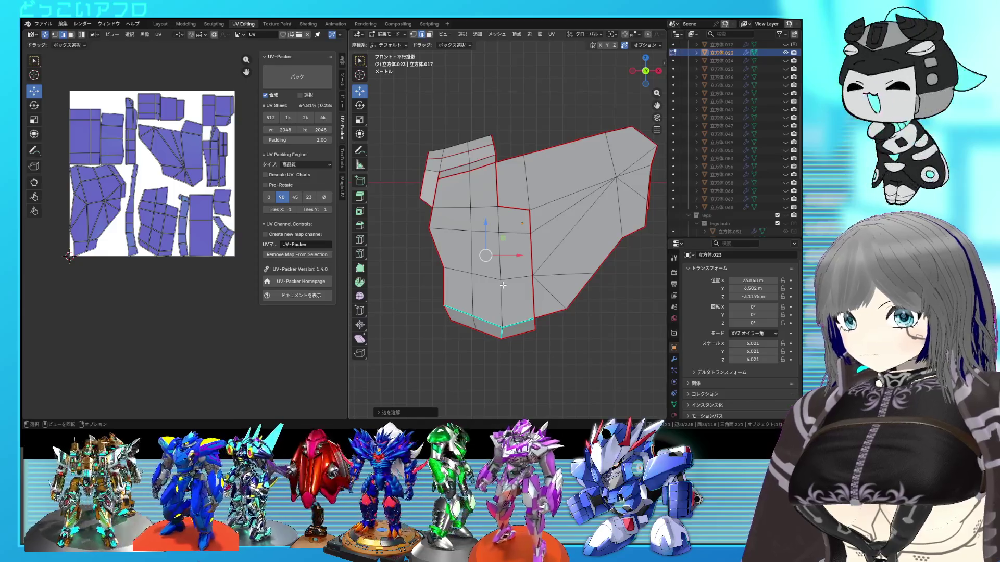
right_click(500, 255, "shift")
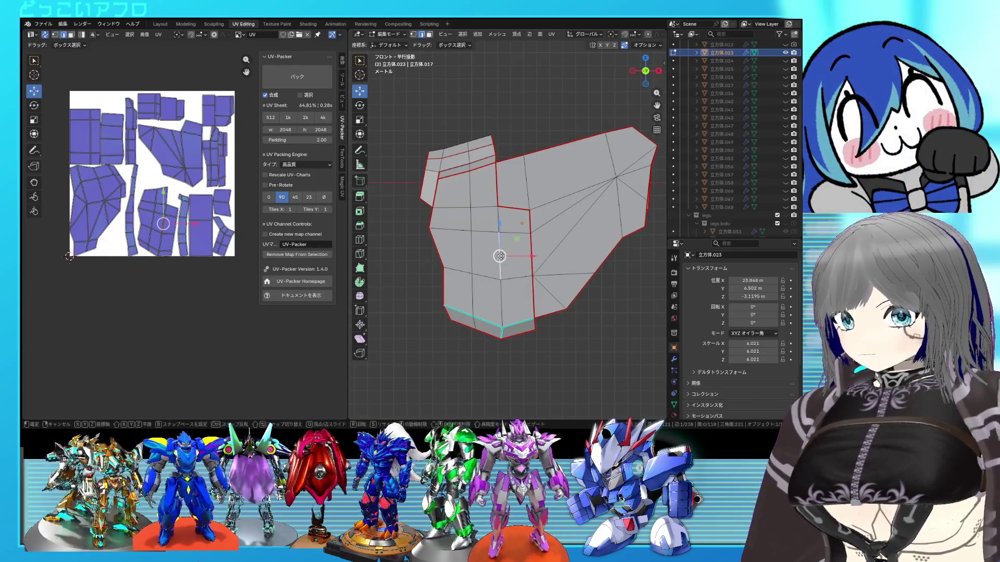
left_click(450, 257)
mouse_move(451, 257)
middle_mouse_down()
mouse_move(466, 236)
mouse_move(547, 257)
middle_mouse_up()
Step: Slide nearby vertices along their edges to tidy the topology
left_click(492, 248)
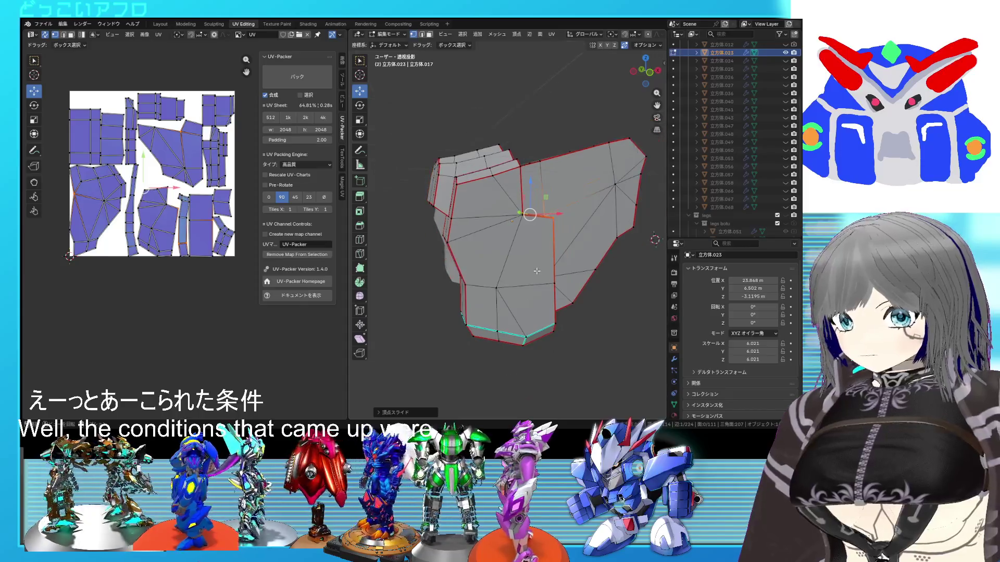
key("KP_1")
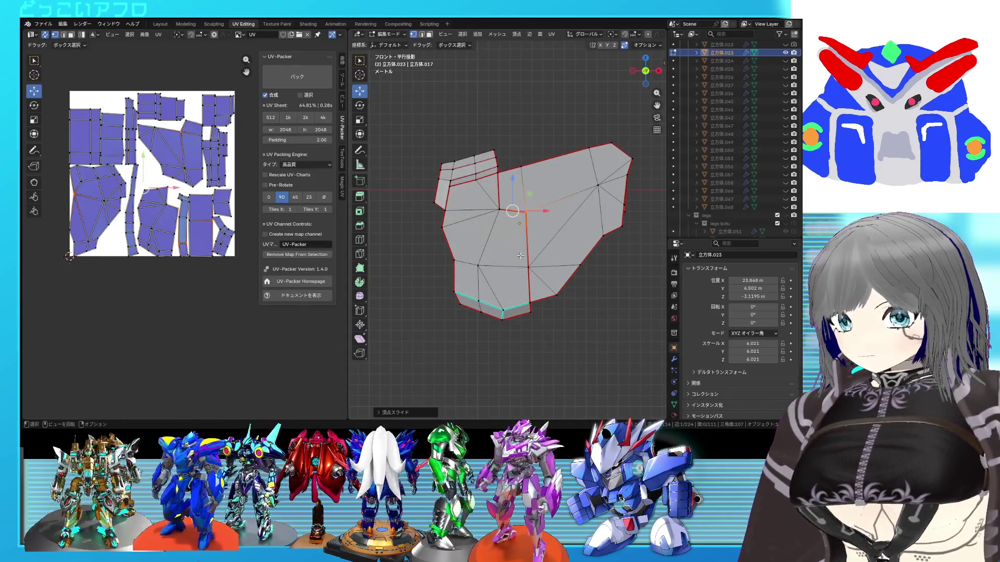
mouse_move(471, 218)
middle_mouse_down()
mouse_move(543, 228)
mouse_move(562, 199)
mouse_move(554, 228)
middle_mouse_up()
key("shift+v")
left_click(544, 261)
left_click(554, 248, "shift")
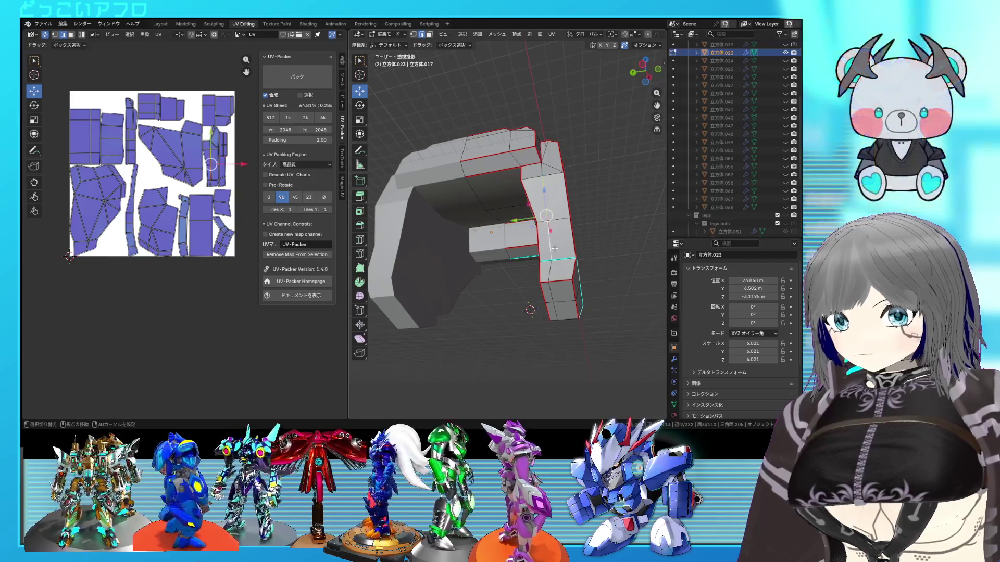
Step: Slide the selected edge on the shoulder armor to a new position and confirm it
middle_click_drag(552, 266, 444, 220)
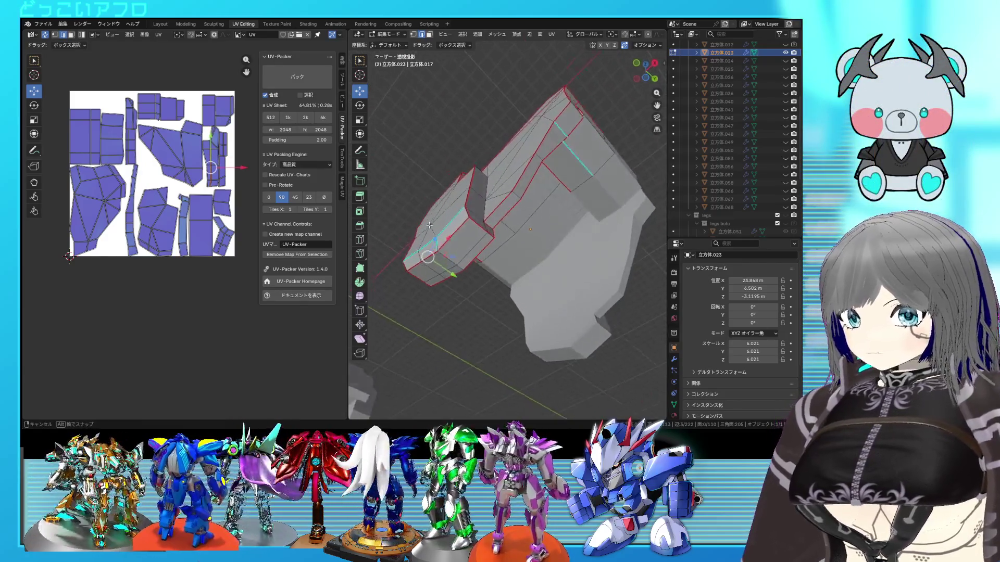
mouse_move(493, 234)
middle_mouse_down()
mouse_move(601, 279)
mouse_move(576, 291)
mouse_move(378, 234)
mouse_move(392, 238)
middle_mouse_up()
key("g")
key("g")
left_click(595, 281)
scroll(392, 238, "up", 2)
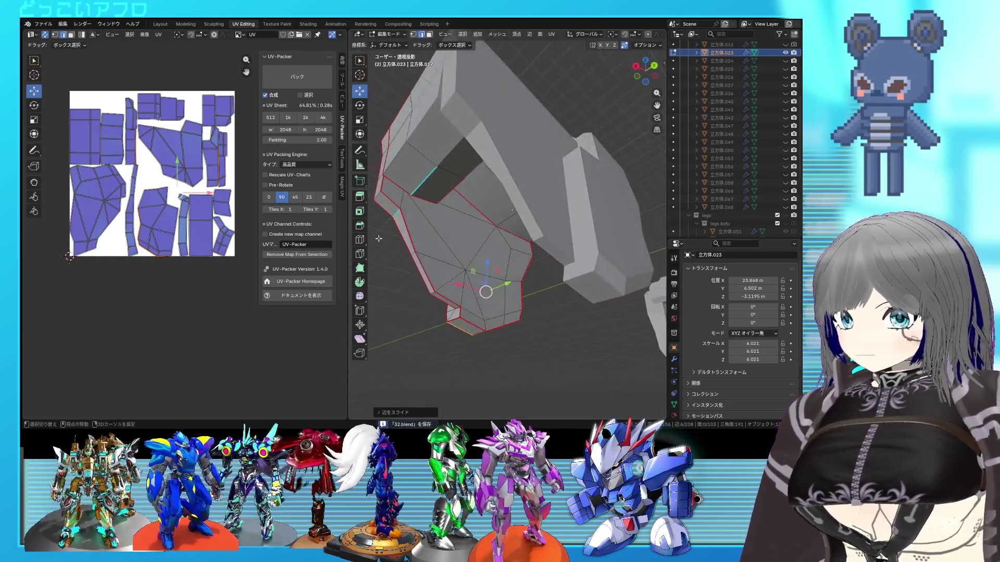
scroll(414, 246, "up", 2)
scroll(442, 259, "up", 2)
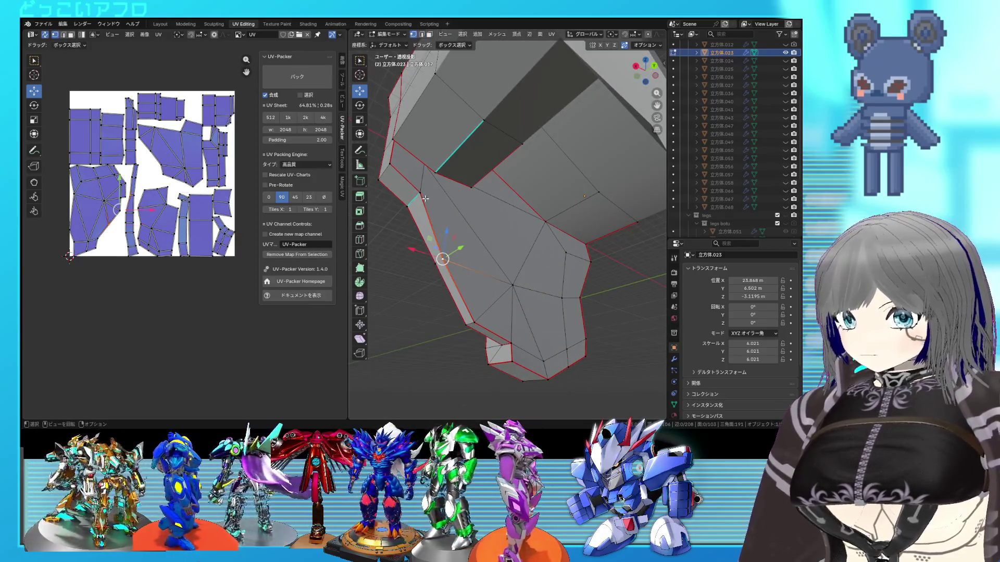
Step: Select a vertex, then show the armor in Right Orthographic view with X-ray enabled
left_click(504, 277)
mouse_move(504, 278)
middle_mouse_down()
mouse_move(536, 304)
mouse_move(512, 299)
mouse_move(502, 271)
middle_mouse_up()
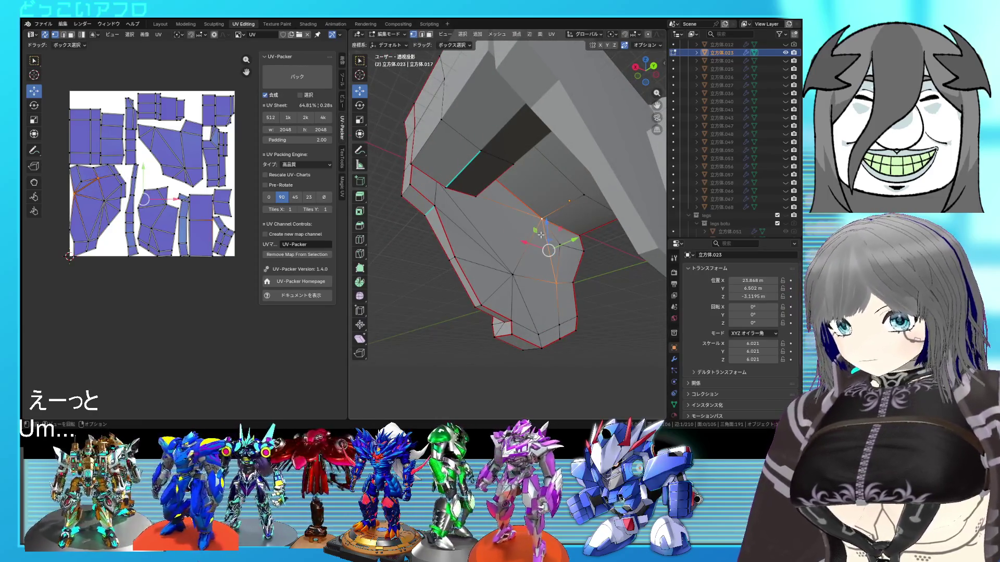
middle_click_drag(522, 252, 488, 244)
left_click(575, 320)
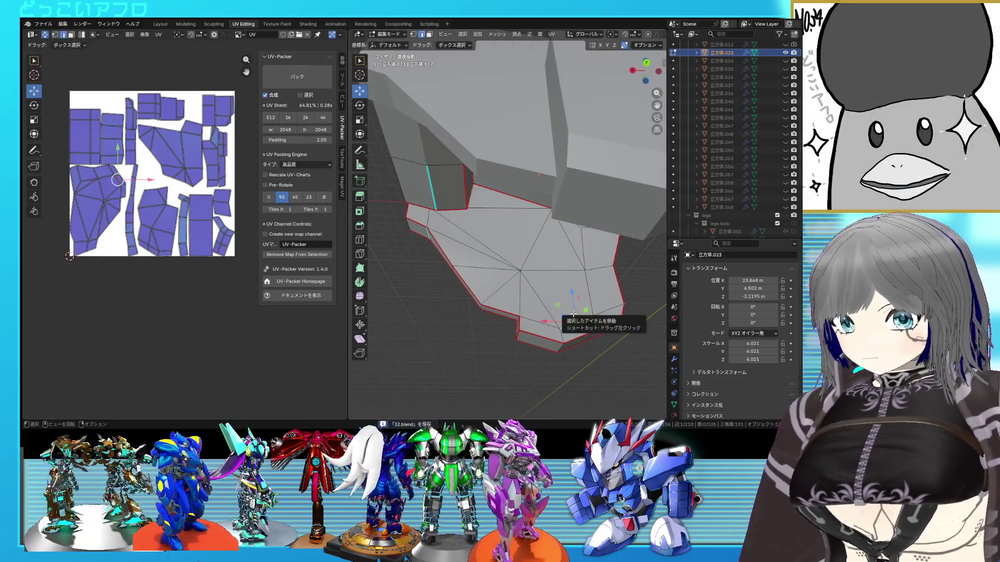
key("KP_3")
key("alt+z")
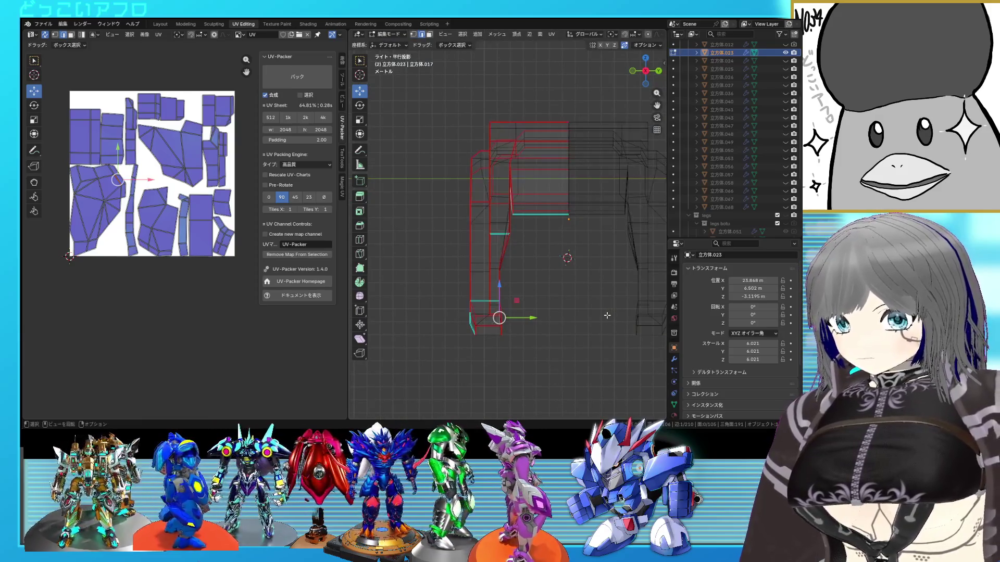
scroll(570, 320, "up", 3)
scroll(523, 326, "up", 2)
Step: Box-select the edges along the armor's side and turn X-ray back off
middle_click_drag(524, 325, 545, 270, "shift")
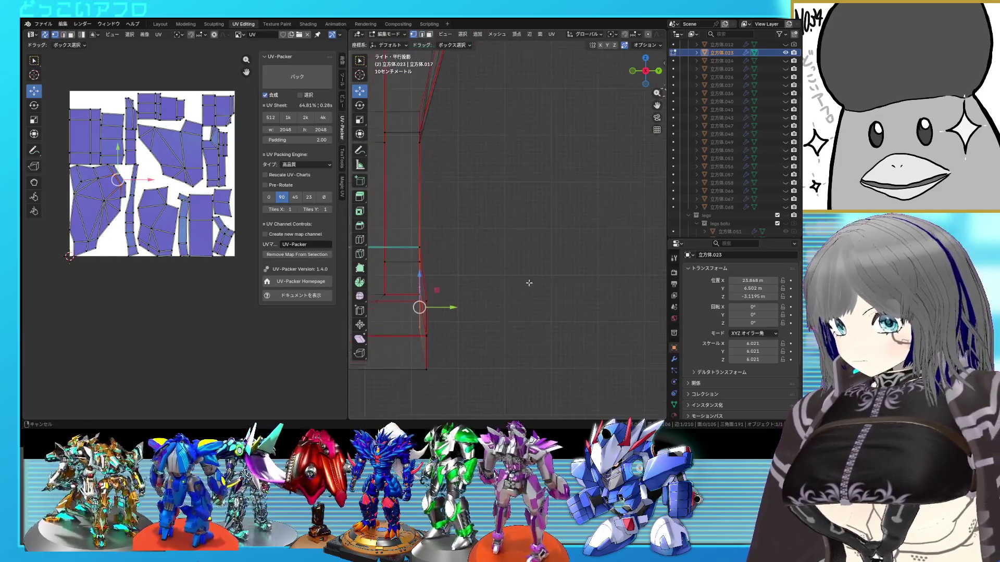
left_click_drag(437, 297, 430, 280)
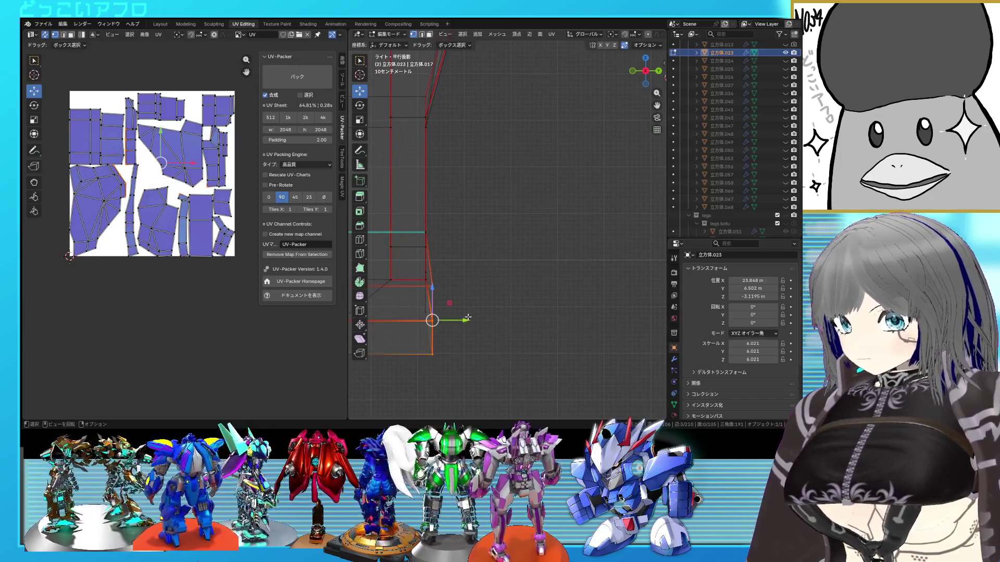
key("alt+z")
scroll(572, 164, "down", 2)
mouse_move(572, 165)
middle_mouse_down()
mouse_move(540, 296)
mouse_move(501, 283)
mouse_move(507, 197)
middle_mouse_up()
Step: Re-enter mesh editing and select the shortest edge path to the clicked edge
key("Tab")
key("Tab")
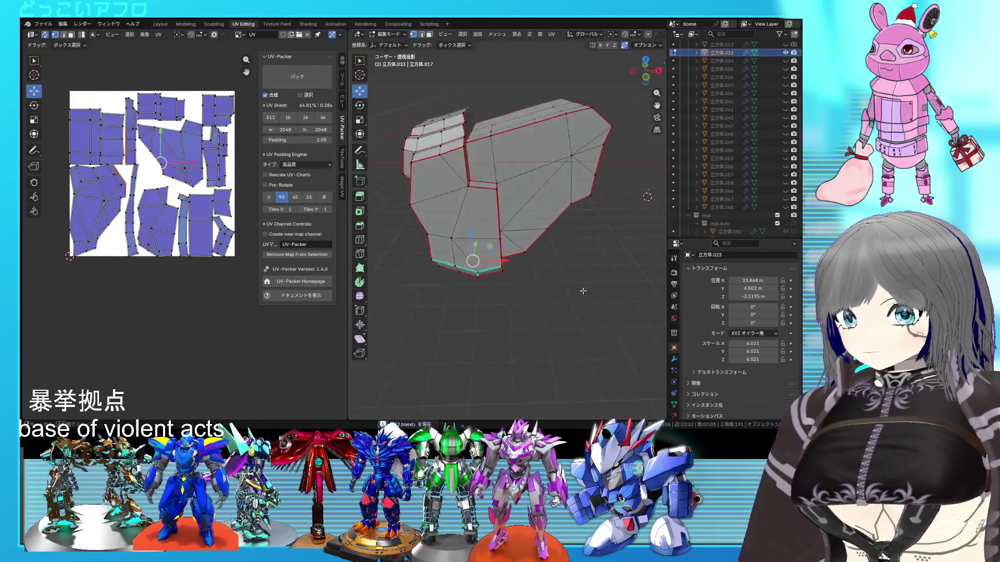
middle_click_drag(600, 386, 565, 397)
left_click(586, 391, "ctrl")
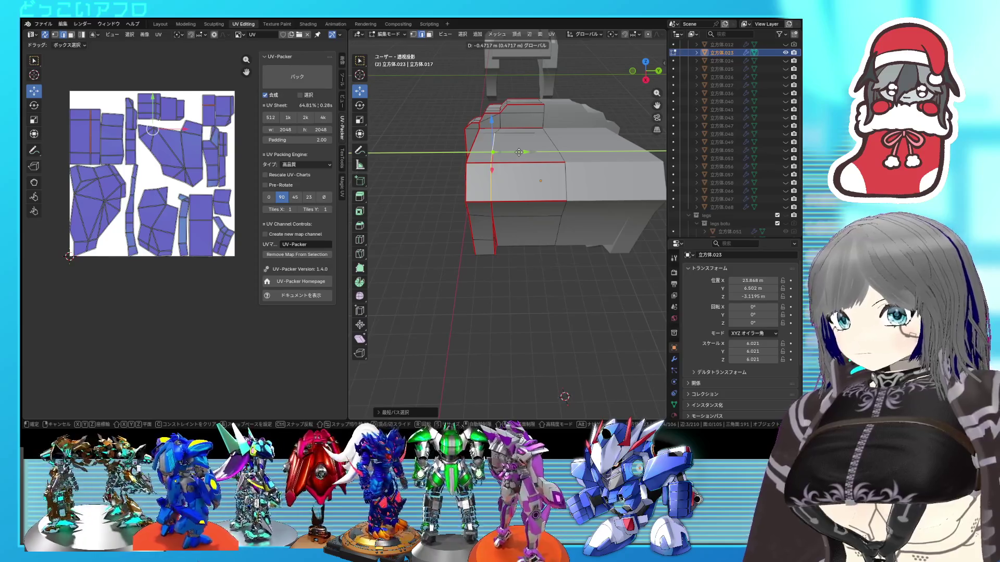
Step: Confirm the move of the selected edges and save the blend file
left_click(522, 151)
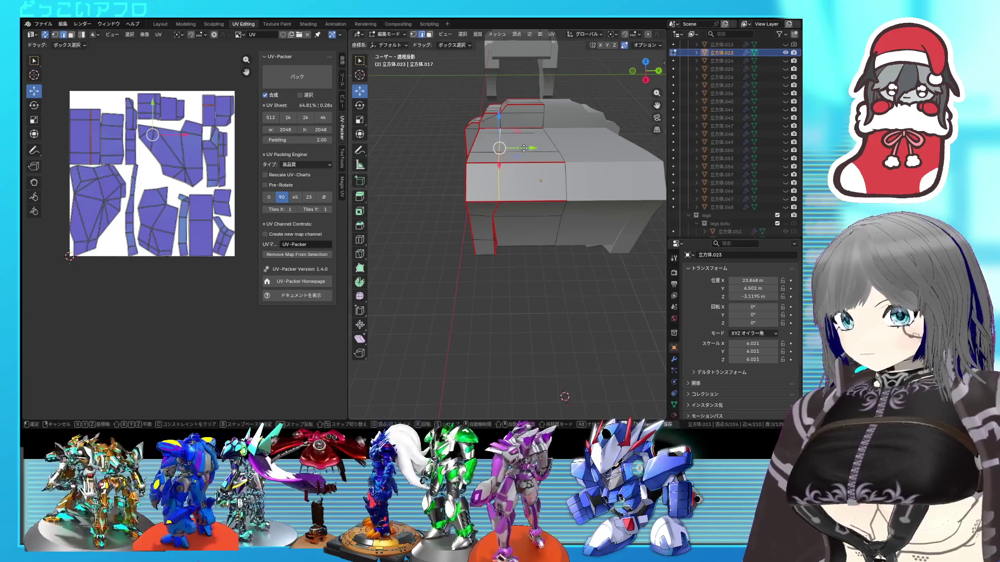
left_click(565, 398)
middle_click_drag(565, 396, 569, 402)
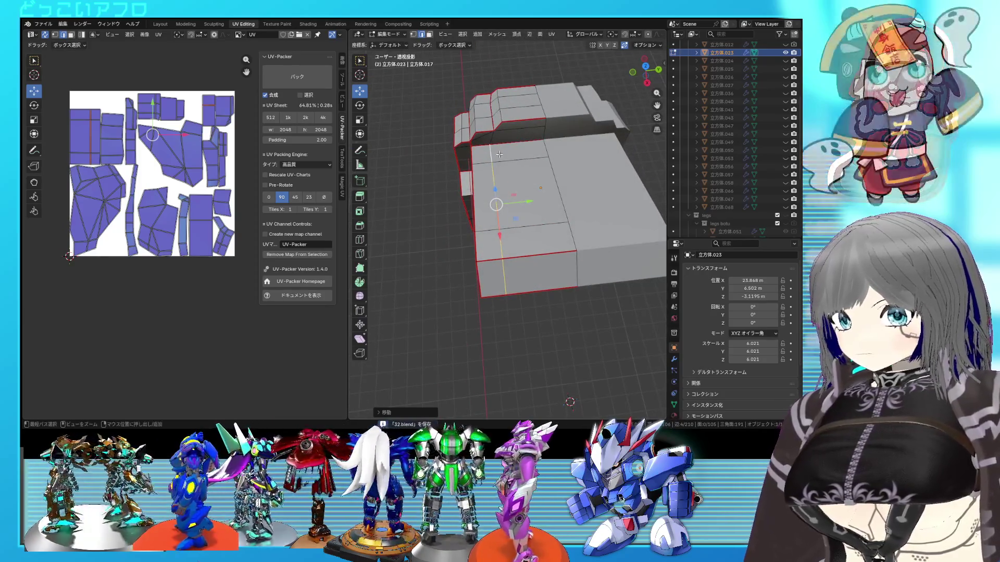
key("ctrl+s")
Step: Slide the selected edge loop to a new position, confirming from a near-front view
middle_click_drag(502, 196, 494, 175)
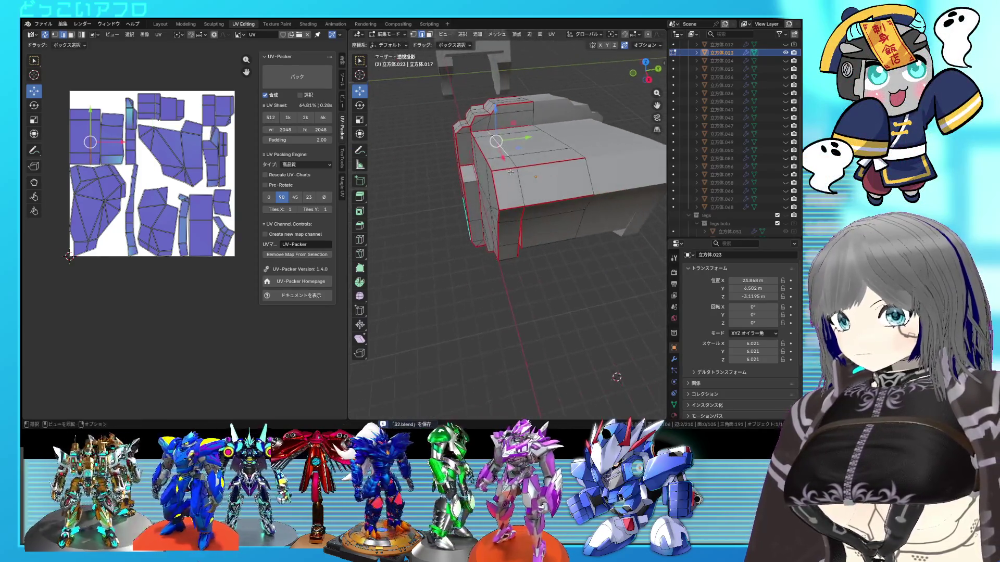
key("g")
key("g")
left_click(451, 177)
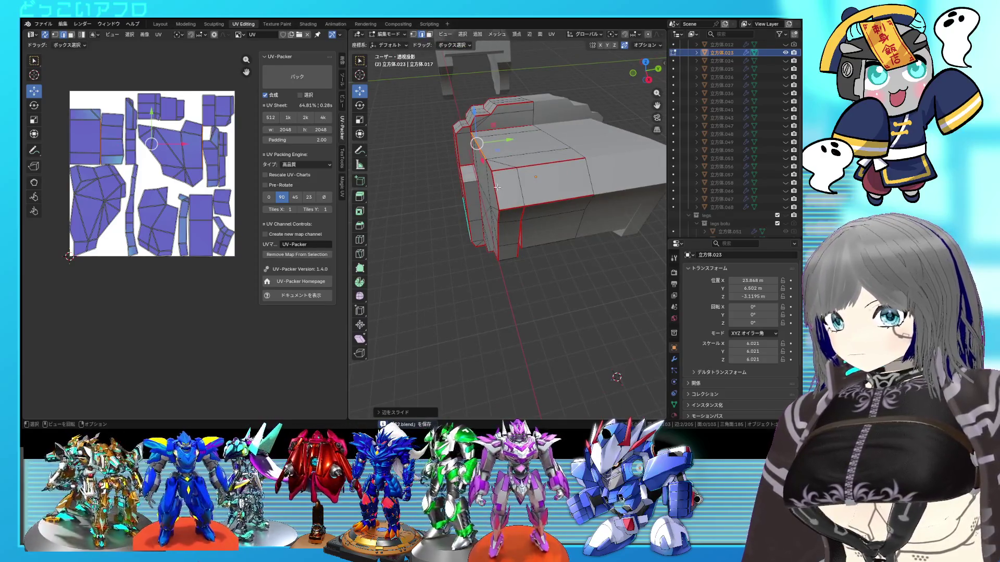
middle_click_drag(521, 187, 504, 146)
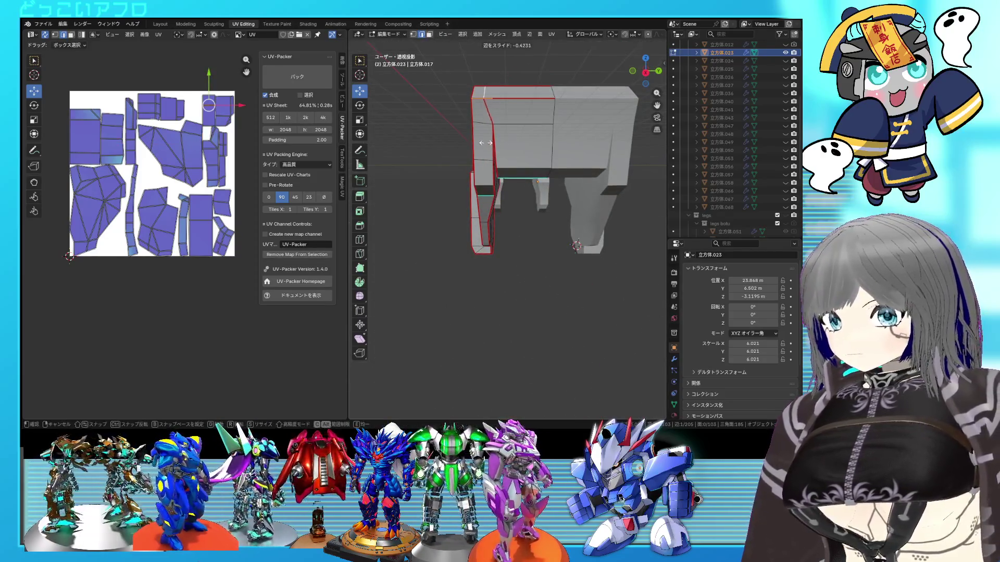
left_click(435, 137)
mouse_move(436, 137)
middle_mouse_down()
mouse_move(550, 196)
mouse_move(592, 147)
mouse_move(539, 196)
middle_mouse_up()
Step: From Front Orthographic view slide another edge run, turn X-ray off and return to Object Mode
key("KP_5")
key("KP_1")
scroll(539, 195, "up", 3)
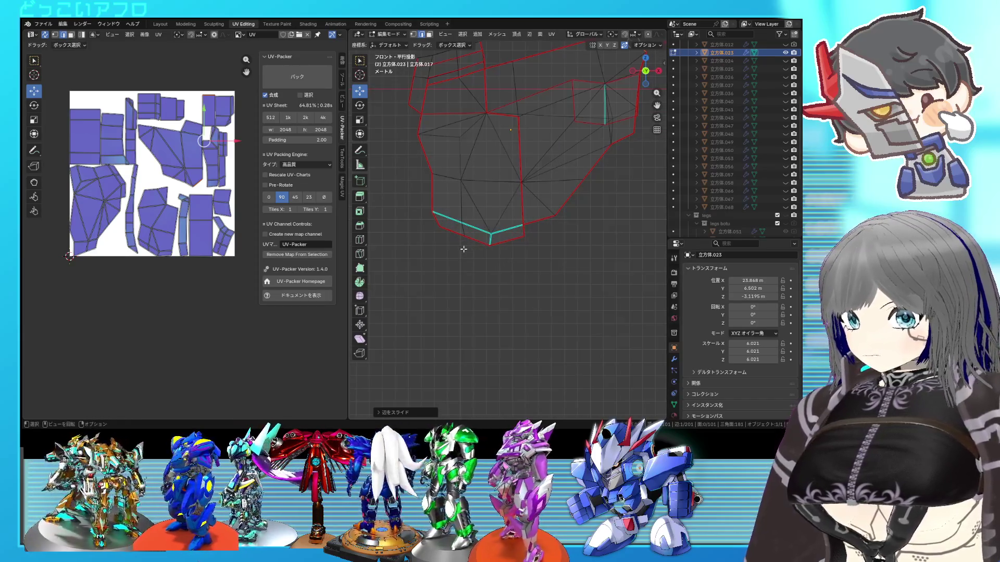
key("b")
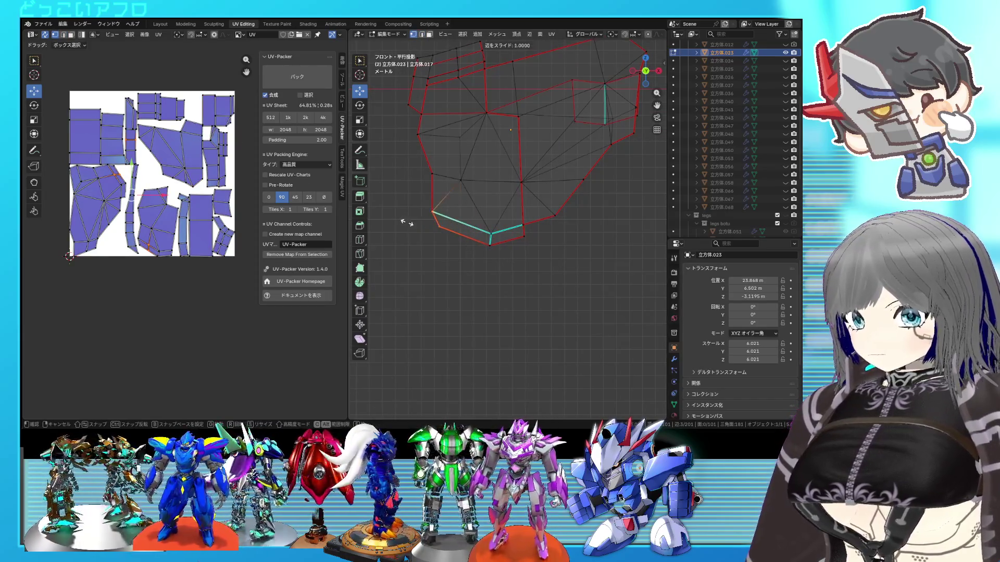
left_click(406, 223)
key("alt+z")
mouse_move(444, 216)
middle_mouse_down()
mouse_move(538, 224)
mouse_move(506, 241)
mouse_move(492, 230)
middle_mouse_up()
key("Tab")
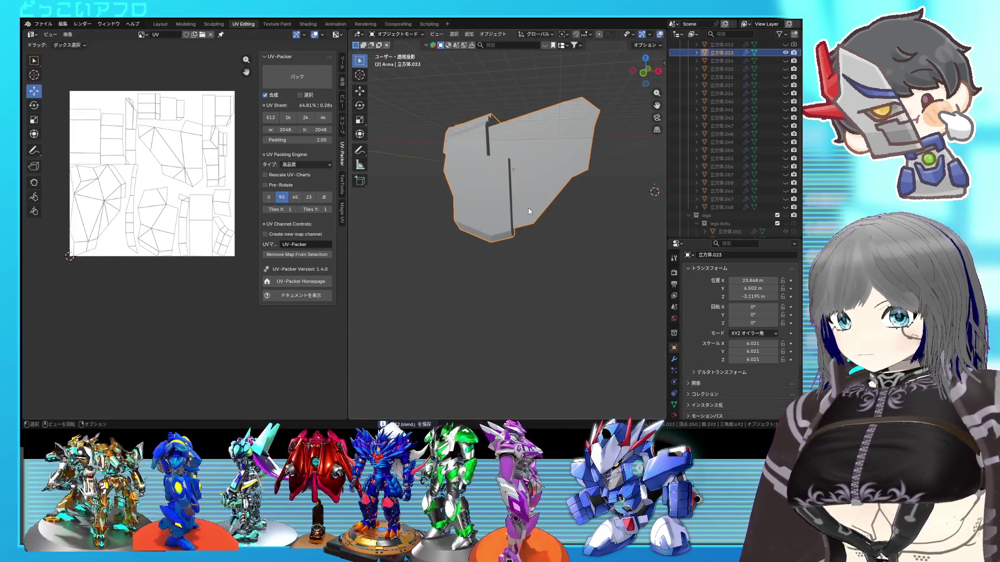
Step: Select the entire armor mesh in Edit Mode, then leave for Object Mode
key("Tab")
key("a")
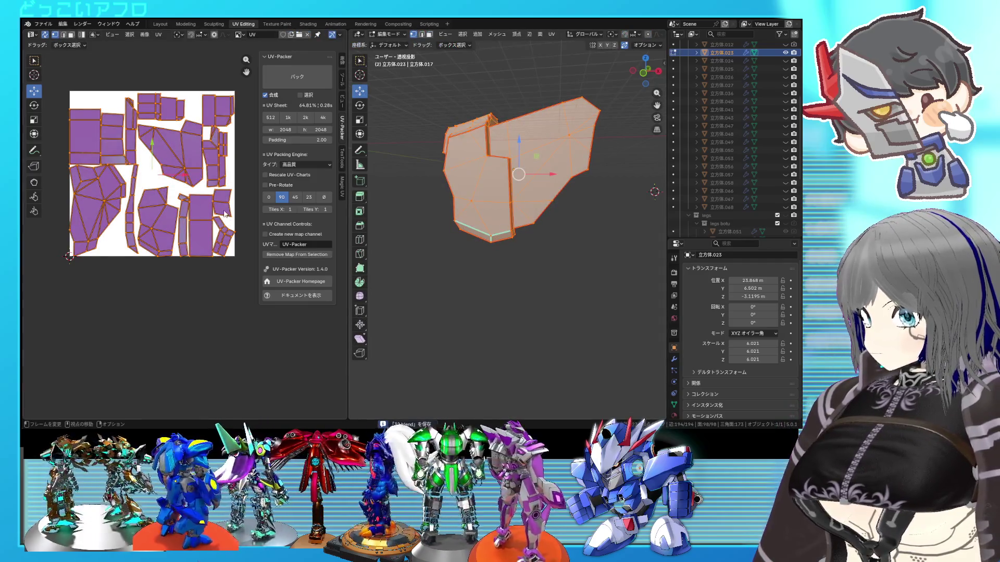
key("Tab")
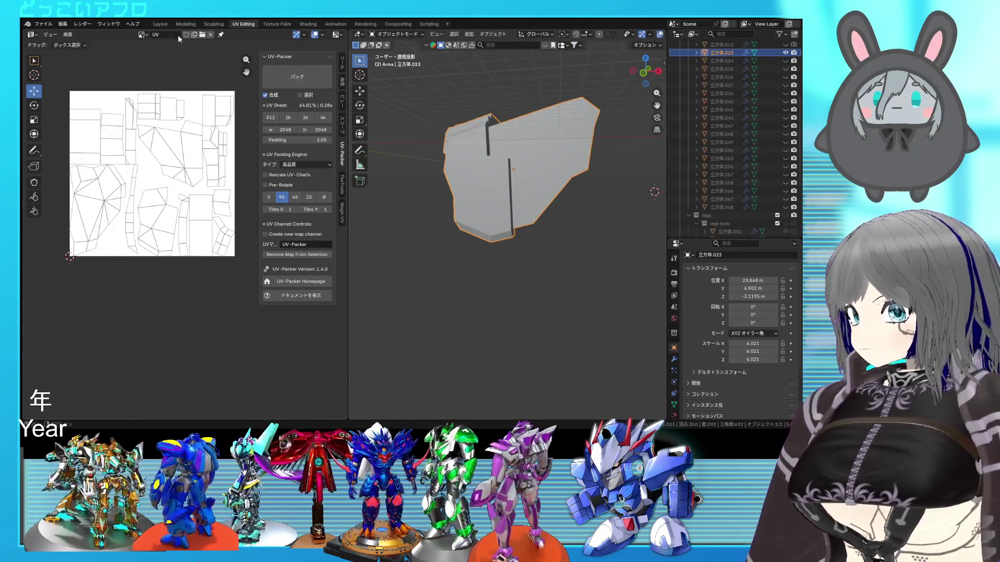
Step: Switch to the Layout workspace and expand the Arms collection in the Outliner
left_click(161, 23)
scroll(539, 233, "down", 2)
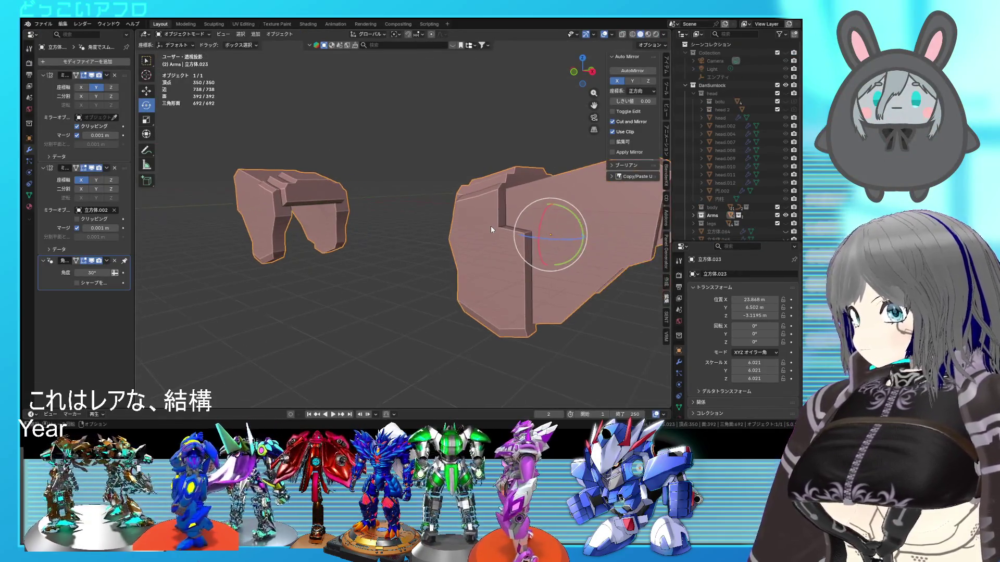
scroll(491, 226, "down", 2)
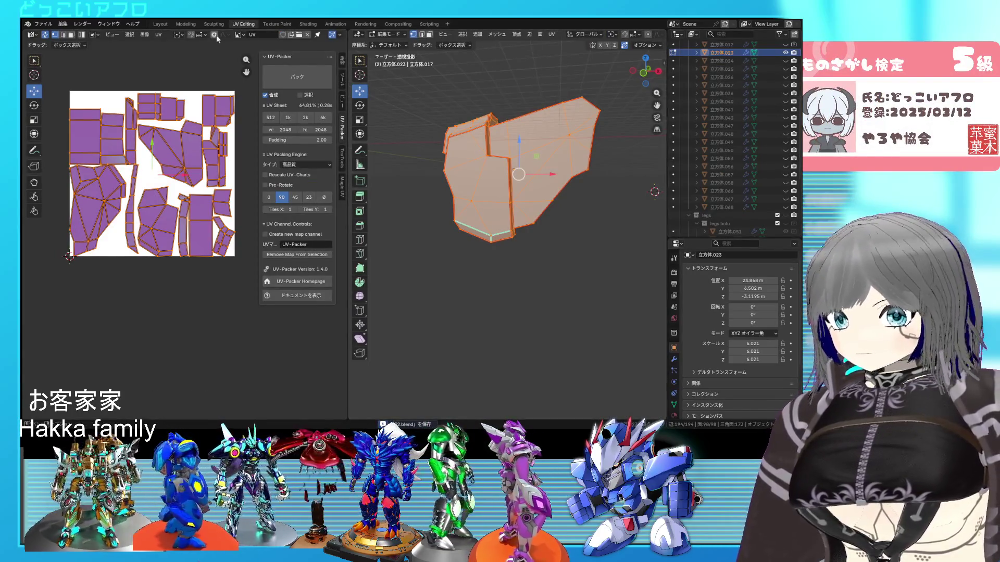
left_click(161, 24)
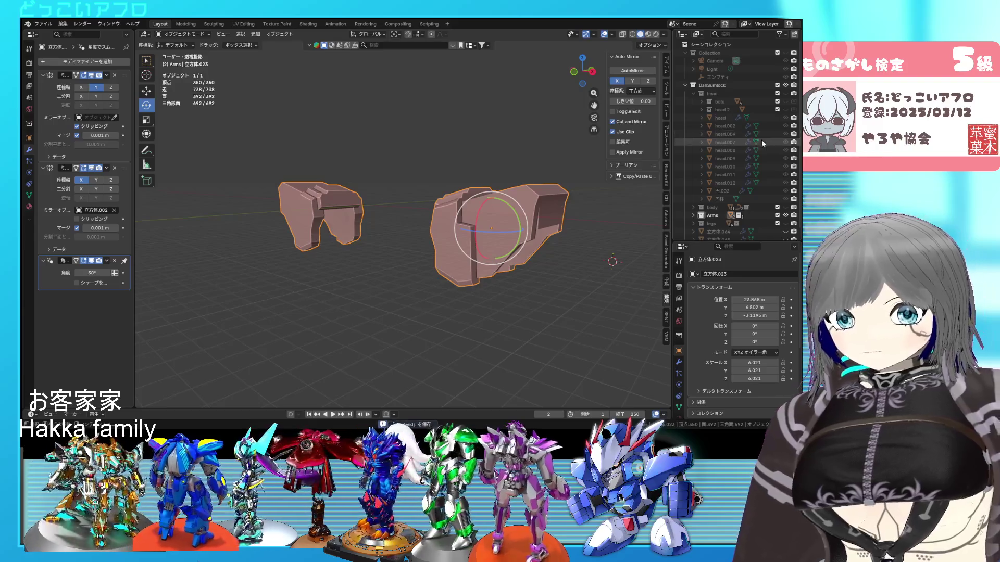
scroll(776, 164, "down", 1)
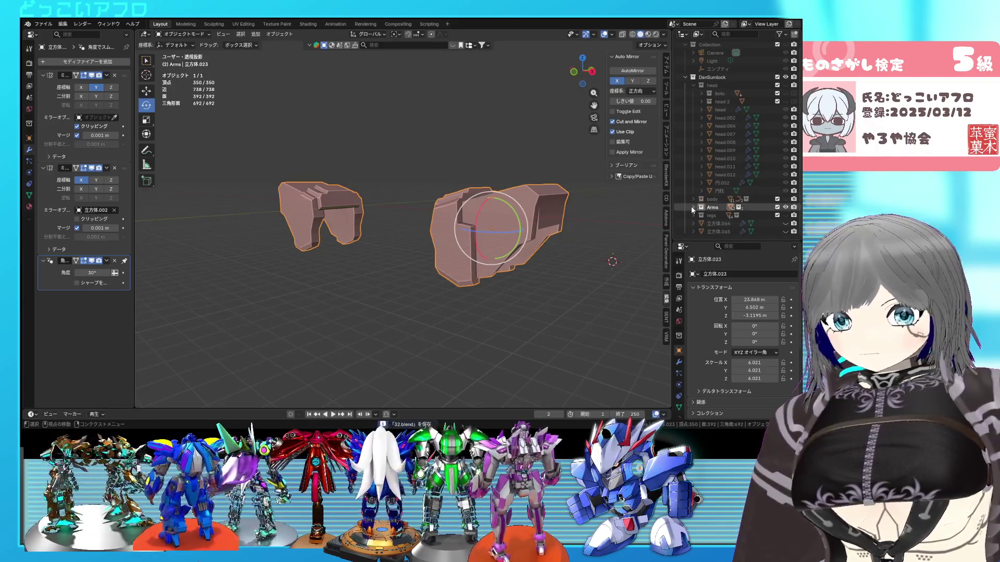
left_click(692, 207)
scroll(749, 173, "down", 5)
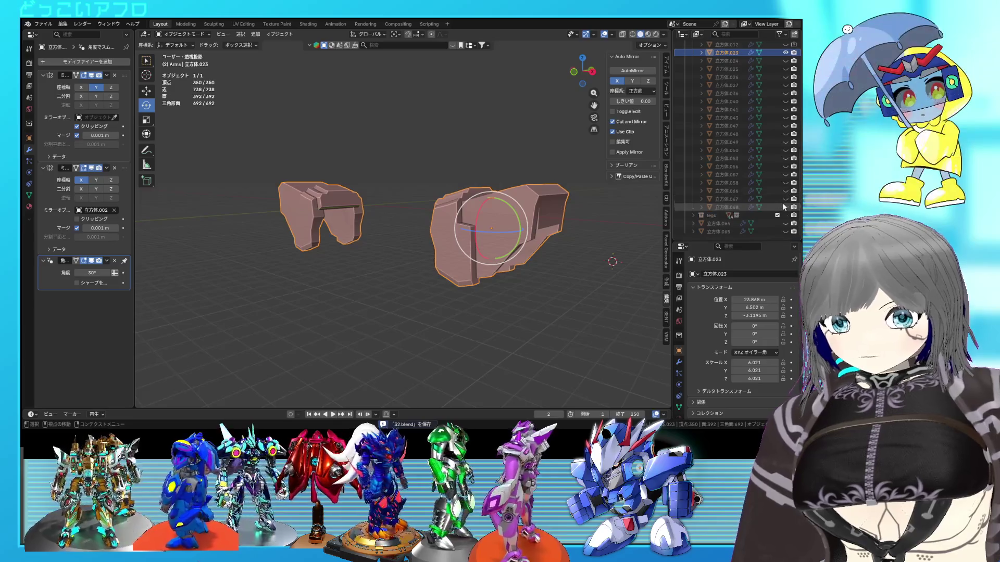
left_click_drag(786, 128, 787, 51)
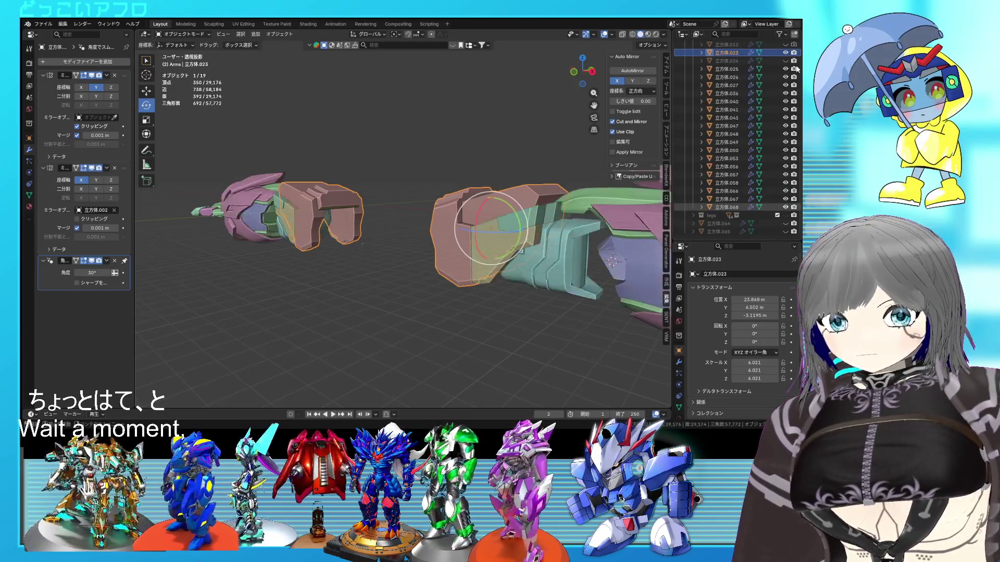
scroll(795, 88, "up", 3)
left_click_drag(787, 94, 787, 47)
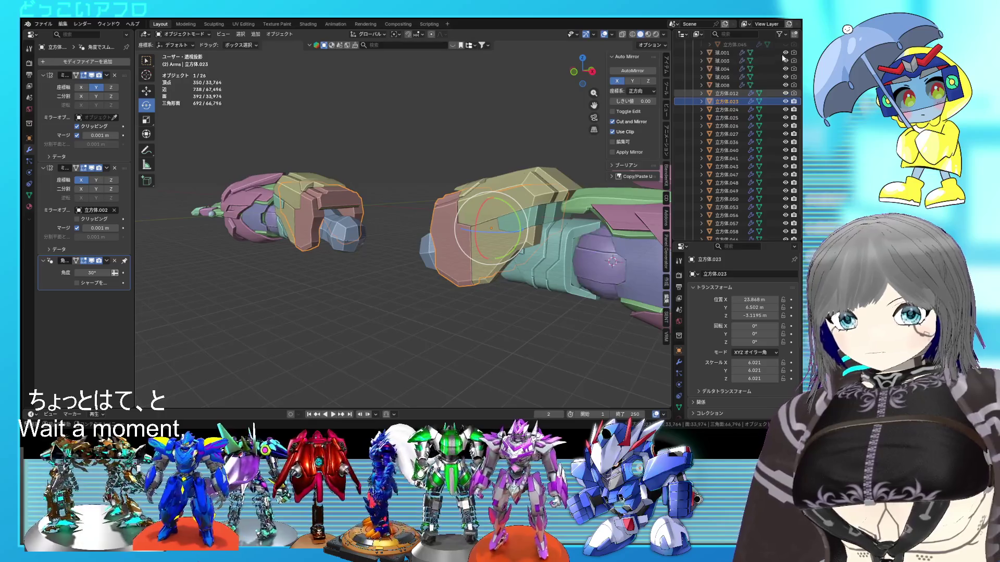
scroll(785, 115, "down", 2)
Step: Unhide the arm parts and the head and body collections, then orbit to a frontal view of the whole robot
left_click(784, 216)
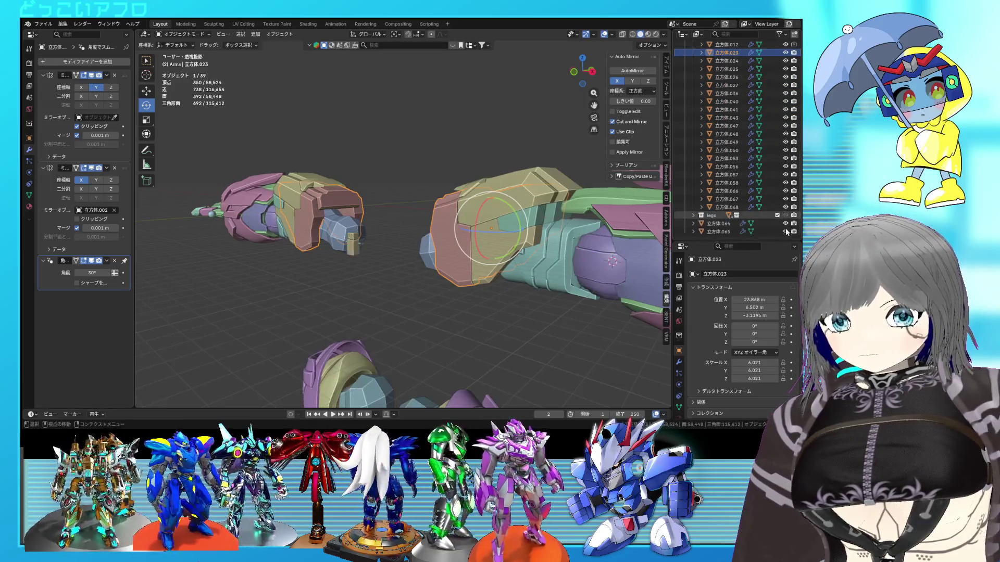
scroll(763, 156, "up", 5)
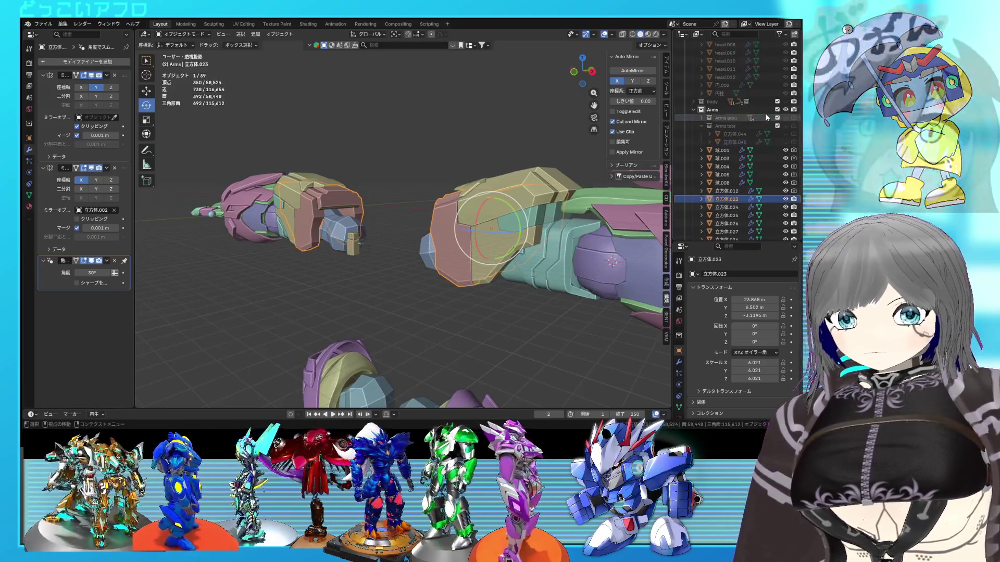
scroll(735, 121, "up", 5)
left_click(693, 70)
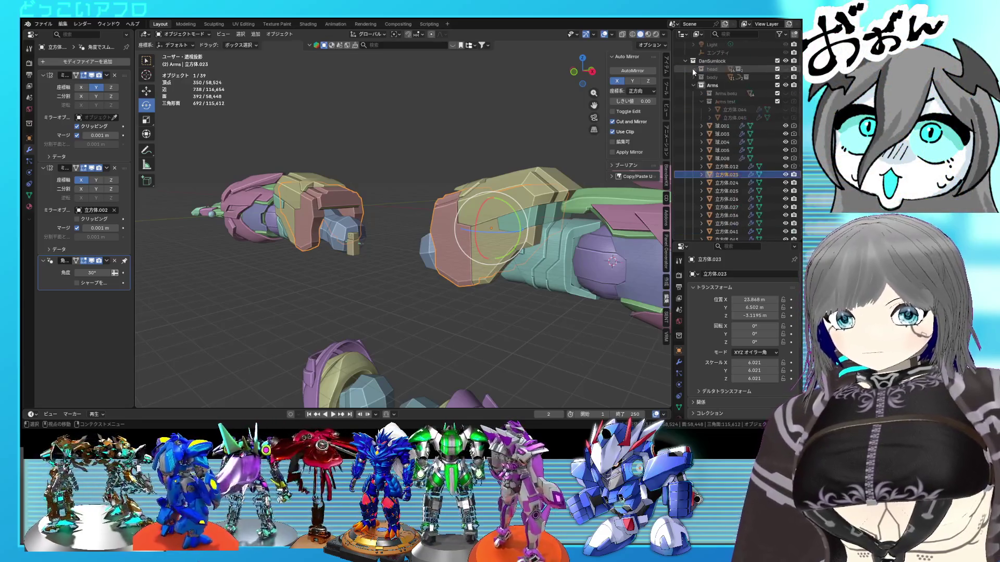
left_click_drag(785, 78, 785, 69)
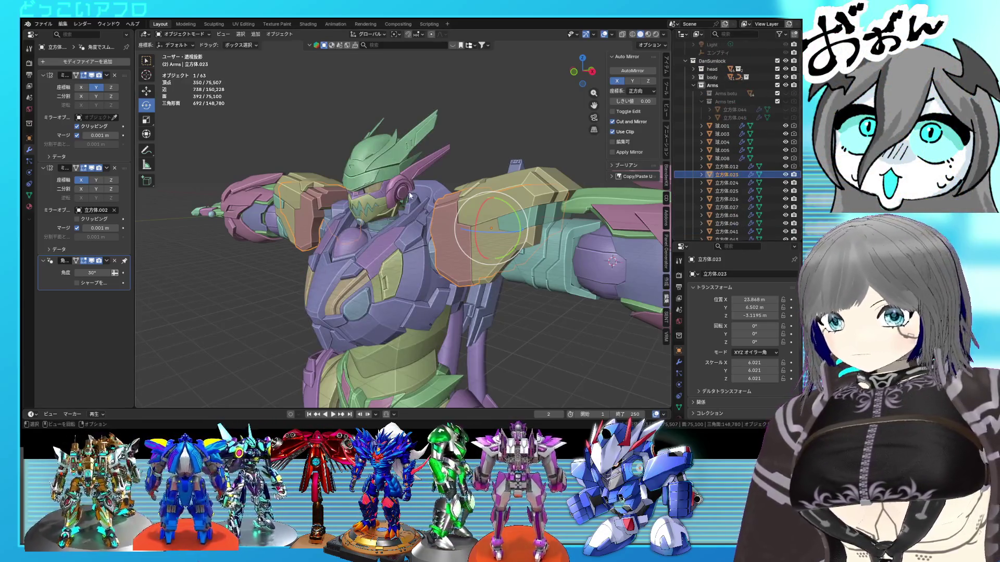
scroll(409, 197, "down", 3)
mouse_move(419, 211)
middle_mouse_down()
mouse_move(472, 241)
mouse_move(387, 265)
mouse_move(516, 260)
middle_mouse_up()
scroll(496, 269, "down", 2)
scroll(516, 260, "up", 2)
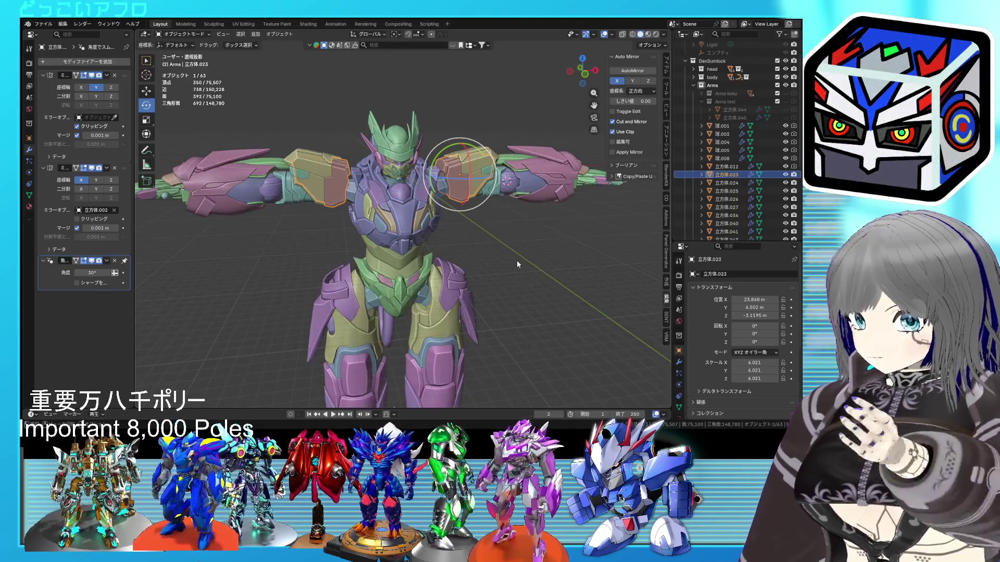
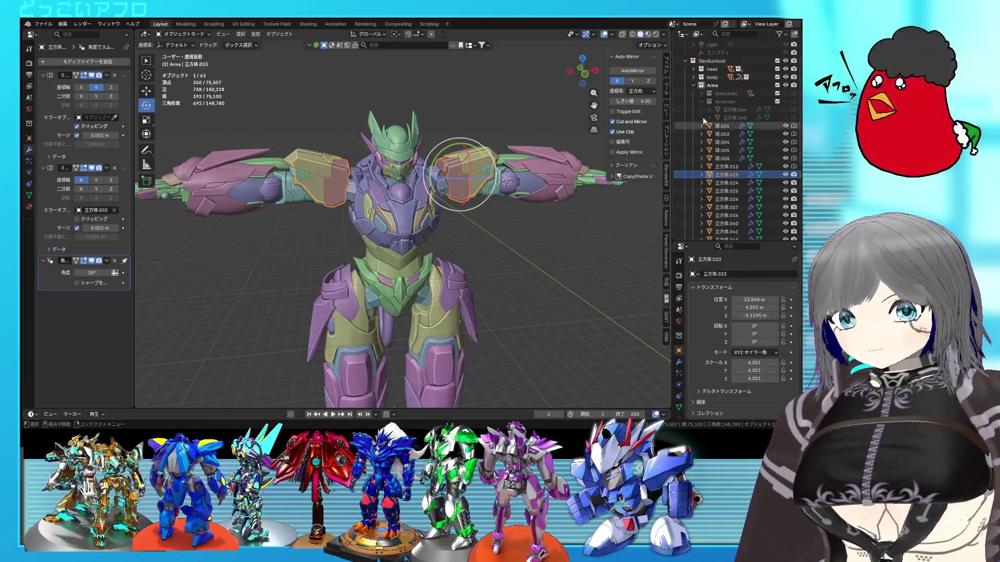
Step: Hide the body, head, legs and remaining arm parts in the outliner
left_click(786, 77)
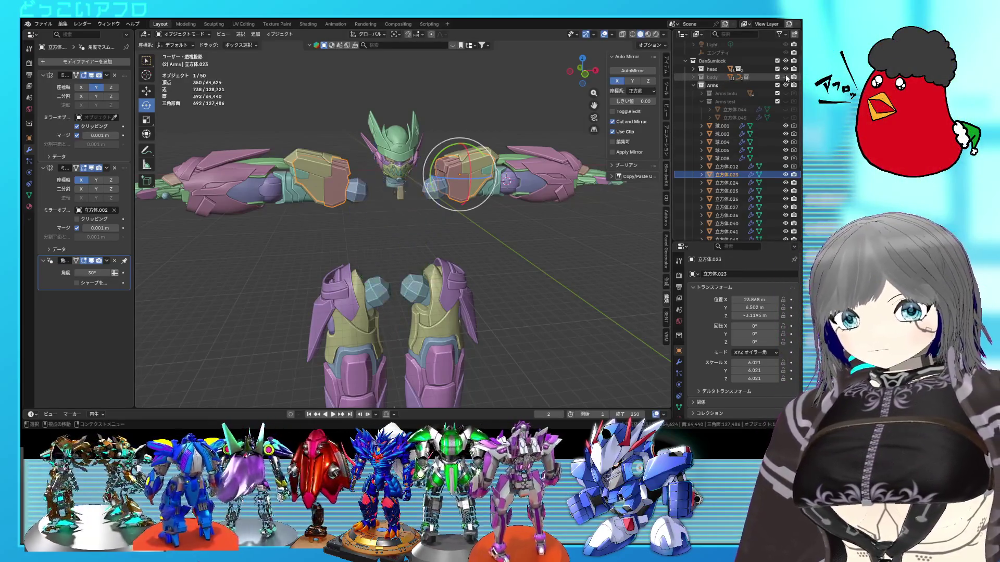
scroll(778, 129, "down", 2)
scroll(781, 156, "down", 3)
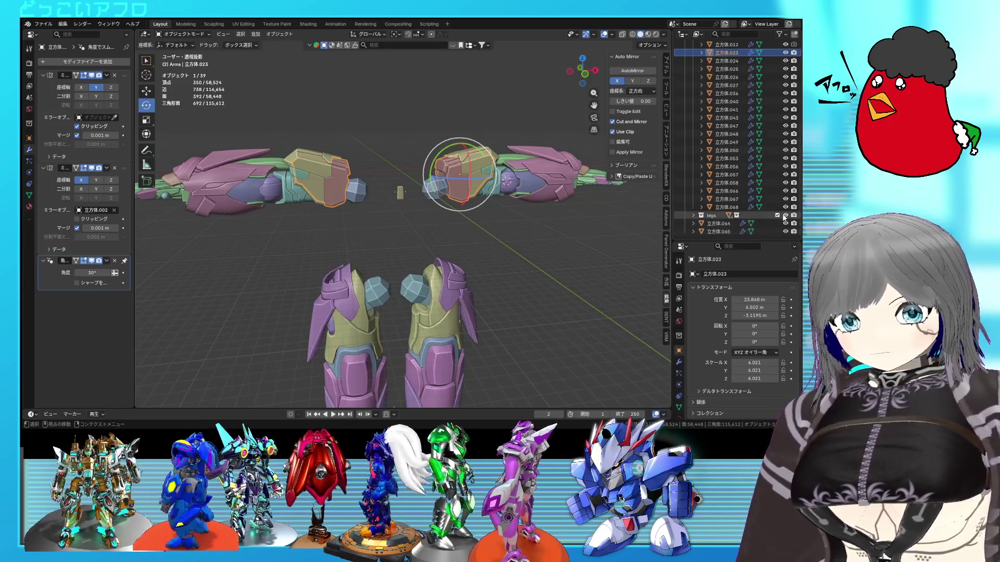
left_click(785, 216)
scroll(781, 157, "up", 3)
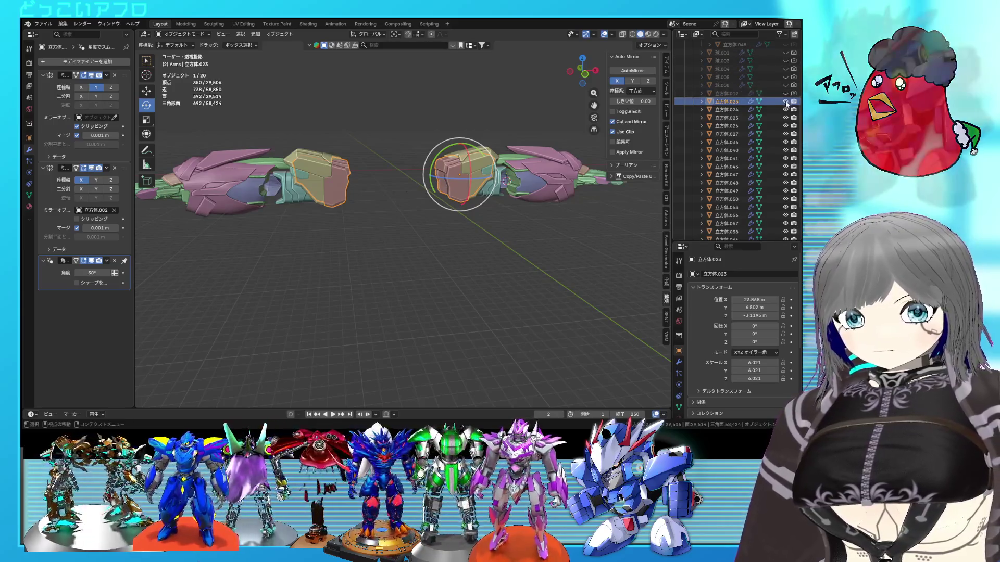
left_click(786, 102)
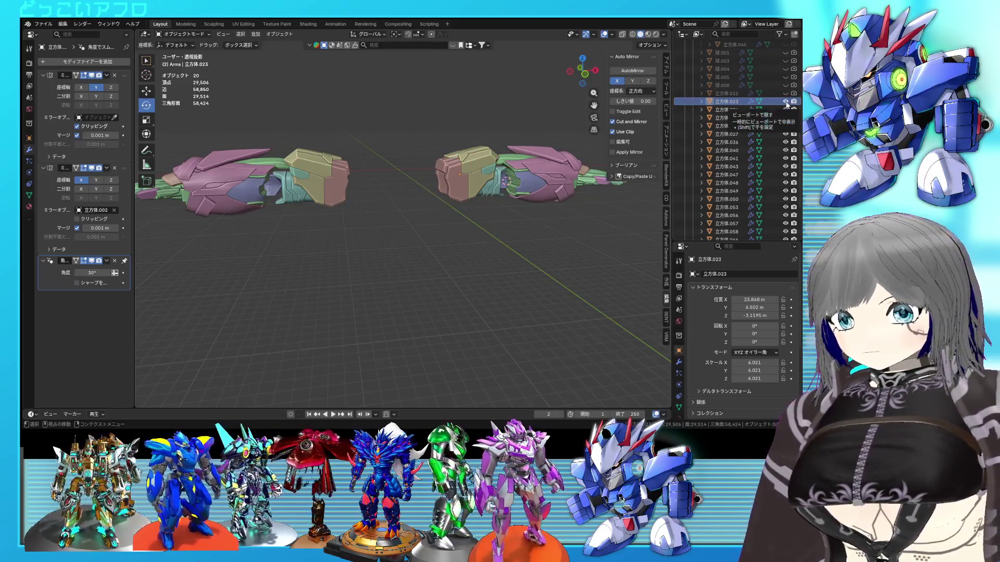
left_click(786, 109)
scroll(785, 93, "down", 3)
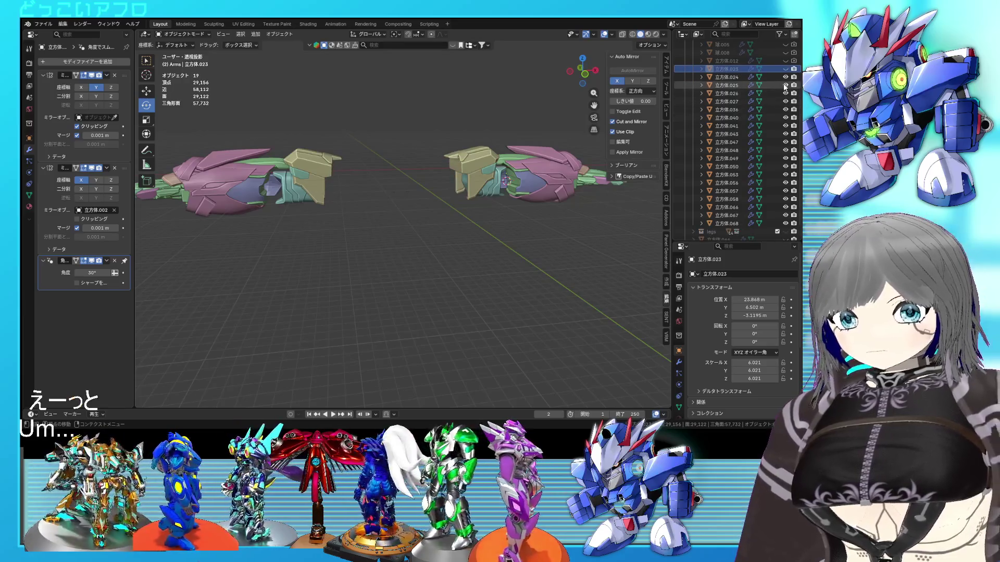
left_click_drag(785, 95, 785, 145)
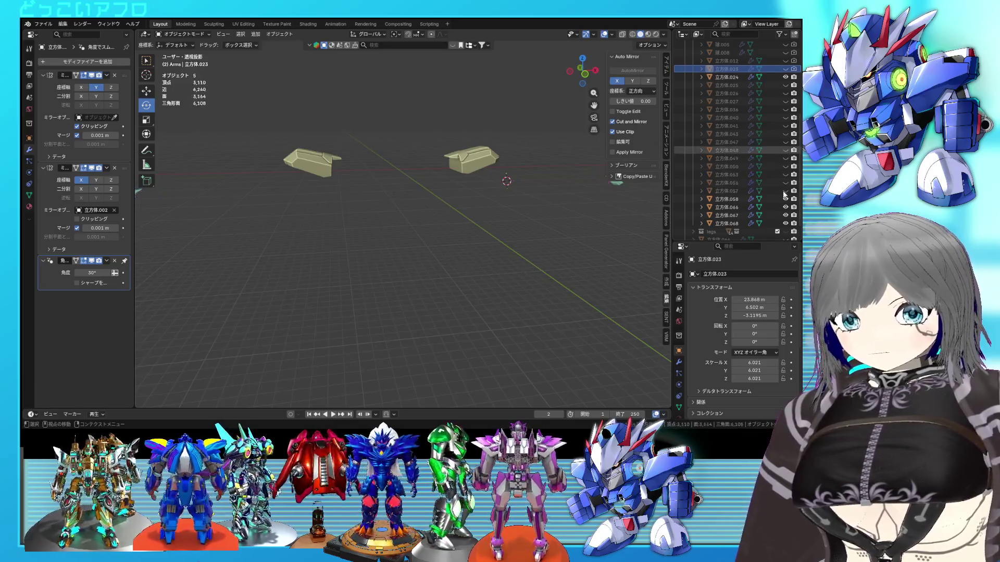
scroll(615, 187, "up", 3)
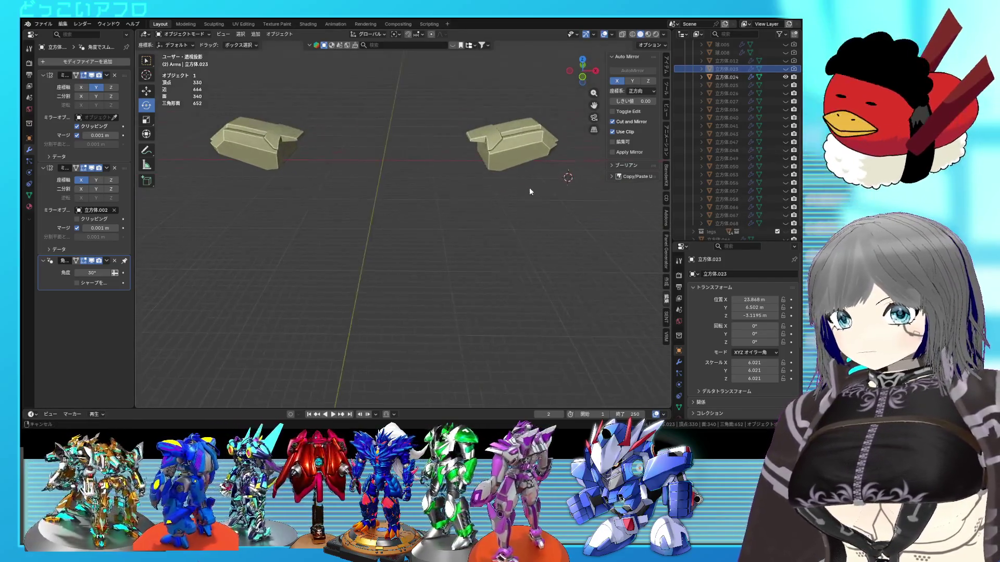
Step: Select one yellow shoulder armor piece, frame it and enter Edit Mode
left_click(491, 158)
key("KP_Decimal")
key("Tab")
mouse_move(435, 162)
middle_mouse_down()
mouse_move(440, 185)
mouse_move(425, 174)
mouse_move(446, 190)
mouse_move(437, 179)
middle_mouse_up()
Step: Switch to the UV Editing workspace and edge-slide a selected loop, checking it in see-through display
left_click(243, 24)
scroll(515, 196, "up", 3)
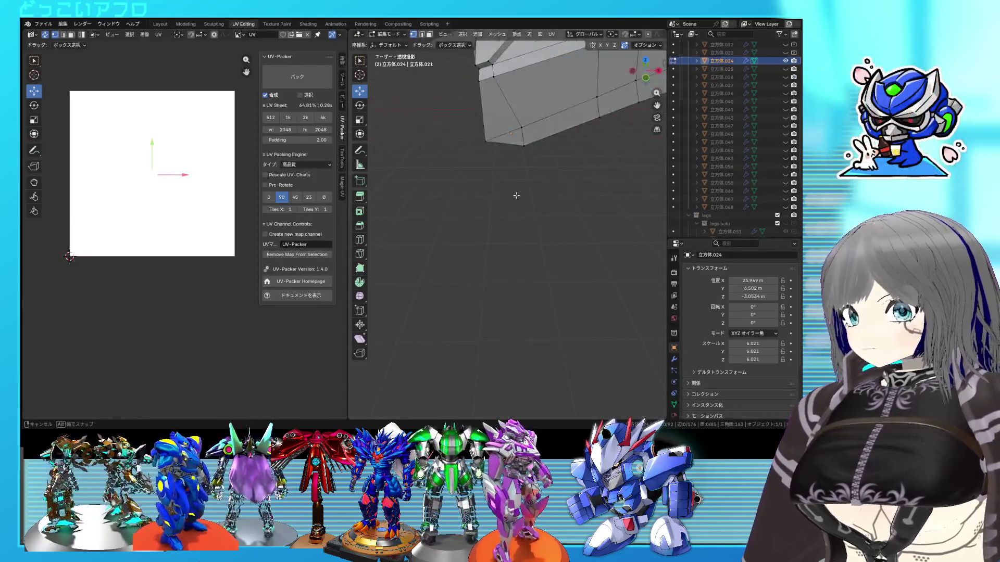
scroll(541, 270, "up", 3)
scroll(541, 270, "down", 5)
mouse_move(541, 270)
middle_mouse_down()
mouse_move(543, 235)
mouse_move(499, 152)
mouse_move(429, 159)
middle_mouse_up()
left_click(493, 139, "alt")
key("shift+z")
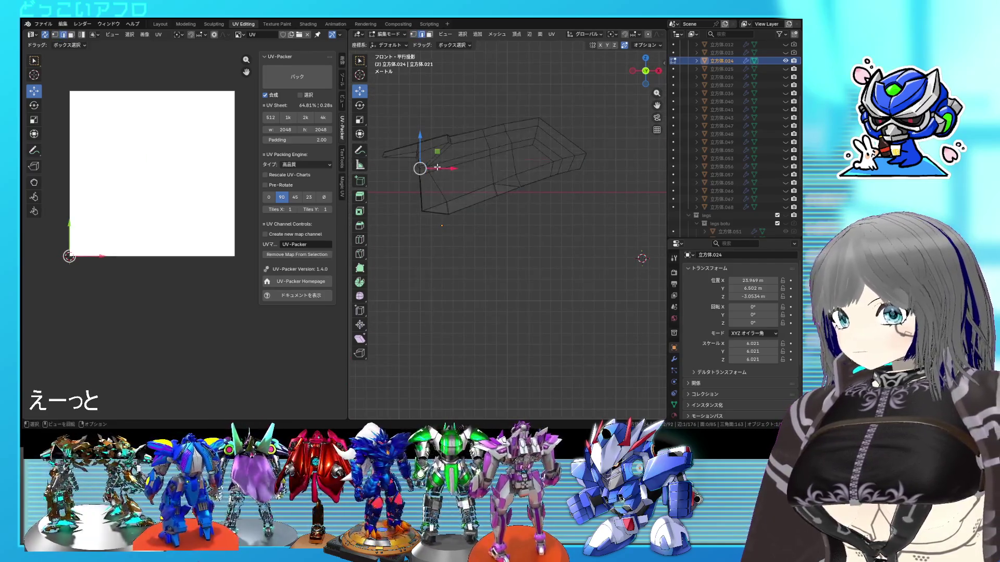
scroll(497, 173, "up", 2)
middle_click_drag(498, 211, 560, 237)
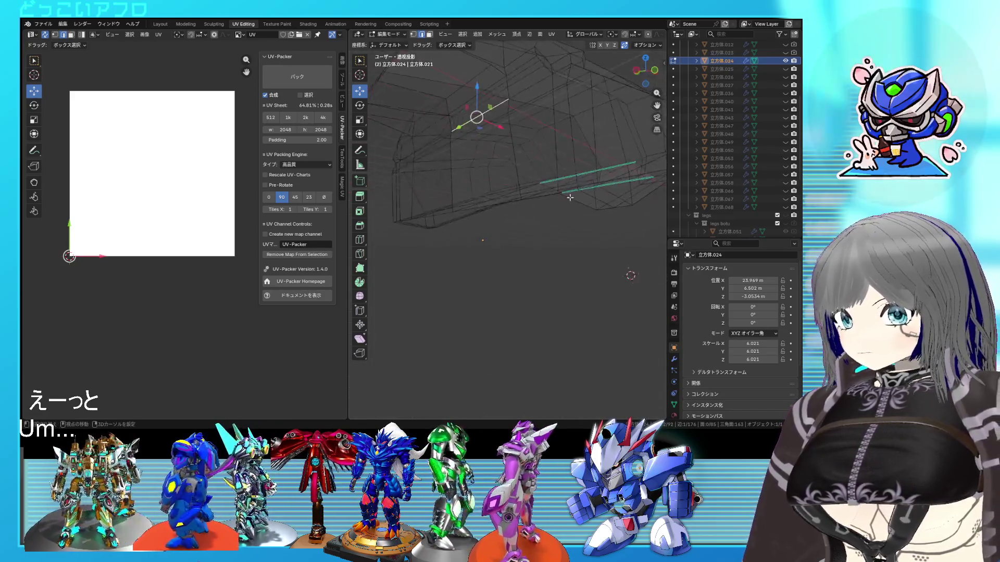
key("shift+z")
key("g")
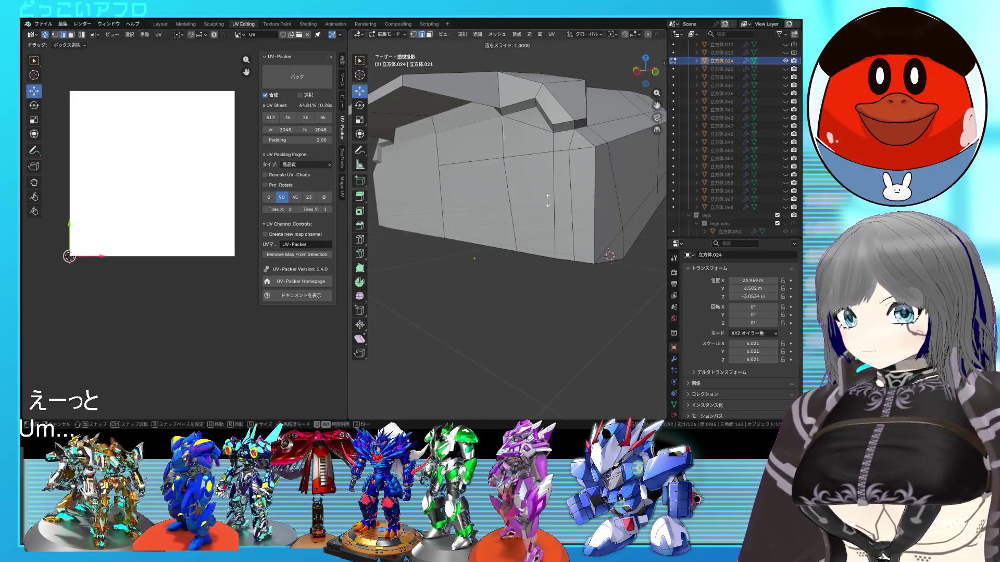
mouse_move(486, 177)
middle_mouse_down()
mouse_move(522, 215)
mouse_move(522, 188)
middle_mouse_up()
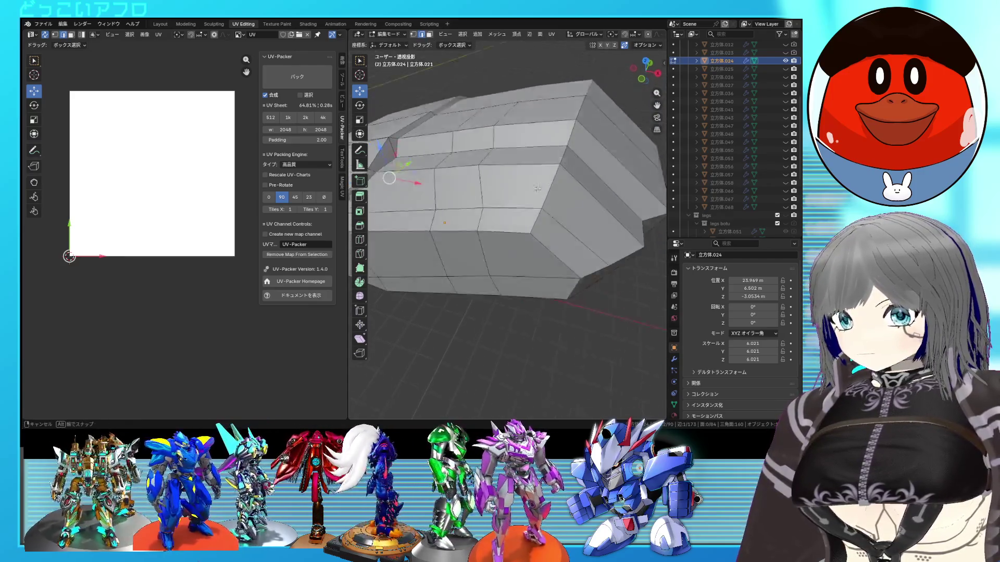
key("KP_1")
key("shift+z")
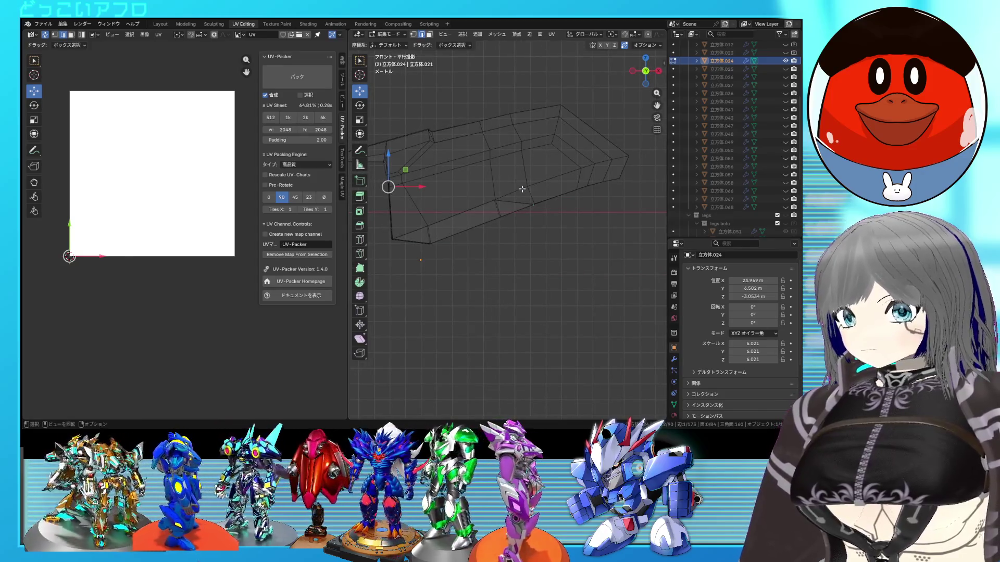
middle_click_drag(512, 177, 508, 220)
key("shift+z")
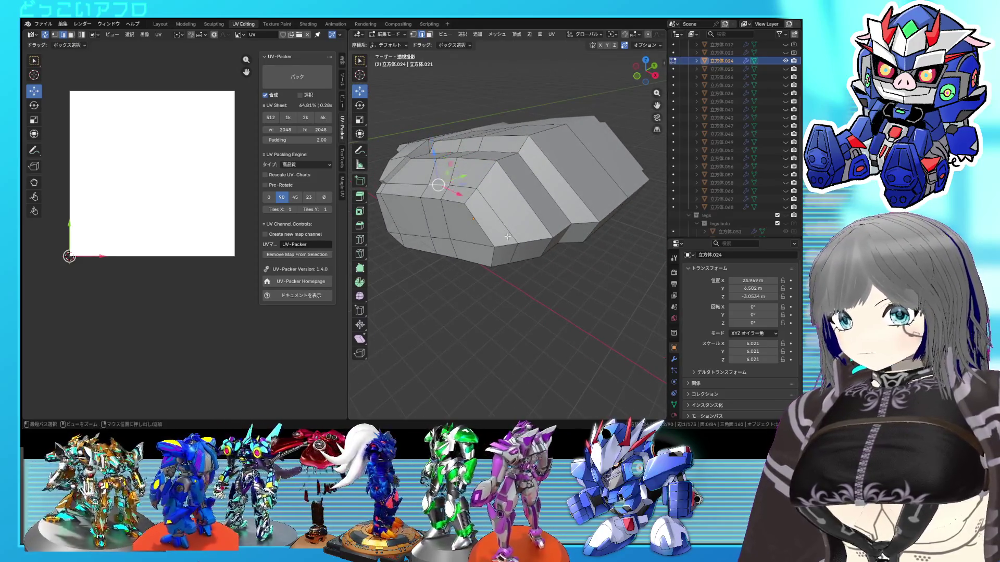
Step: Add a loop cut across the piece and slide another edge into place
key("ctrl+r")
mouse_move(514, 254)
middle_mouse_down()
mouse_move(482, 206)
mouse_move(424, 231)
middle_mouse_up()
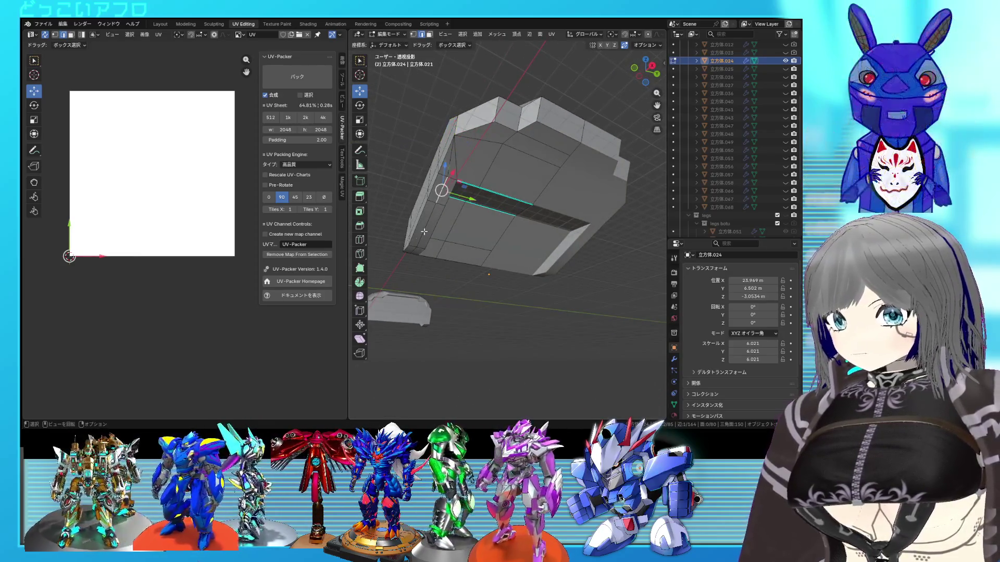
left_click(435, 228)
left_click(428, 217)
mouse_move(428, 217)
middle_mouse_down()
mouse_move(567, 223)
mouse_move(523, 214)
middle_mouse_up()
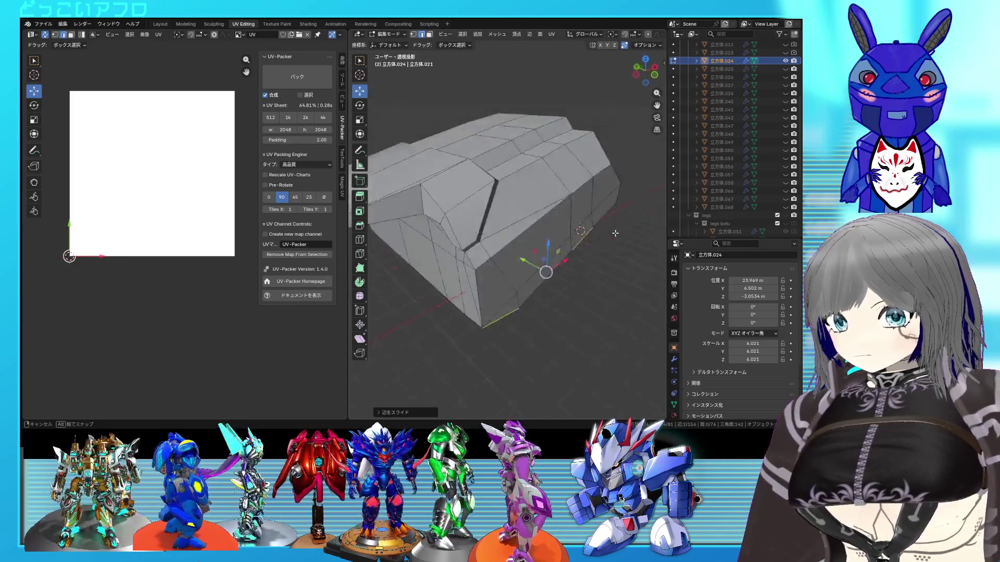
left_click(550, 205)
key("g")
key("g")
left_click(580, 245)
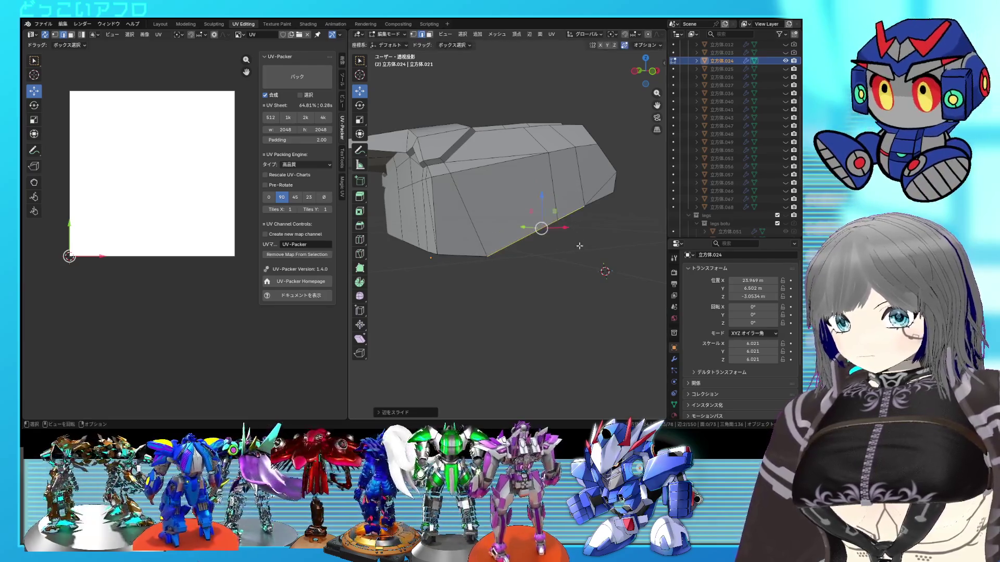
Step: Vertex-slide one point to its new position and bring up the edge operations
middle_click_drag(579, 246, 585, 224)
left_click(555, 180)
key("g")
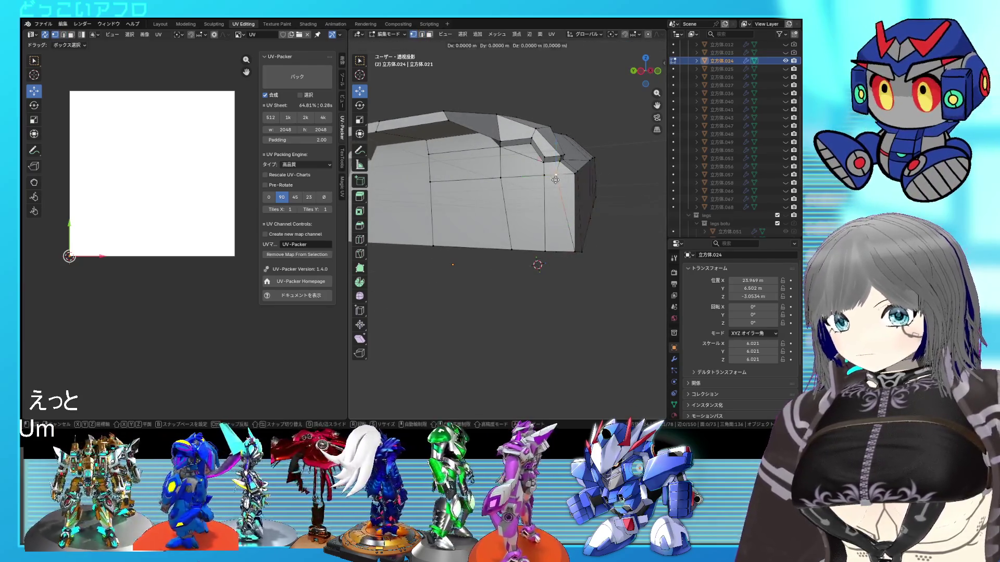
left_click(554, 181)
mouse_move(555, 179)
middle_mouse_down()
mouse_move(532, 202)
mouse_move(578, 225)
mouse_move(581, 168)
mouse_move(547, 140)
middle_mouse_up()
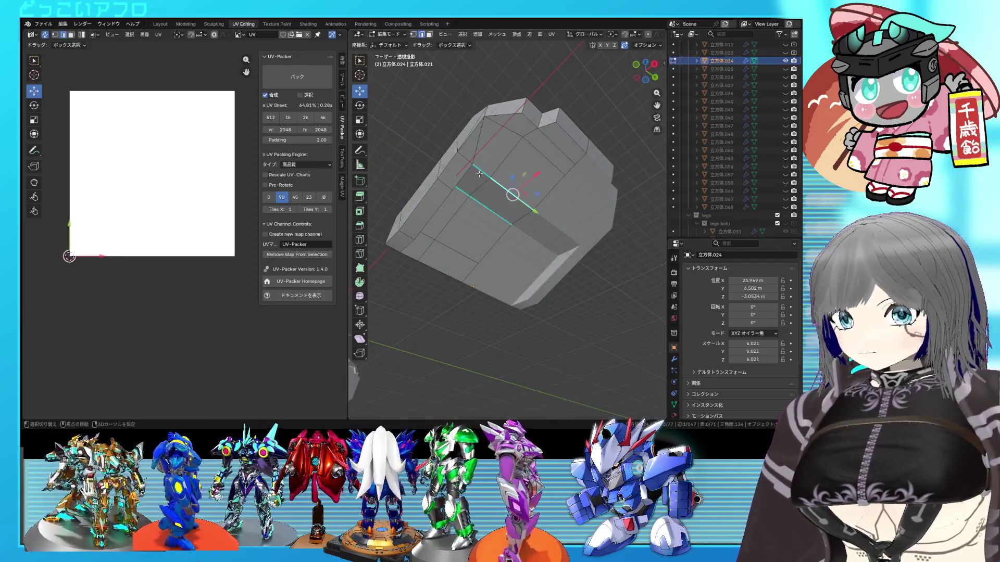
middle_click_drag(481, 174, 444, 207)
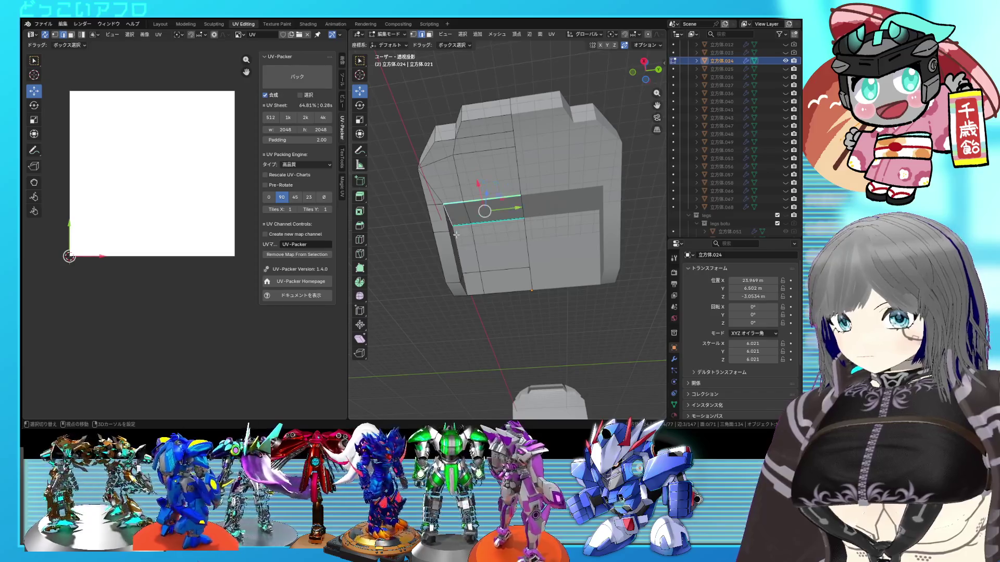
key("ctrl+e")
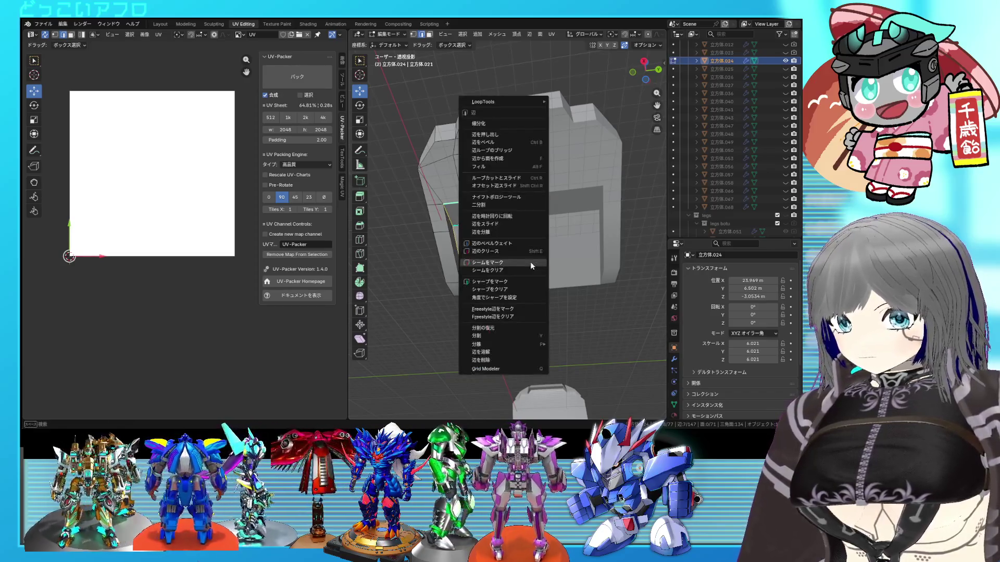
Step: Mark seams along the shoulder piece's bevel, recessed groove and lower border
left_click(523, 269)
left_click(453, 231, "shift")
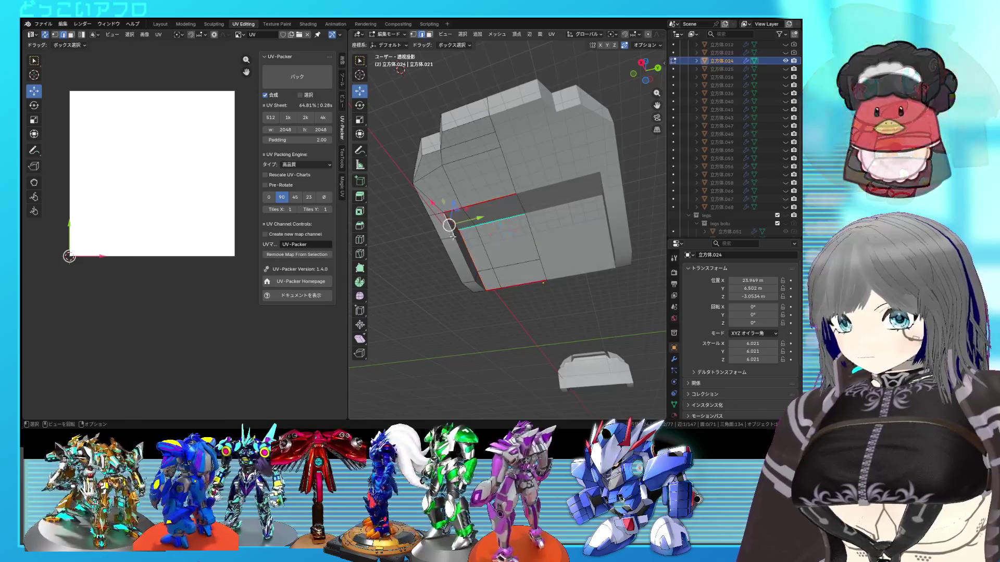
right_click(479, 287)
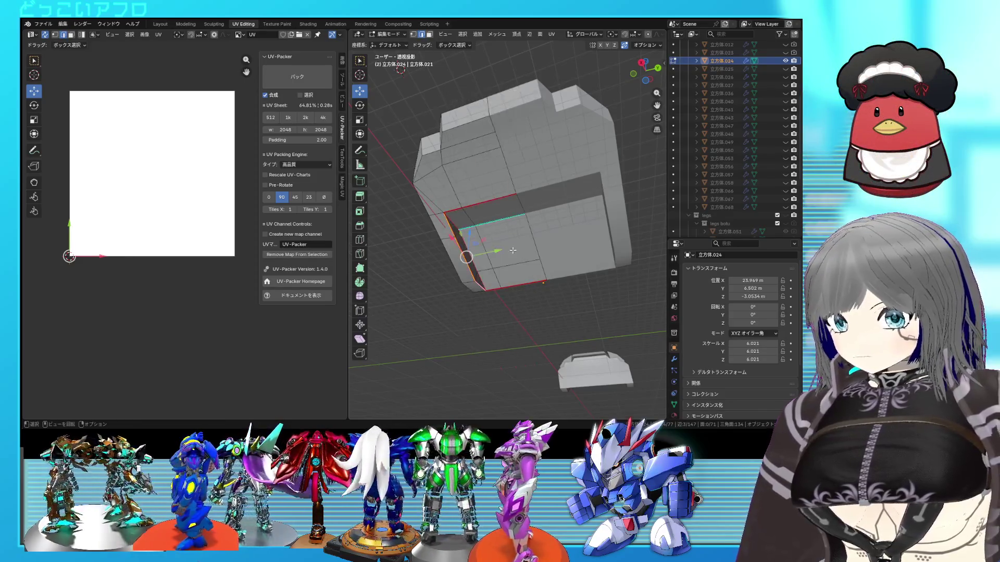
middle_click_drag(479, 287, 545, 148)
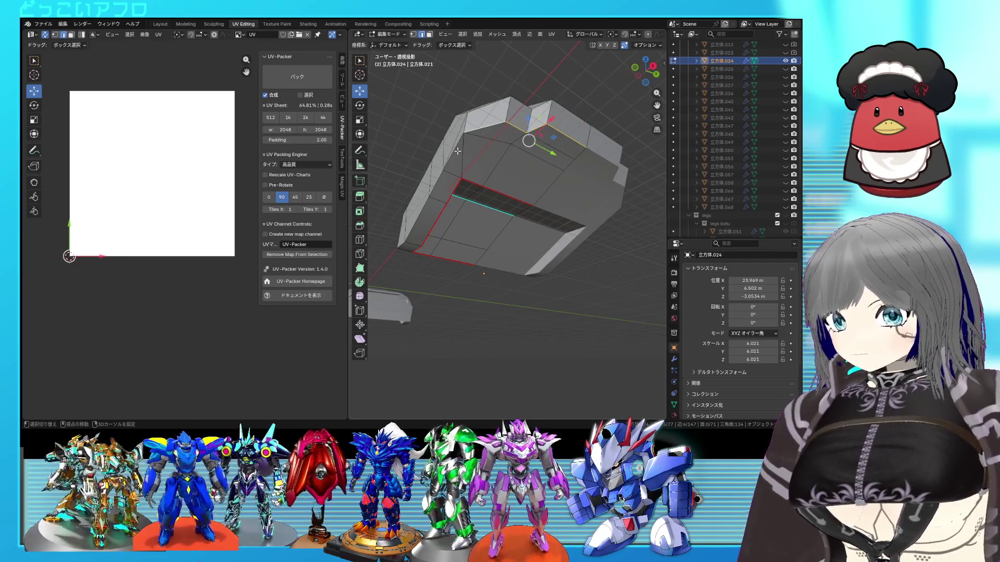
right_click(465, 229)
mouse_move(477, 215)
middle_mouse_down()
mouse_move(496, 239)
mouse_move(463, 204)
middle_mouse_up()
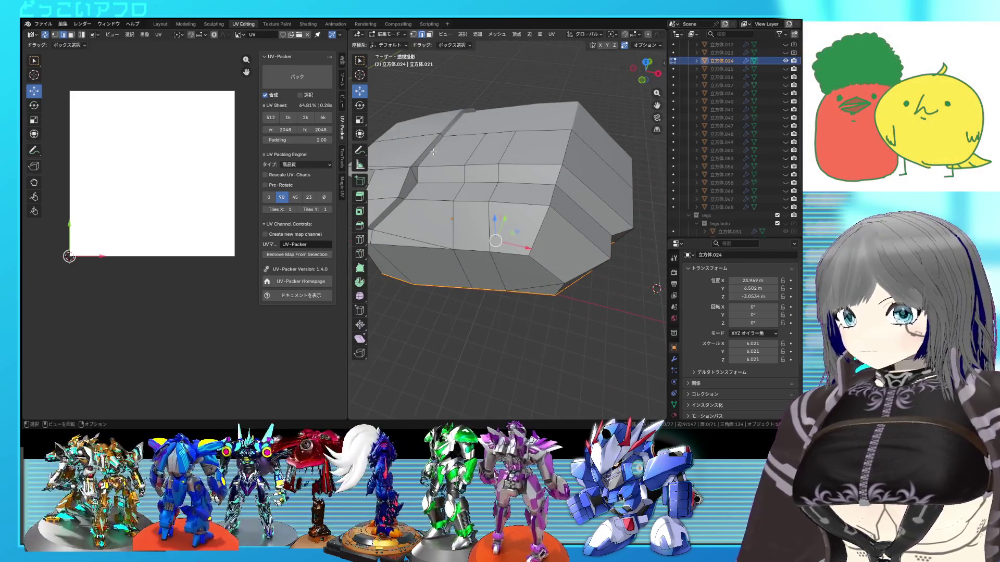
middle_click_drag(571, 198, 471, 179)
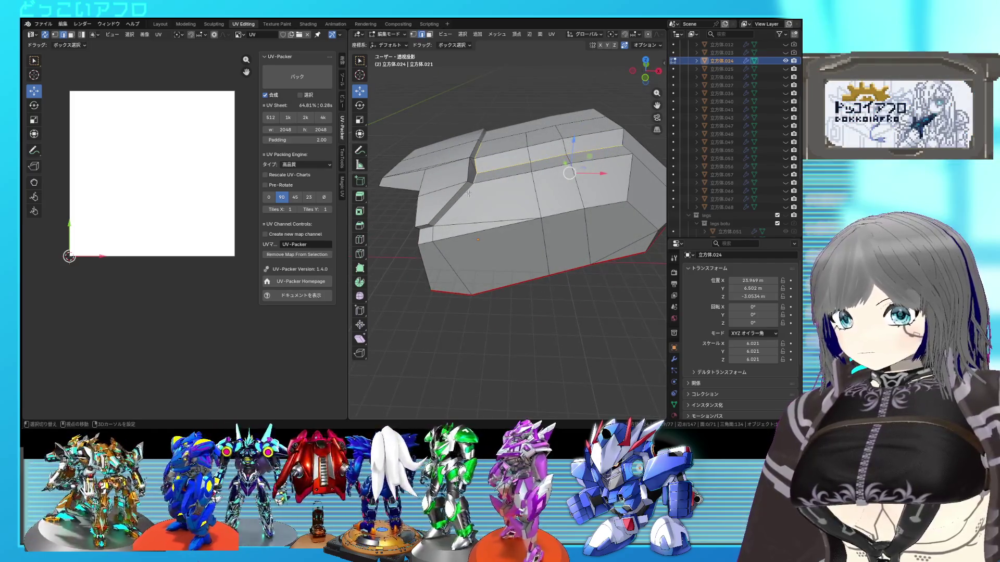
mouse_move(432, 225)
middle_mouse_down()
mouse_move(536, 162)
mouse_move(519, 149)
middle_mouse_up()
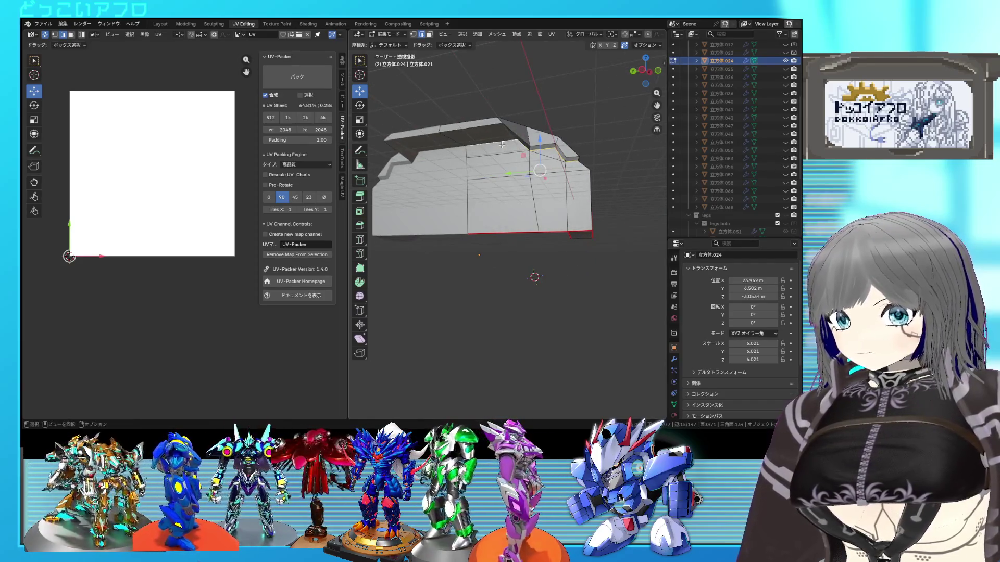
Step: Rotate one edge clockwise and check the shape in Object Mode before returning to editing
key("ctrl+e")
key("Escape")
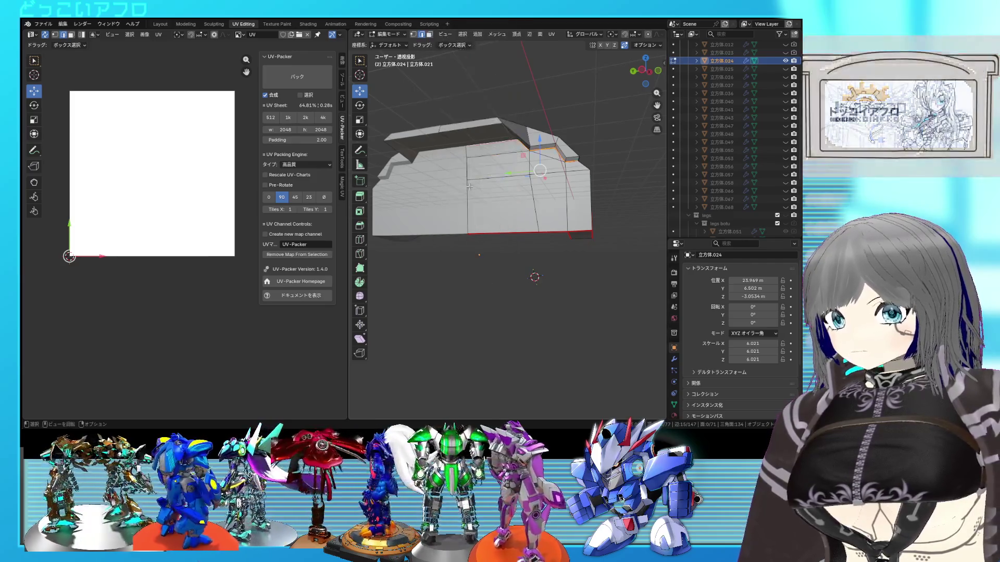
key("ctrl+e")
left_click(442, 151)
mouse_move(547, 149)
middle_mouse_down()
mouse_move(524, 148)
mouse_move(561, 159)
mouse_move(545, 160)
middle_mouse_up()
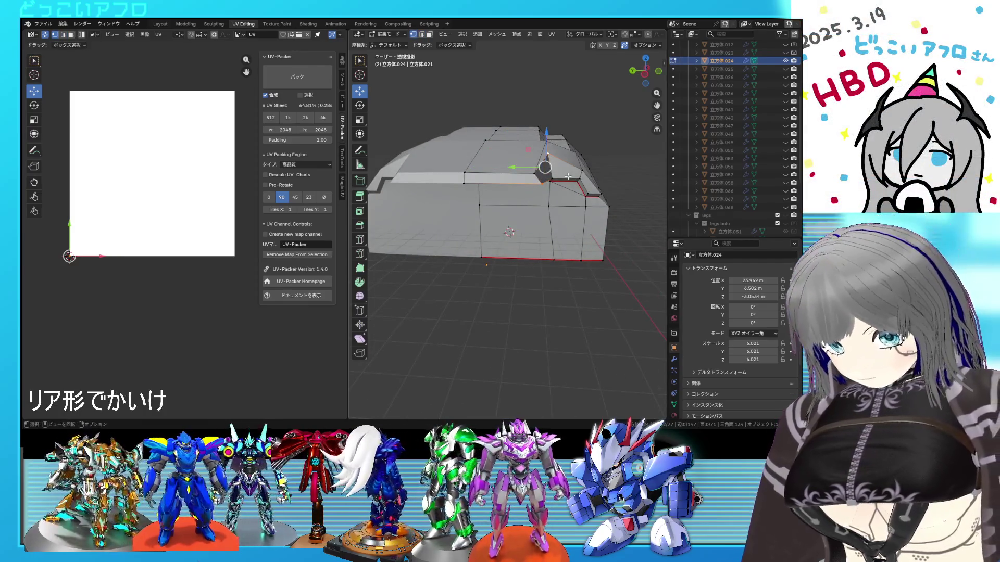
key("Tab")
mouse_move(569, 177)
middle_mouse_down()
mouse_move(610, 194)
mouse_move(553, 185)
mouse_move(550, 196)
mouse_move(556, 189)
middle_mouse_up()
key("Tab")
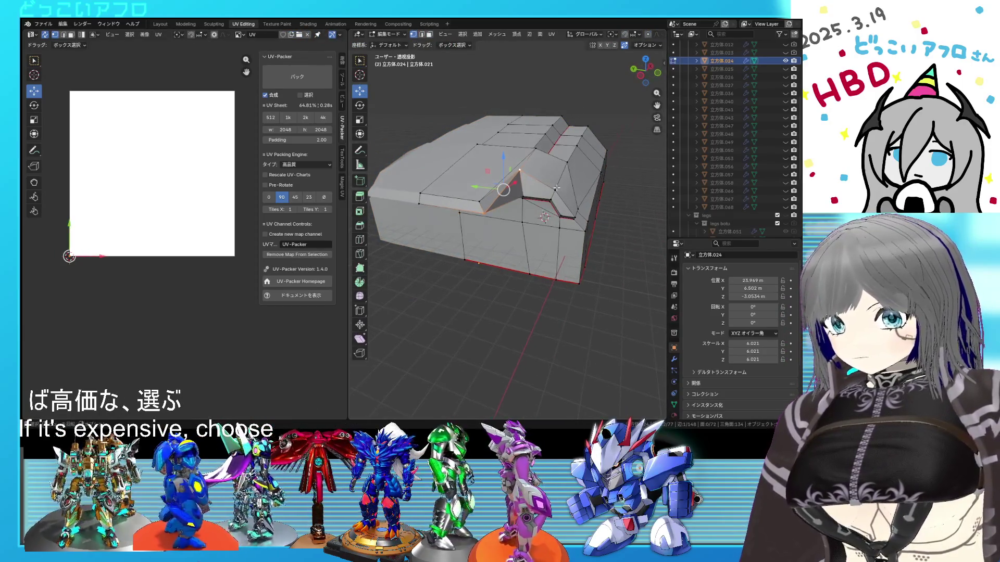
Step: Apply auto smooth shading to the piece and slide a selected edge loop
key("Tab")
right_click(556, 187)
left_click(556, 188)
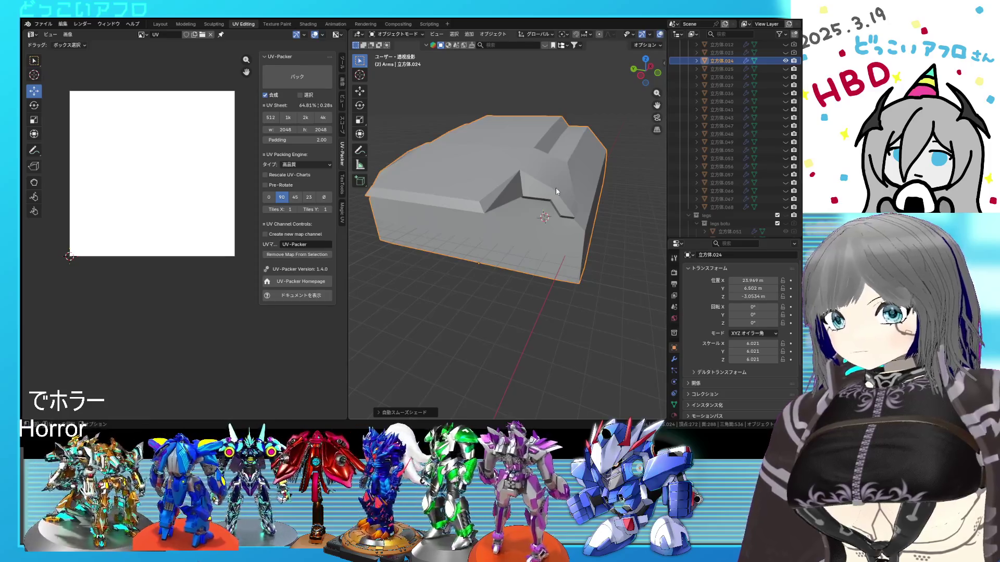
key("Tab")
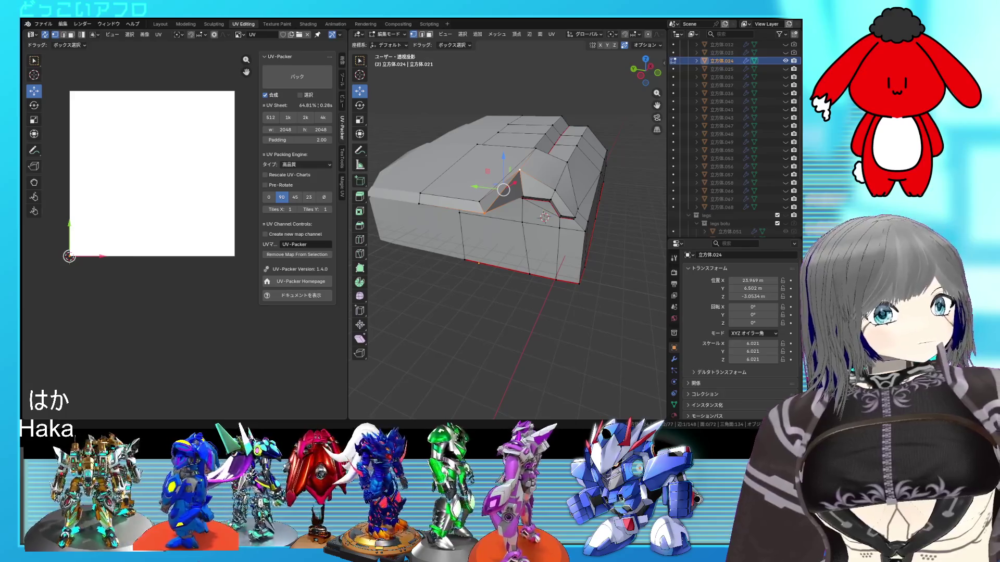
mouse_move(545, 216)
middle_mouse_down()
mouse_move(534, 193)
mouse_move(494, 212)
mouse_move(459, 187)
middle_mouse_up()
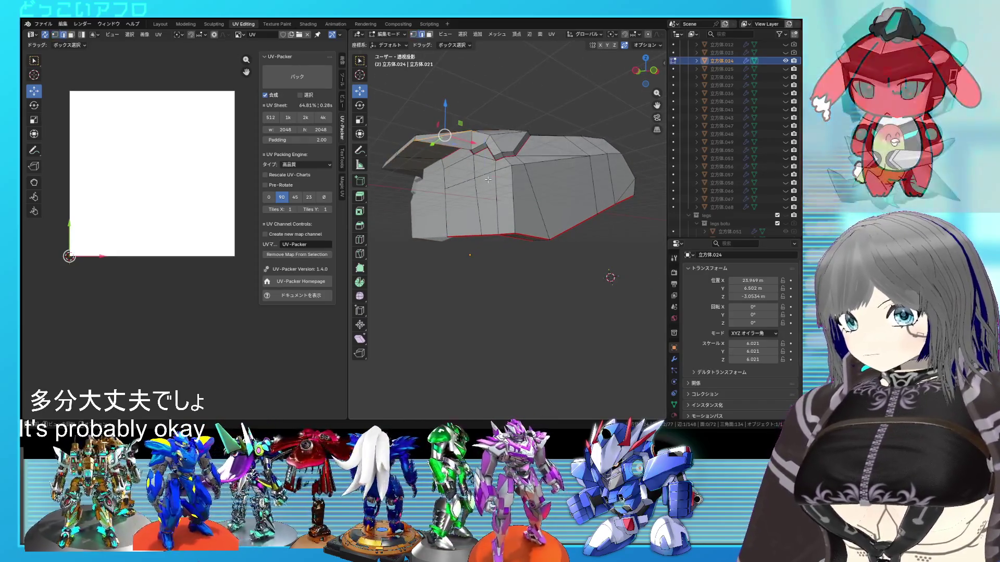
key("g")
key("g")
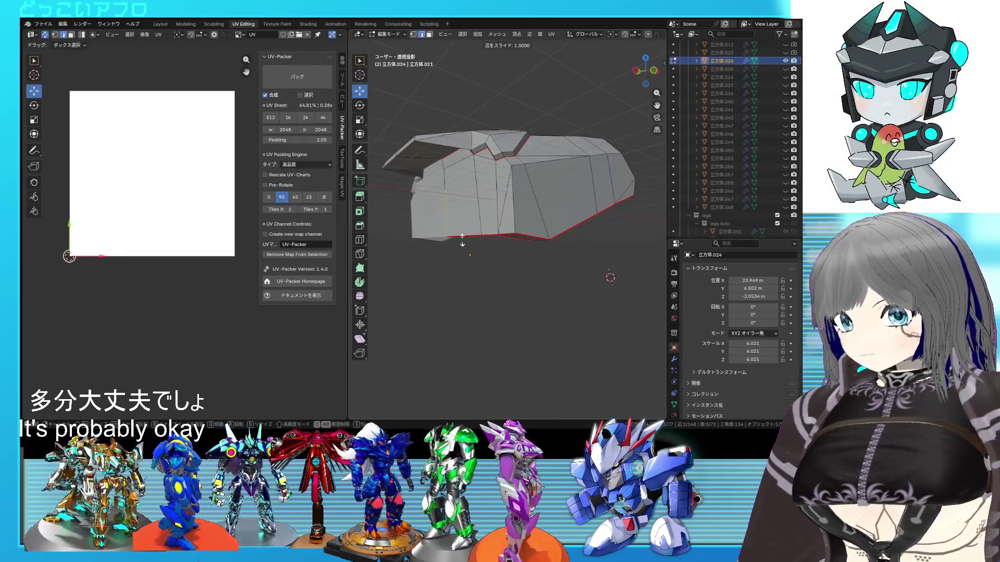
left_click(462, 237)
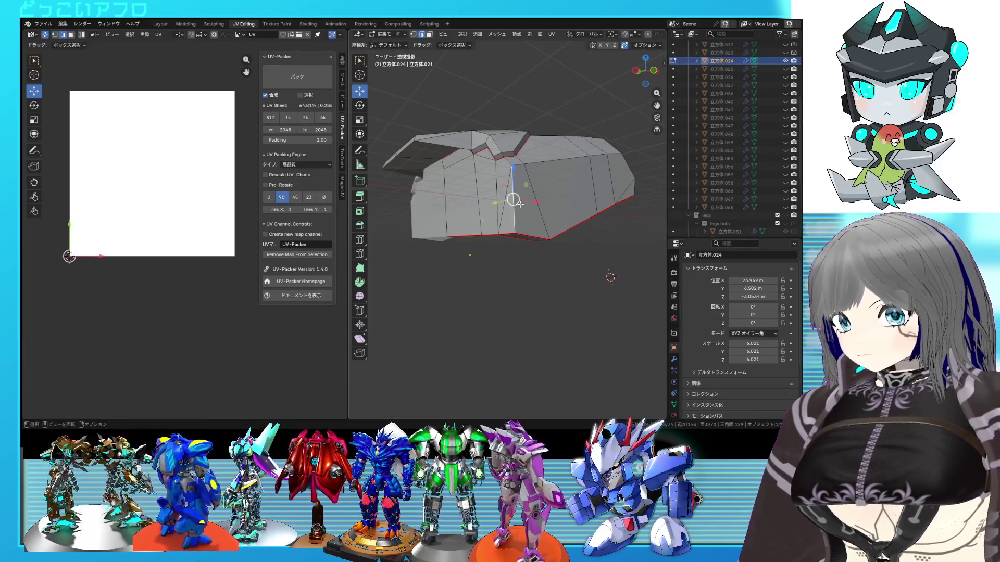
Step: Mark the selected edges as seams, then unwrap the whole mesh into UV islands
middle_click_drag(519, 203, 537, 185)
key("ctrl+e")
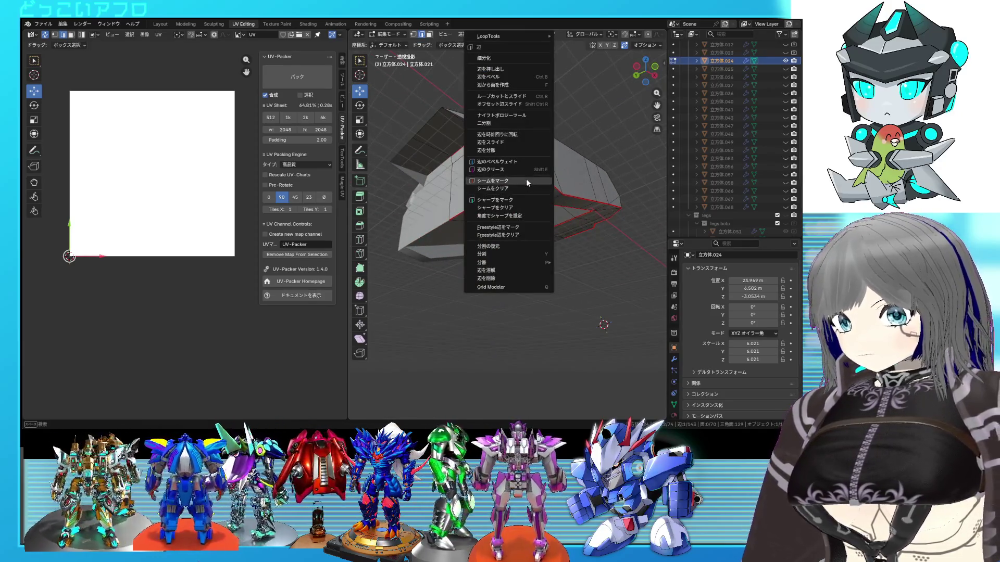
left_click(527, 183)
middle_click_drag(525, 175, 496, 285)
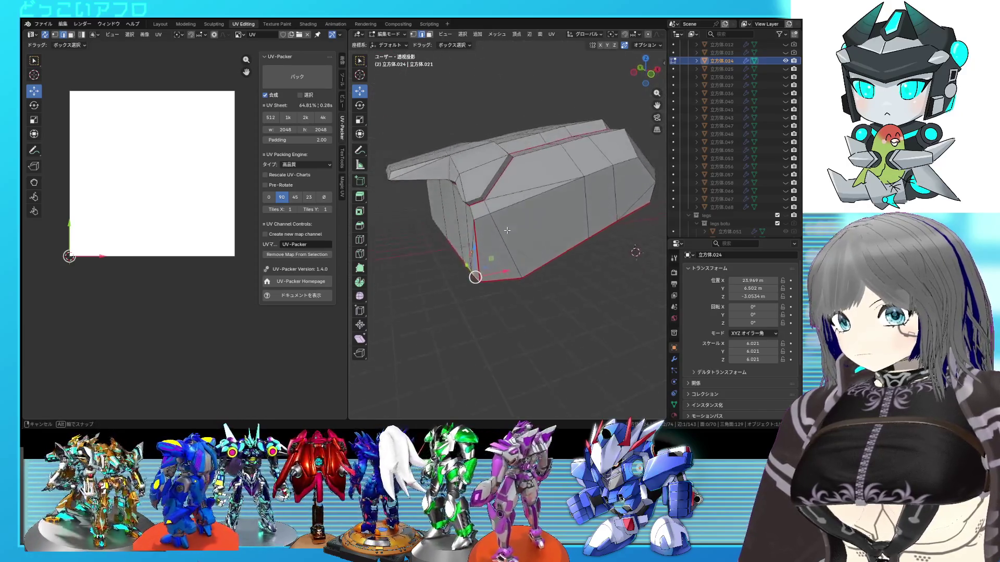
key("ctrl+e")
left_click(500, 226)
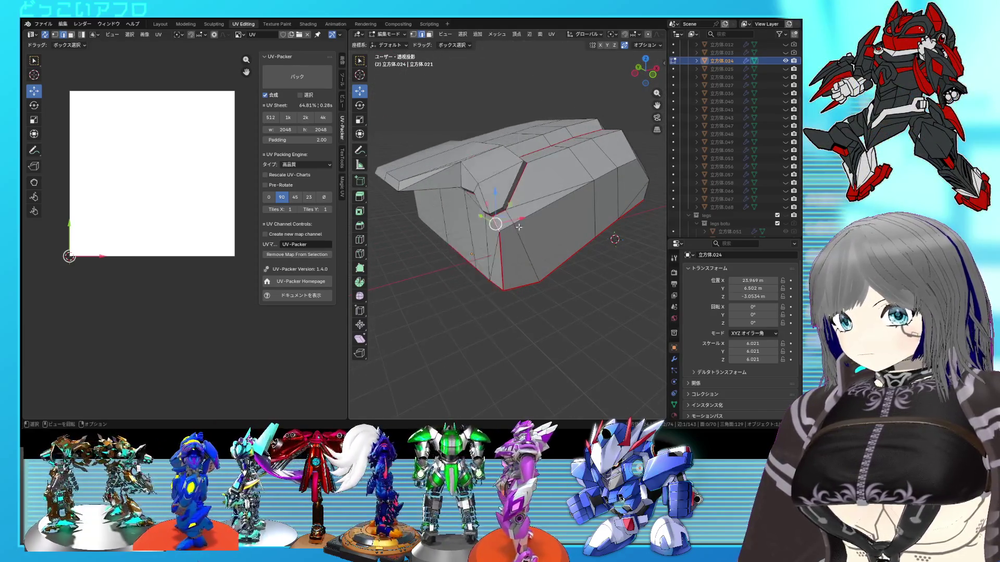
key("a")
key("u")
left_click(182, 170)
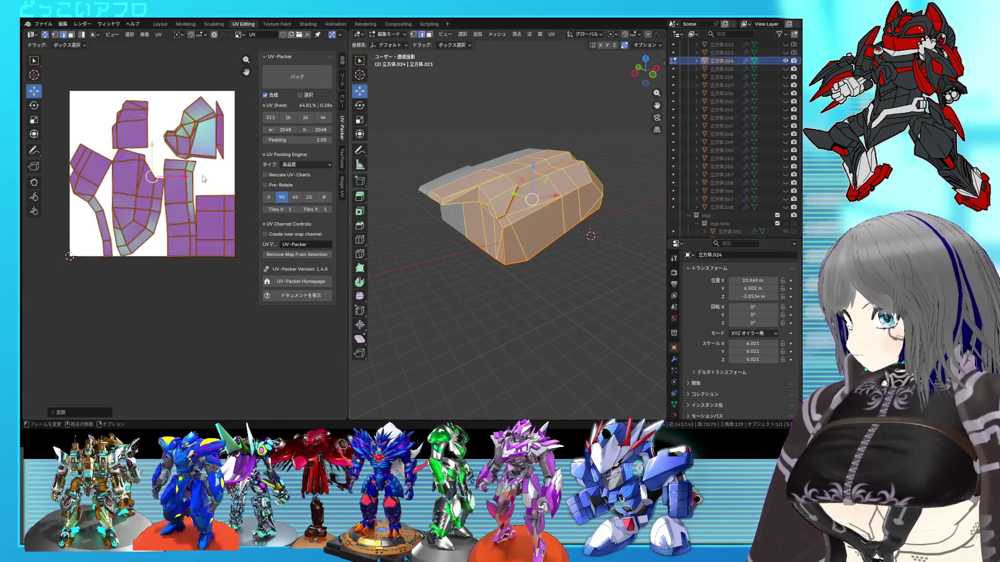
Step: Mark seams around selected front faces and re-unwrap the whole mesh
key("alt+a")
left_click(538, 227)
middle_click_drag(538, 228, 466, 205)
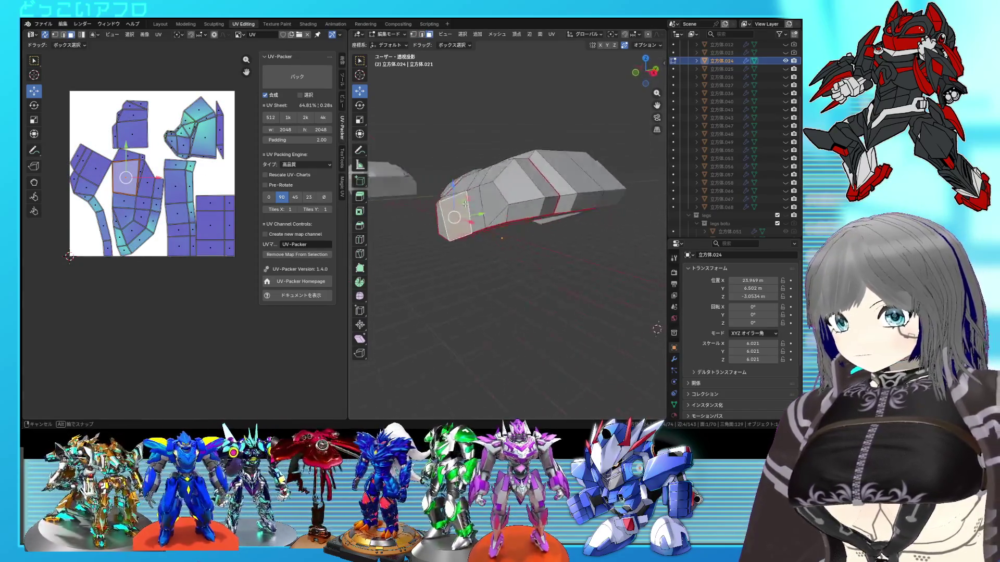
middle_click_drag(657, 328, 637, 279)
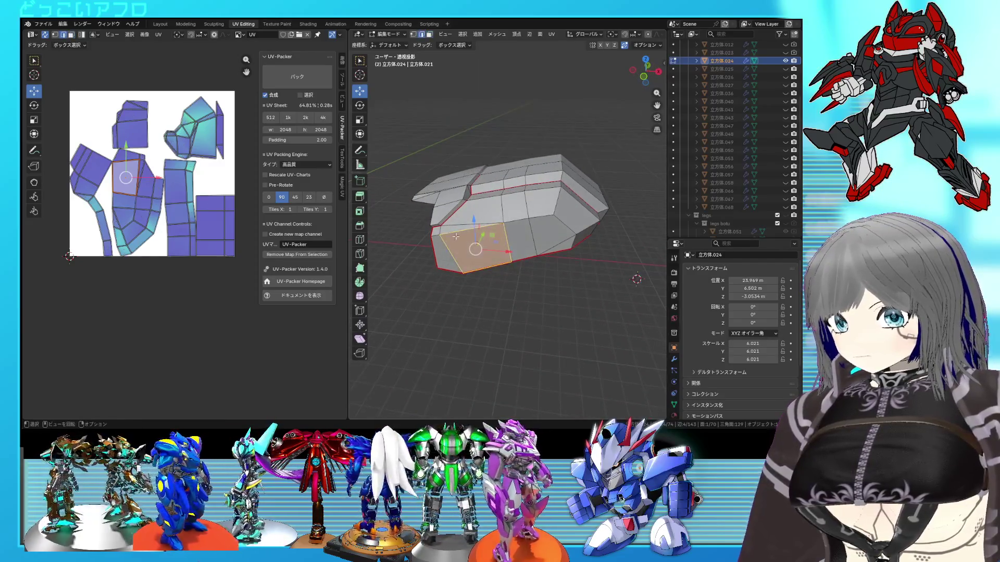
left_click(434, 232)
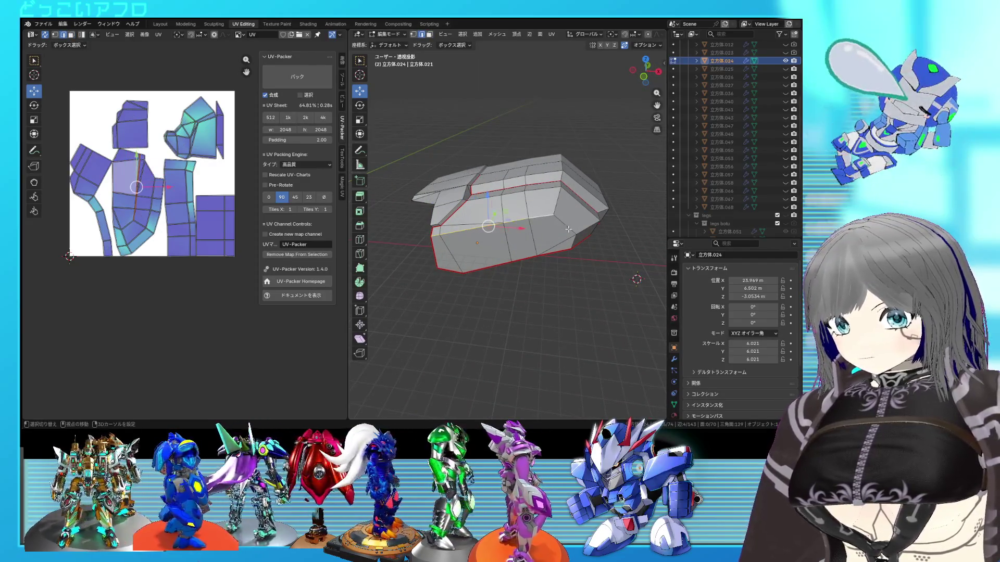
right_click(585, 235)
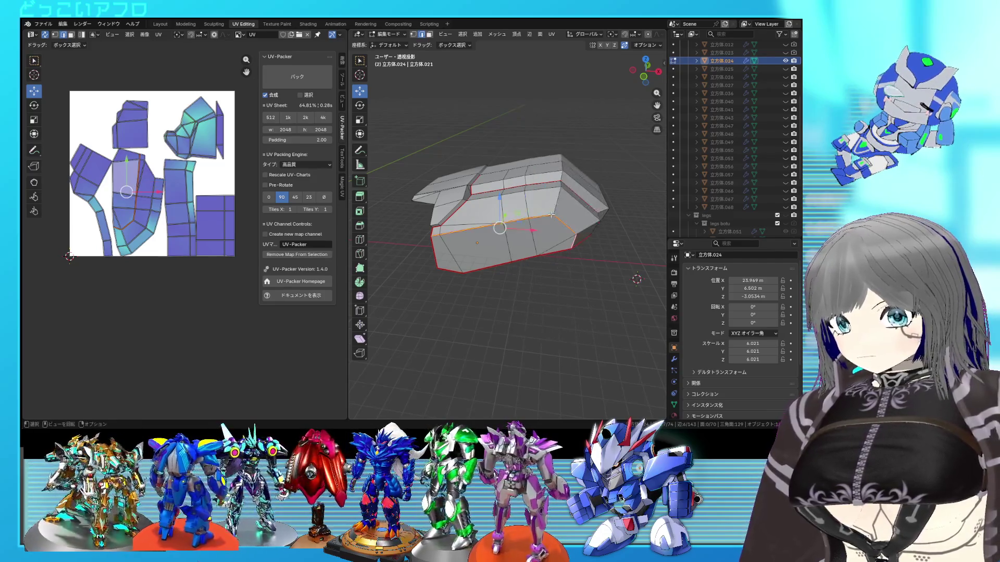
middle_click_drag(584, 236, 502, 224)
left_click(511, 238)
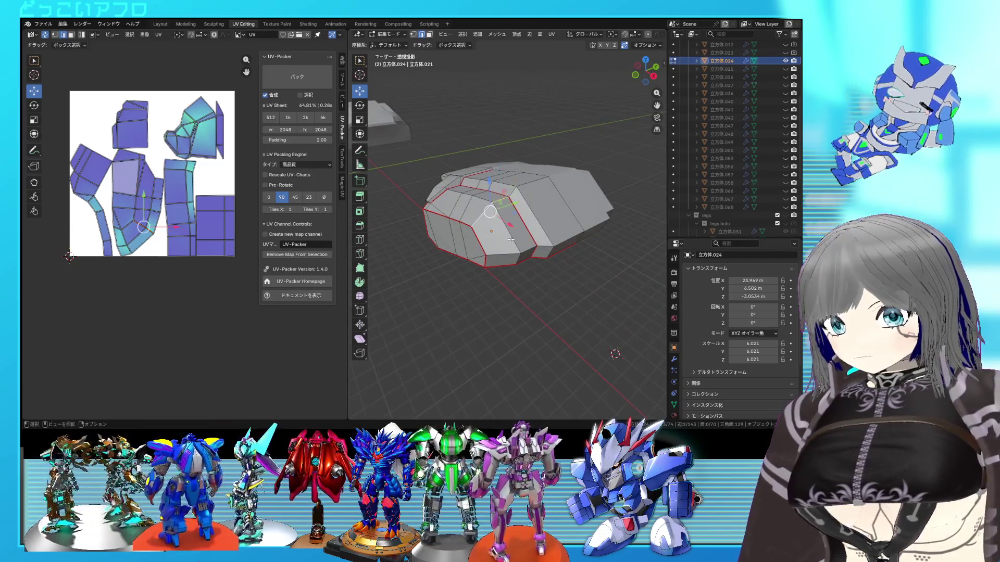
right_click(546, 227)
left_click(547, 227)
middle_click_drag(554, 240, 532, 235)
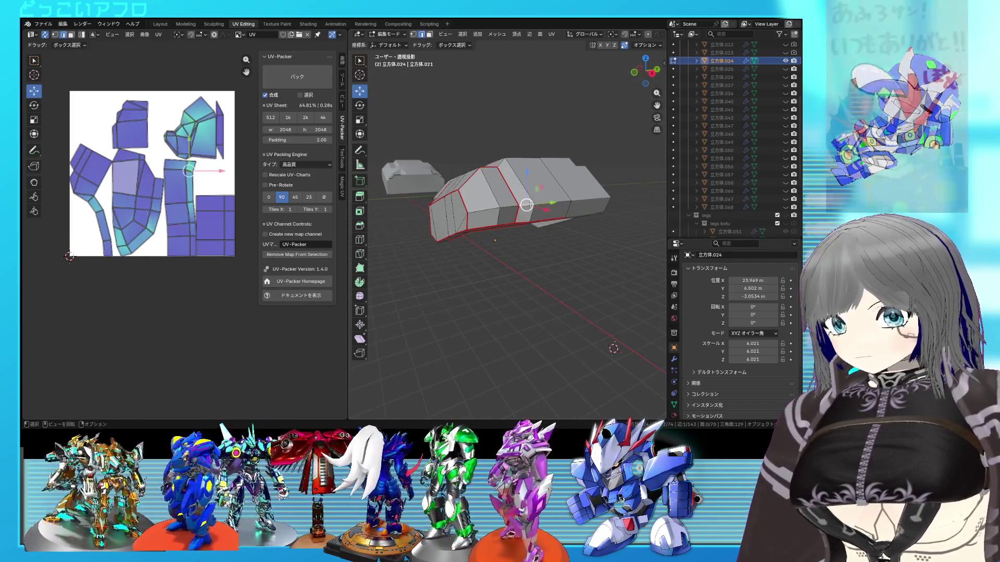
key("a")
key("u")
left_click(222, 185)
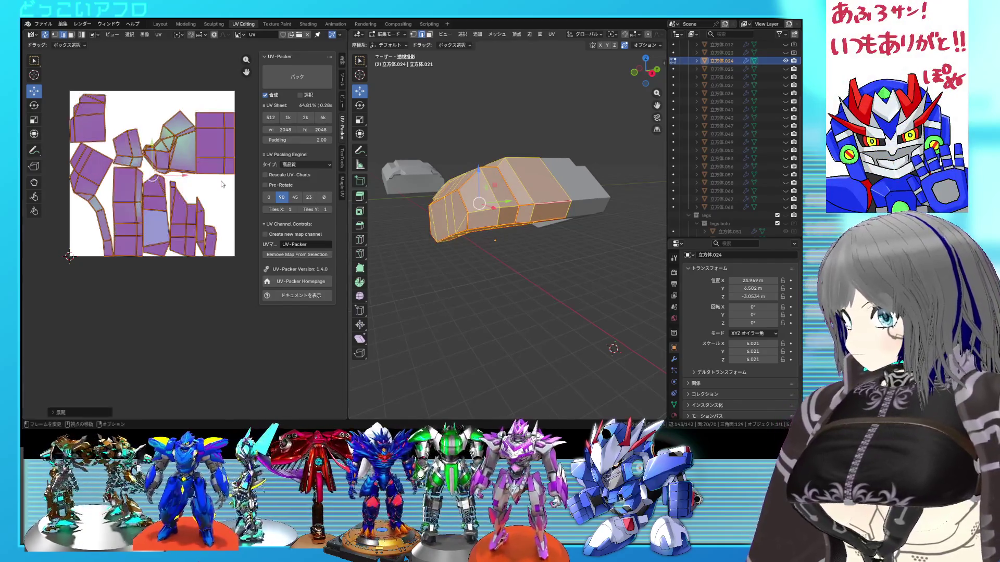
Step: Add another seam edge and unwrap again into a new island layout
mouse_move(500, 203)
middle_mouse_down()
mouse_move(519, 169)
mouse_move(541, 160)
middle_mouse_up()
key("alt+a")
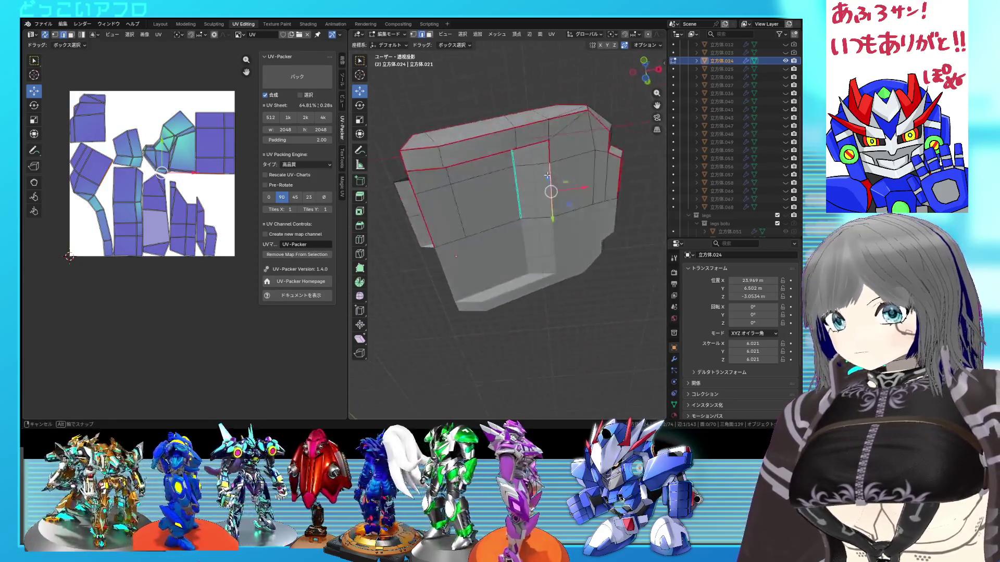
left_click(561, 143)
key("ctrl+e")
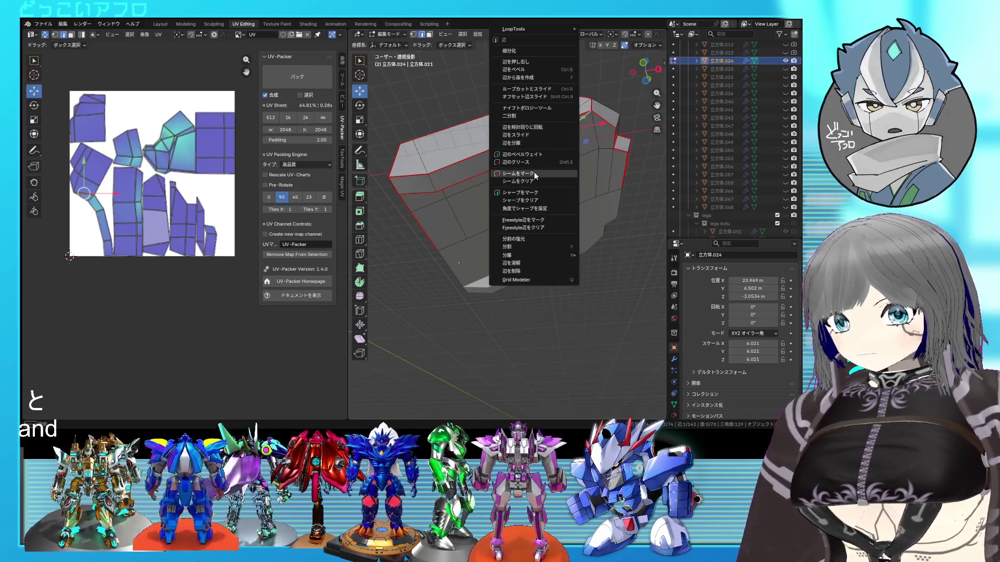
left_click(534, 172)
mouse_move(570, 123)
middle_mouse_down()
mouse_move(636, 208)
mouse_move(535, 237)
middle_mouse_up()
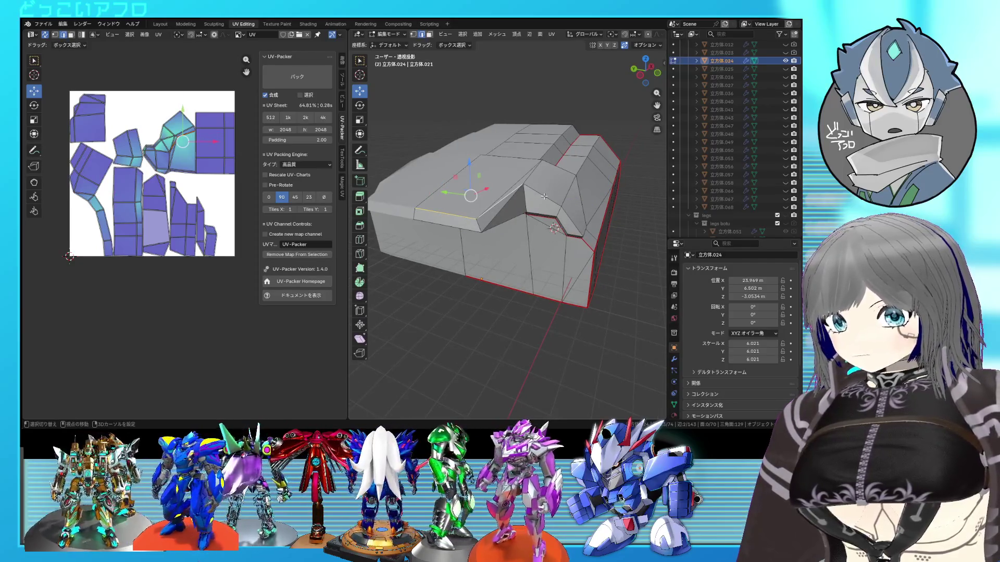
mouse_move(553, 227)
middle_mouse_down()
mouse_move(502, 188)
mouse_move(484, 196)
middle_mouse_up()
right_click(484, 196)
left_click(484, 196)
key("a")
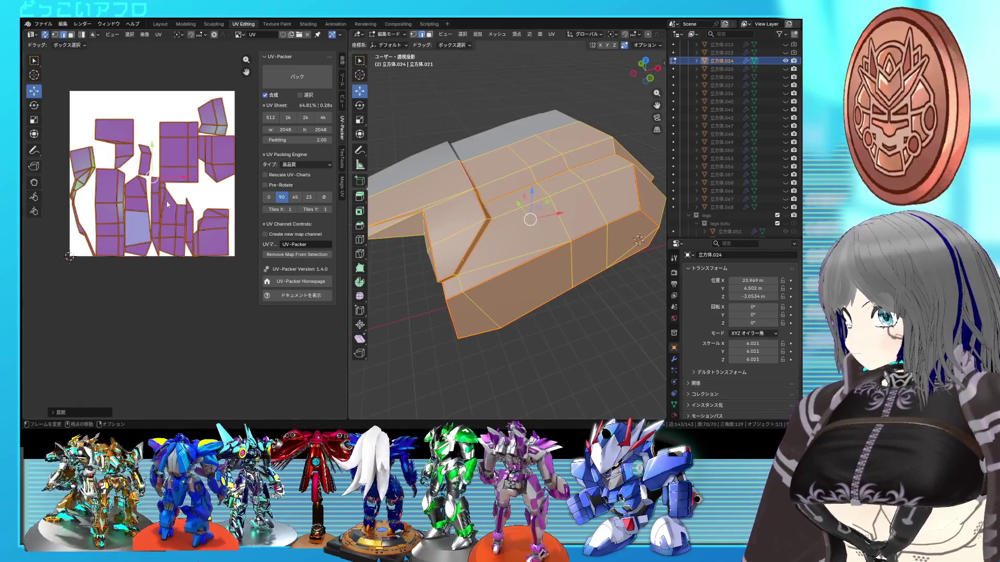
left_click(82, 172)
key("ctrl+l")
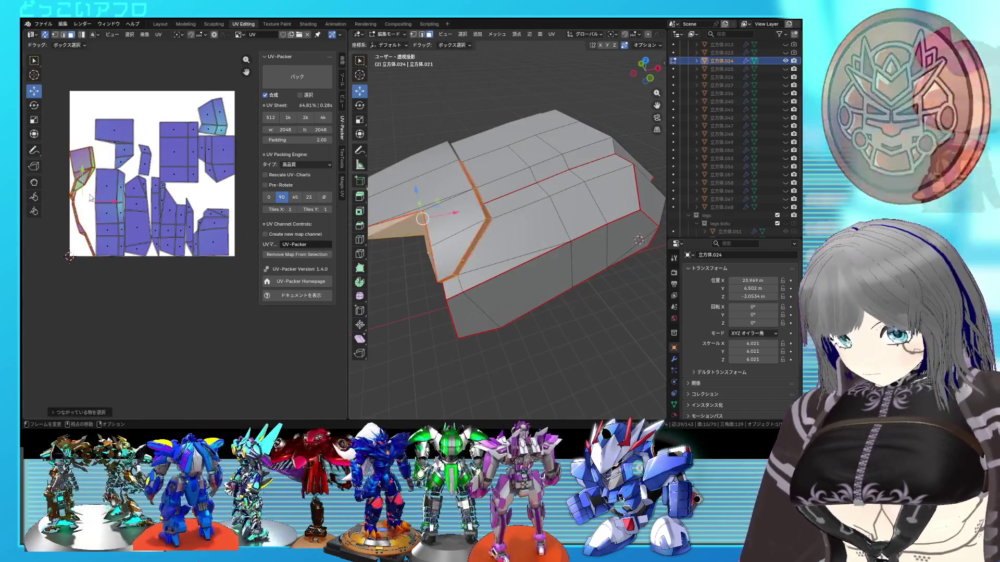
Step: Hide a face strip, mark more face edges as seams and unwrap the mesh once more
mouse_move(496, 286)
middle_mouse_down()
mouse_move(561, 266)
mouse_move(579, 226)
middle_mouse_up()
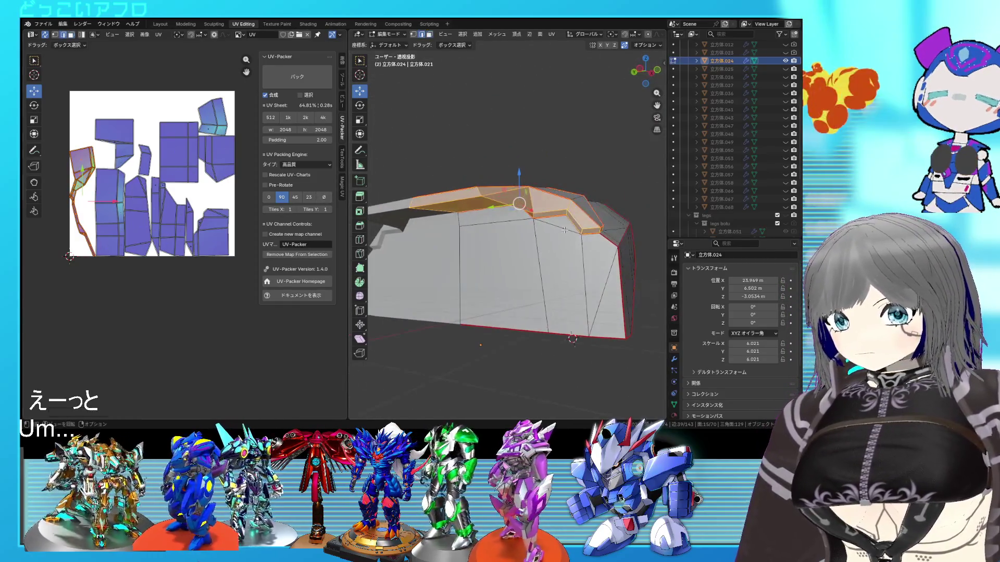
key("h")
left_click(574, 224)
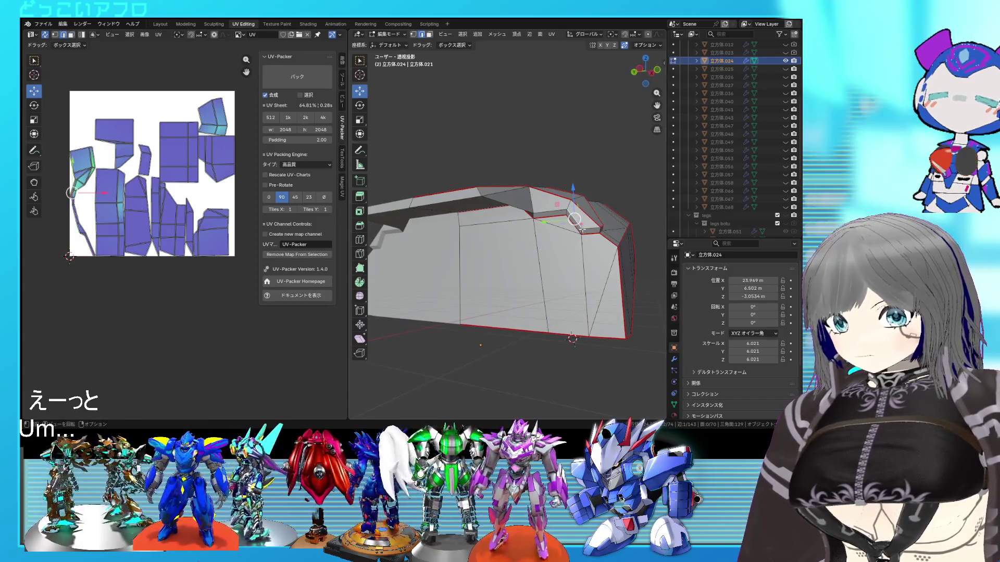
left_click(591, 229)
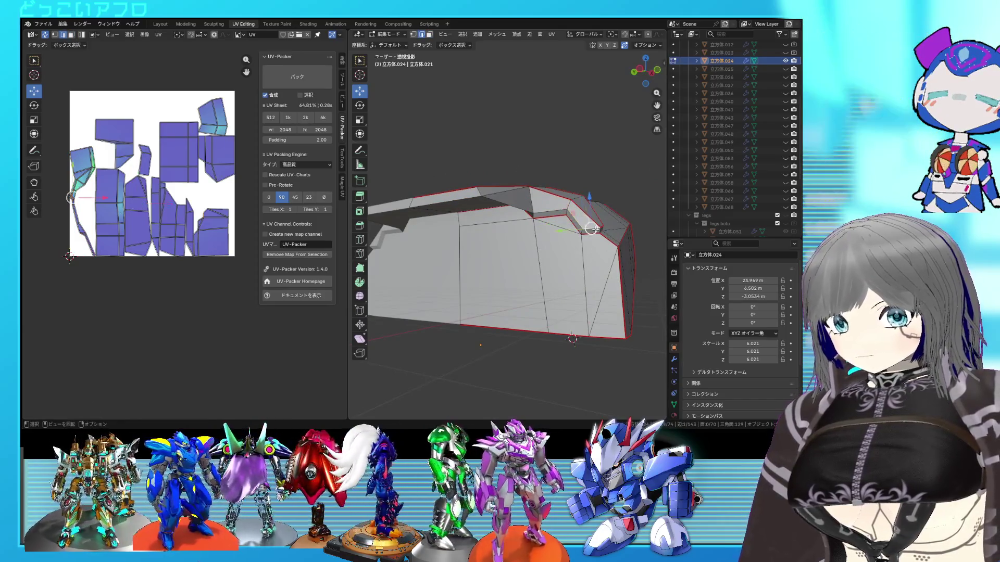
left_click(584, 220)
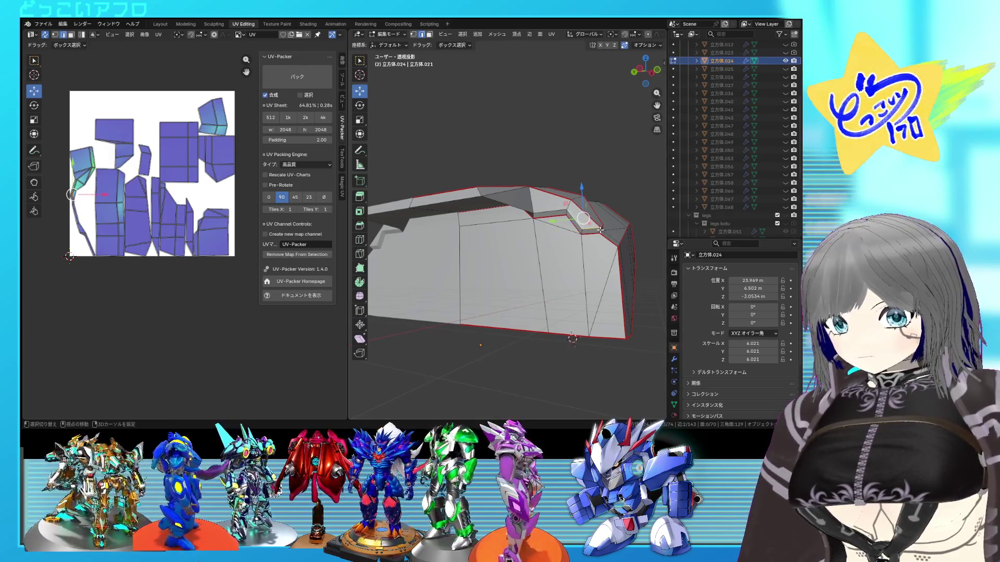
right_click(554, 224)
key("a")
key("u")
left_click(196, 212)
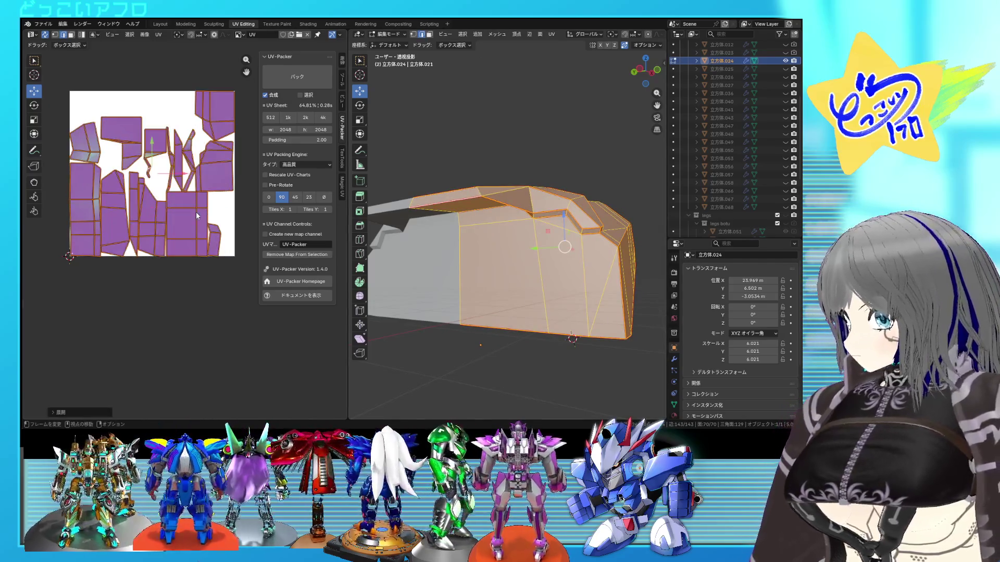
Step: Select linked face groups to check individual islands against the mesh, then deselect
left_click(190, 216)
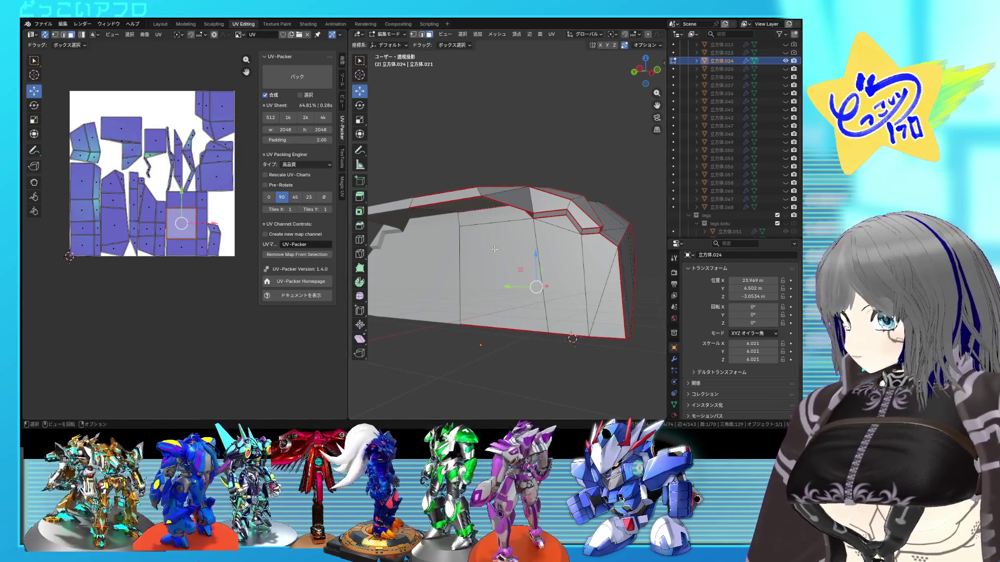
middle_click_drag(512, 241, 507, 261)
left_click(506, 261)
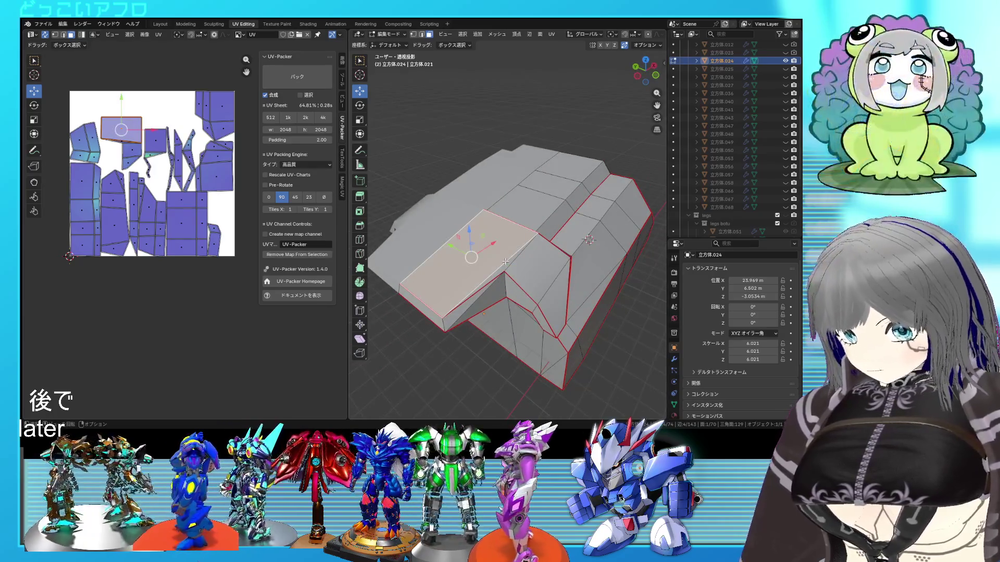
key("ctrl+l")
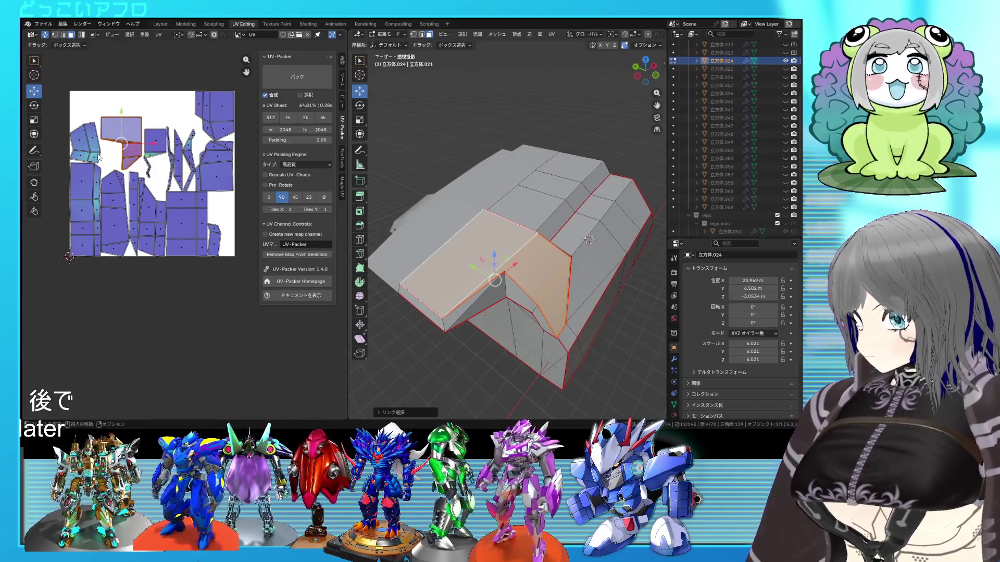
left_click(99, 157)
key("ctrl+l")
middle_click_drag(415, 246, 520, 190)
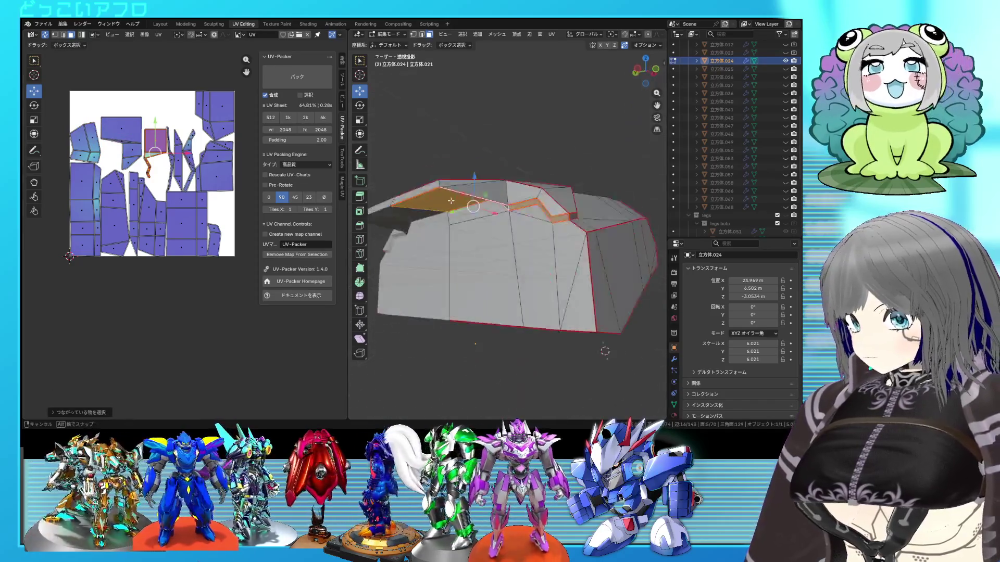
key("alt+a")
Step: Select the connected shell, save the file and inspect a small lower face up close
right_click(564, 184)
key("Escape")
key("l")
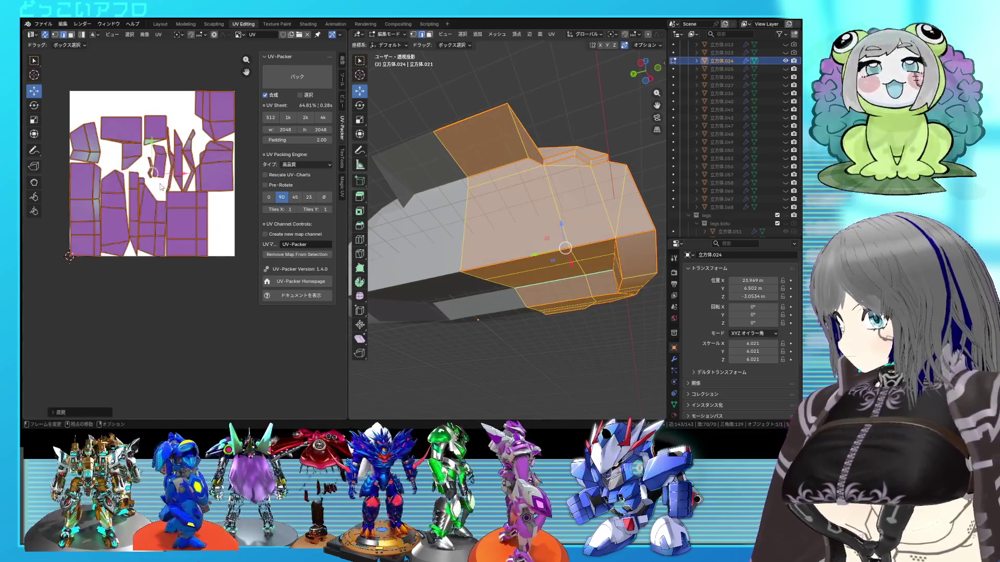
key("ctrl+s")
scroll(160, 186, "down", 1)
key("ctrl+z")
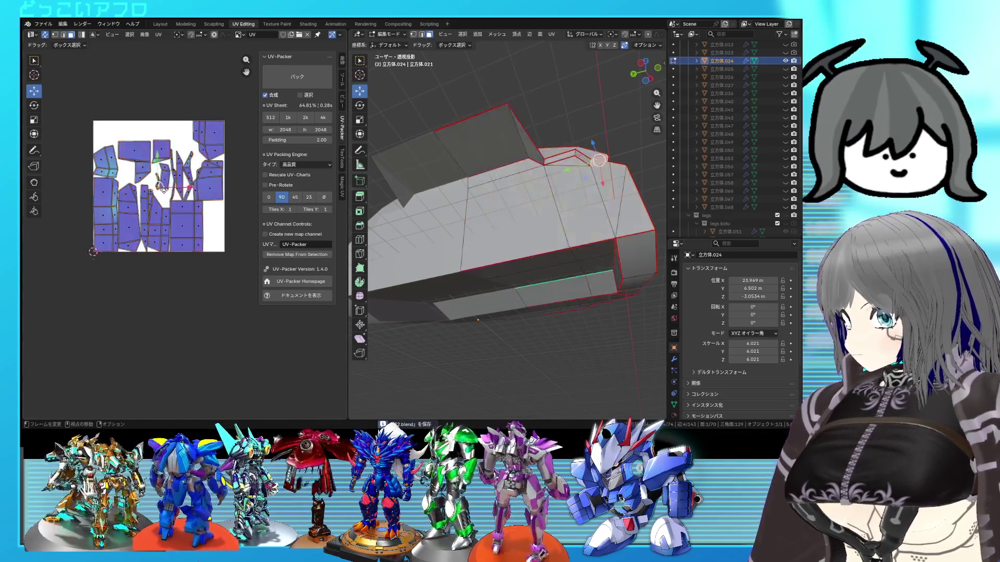
key("ctrl+shift+z")
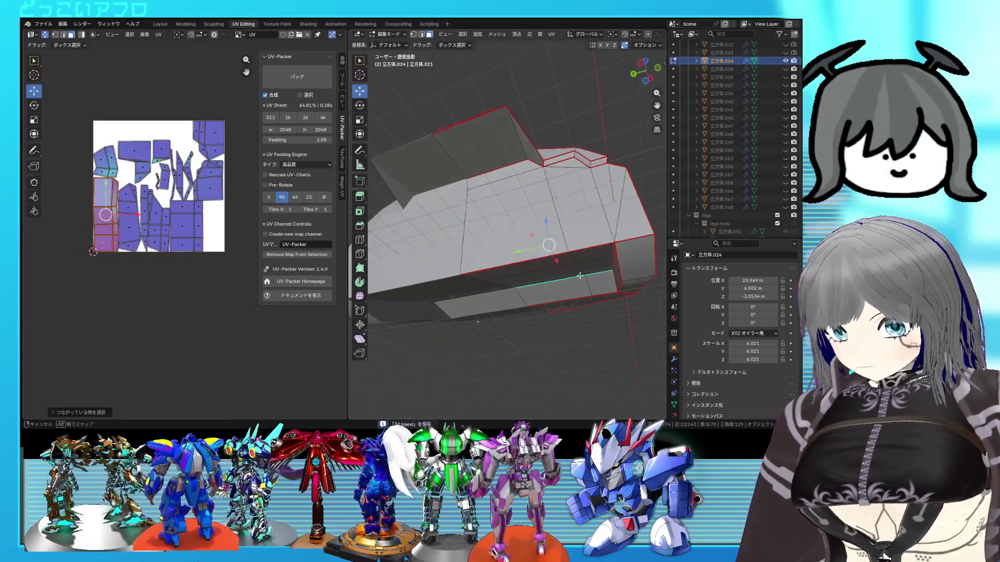
key("KP_Decimal")
scroll(514, 321, "up", 2)
scroll(515, 297, "down", 2)
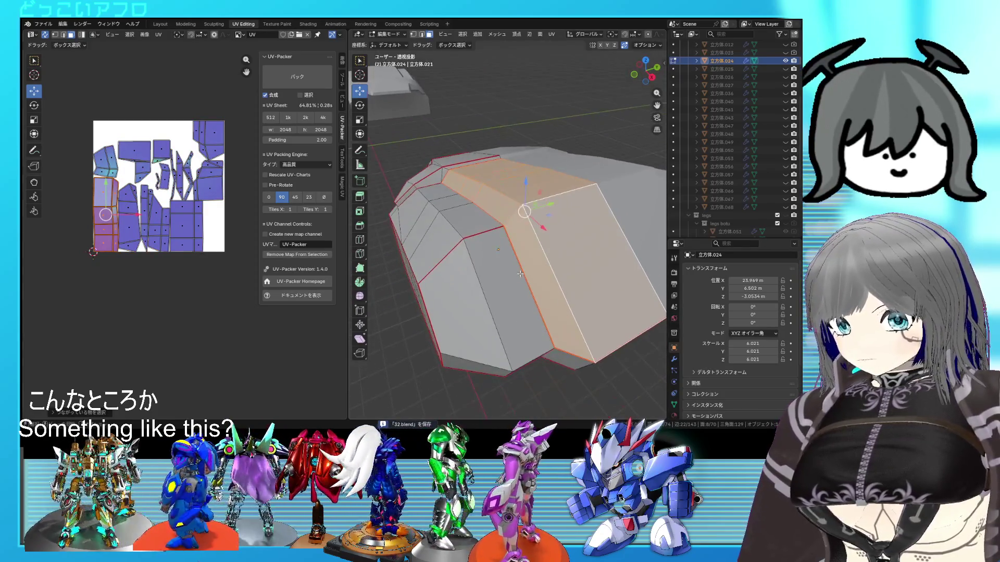
scroll(519, 252, "down", 2)
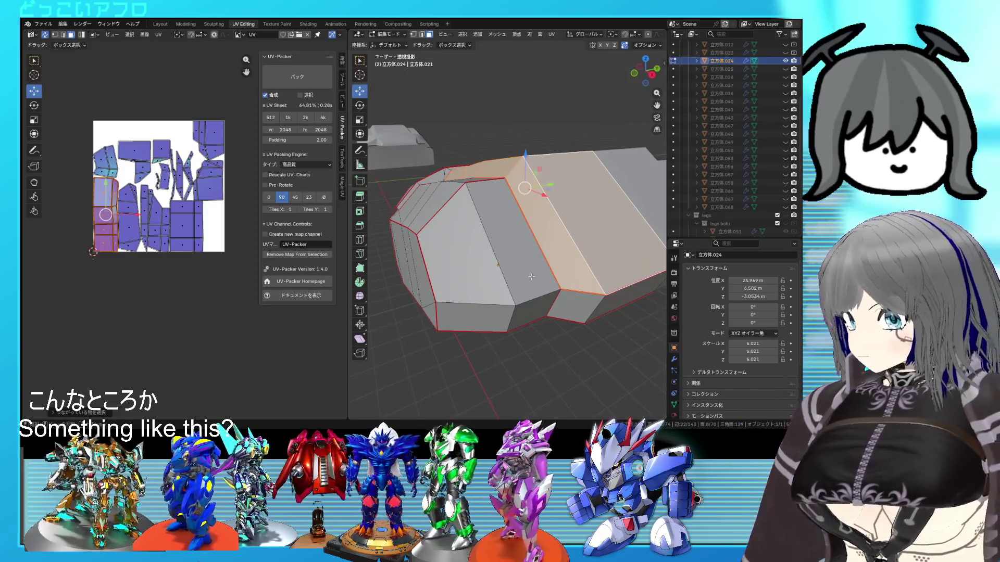
left_click(614, 307)
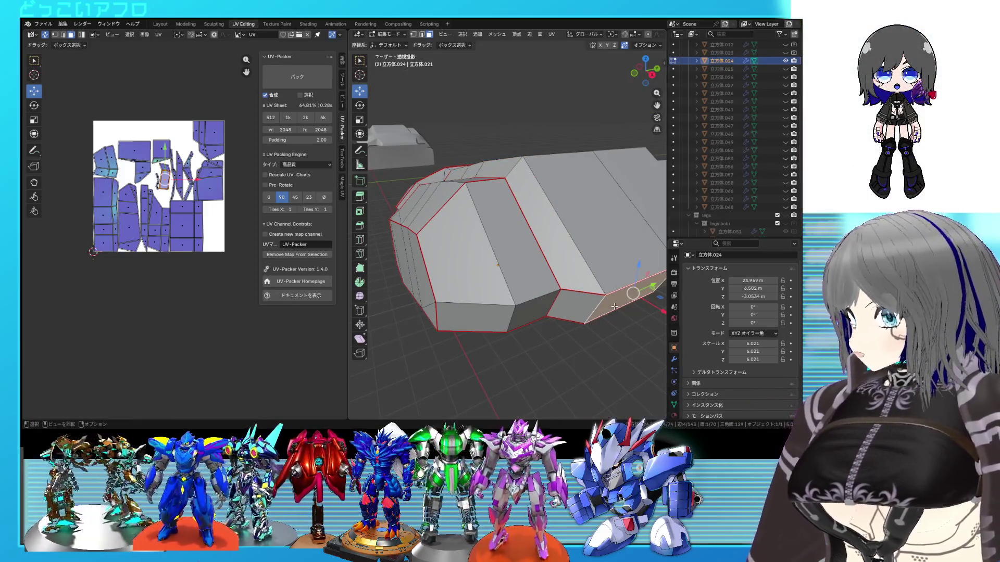
scroll(589, 288, "down", 2)
mouse_move(590, 288)
middle_mouse_down()
mouse_move(578, 304)
mouse_move(555, 243)
middle_mouse_up()
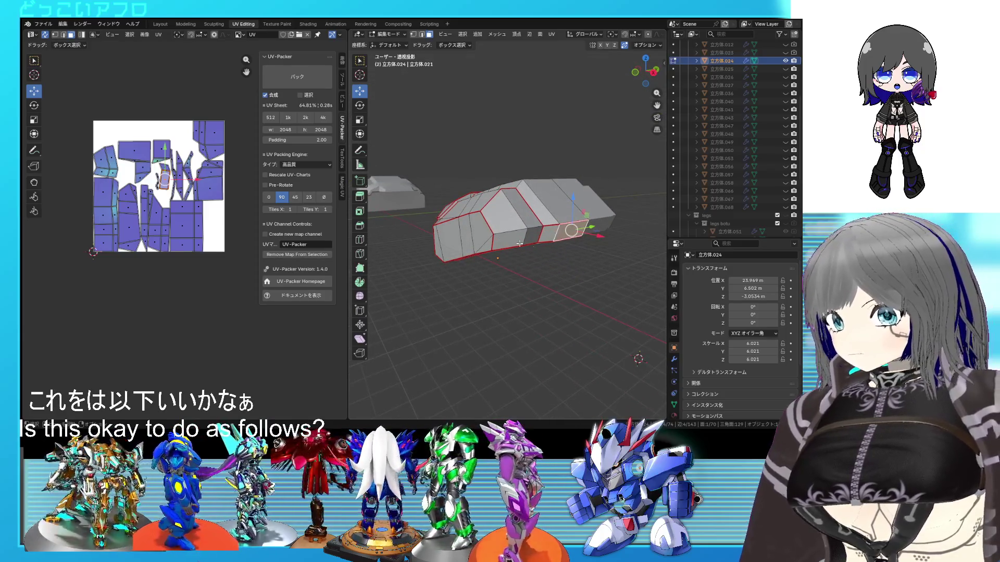
Step: Check face and UV menus without changes, with all faces and UV islands selected
right_click(535, 227)
key("Escape")
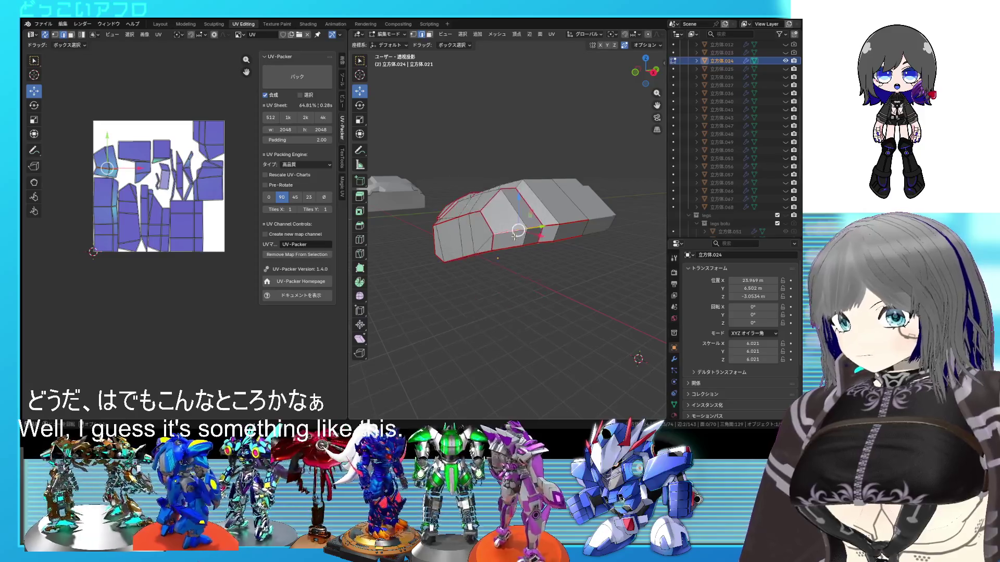
left_click(497, 202)
right_click(497, 200)
key("Escape")
key("a")
right_click(117, 180)
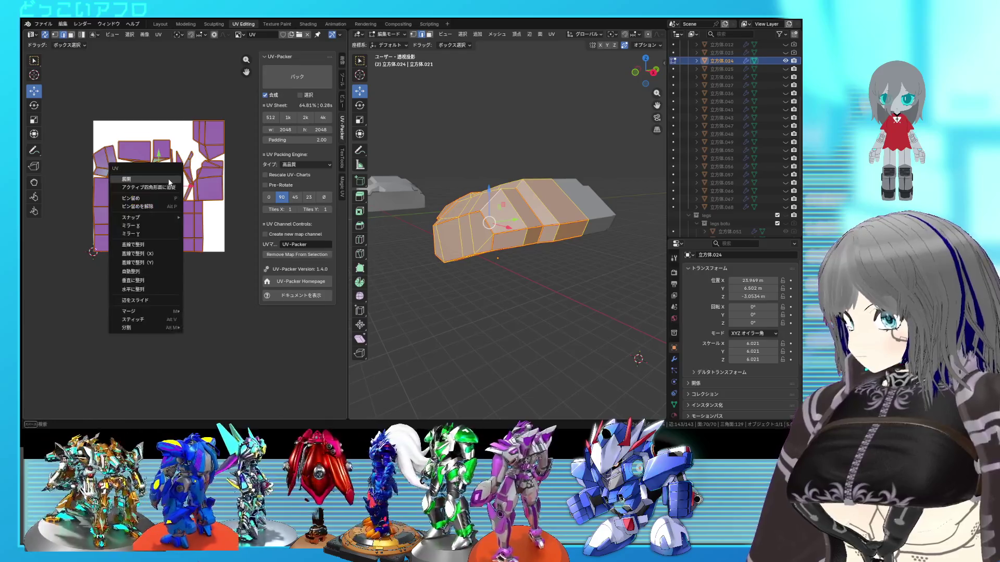
key("Escape")
scroll(183, 196, "up", 2)
Step: Save the blend file, leave Edit Mode and hide the armor shell
left_click(187, 202)
key("ctrl+s")
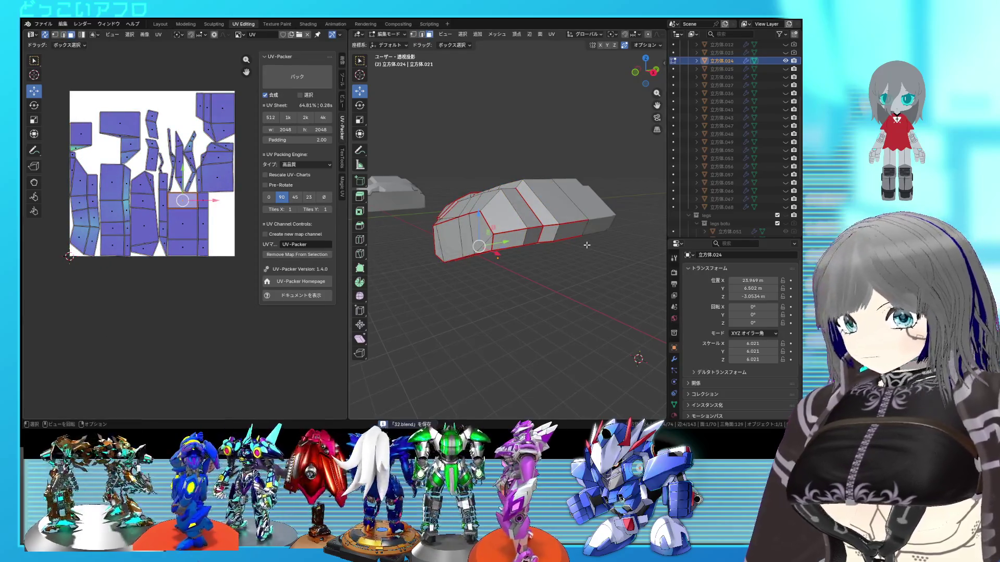
key("Tab")
left_click(786, 61)
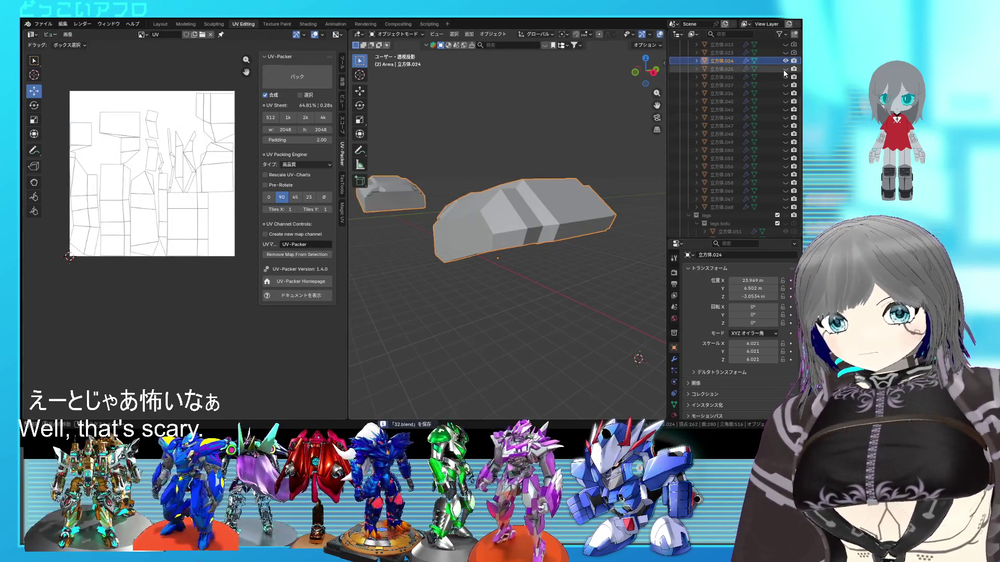
Step: Inspect the arm piece 立方体.025 in Edit Mode from several angles, then leave Edit Mode
middle_click_drag(559, 239, 586, 199)
left_click(537, 242)
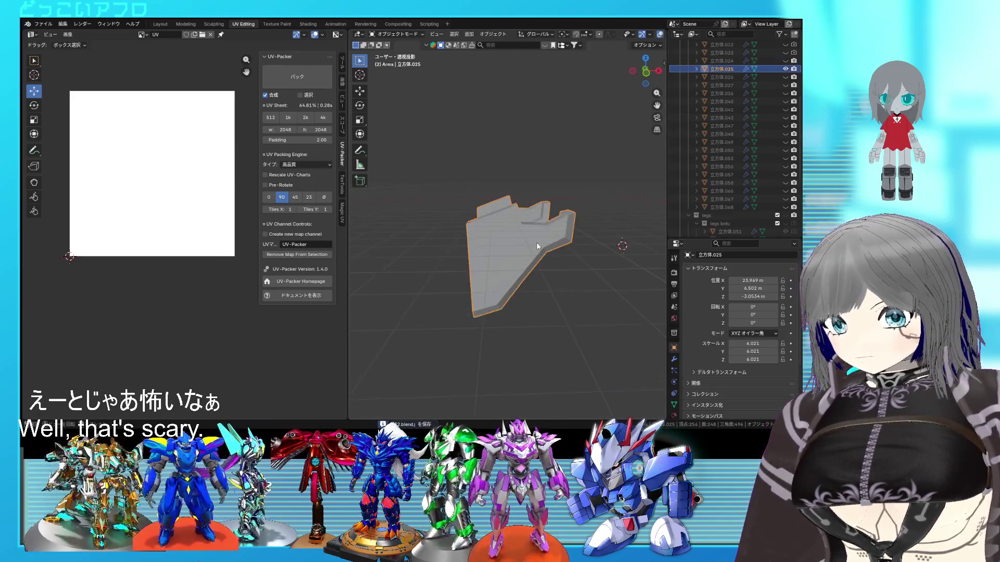
key("Tab")
mouse_move(537, 242)
middle_mouse_down()
mouse_move(633, 254)
mouse_move(507, 242)
middle_mouse_up()
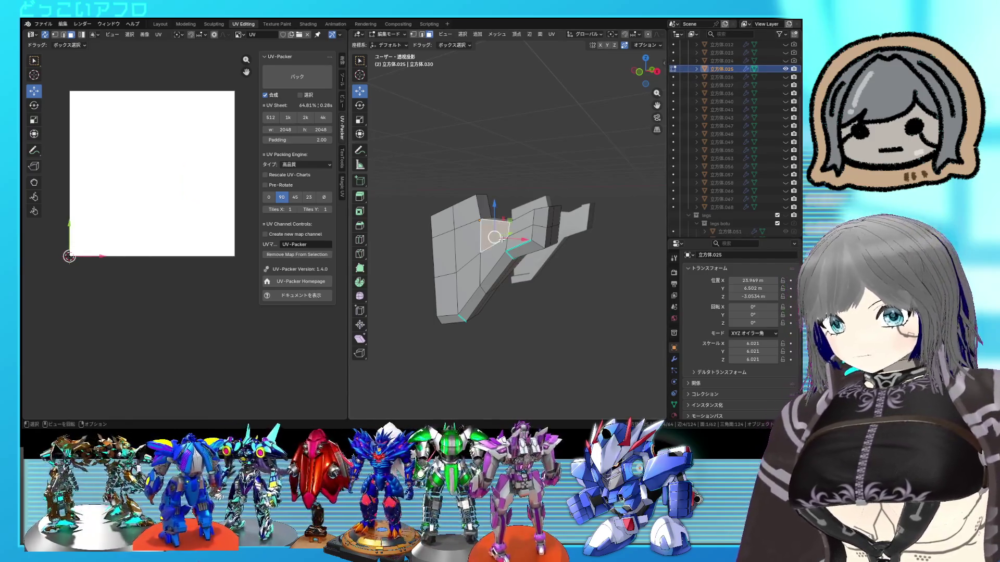
middle_click_drag(508, 250, 534, 268)
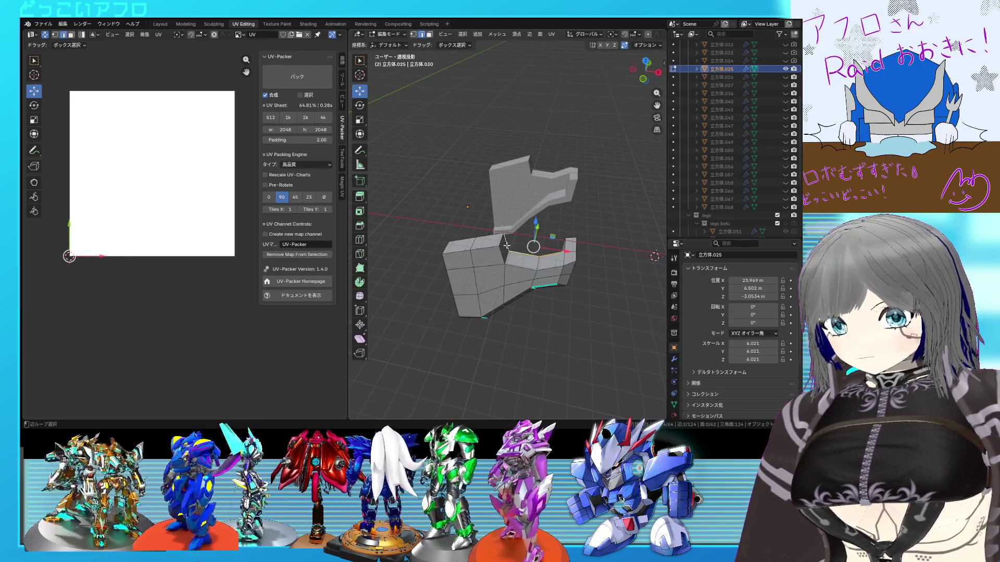
middle_click_drag(484, 245, 561, 210)
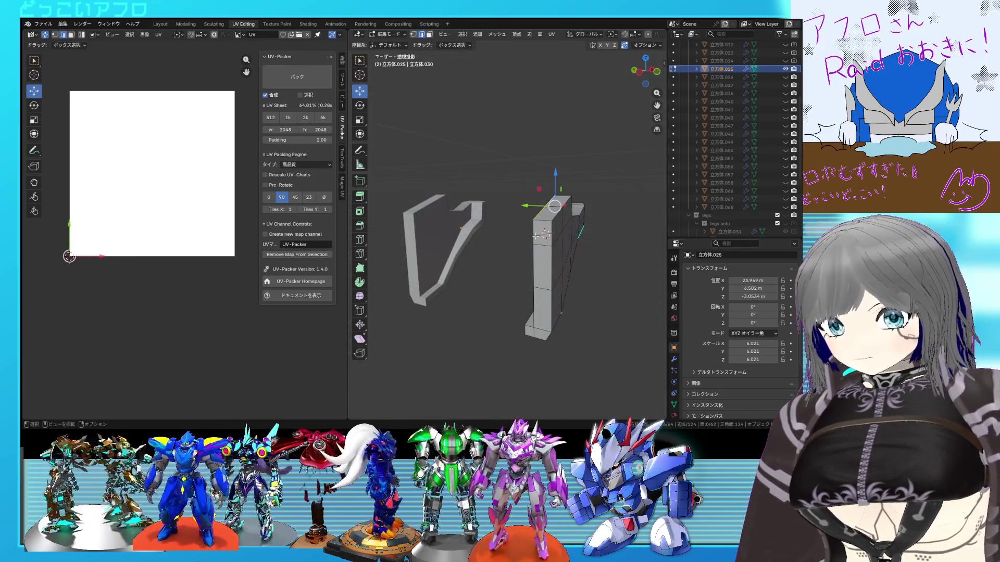
key("Tab")
Step: Unhide the armor shell 立方体.024, isolate it with Shift+H and edit its mesh, selecting an underside face
left_click(786, 60)
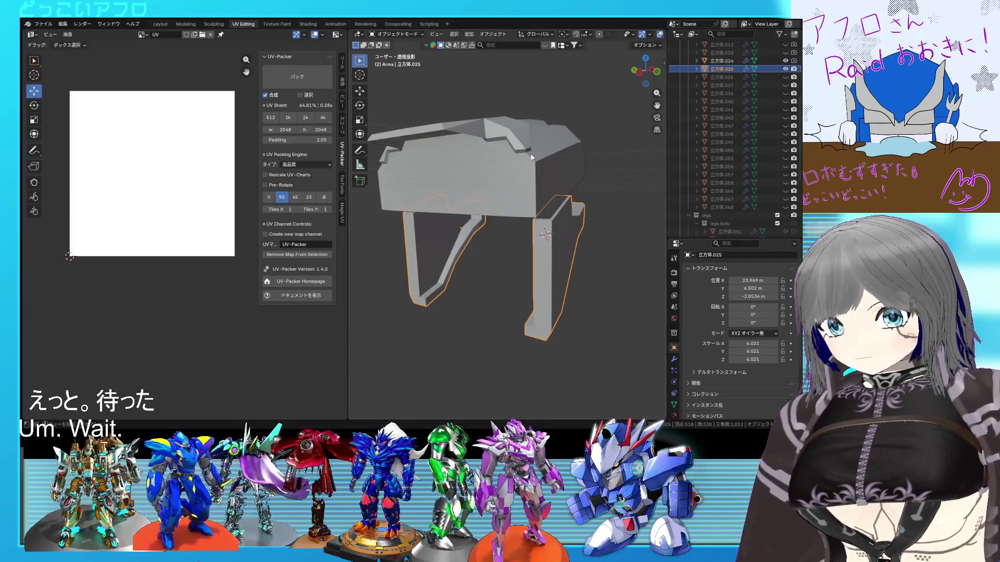
left_click(525, 186)
key("shift+h")
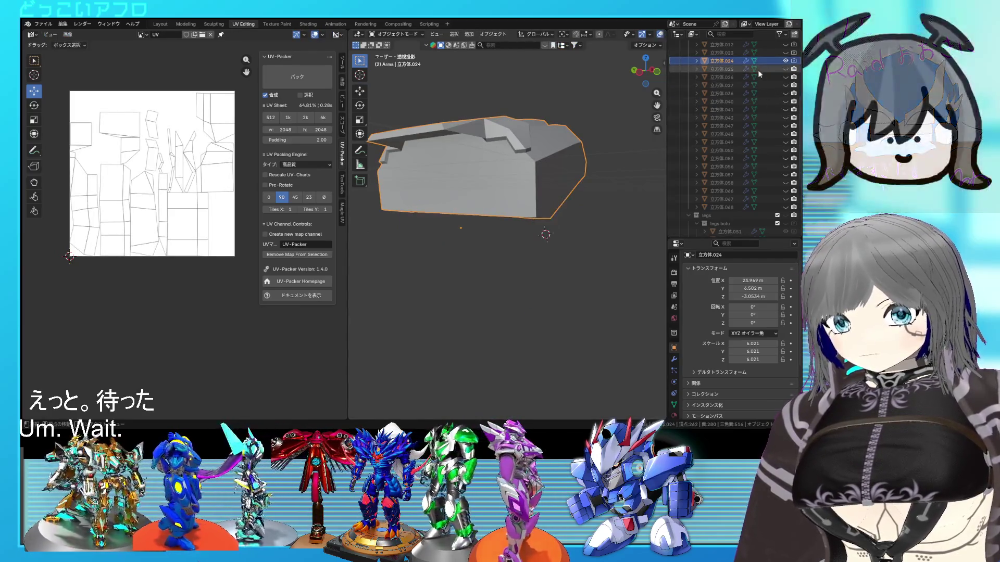
key("Tab")
middle_click_drag(522, 186, 493, 192)
left_click(492, 191)
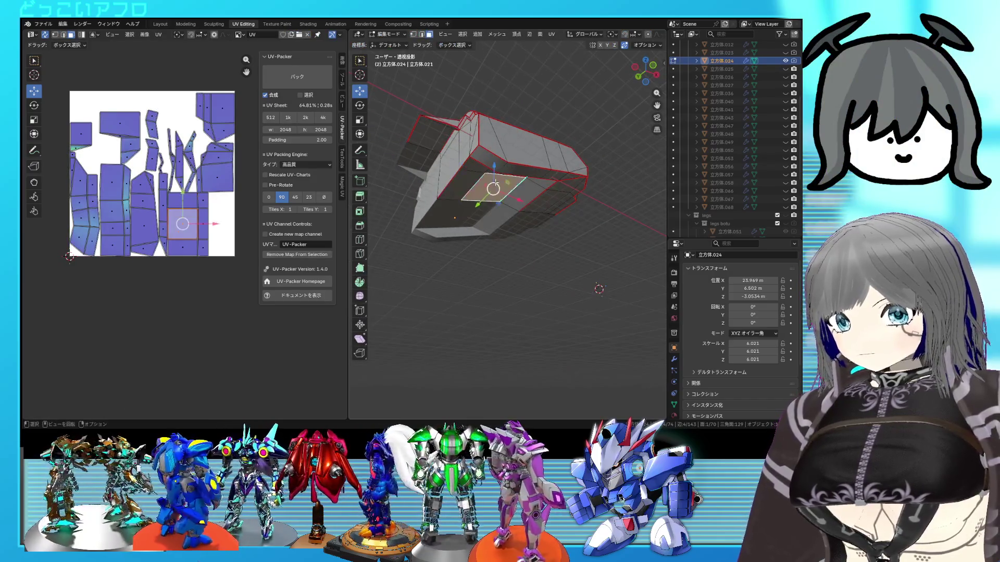
Step: Select the linked underside faces, unwrap them as a new UV island and move it into place
key("ctrl+l")
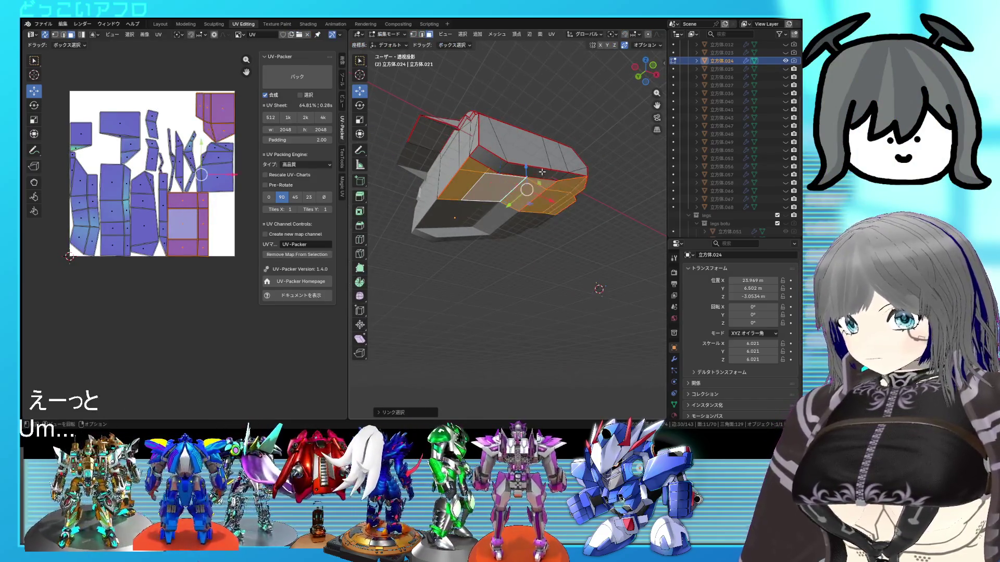
middle_click_drag(477, 165, 487, 191)
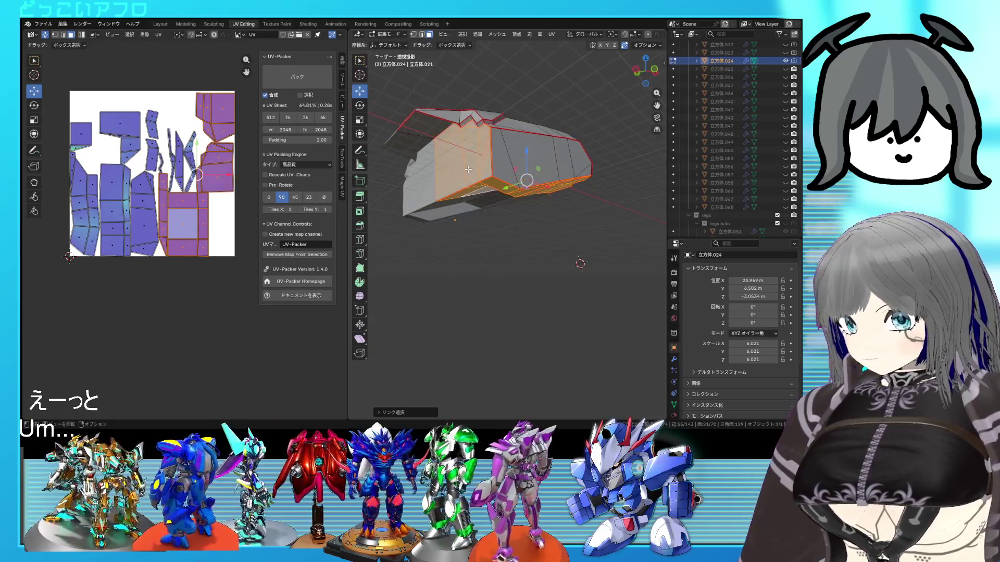
right_click(218, 192)
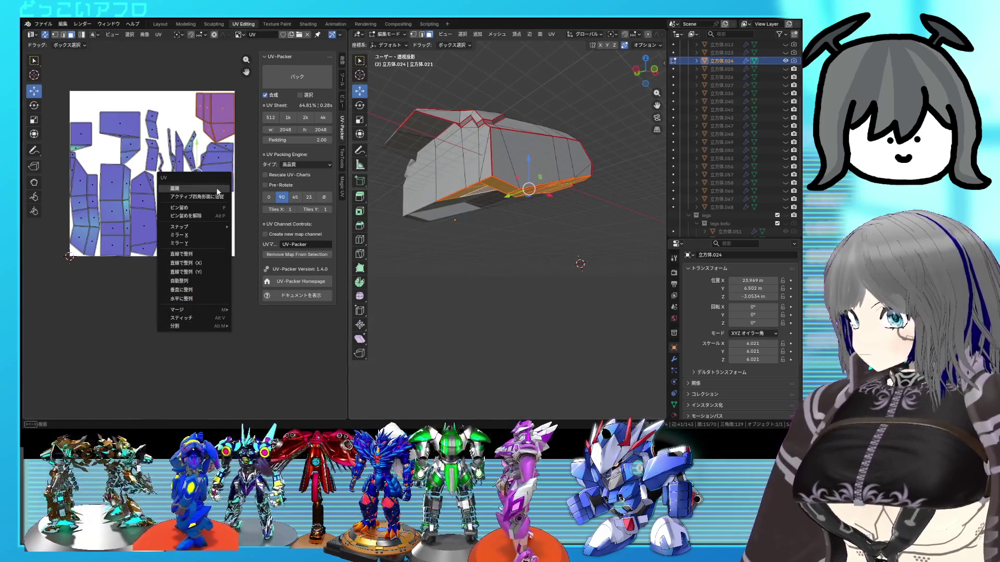
left_click(218, 189)
scroll(216, 188, "down", 4)
key("g")
left_click(141, 286)
Step: Save the blend file and return the shell to Object Mode
right_click(158, 323)
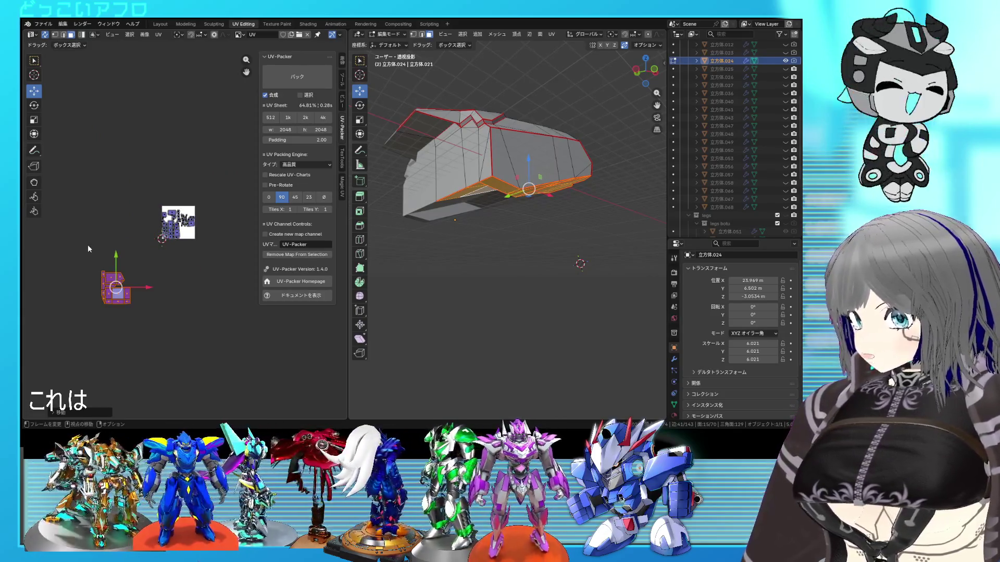
right_click(88, 244)
left_click(76, 265)
key("ctrl+s")
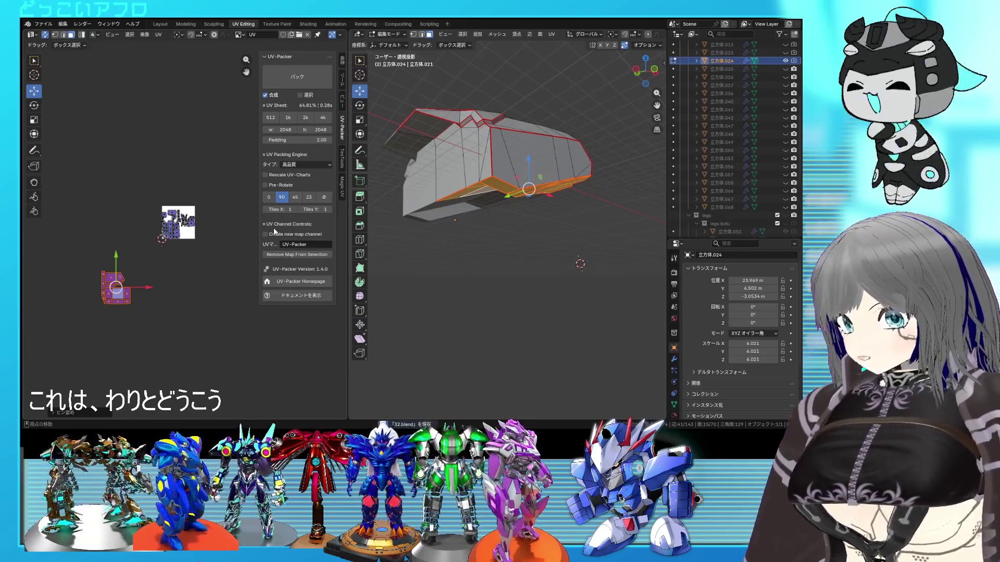
mouse_move(500, 235)
middle_mouse_down()
mouse_move(466, 185)
mouse_move(532, 176)
mouse_move(539, 190)
middle_mouse_up()
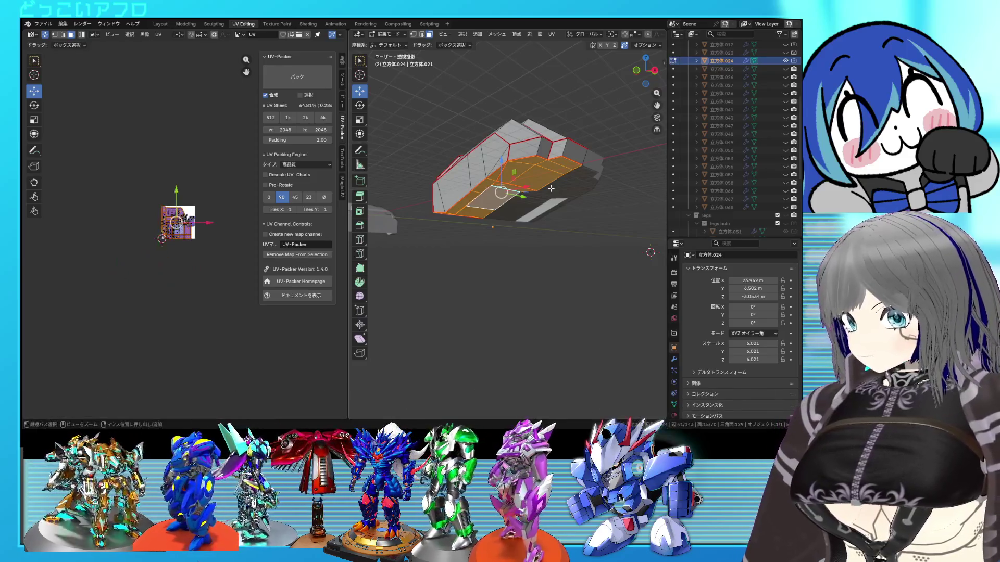
key("Tab")
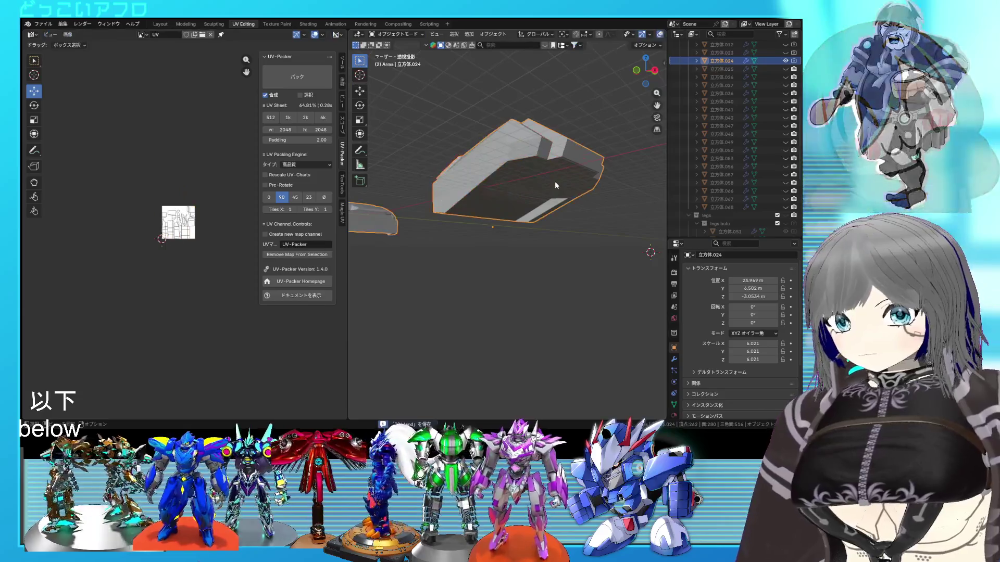
Step: Show the other parts, select the arm piece 立方体.025 and inspect its upper faces in Edit Mode
left_click(785, 60)
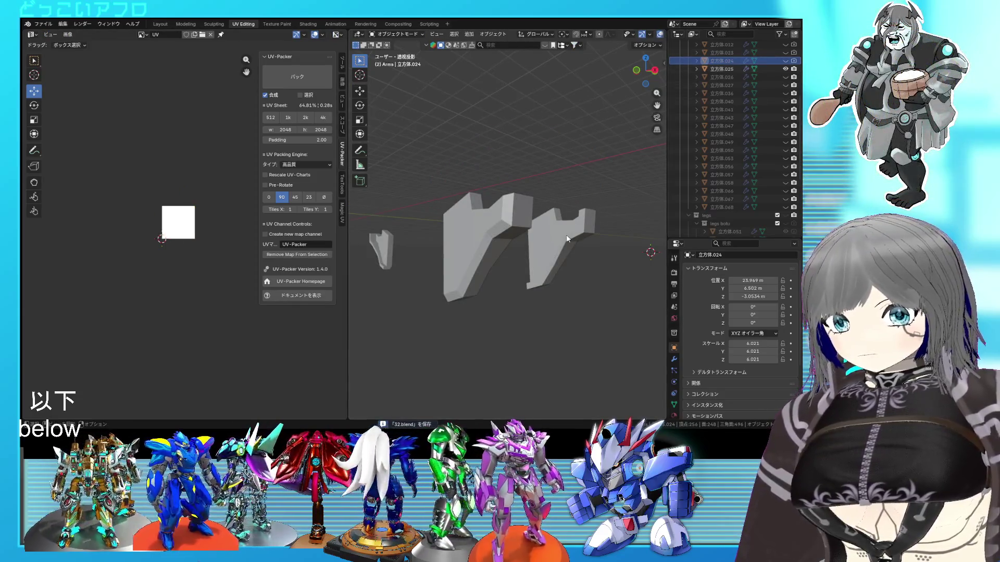
left_click(567, 238)
key("Tab")
scroll(567, 238, "up", 3)
middle_click_drag(567, 239, 465, 254)
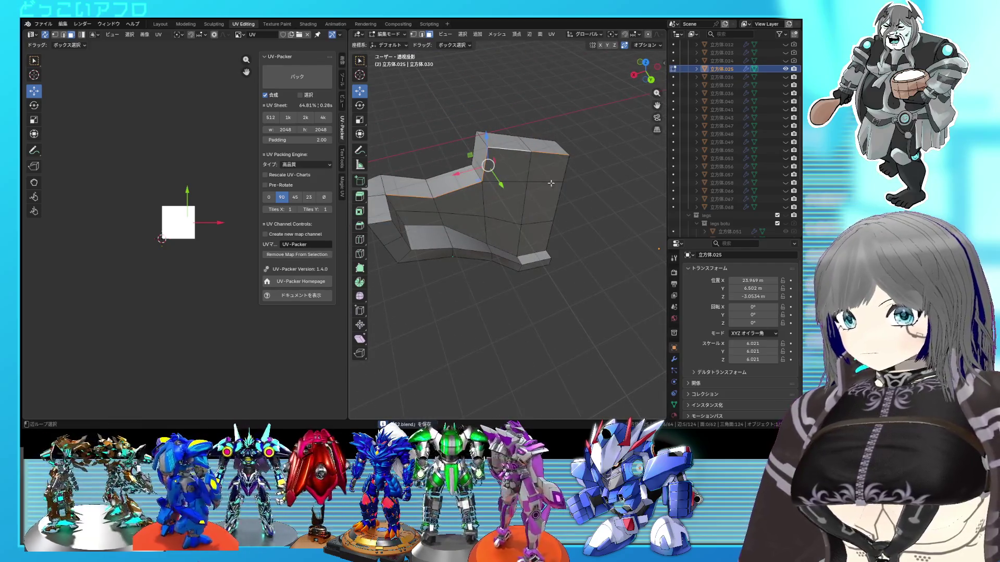
left_click(565, 177)
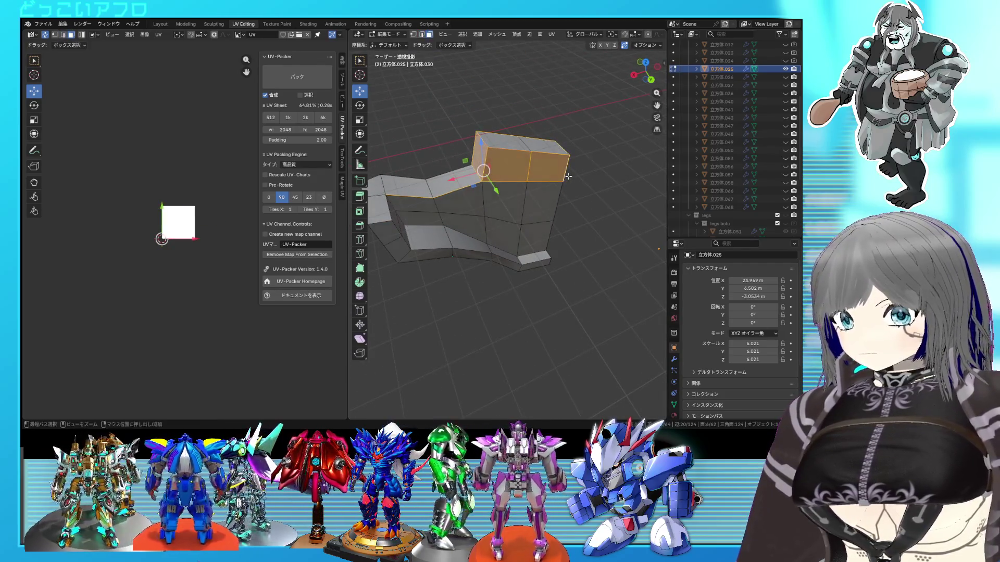
left_click(568, 176)
key("Tab")
key("Tab")
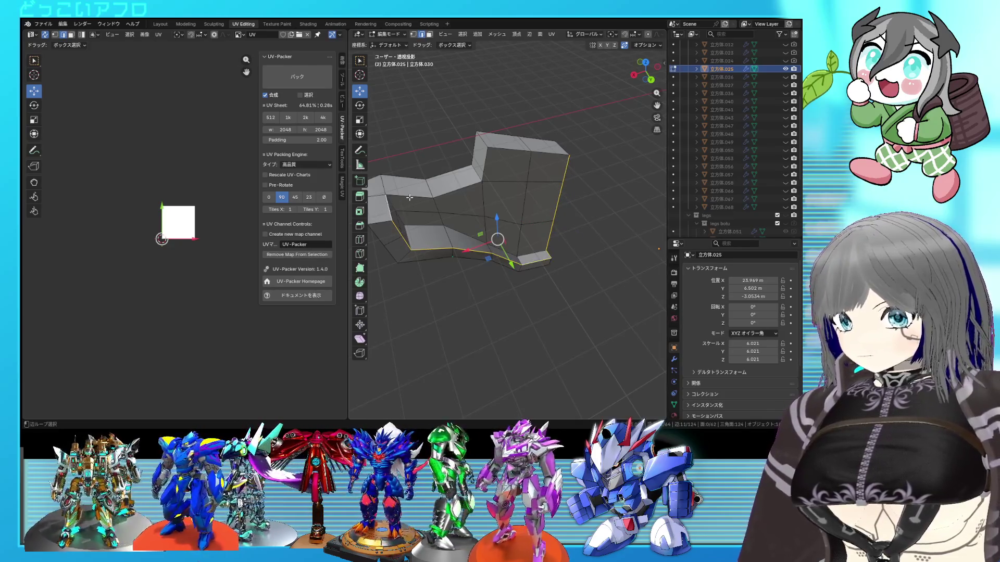
Step: Mark two sets of selected edges as UV seams and check them around the arm piece
right_click(529, 196)
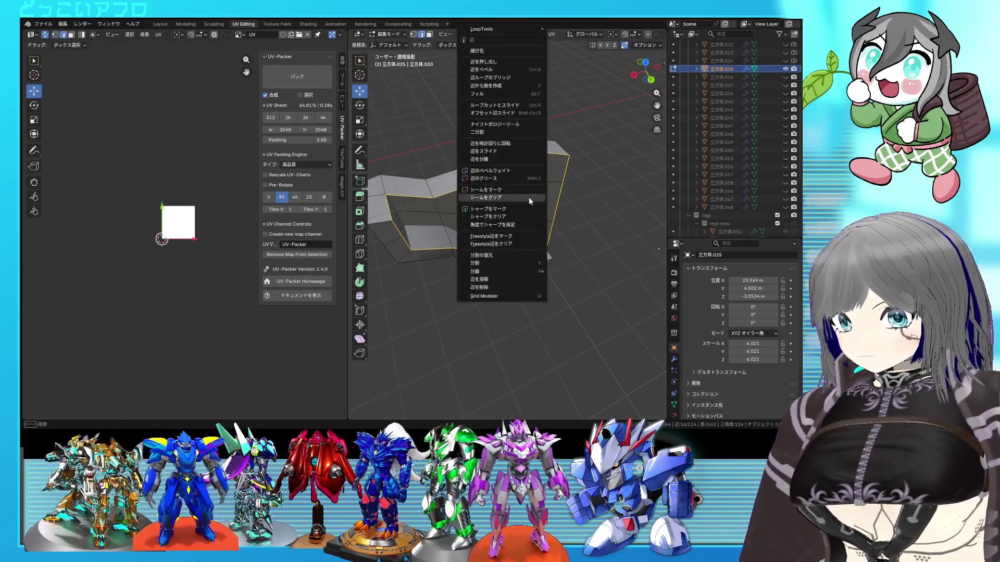
left_click(528, 195)
mouse_move(527, 196)
middle_mouse_down()
mouse_move(469, 219)
mouse_move(492, 187)
middle_mouse_up()
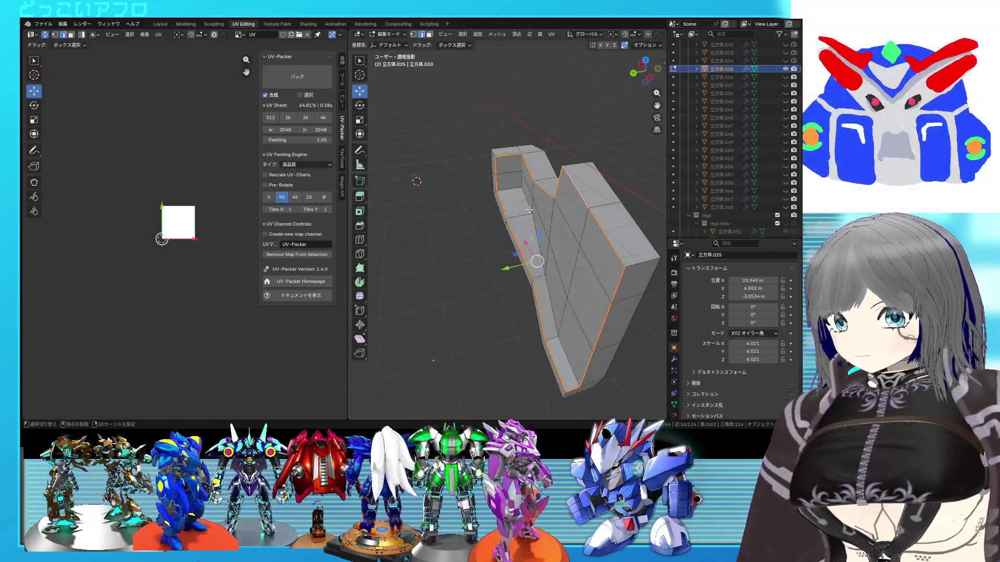
left_click(495, 186)
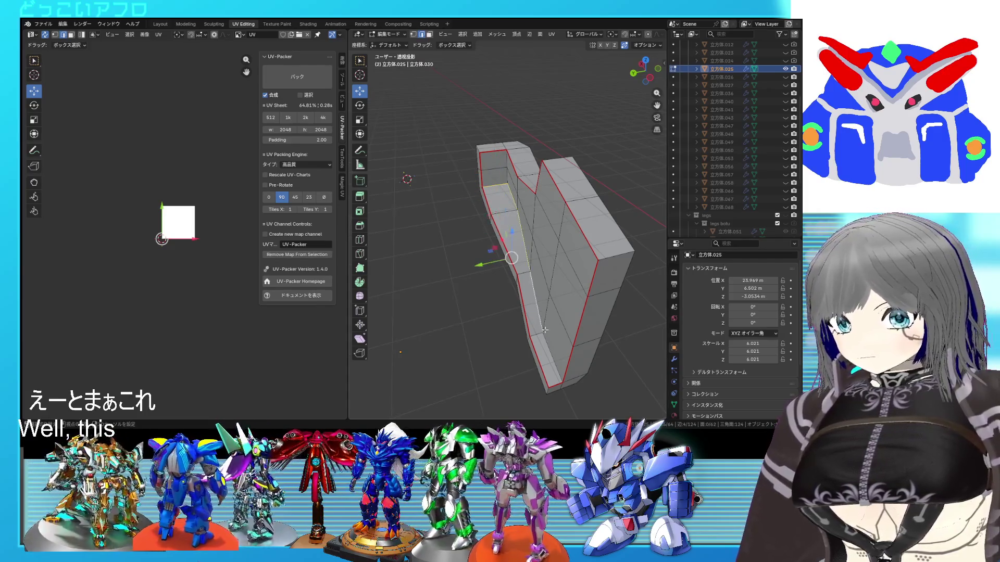
right_click(506, 162)
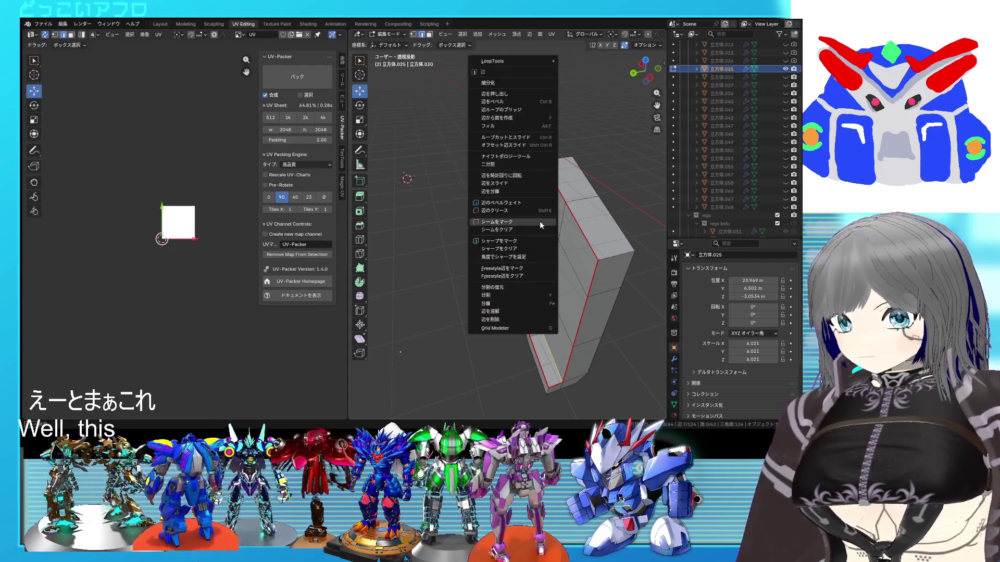
left_click(540, 221)
middle_click_drag(539, 222, 589, 238)
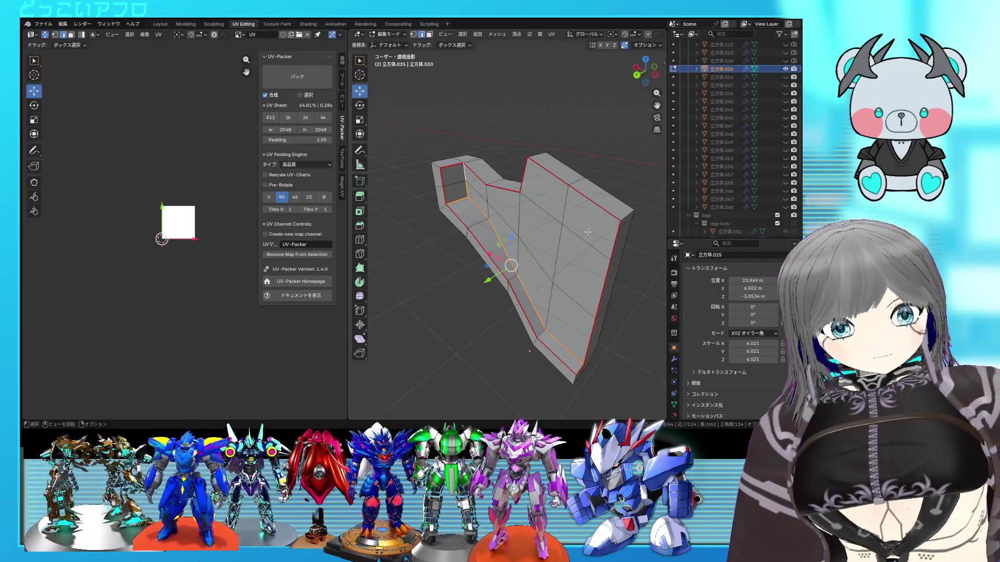
mouse_move(568, 229)
middle_mouse_down()
mouse_move(633, 234)
mouse_move(550, 306)
middle_mouse_up()
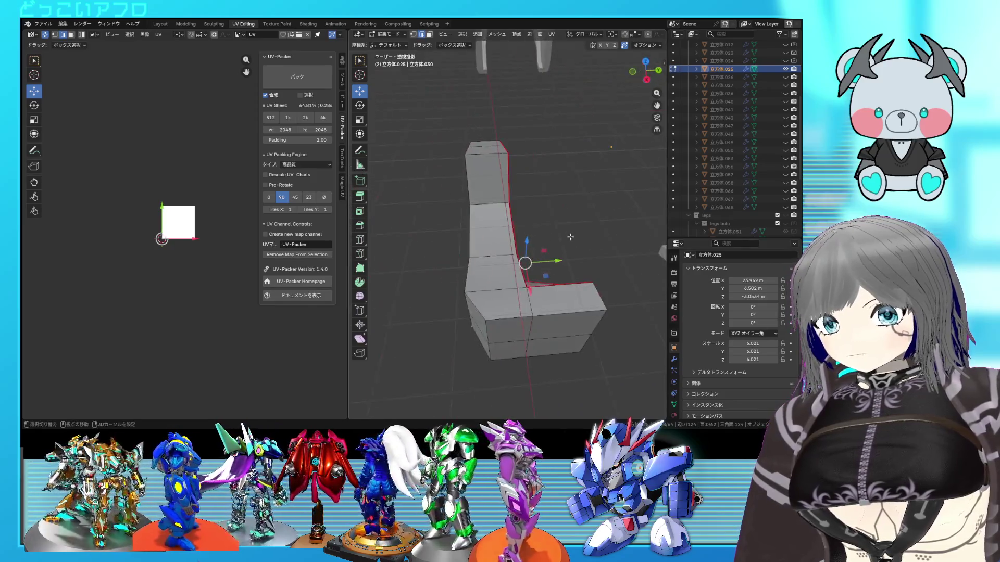
mouse_move(550, 305)
middle_mouse_down()
mouse_move(519, 246)
mouse_move(412, 207)
mouse_move(476, 329)
mouse_move(584, 190)
middle_mouse_up()
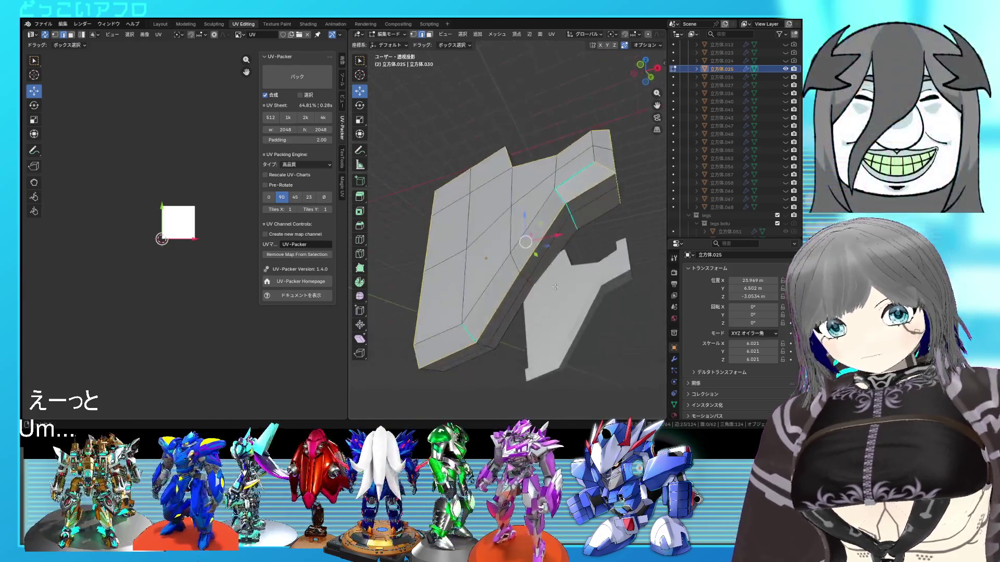
mouse_move(585, 190)
middle_mouse_down()
mouse_move(447, 280)
mouse_move(560, 305)
mouse_move(531, 248)
mouse_move(578, 234)
mouse_move(488, 240)
mouse_move(547, 224)
mouse_move(544, 236)
middle_mouse_up()
Step: Mark further seams on the arm piece via the Ctrl+E edge menu, checking in wireframe
key("shift+z")
key("shift+z")
key("ctrl+e")
left_click(512, 234)
key("shift+z")
key("shift+z")
key("ctrl+e")
left_click(529, 277)
middle_click_drag(529, 278, 512, 270)
key("ctrl+e")
left_click(535, 182)
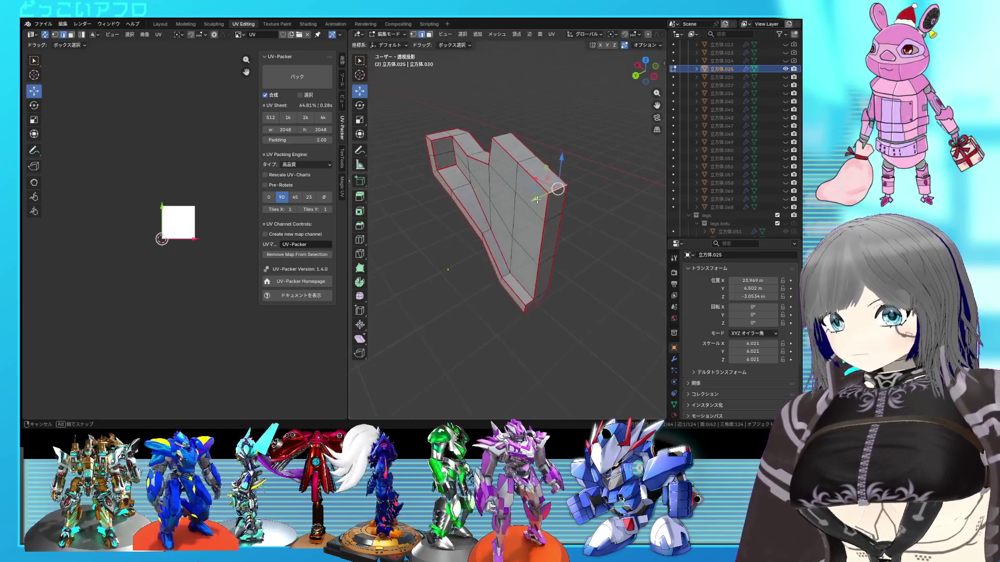
middle_click_drag(535, 182, 515, 195)
Step: Select the whole mesh, pin its UVs and unwrap it into UV islands
key("a")
right_click(229, 205)
left_click(230, 204)
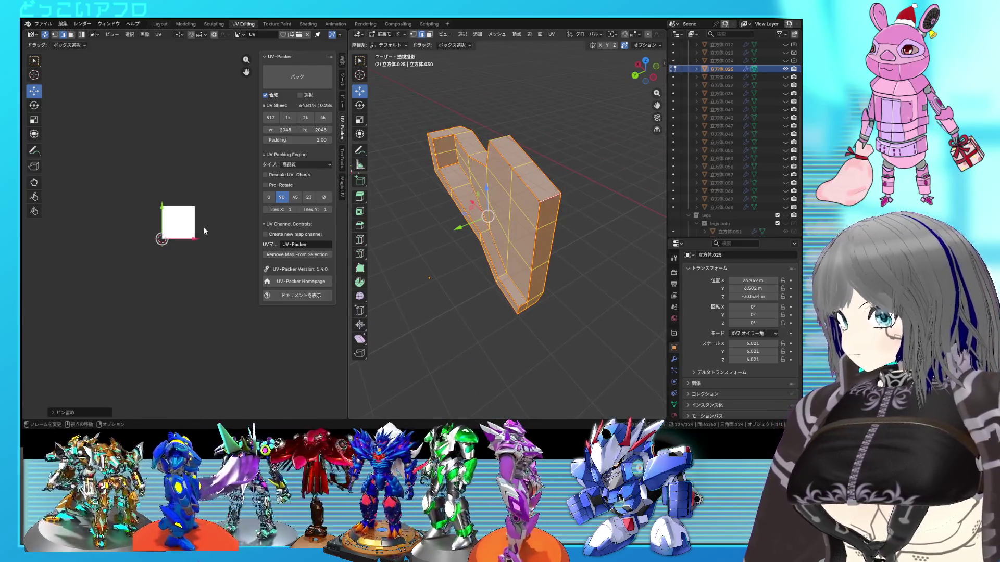
right_click(200, 227)
left_click(181, 202)
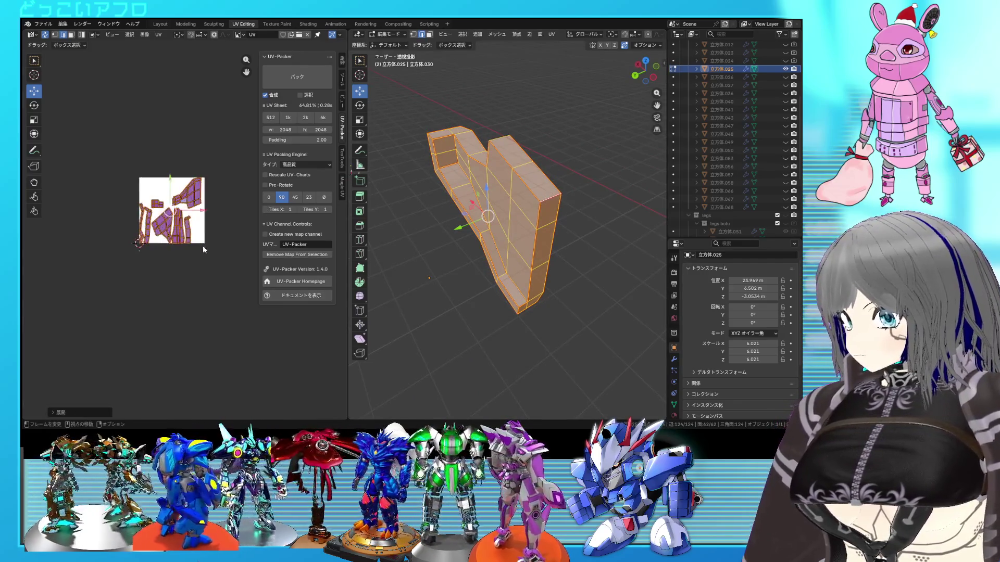
scroll(203, 246, "up", 2)
left_click(191, 232)
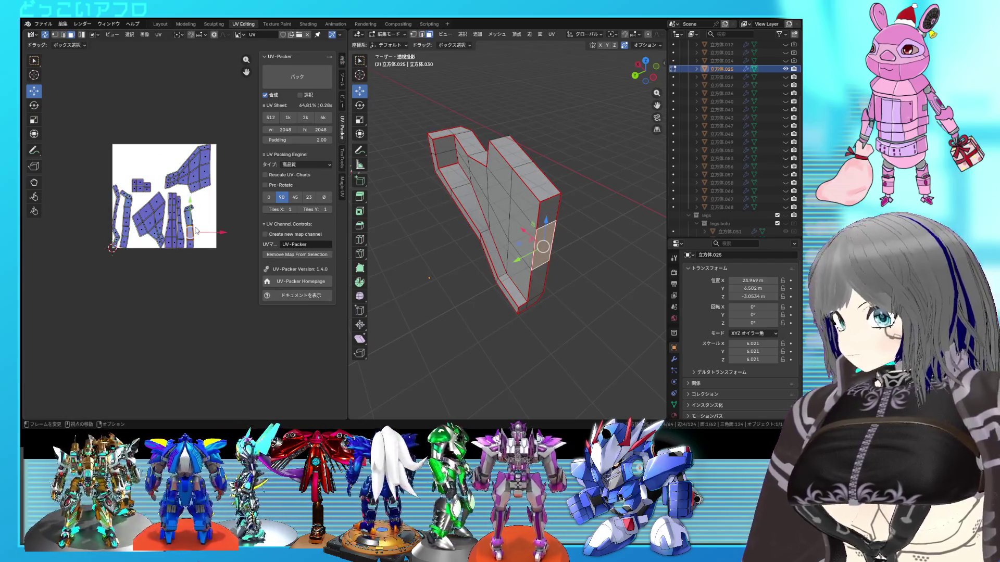
key("ctrl+l")
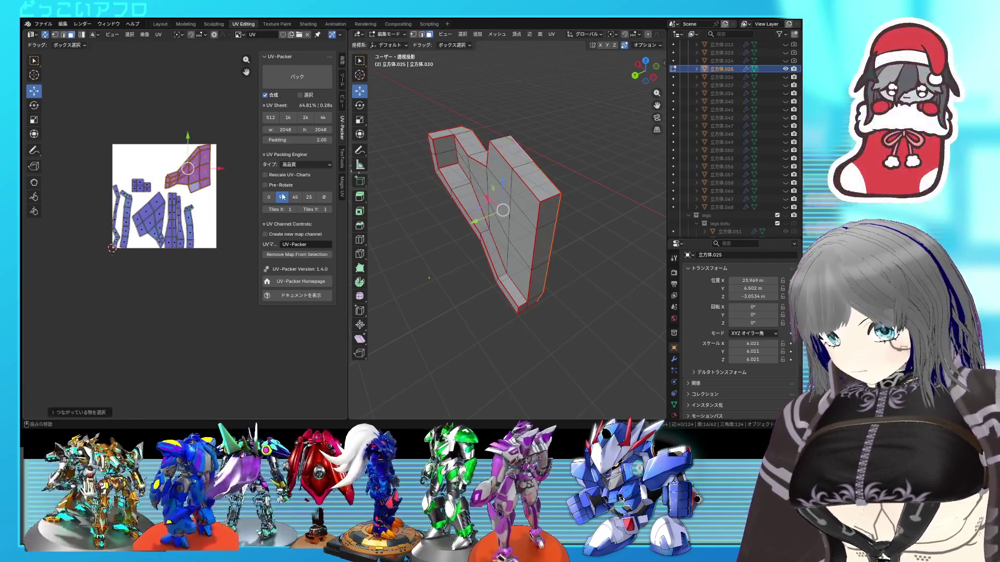
middle_click_drag(469, 196, 411, 186)
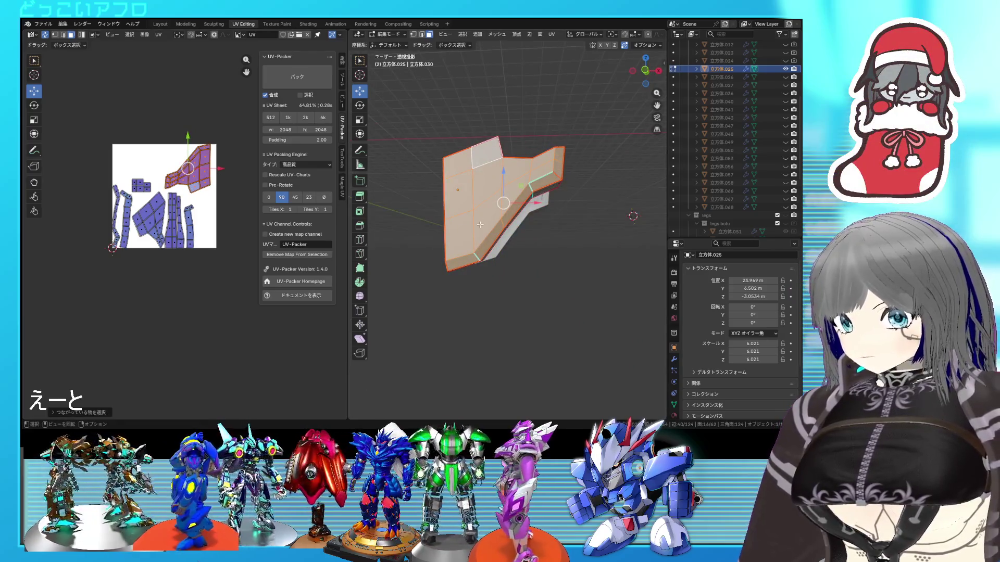
scroll(221, 211, "up", 2)
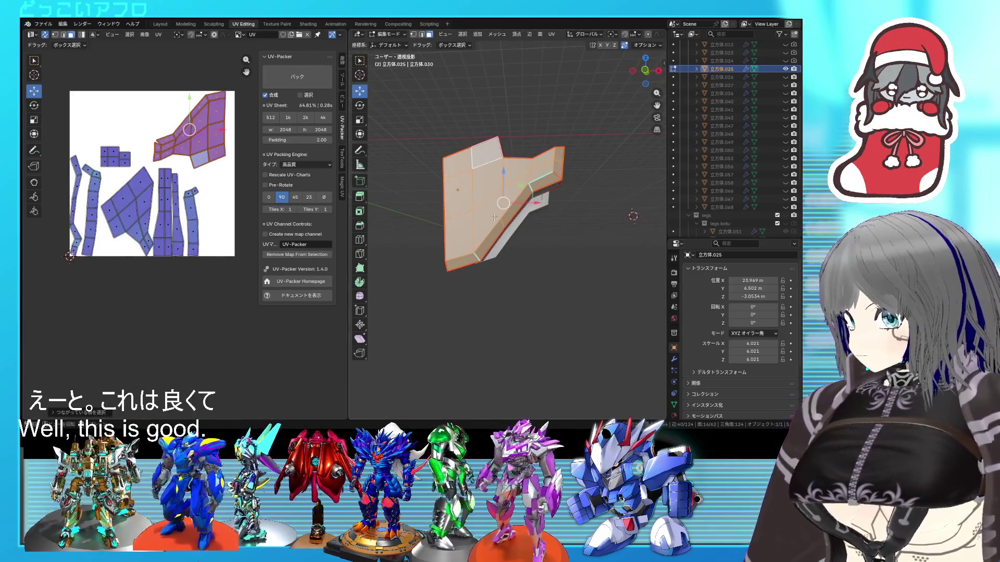
left_click(495, 217)
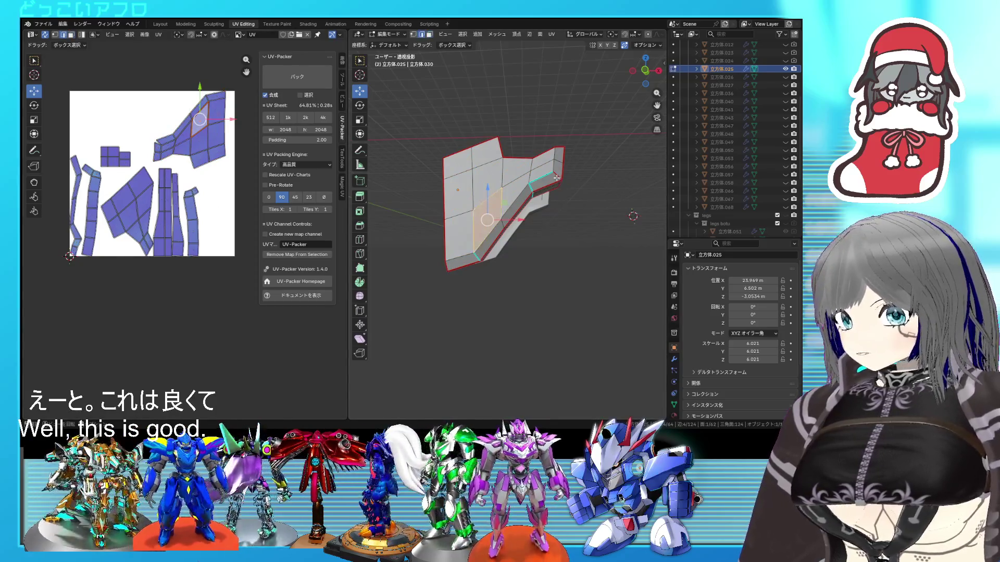
right_click(557, 177)
left_click(549, 184)
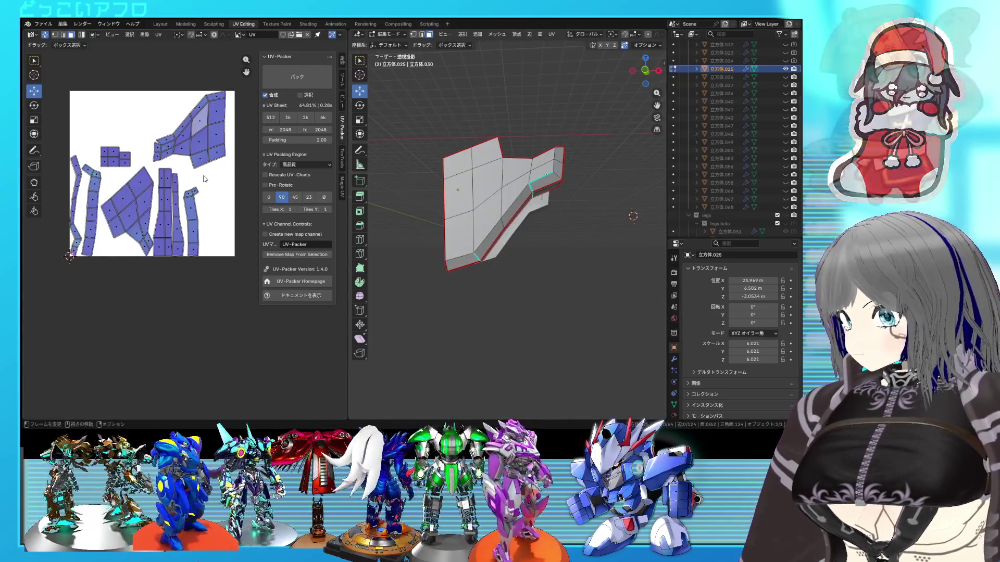
key("a")
scroll(196, 181, "up", 1)
left_click(196, 181)
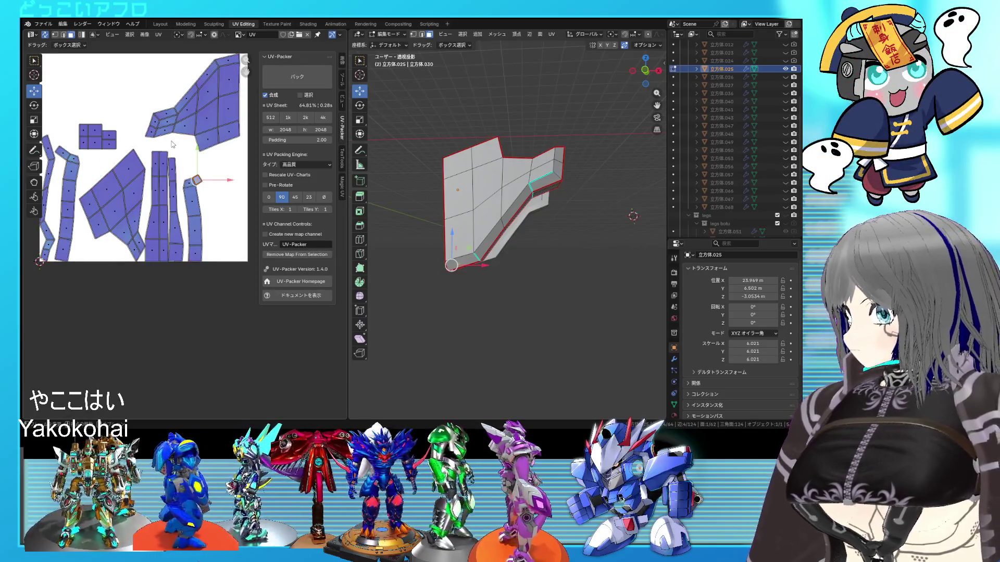
scroll(184, 134, "up", 1)
scroll(217, 170, "up", 2)
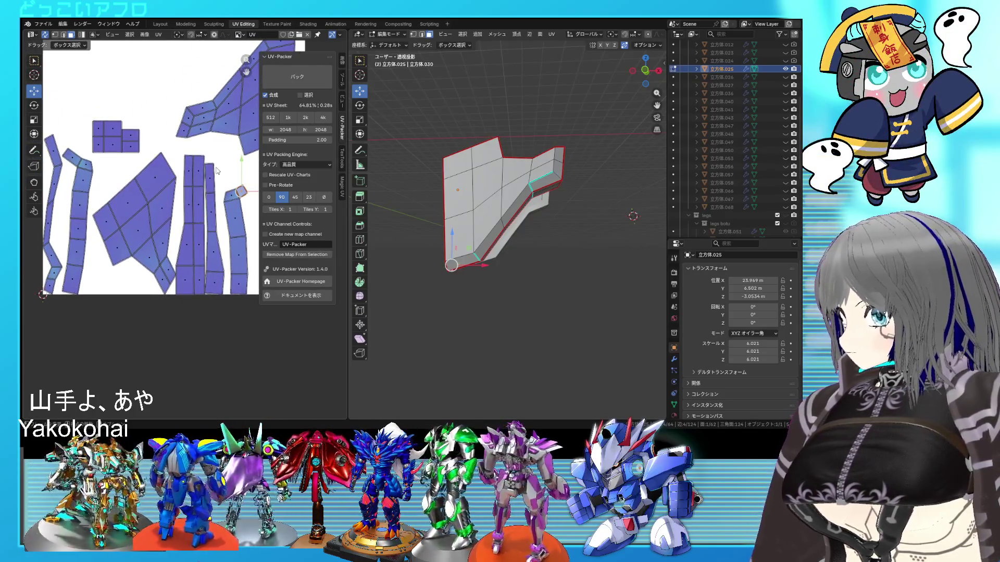
key("a")
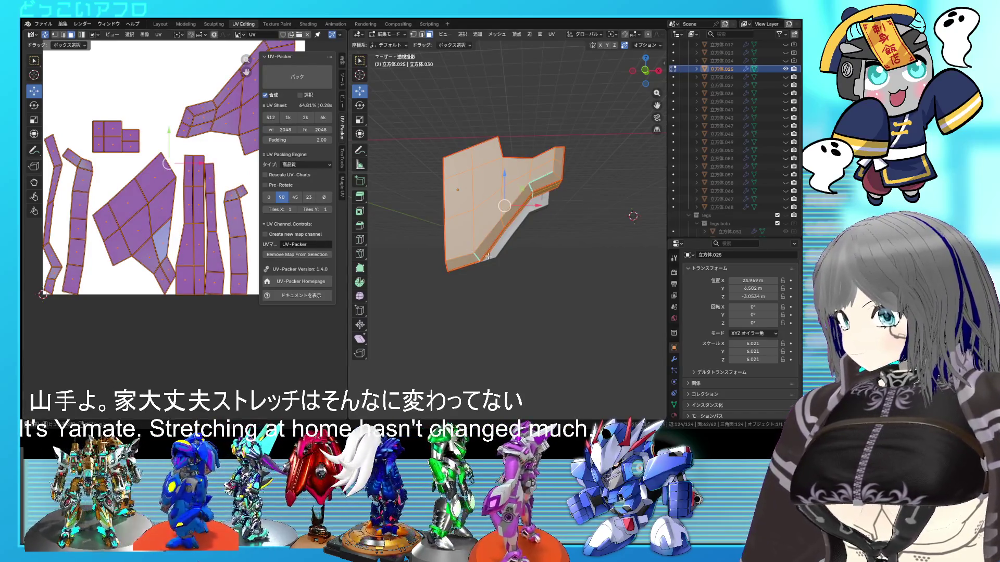
mouse_move(633, 216)
middle_mouse_down()
mouse_move(435, 272)
mouse_move(431, 299)
middle_mouse_up()
left_click(500, 230)
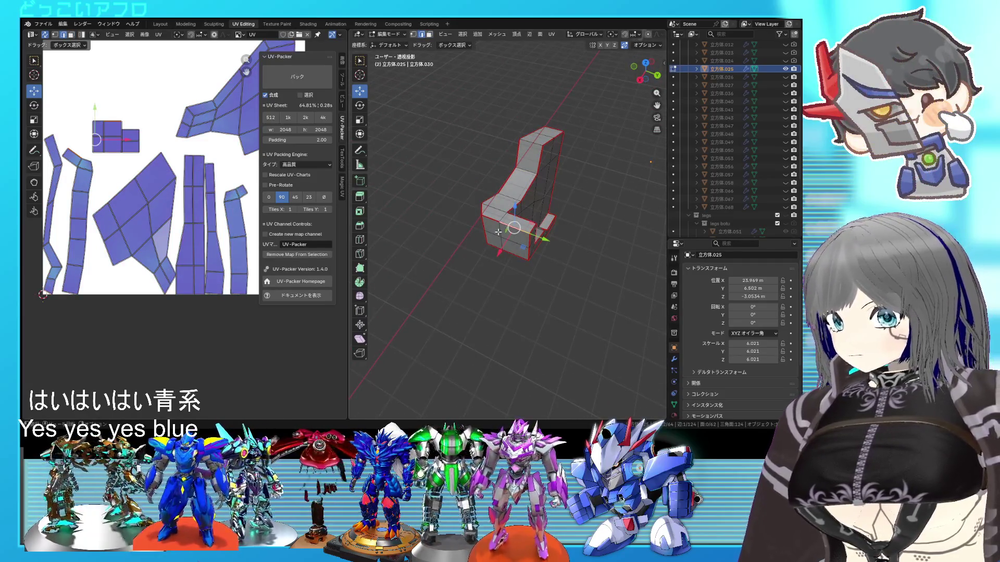
Step: In front view, select an edge loop across the piece and dissolve its faces
mouse_move(498, 232)
middle_mouse_down()
mouse_move(526, 250)
mouse_move(411, 205)
mouse_move(592, 152)
middle_mouse_up()
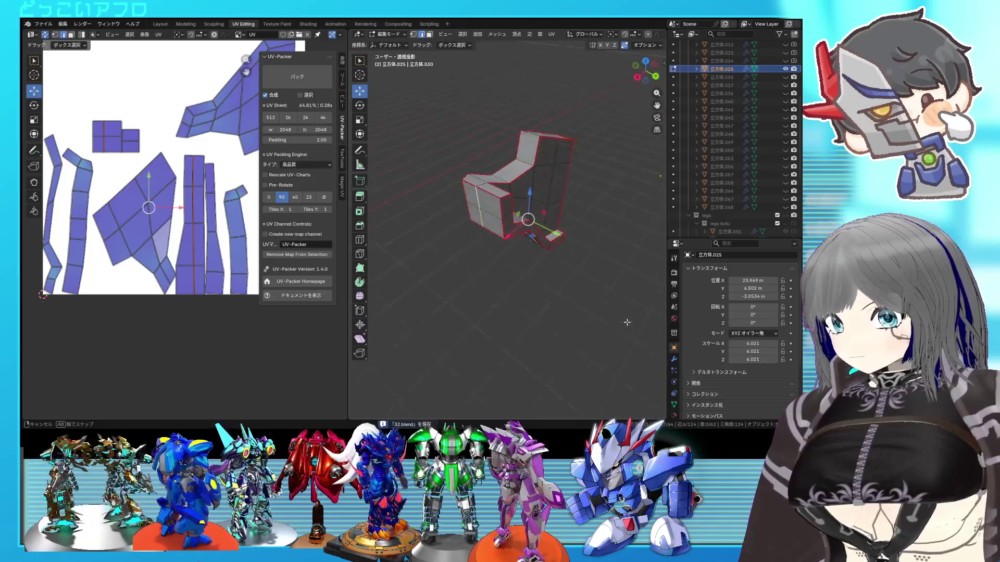
mouse_move(354, 304)
middle_mouse_down()
mouse_move(637, 259)
mouse_move(601, 290)
mouse_move(639, 248)
mouse_move(559, 233)
middle_mouse_up()
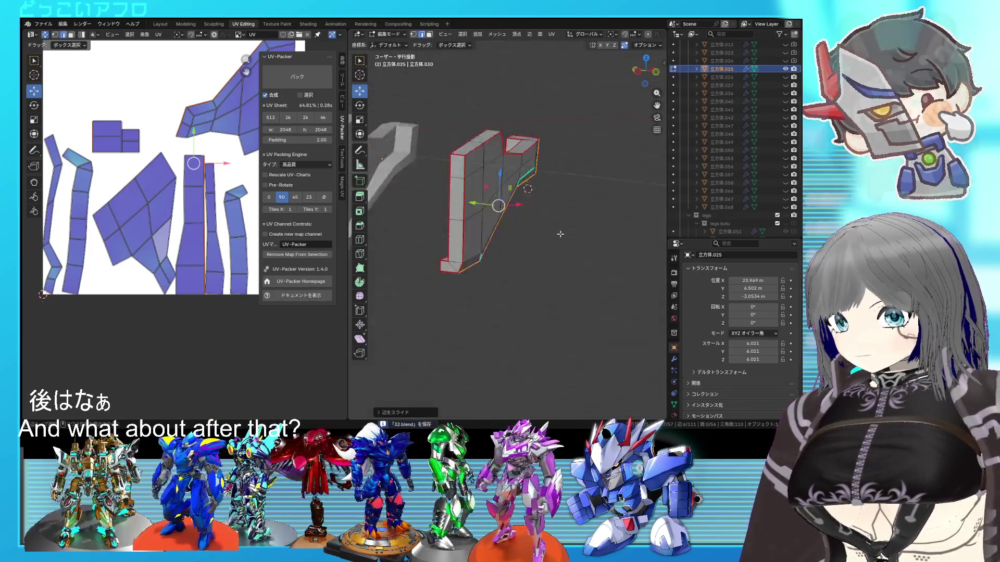
key("KP_1")
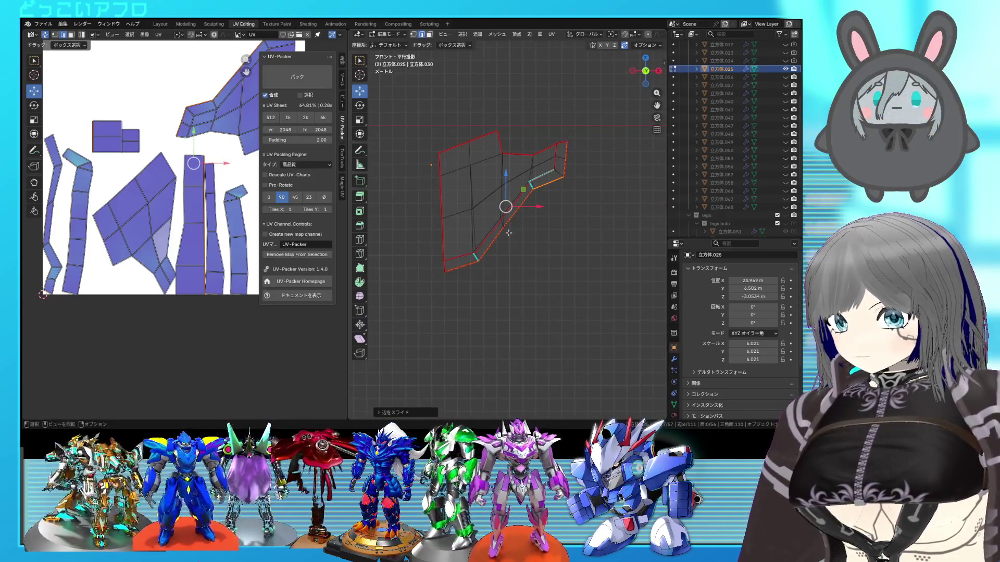
scroll(508, 233, "up", 2)
key("alt+z")
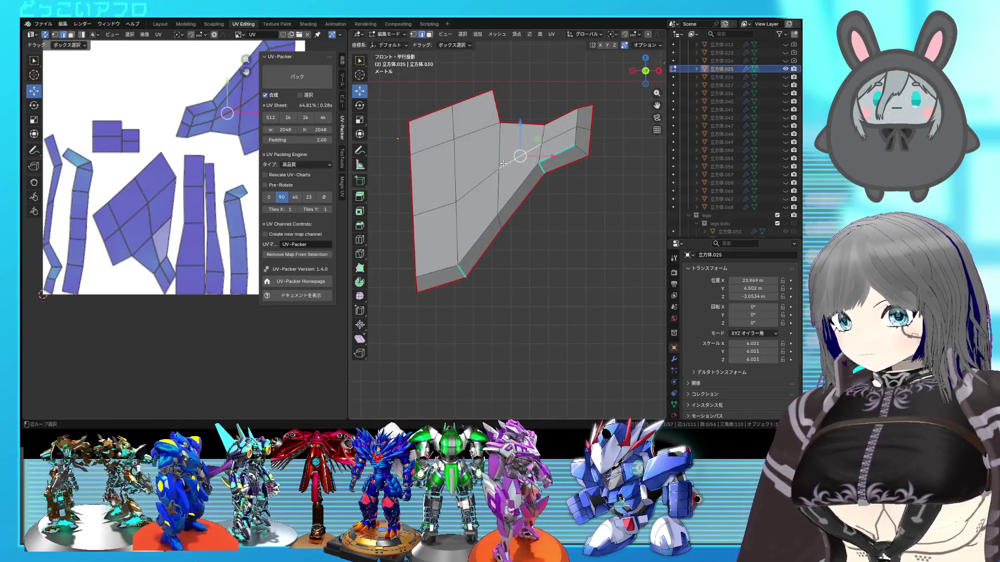
left_click(502, 163, "alt")
key("x")
left_click(500, 185)
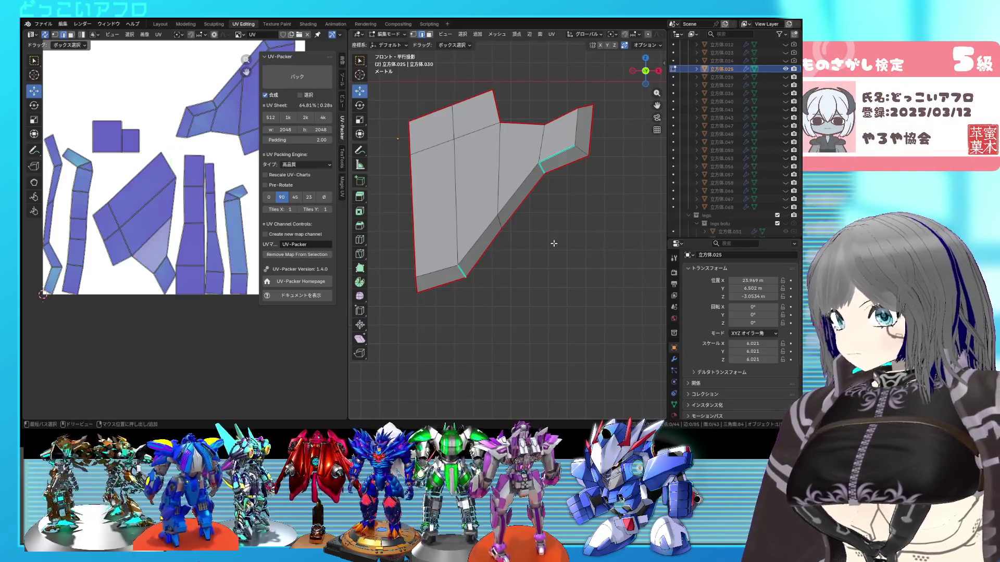
Step: Slide the selected edge along the mesh twice with G G in front view
middle_click_drag(553, 243, 453, 223)
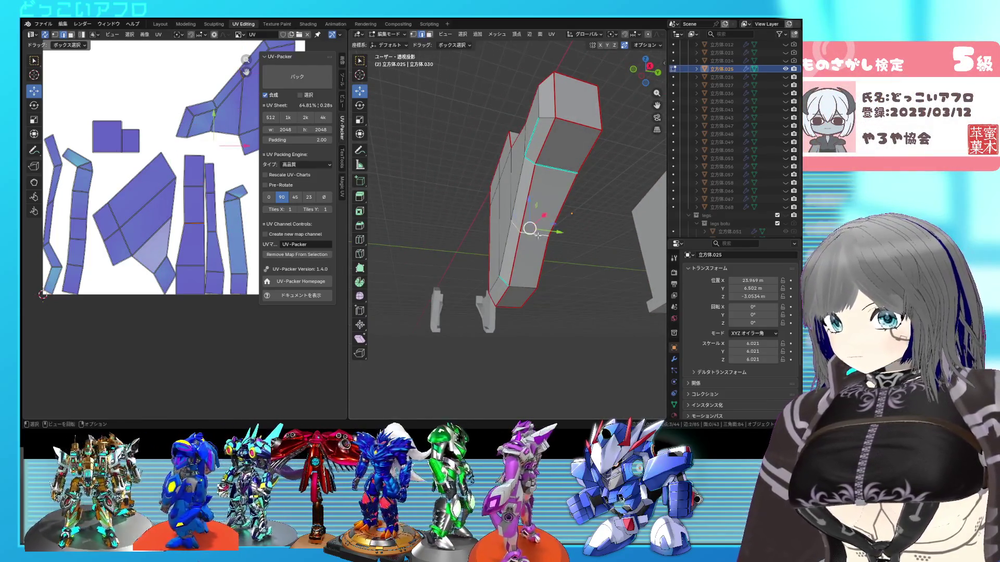
key("KP_1")
key("KP_3")
key("KP_1")
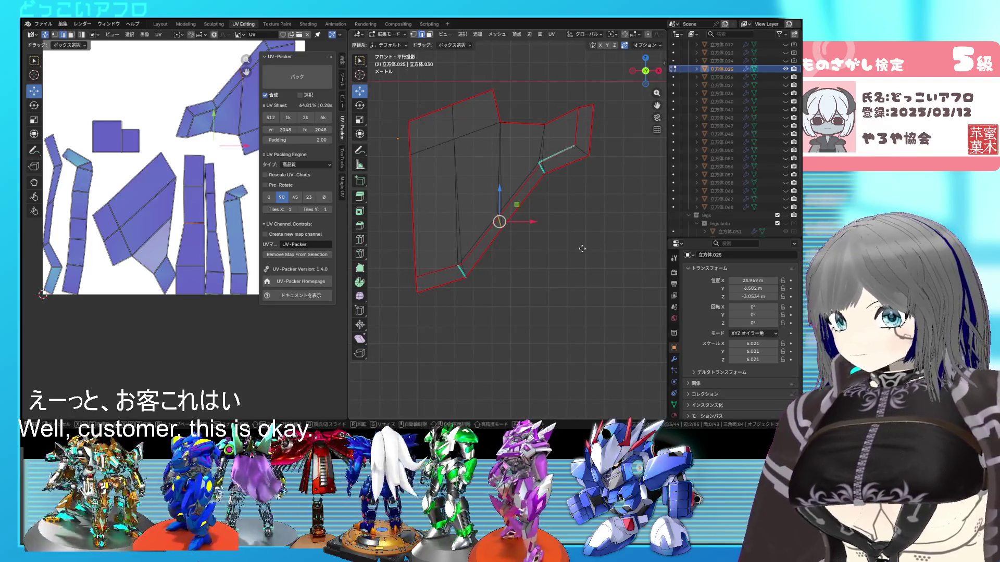
key("g")
key("g")
left_click(626, 226)
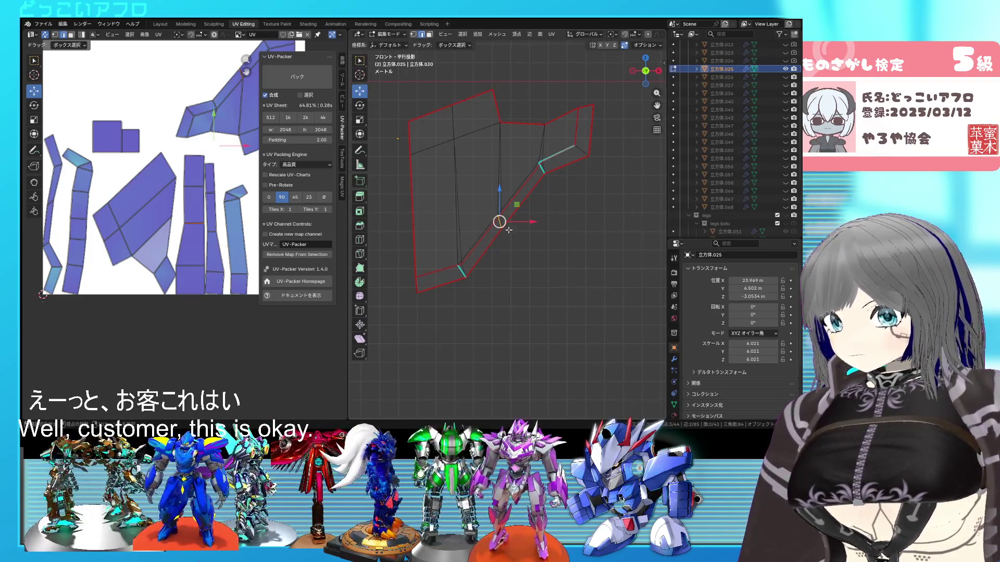
key("g")
key("g")
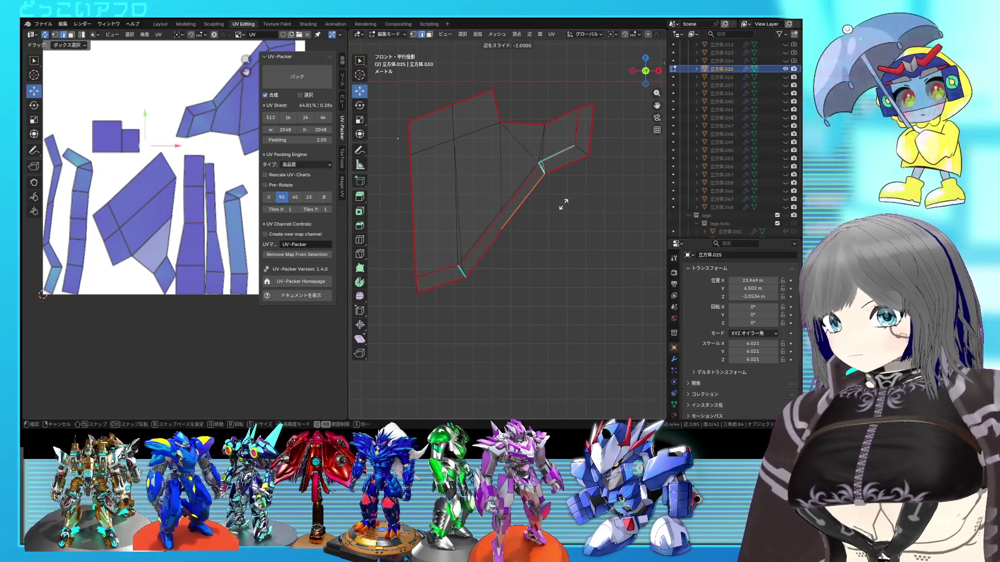
left_click(571, 196)
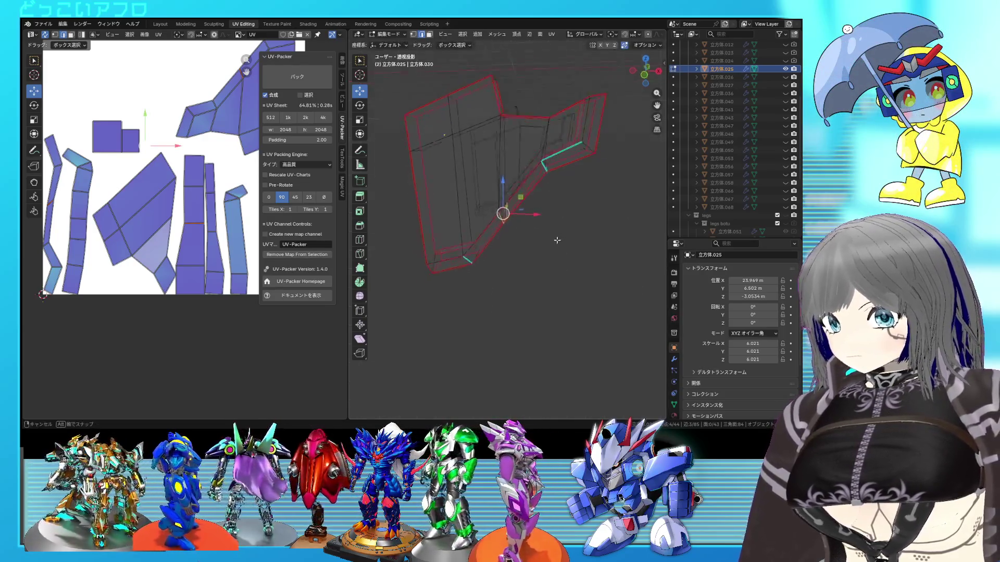
Step: Try a third edge slide, compare with undo/redo and revert to the earlier position
mouse_move(570, 195)
middle_mouse_down()
mouse_move(460, 266)
mouse_move(528, 261)
middle_mouse_up()
key("alt+z")
key("g")
key("g")
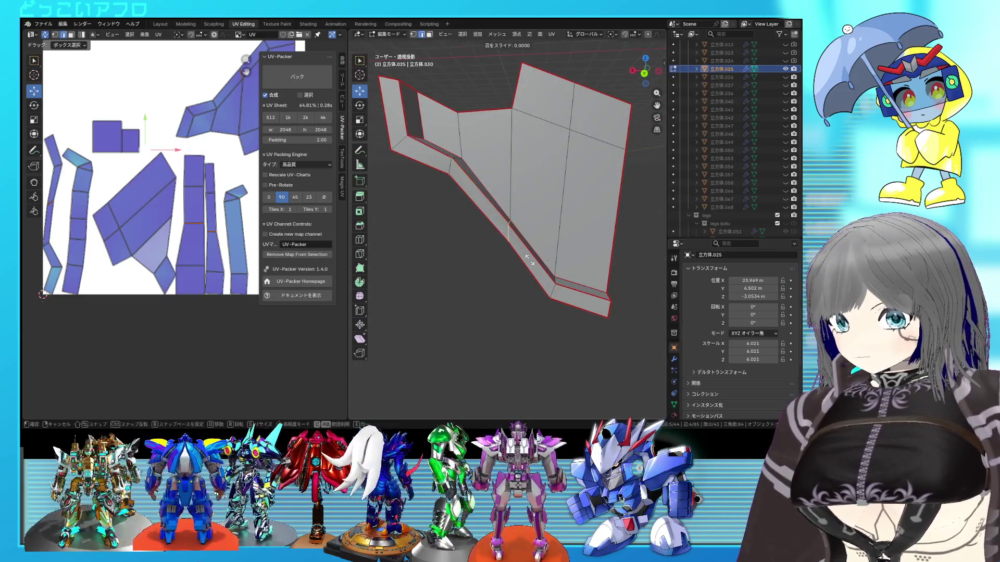
left_click(440, 201)
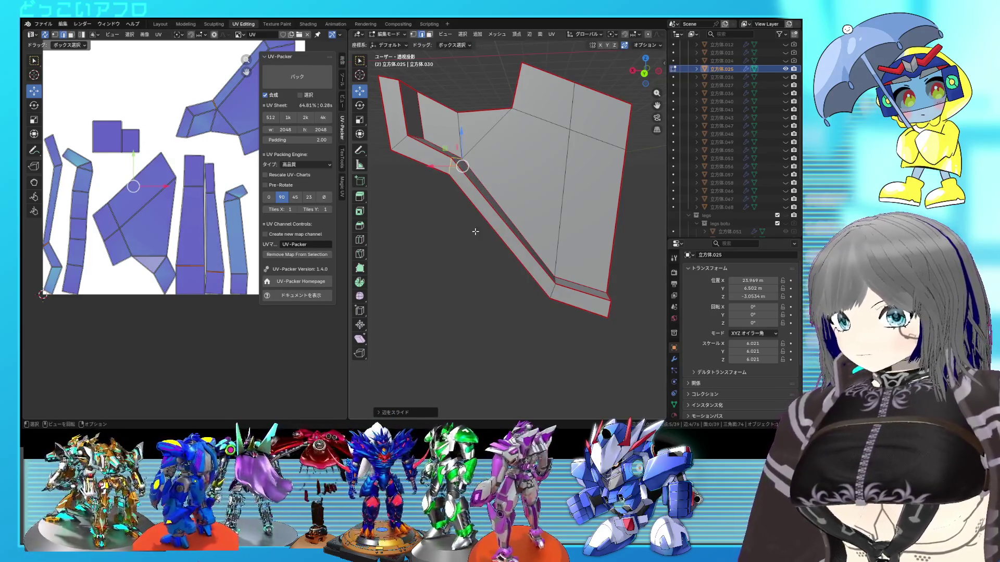
key("ctrl+z")
key("ctrl+shift+z")
key("ctrl+z")
key("ctrl+shift+z")
key("ctrl+z")
Step: Select the top vertex and a vertex along the face and merge into the corner
middle_click_drag(535, 241, 517, 221)
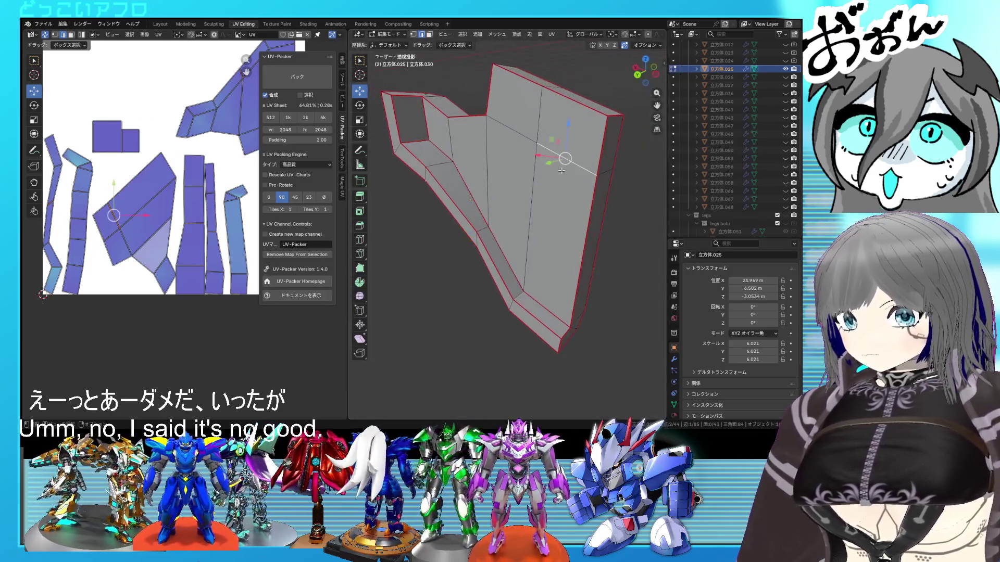
mouse_move(561, 170)
middle_mouse_down()
mouse_move(443, 163)
mouse_move(513, 167)
mouse_move(570, 199)
middle_mouse_up()
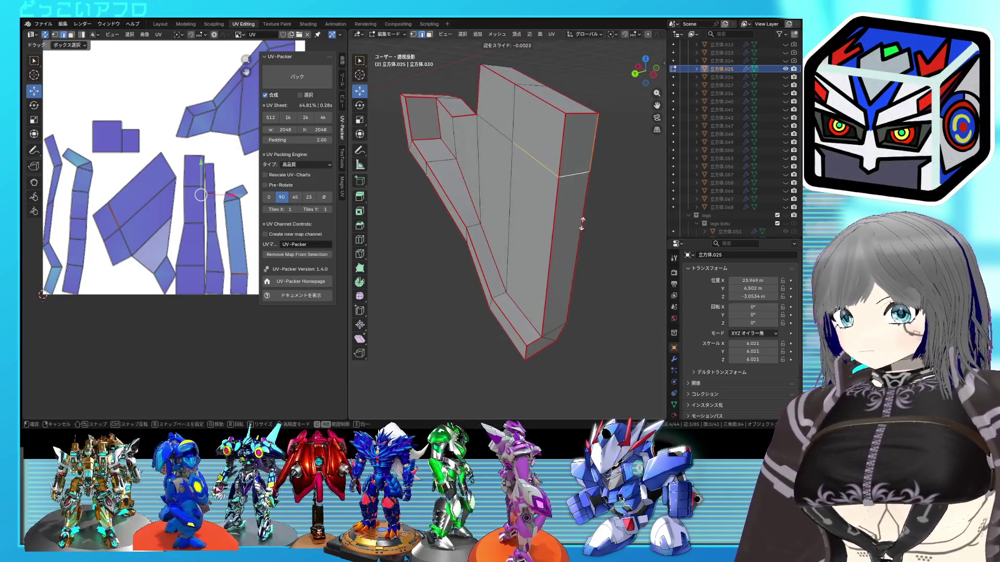
left_click(513, 81)
middle_click_drag(523, 84, 651, 150)
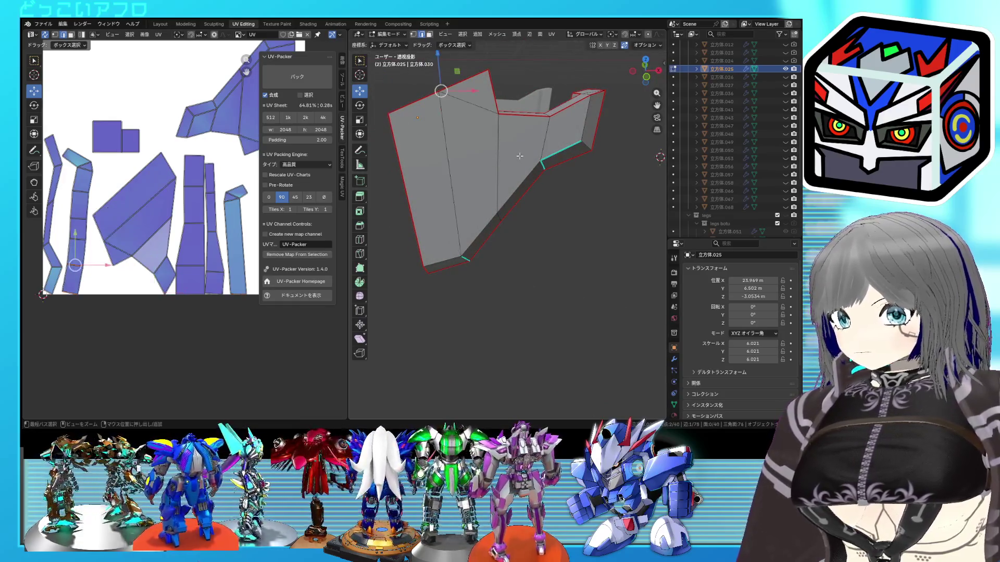
left_click(520, 157, "ctrl")
key("ctrl+z")
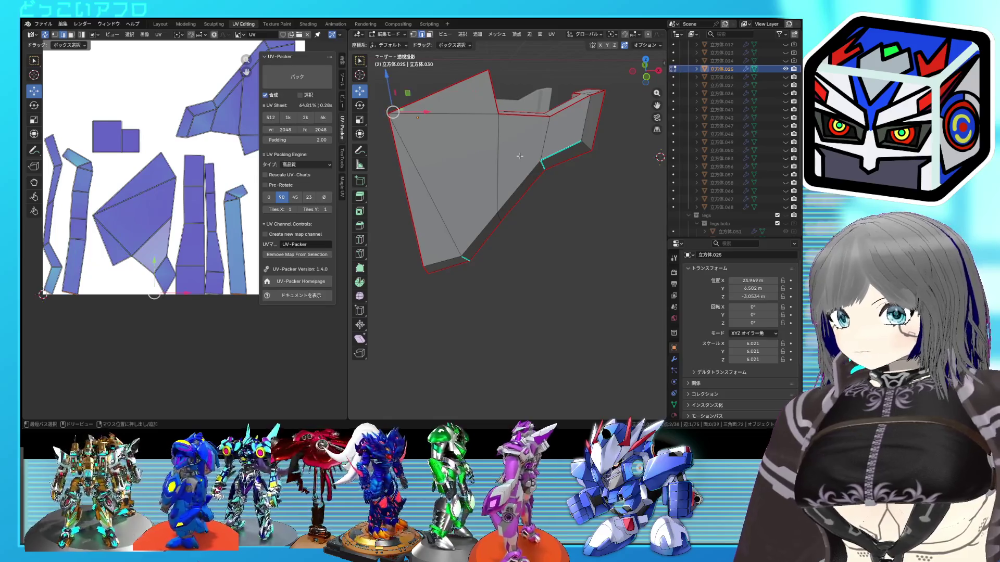
Step: Re-unwrap the whole reshaped mesh of 立方体.025 and leave Edit Mode
key("ctrl+z")
key("a")
key("u")
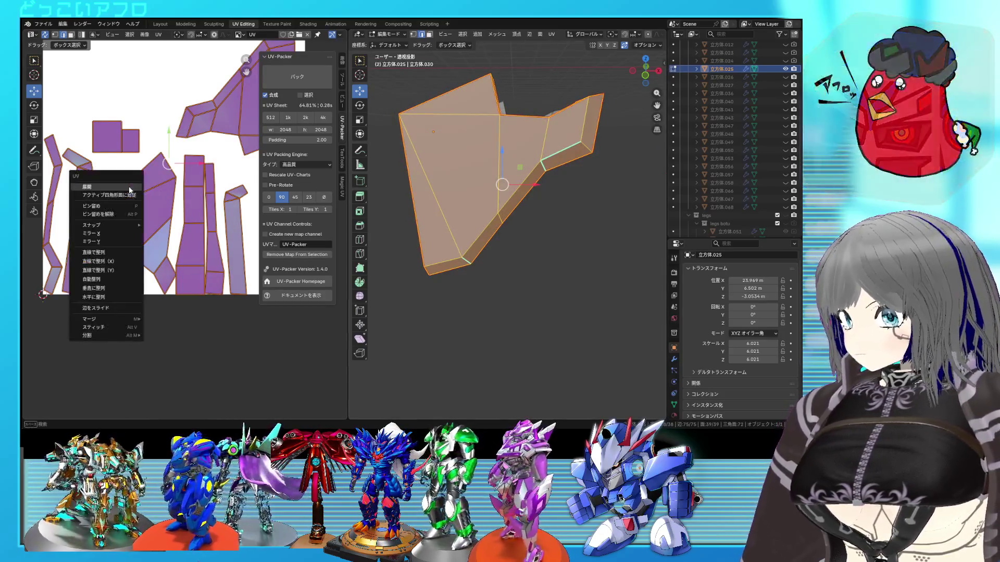
left_click(134, 184)
left_click(190, 224)
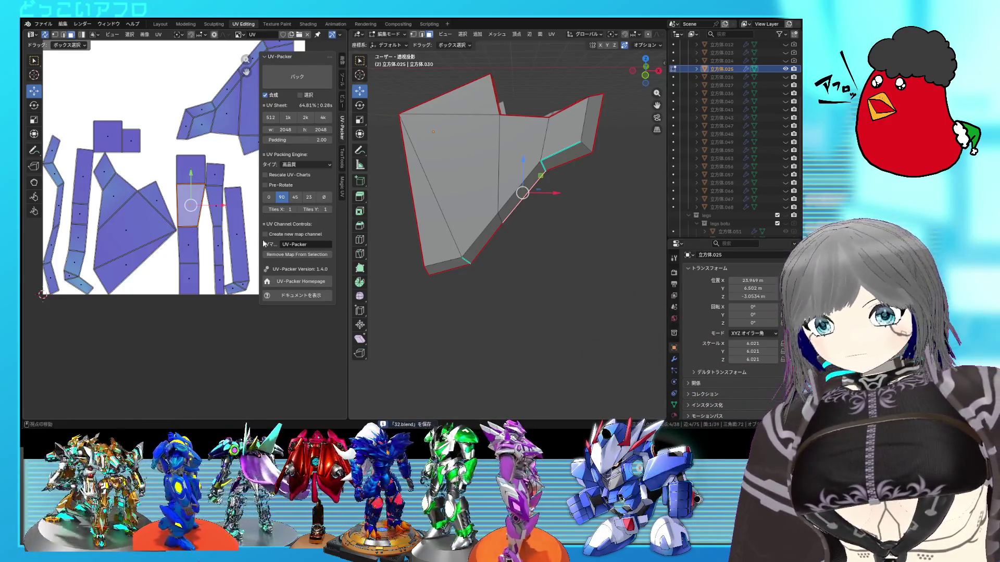
scroll(538, 224, "down", 1)
scroll(538, 224, "down", 1)
scroll(539, 224, "down", 1)
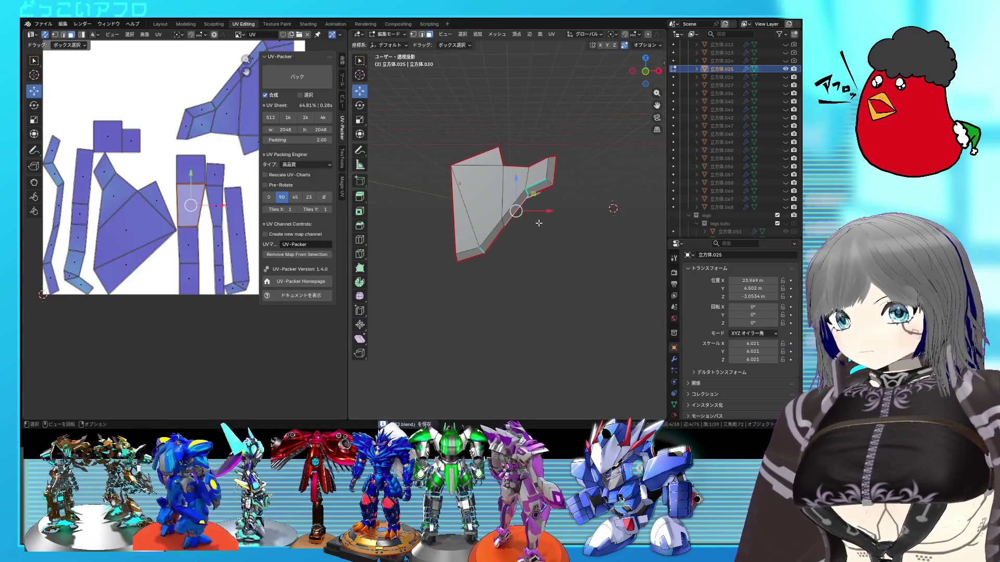
key("Tab")
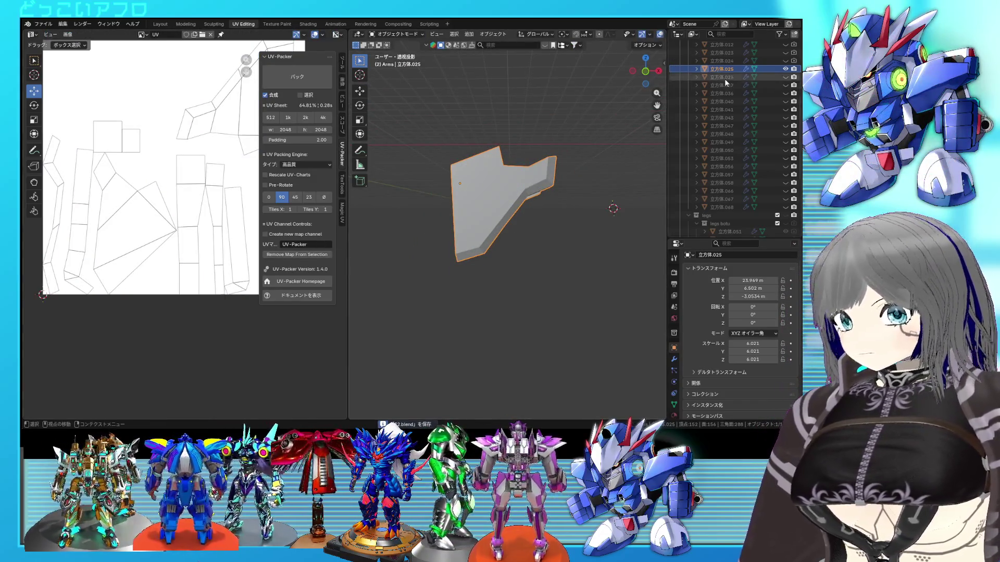
Step: Hide 立方体.025 and start editing the bent corner piece 立方体.026
left_click(787, 71)
left_click(538, 146)
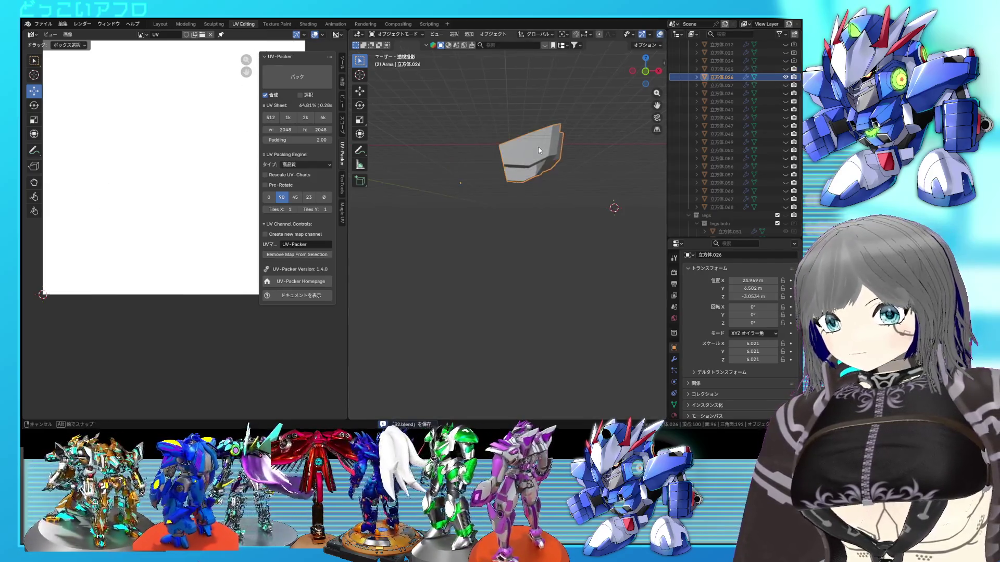
middle_click_drag(538, 146, 544, 165)
key("Tab")
mouse_move(549, 214)
middle_mouse_down()
mouse_move(554, 202)
mouse_move(551, 212)
mouse_move(596, 186)
mouse_move(581, 191)
middle_mouse_up()
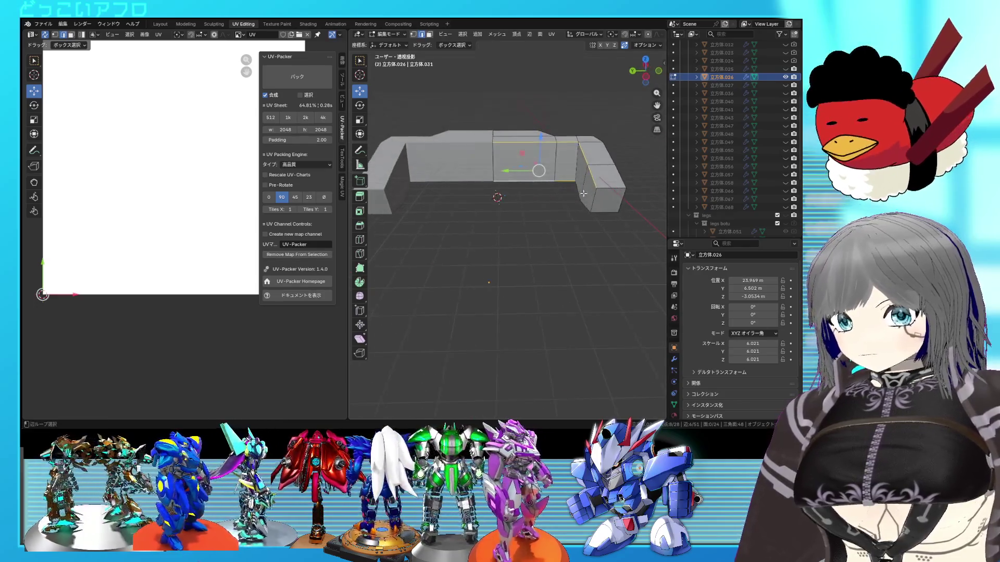
Step: Select edge loops along the bends and right block and mark them as seams in two passes
left_click(579, 190, "alt")
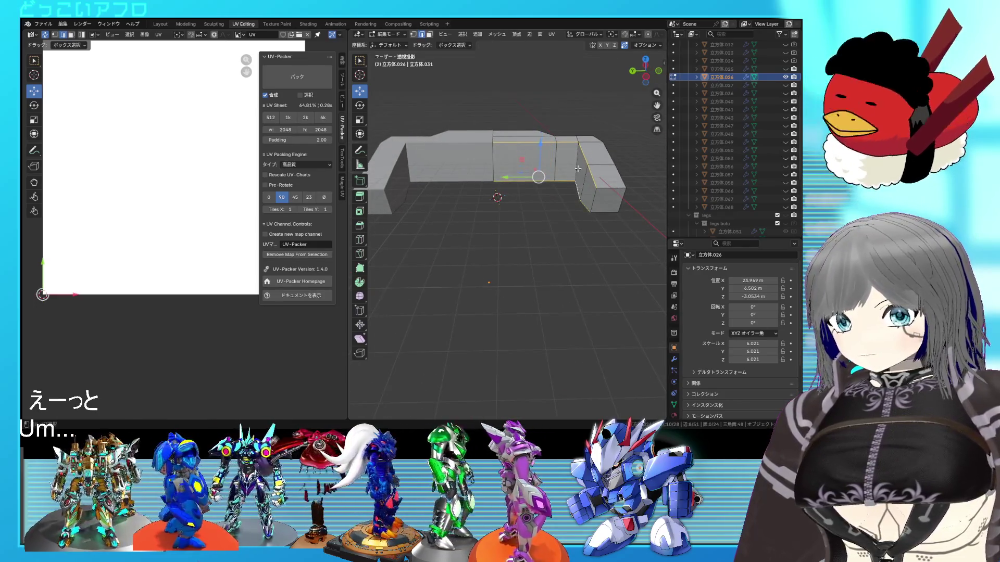
left_click(606, 196, "alt")
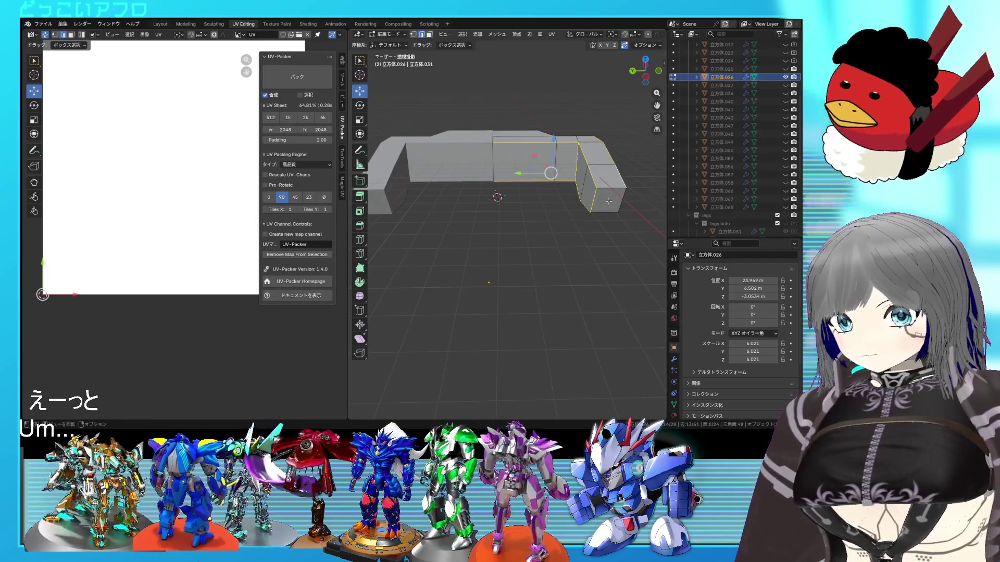
middle_click_drag(613, 194, 510, 208)
middle_click_drag(578, 183, 523, 214)
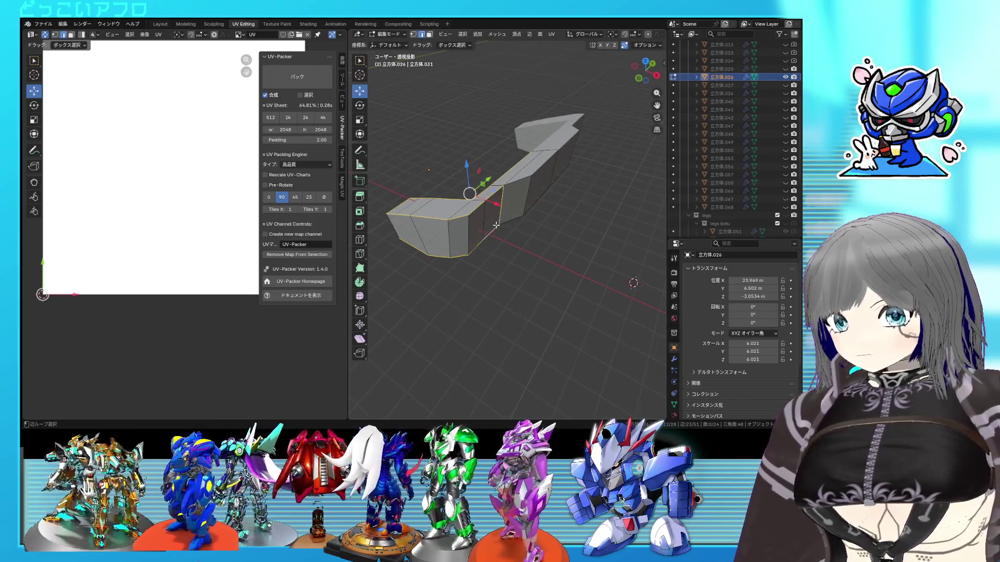
mouse_move(492, 225)
middle_mouse_down()
mouse_move(509, 166)
mouse_move(542, 234)
middle_mouse_up()
right_click(526, 183)
left_click(508, 194)
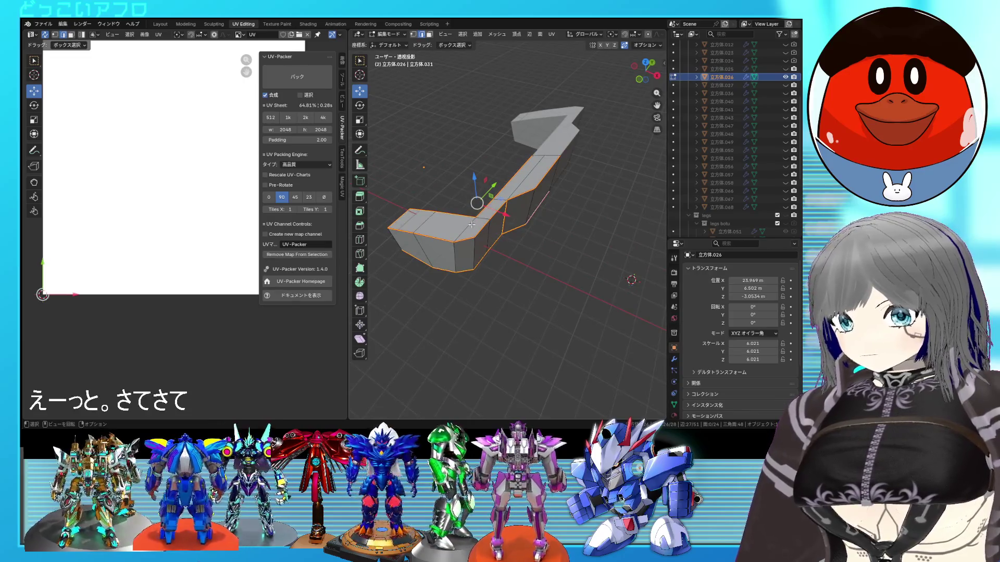
middle_click_drag(471, 224, 494, 128)
right_click(494, 128)
left_click(489, 188)
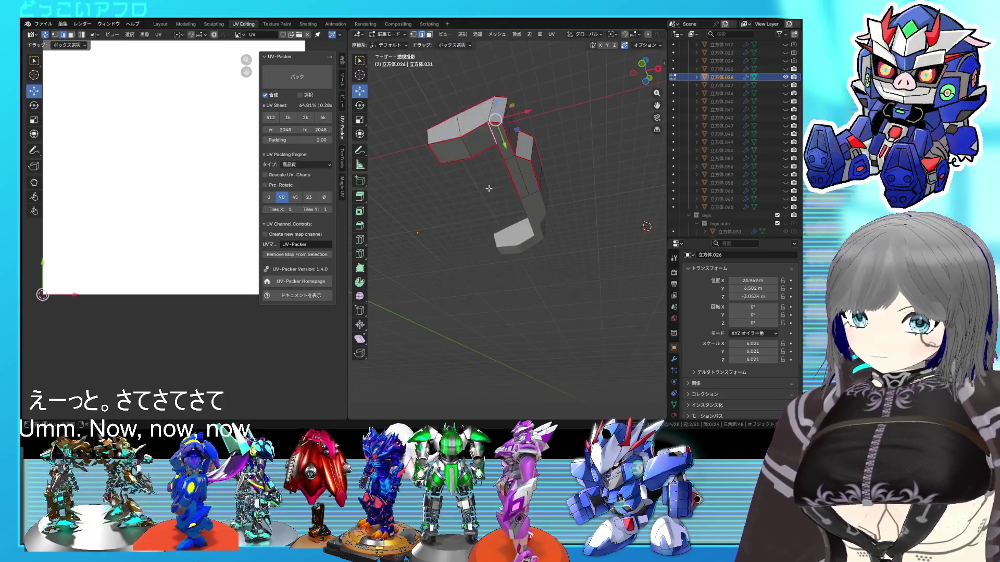
scroll(476, 196, "up", 2)
scroll(462, 203, "up", 4)
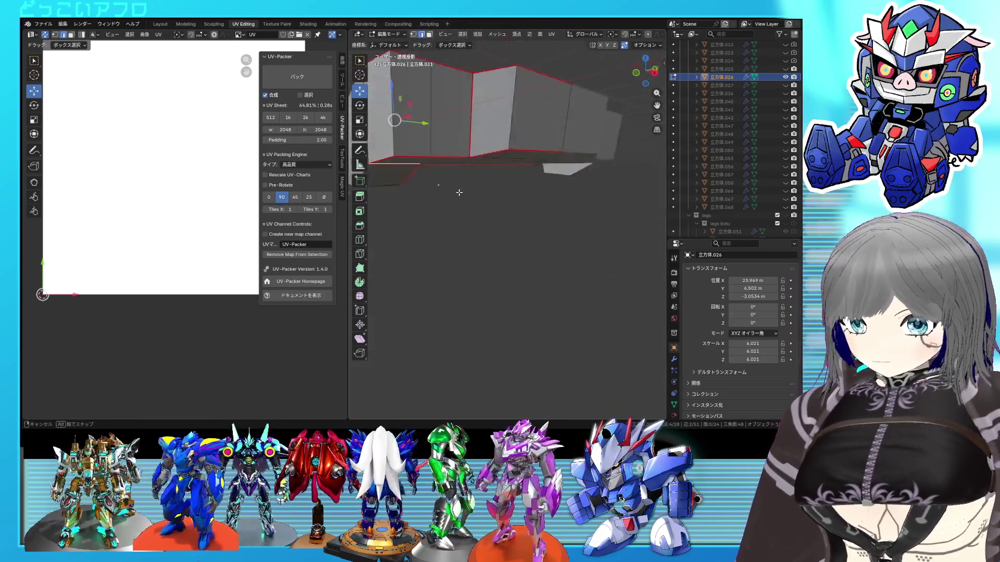
scroll(436, 213, "up", 2)
Step: Insert a new edge loop across the piece with Ctrl+R, placed without sliding
mouse_move(437, 214)
middle_mouse_down()
mouse_move(544, 224)
mouse_move(491, 224)
middle_mouse_up()
middle_click_drag(494, 258, 480, 211)
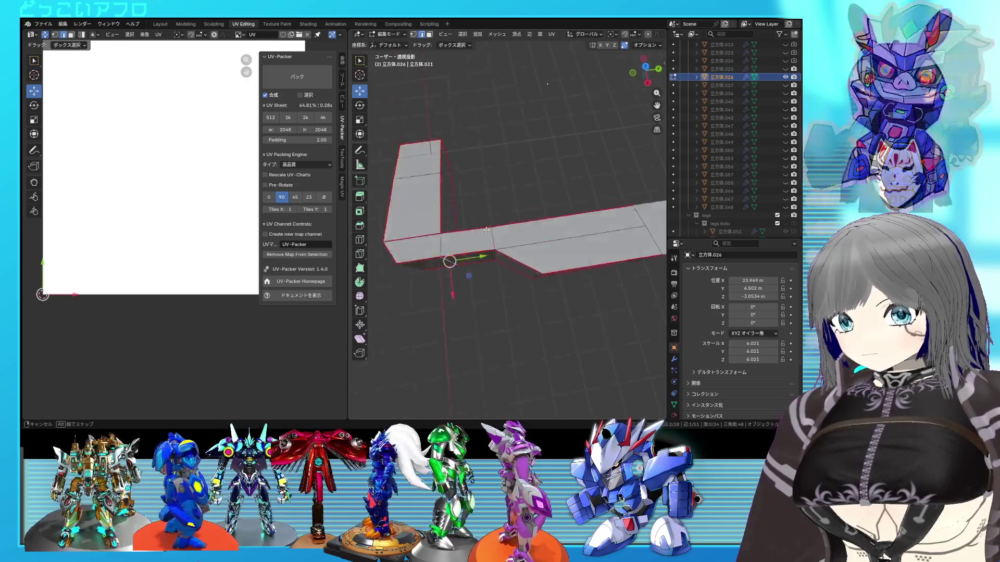
middle_click_drag(554, 223, 471, 223)
key("ctrl+r")
left_click(471, 223)
mouse_move(548, 223)
middle_mouse_down()
mouse_move(572, 201)
mouse_move(658, 266)
middle_mouse_up()
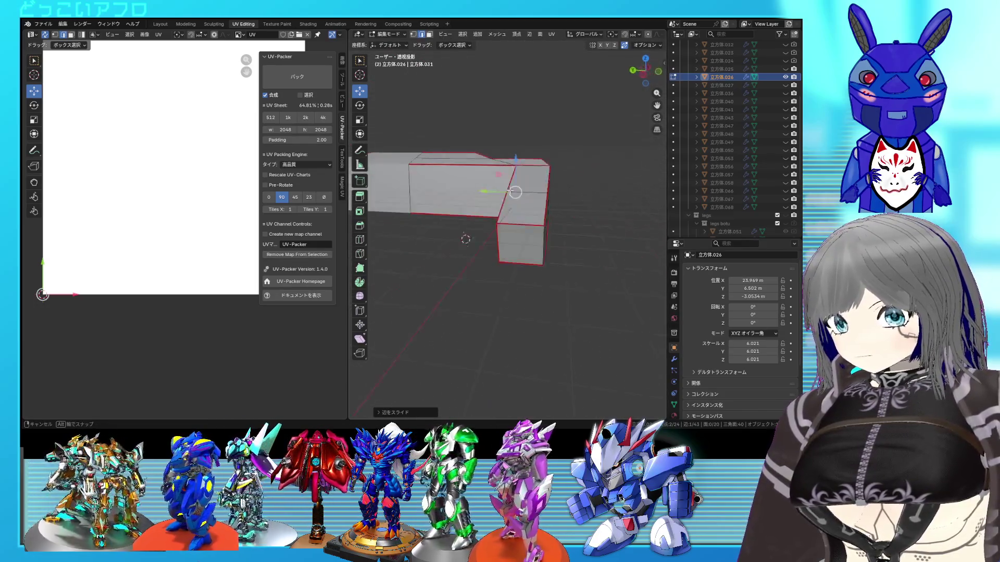
Step: Check the loop in see-through front view, then select the whole mesh for unwrapping
key("KP_1")
key("alt+z")
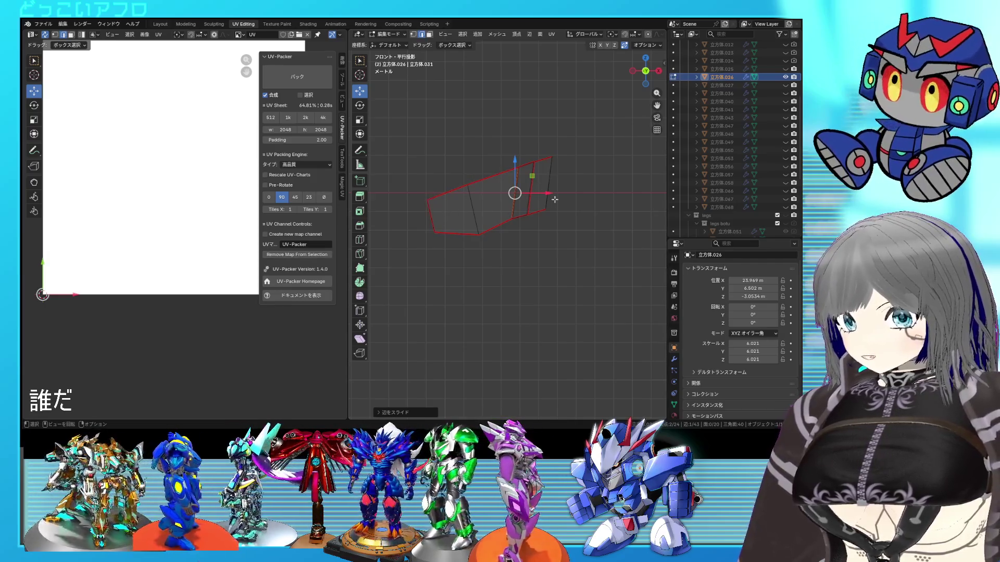
key("alt+z")
middle_click_drag(431, 203, 551, 222)
scroll(550, 222, "down", 3)
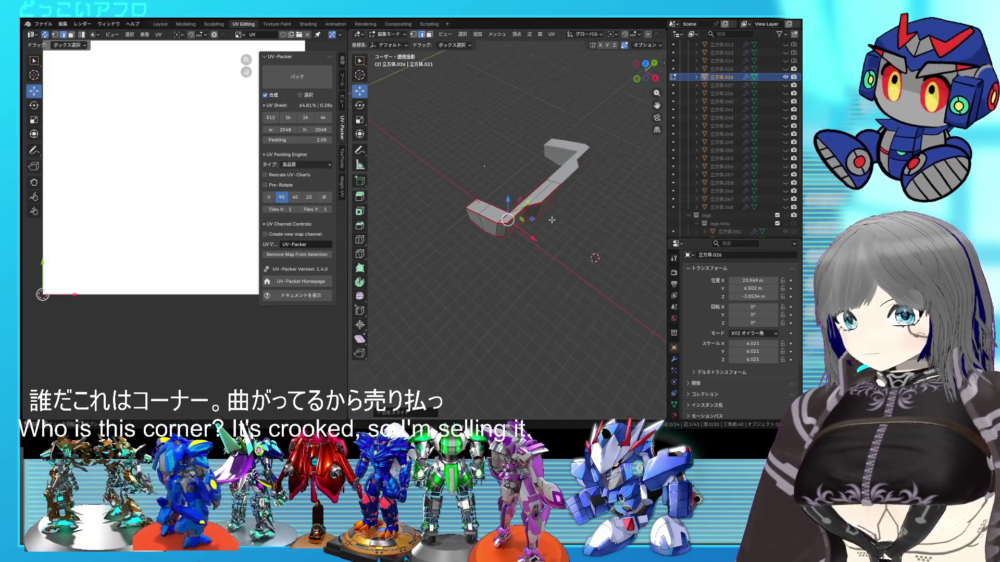
key("a")
key("u")
Step: Unwrap 立方体.026, leave Edit Mode, hide it and show and select 立方体.027
left_click(136, 108)
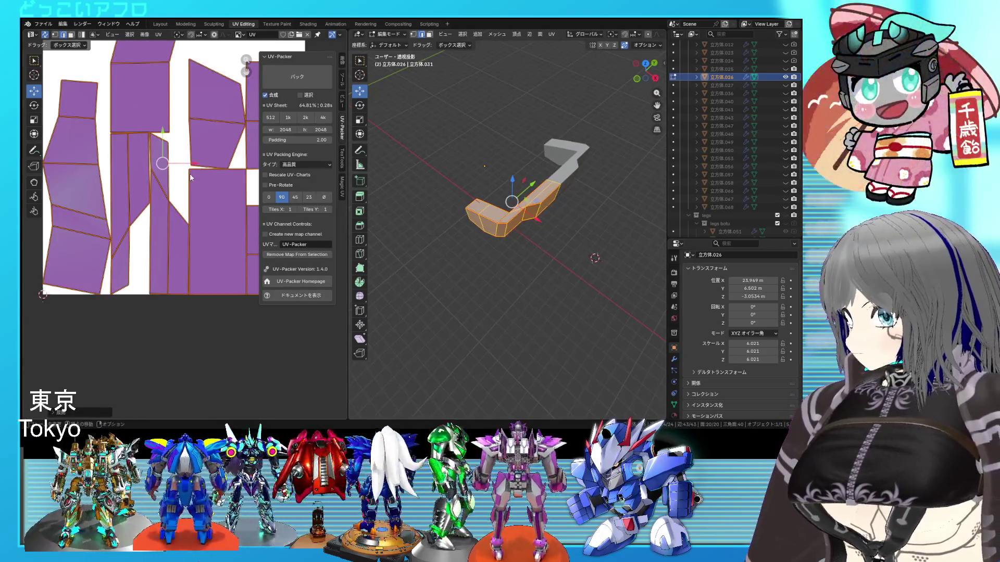
scroll(201, 190, "down", 5)
scroll(219, 264, "up", 3)
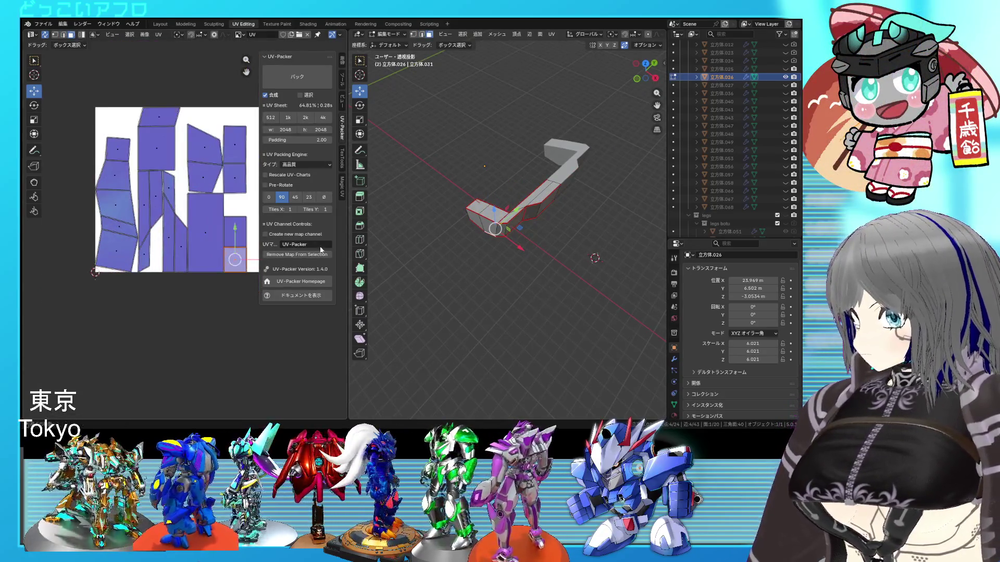
key("Tab")
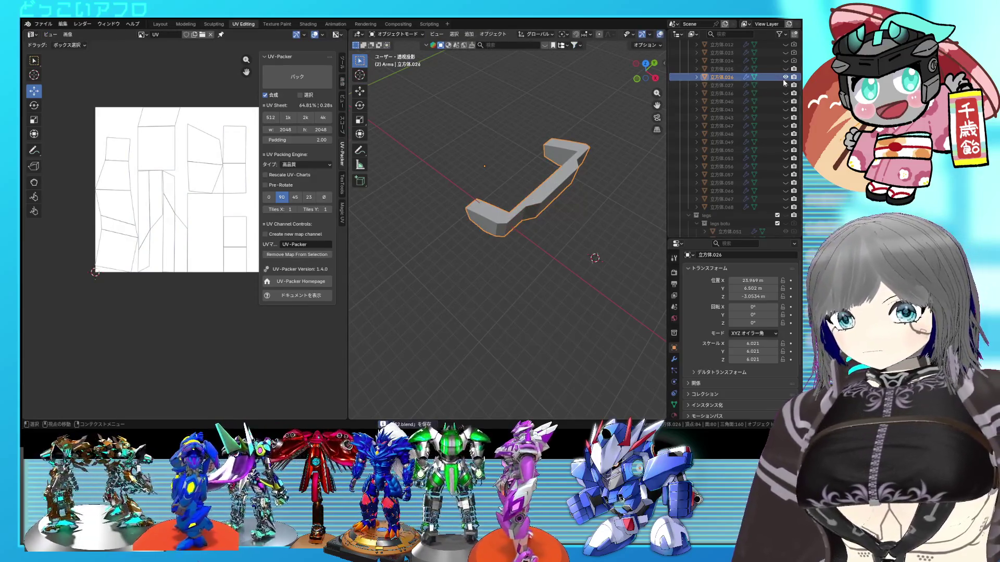
left_click(785, 79)
left_click(786, 84)
left_click(719, 84)
mouse_move(547, 203)
middle_mouse_down()
mouse_move(521, 170)
mouse_move(573, 216)
mouse_move(609, 209)
middle_mouse_up()
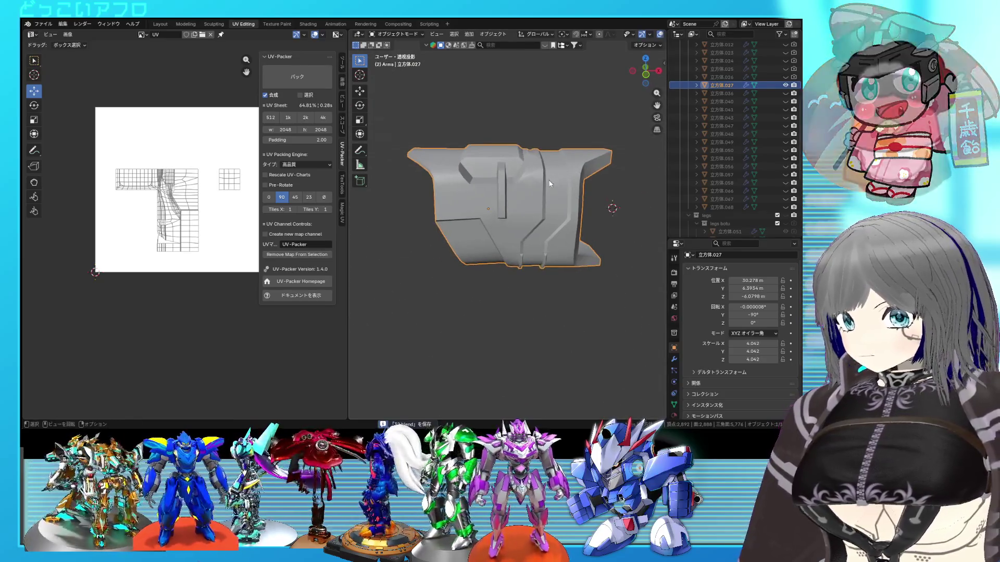
Step: Enter Edit Mode on 立方体.027 and mark the selected panel edges as seams
key("Tab")
scroll(602, 199, "up", 3)
scroll(595, 190, "up", 2)
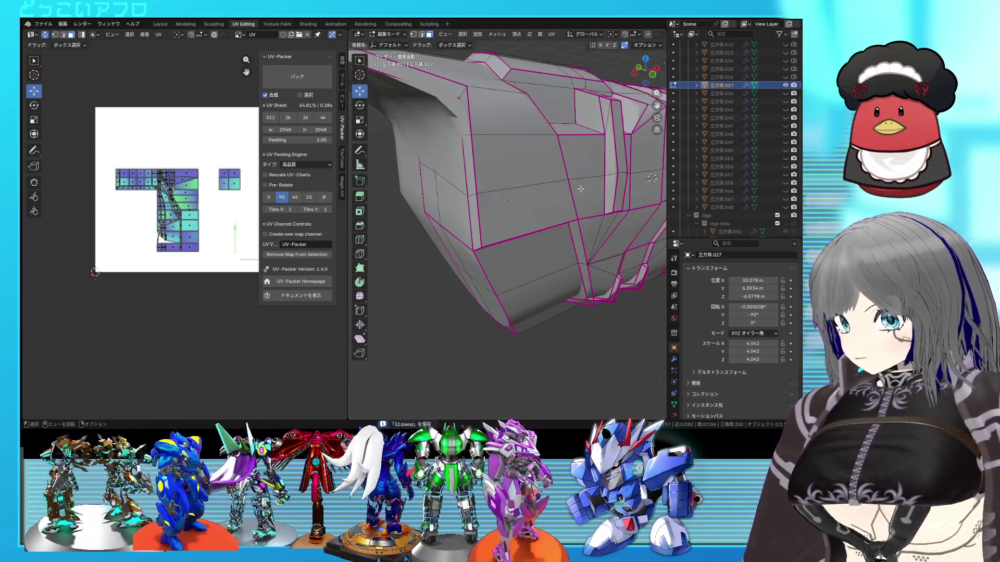
scroll(580, 188, "down", 3)
middle_click_drag(581, 188, 593, 168)
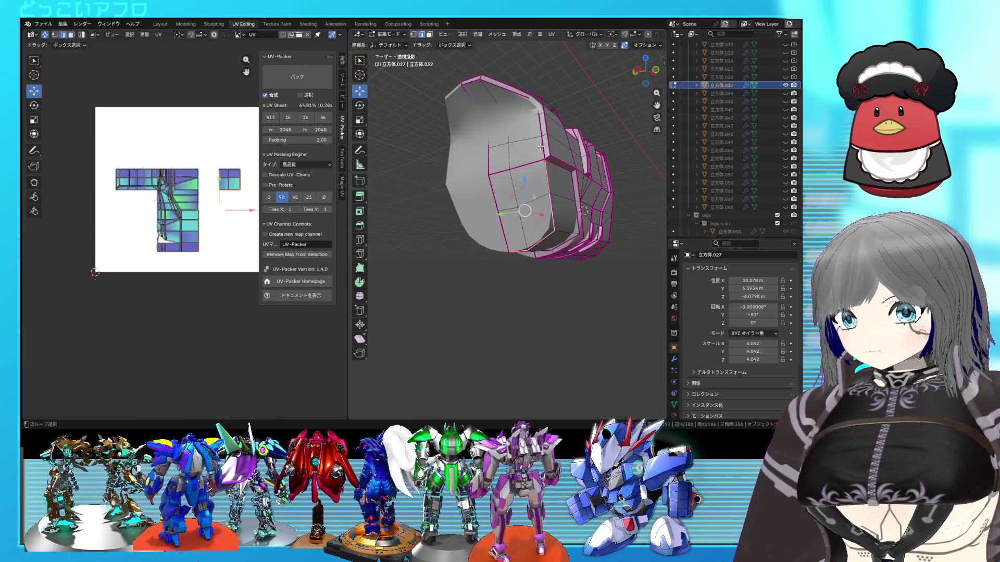
key("shift+z")
scroll(539, 156, "up", 2)
middle_click_drag(539, 156, 534, 184)
key("shift+z")
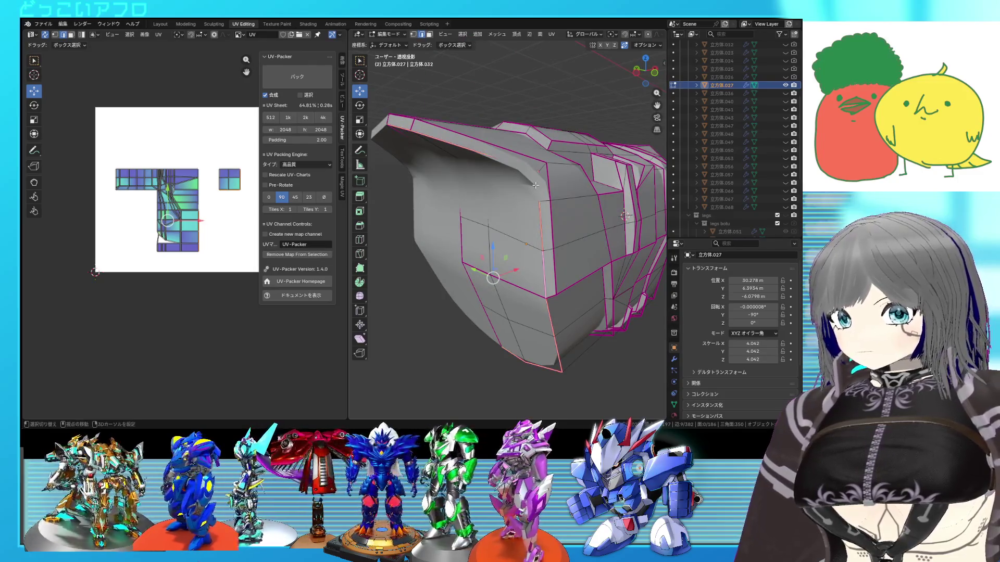
key("ctrl+e")
left_click(514, 189)
key("shift+z")
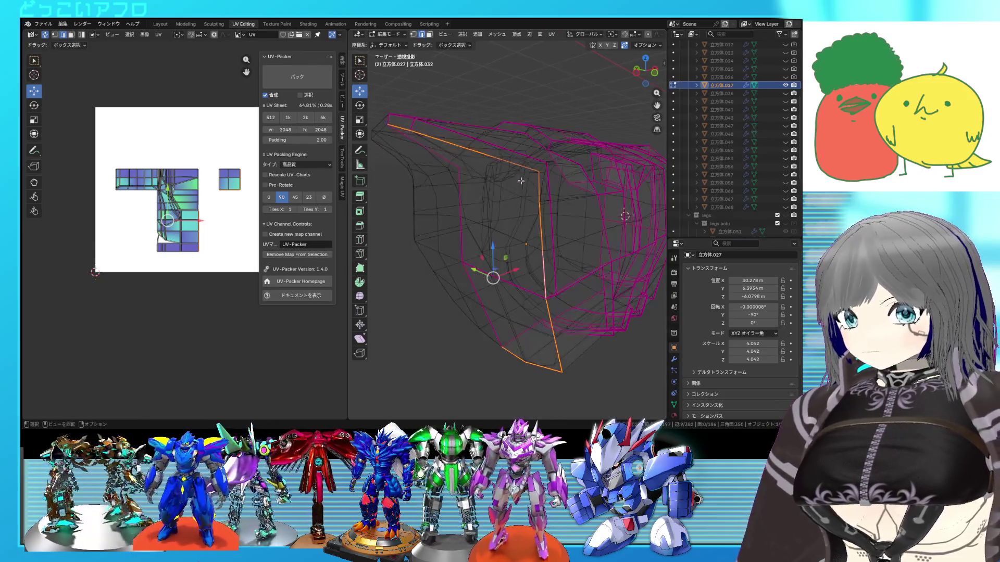
key("shift+z")
left_click(572, 207)
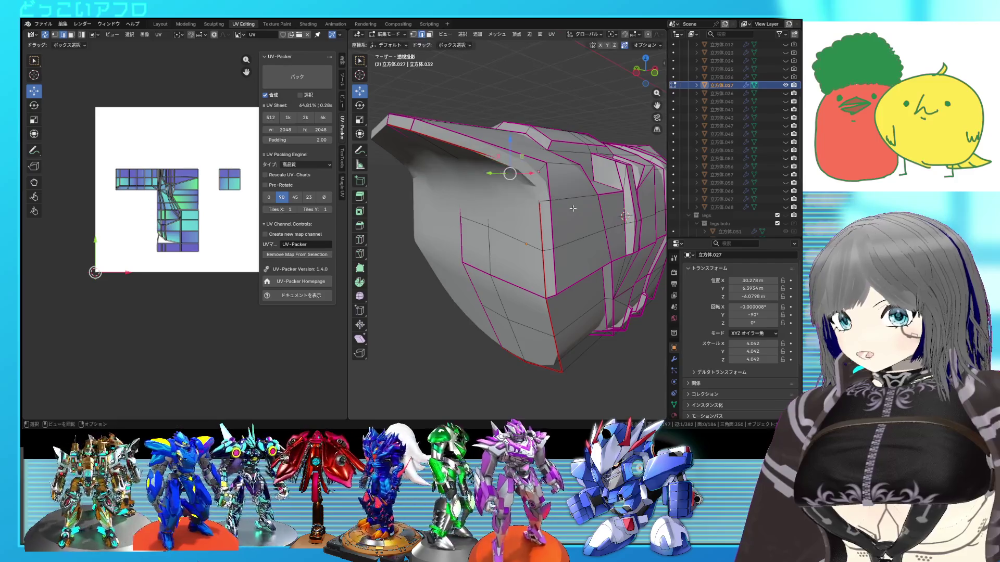
Step: Mark a second edge loop as a seam, then select the whole mesh and save the file
key("shift+z")
left_click(454, 164)
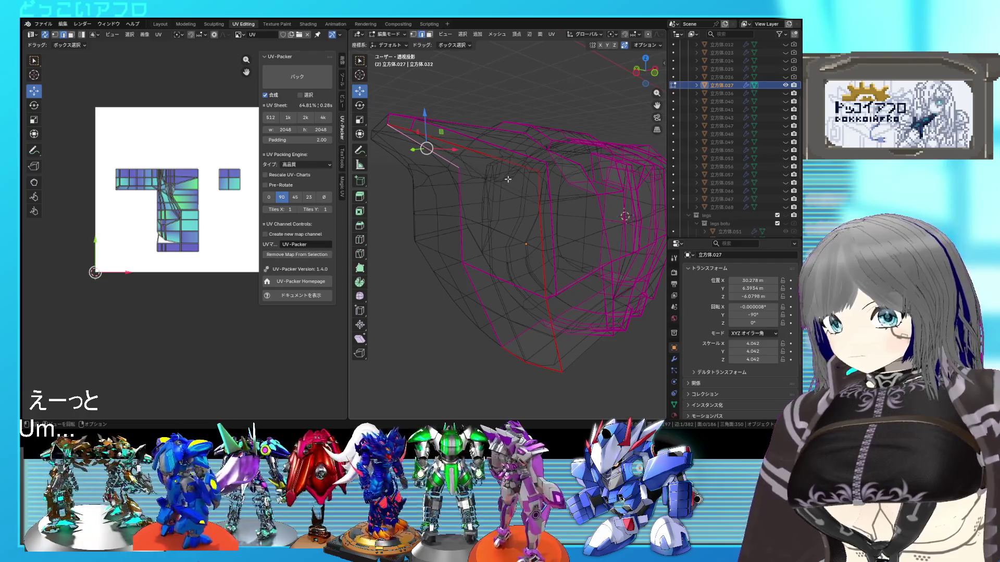
key("shift+z")
right_click(469, 178)
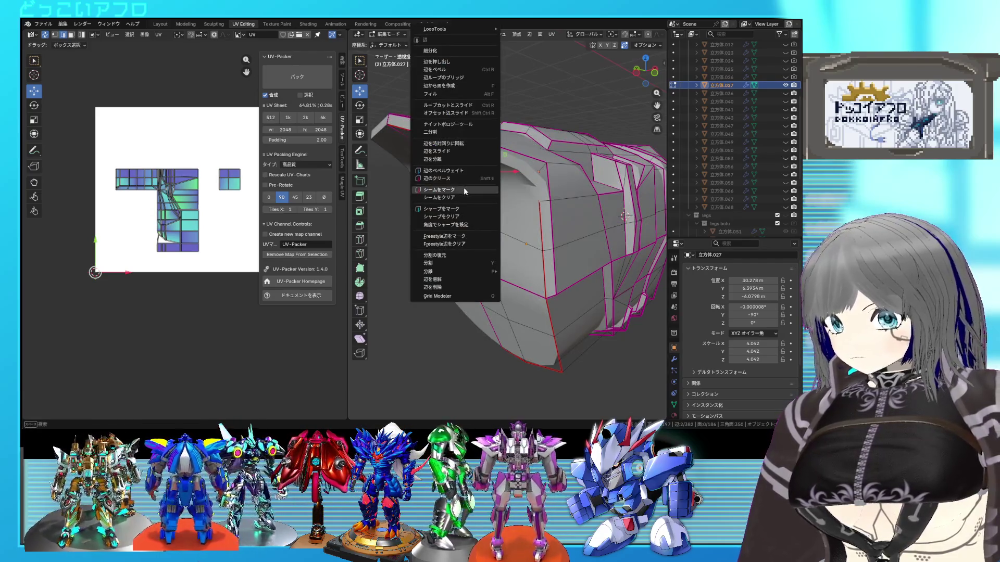
key("Escape")
scroll(532, 193, "down", 3)
middle_click_drag(532, 191, 530, 177)
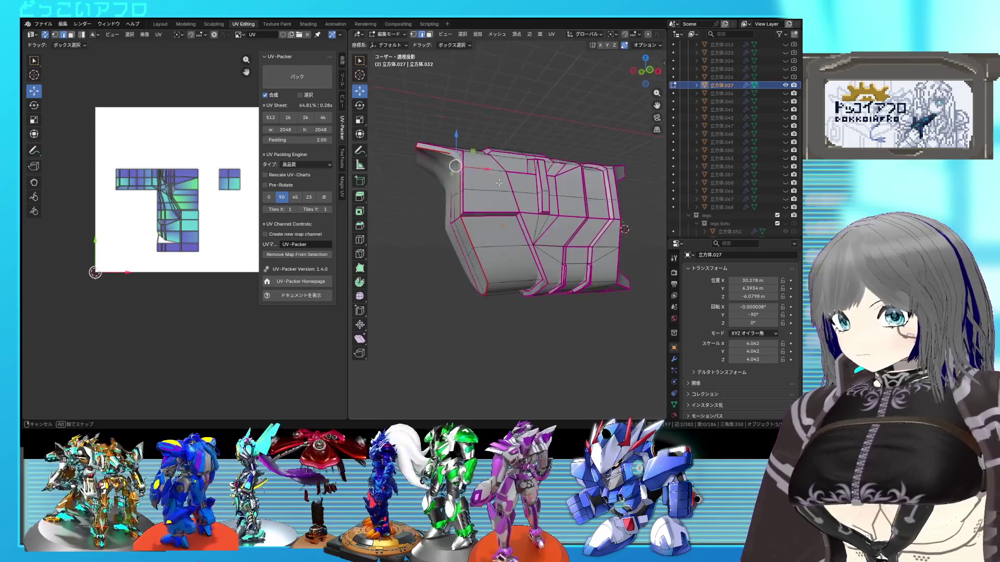
key("a")
scroll(393, 204, "up", 1)
key("ctrl+s")
key("u")
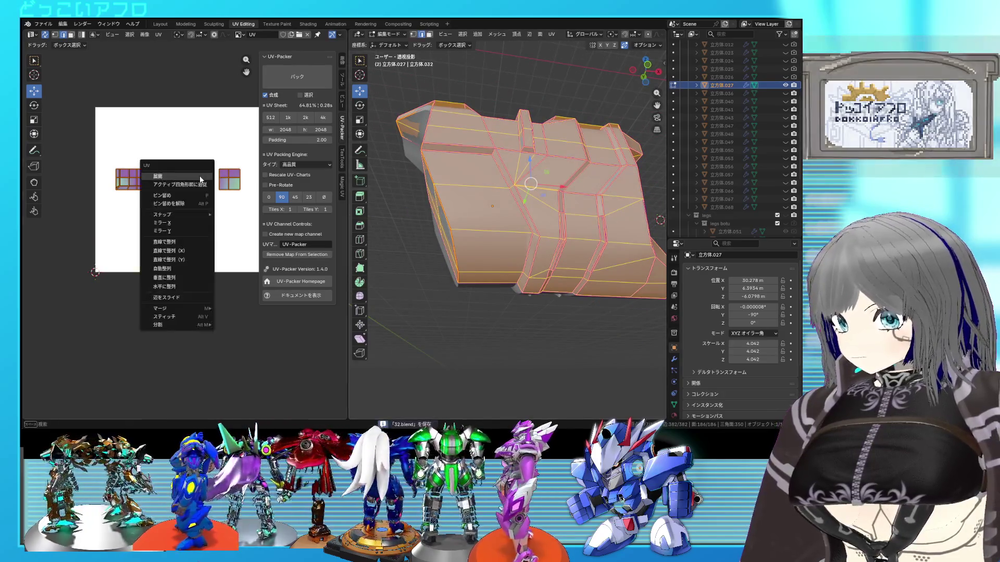
Step: Unwrap the mesh, then inspect the hollow inner side and mark its selected edges as seams
left_click(200, 179)
left_click(210, 177)
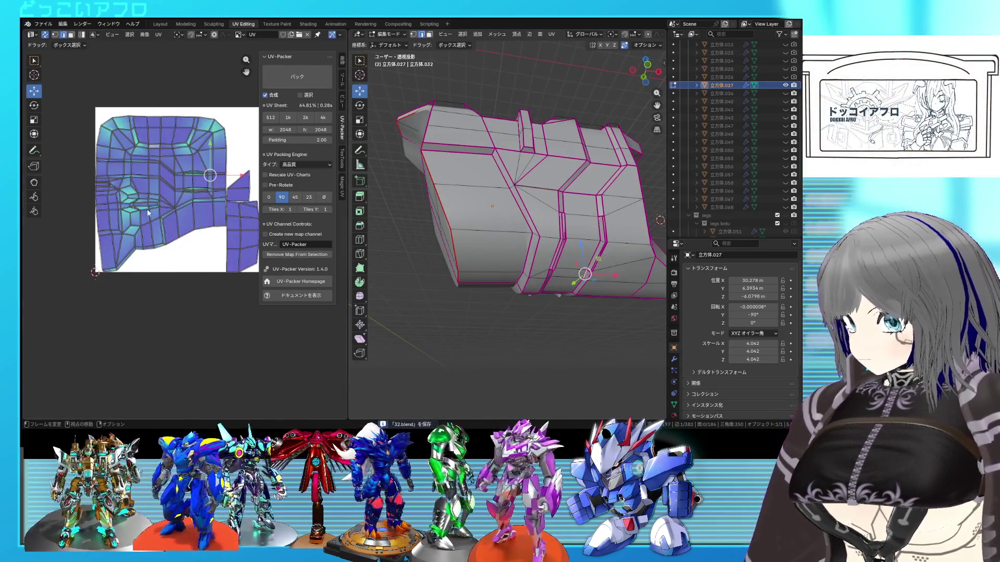
middle_click_drag(584, 214, 454, 195)
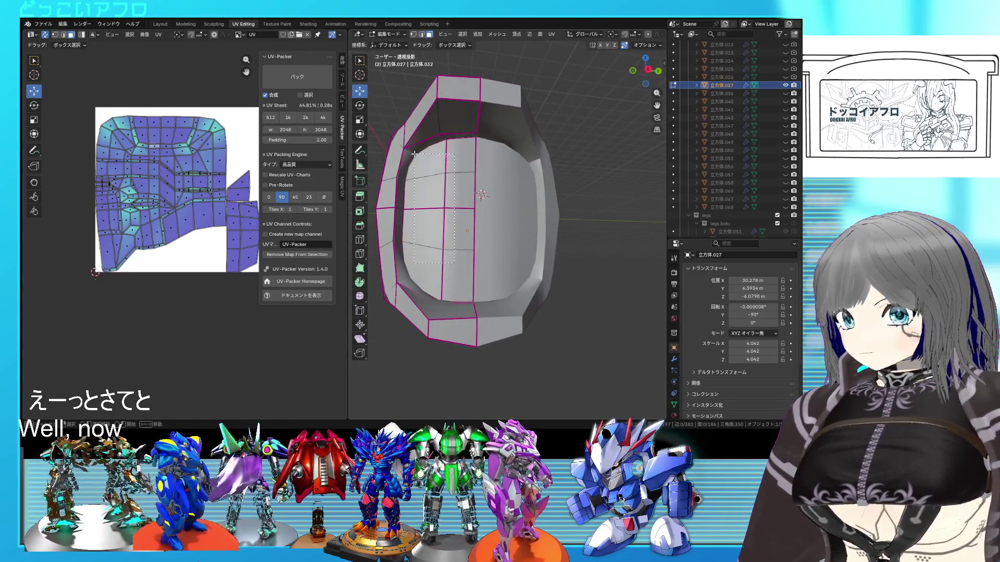
key("alt+z")
key("alt+z")
key("1")
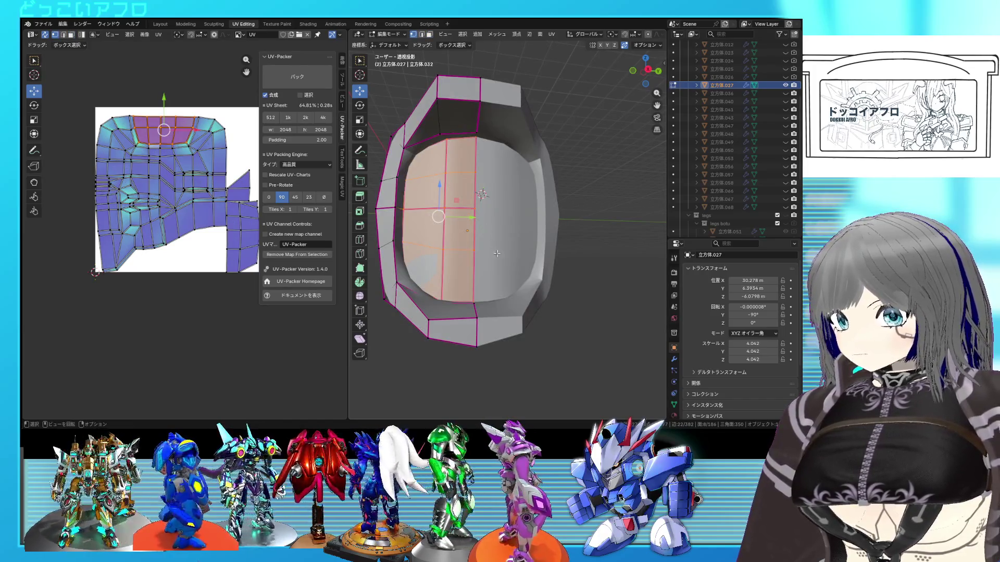
key("alt+z")
key("ctrl+e")
left_click(503, 200)
mouse_move(503, 200)
middle_mouse_down()
mouse_move(564, 205)
mouse_move(536, 209)
middle_mouse_up()
key("alt+z")
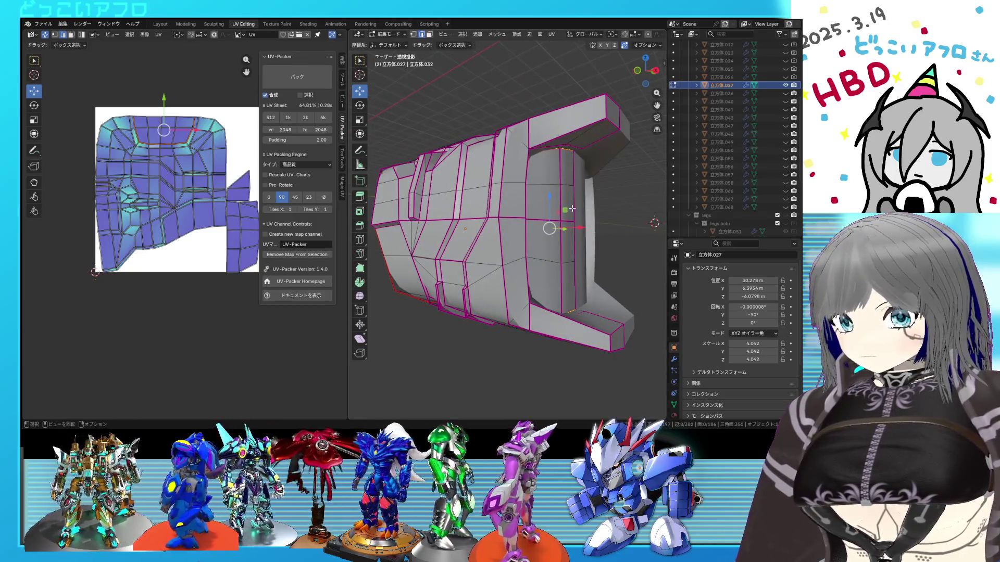
Step: From the front view, move the chosen inner edge slightly and save the file
key("KP_1")
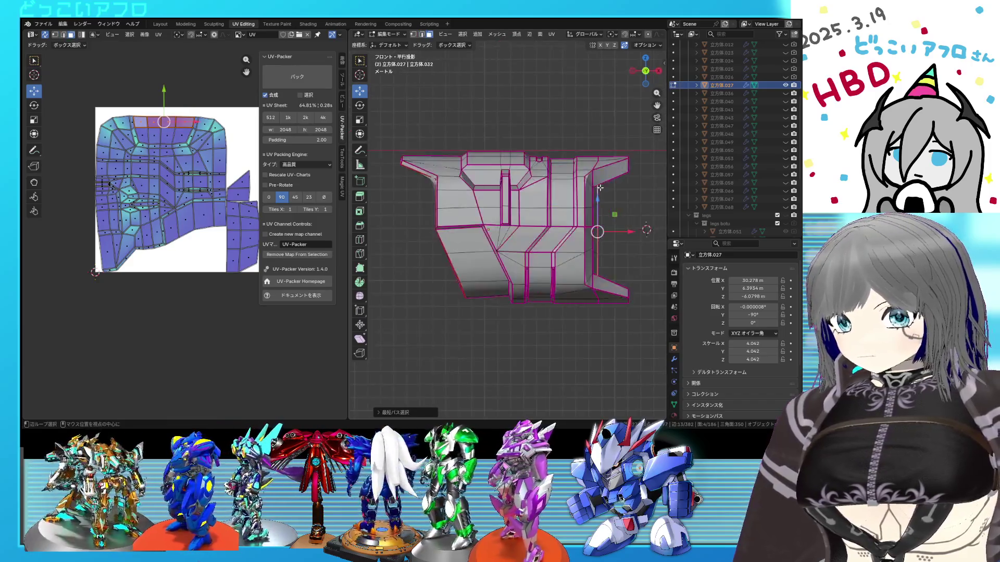
key("alt+z")
key("g")
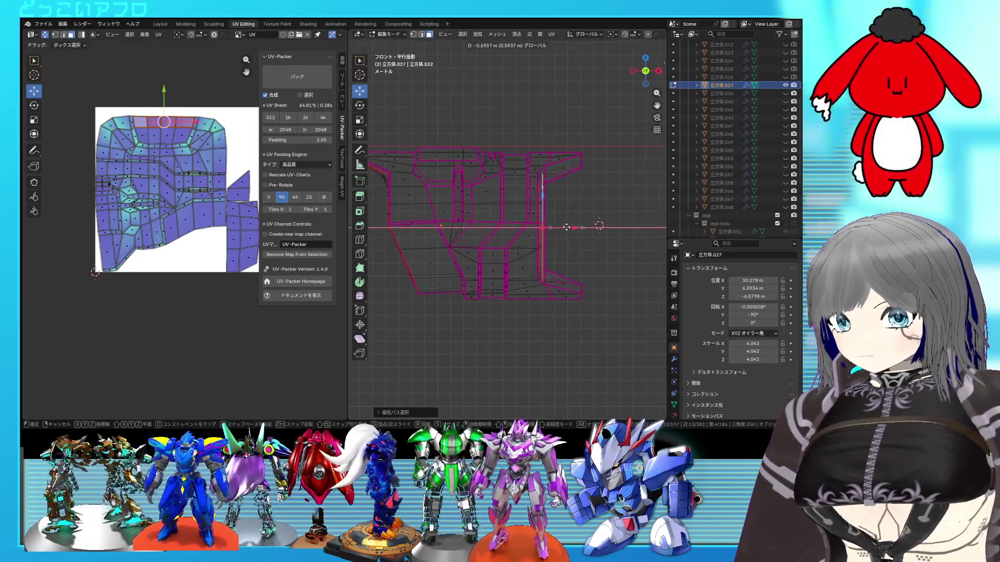
left_click(551, 227)
key("alt+z")
mouse_move(540, 226)
middle_mouse_down()
mouse_move(514, 212)
mouse_move(520, 200)
mouse_move(536, 208)
middle_mouse_up()
key("ctrl+s")
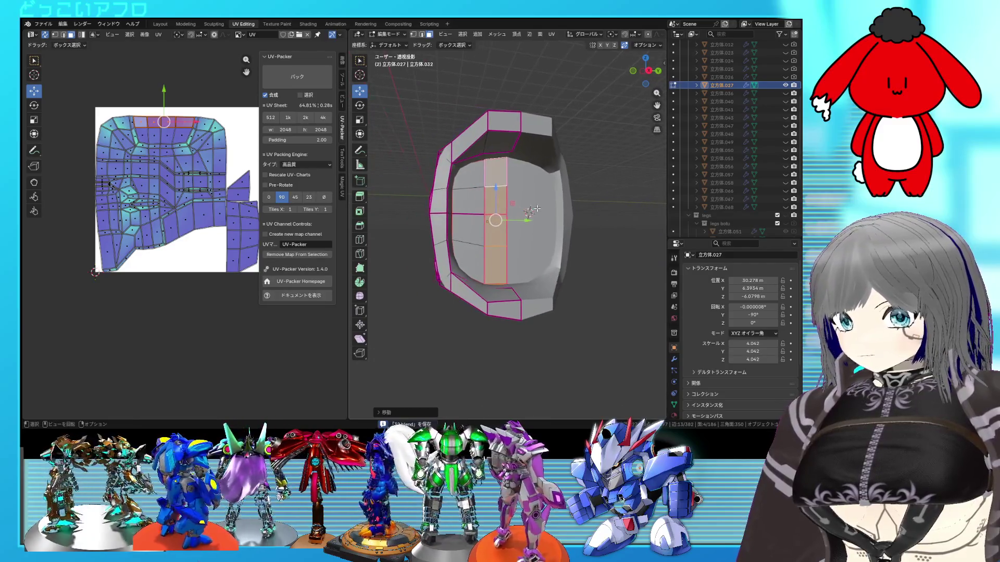
mouse_move(543, 218)
middle_mouse_down("alt")
mouse_move(619, 213)
mouse_move(528, 208)
middle_mouse_up("alt")
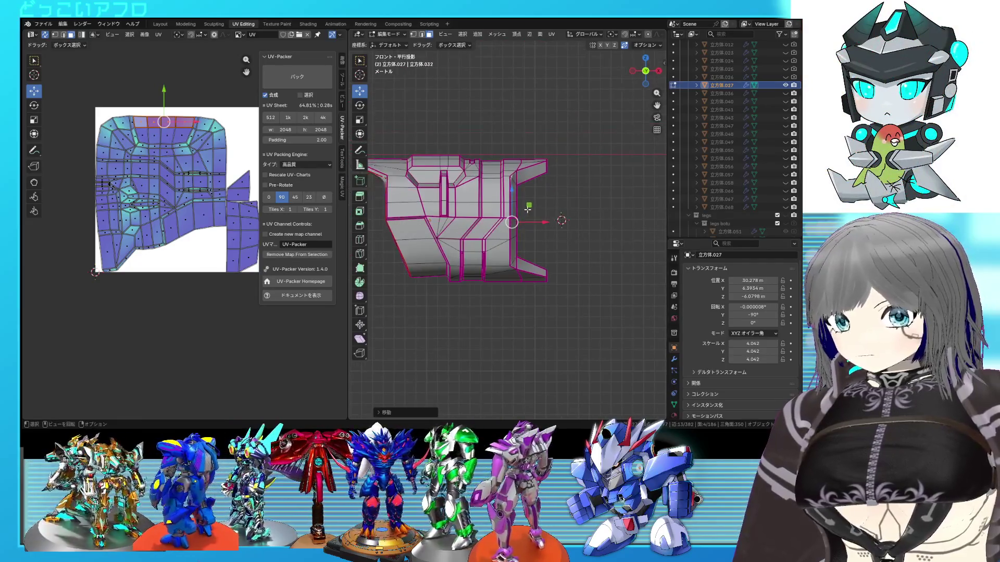
key("ctrl+s")
middle_click_drag(528, 204, 458, 185)
key("alt+z")
scroll(457, 184, "up", 1)
key("alt+z")
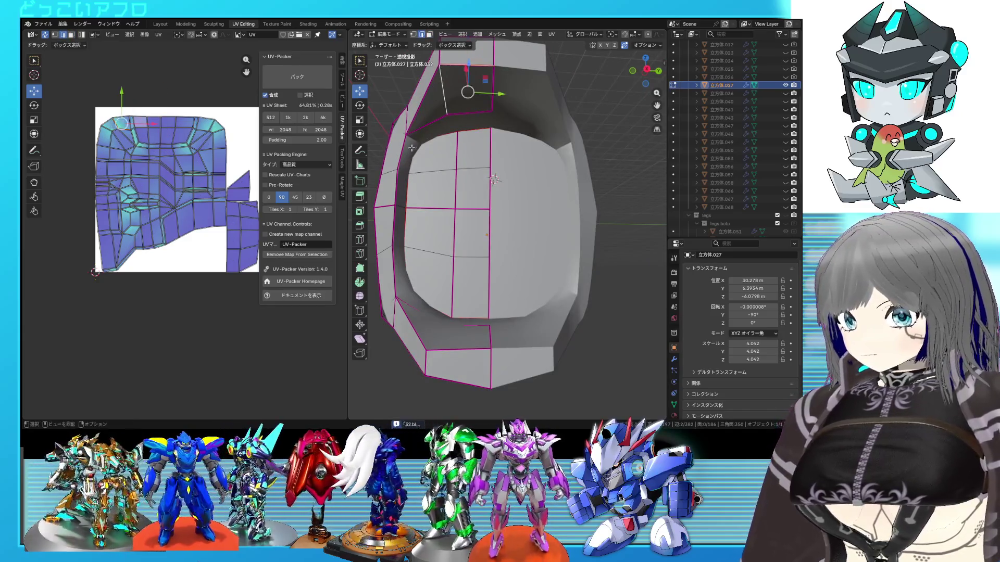
Step: Select the edge loop on the inner rim and nudge it slightly downward
left_click(438, 187)
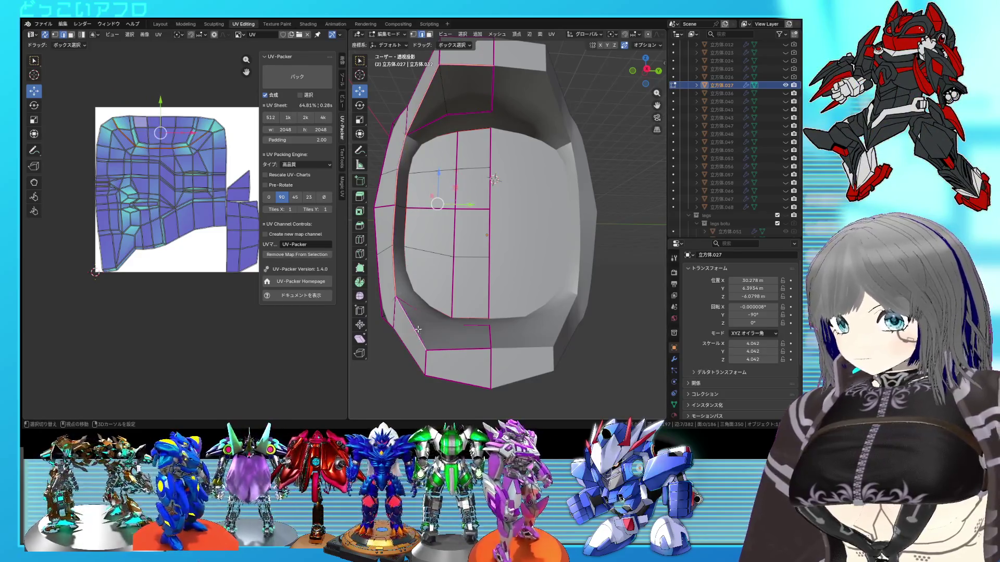
middle_click_drag(497, 328, 556, 302)
right_click(541, 309)
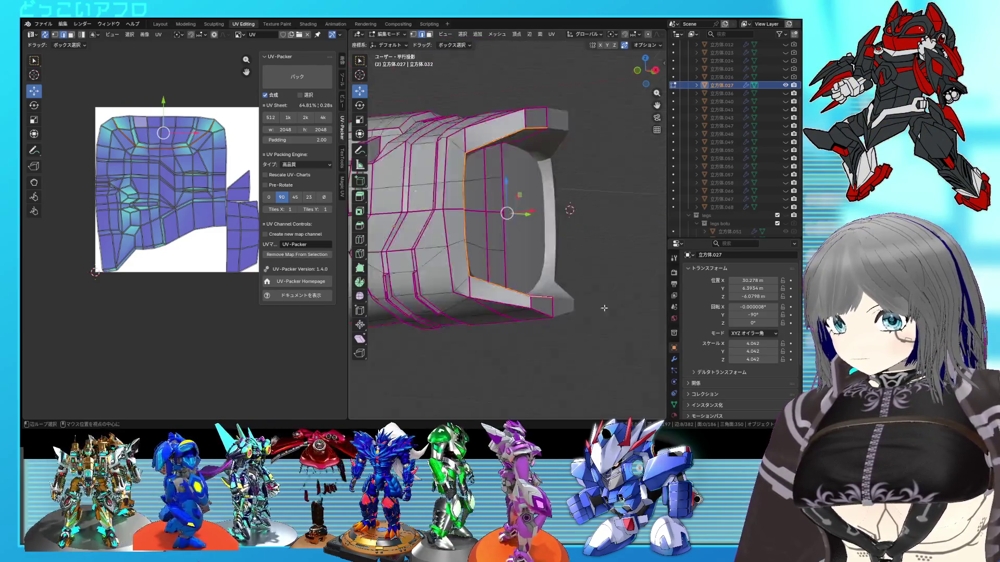
left_click(461, 305, "alt")
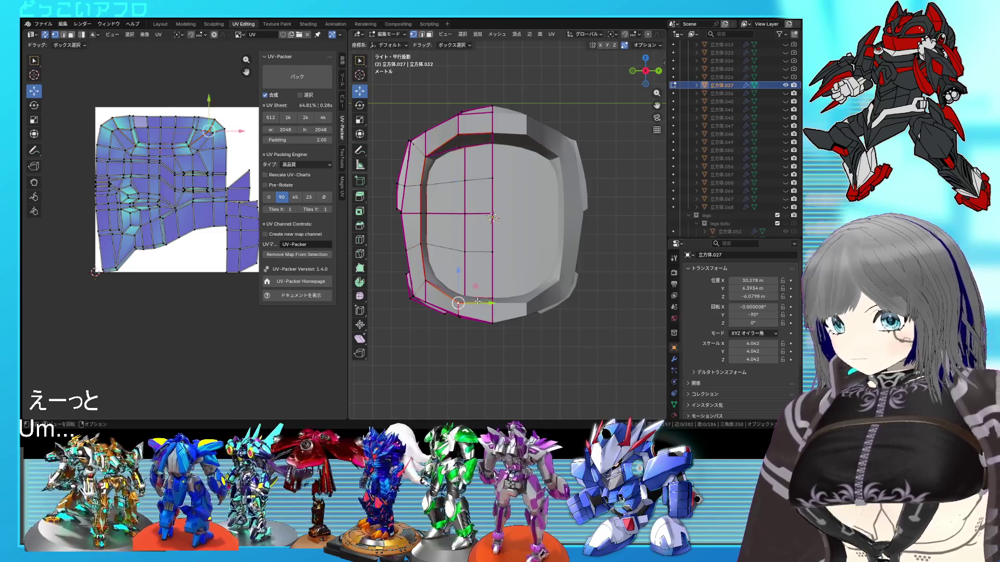
left_click(458, 299)
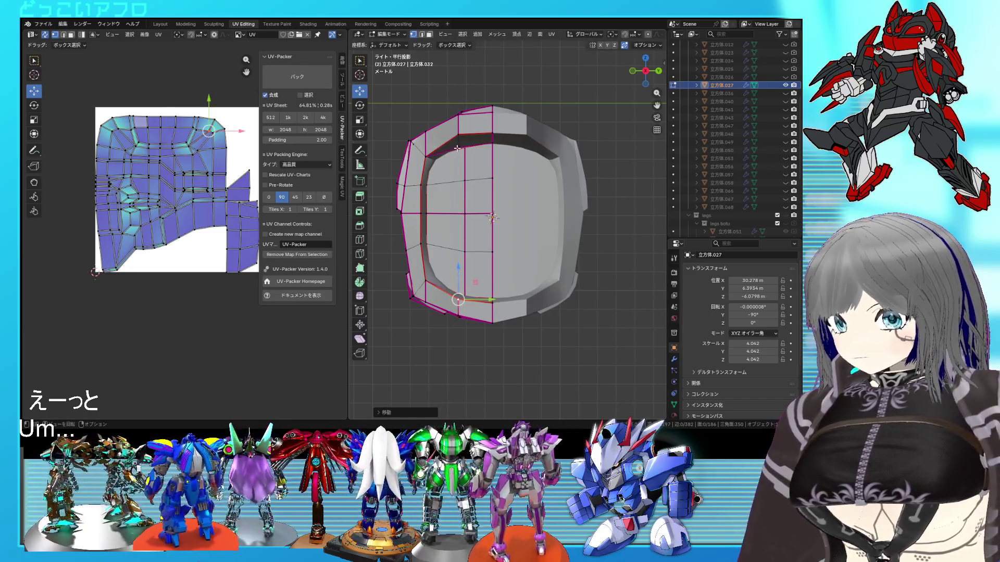
key("g")
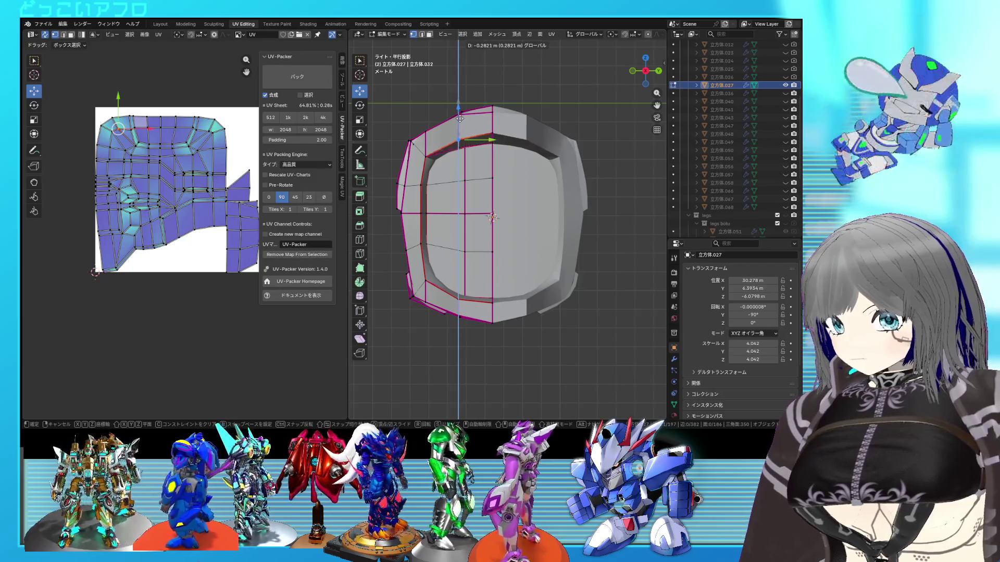
left_click(463, 123)
mouse_move(463, 122)
middle_mouse_down()
mouse_move(561, 177)
mouse_move(614, 231)
mouse_move(547, 215)
mouse_move(521, 194)
mouse_move(540, 232)
middle_mouse_up()
scroll(547, 216, "up", 5)
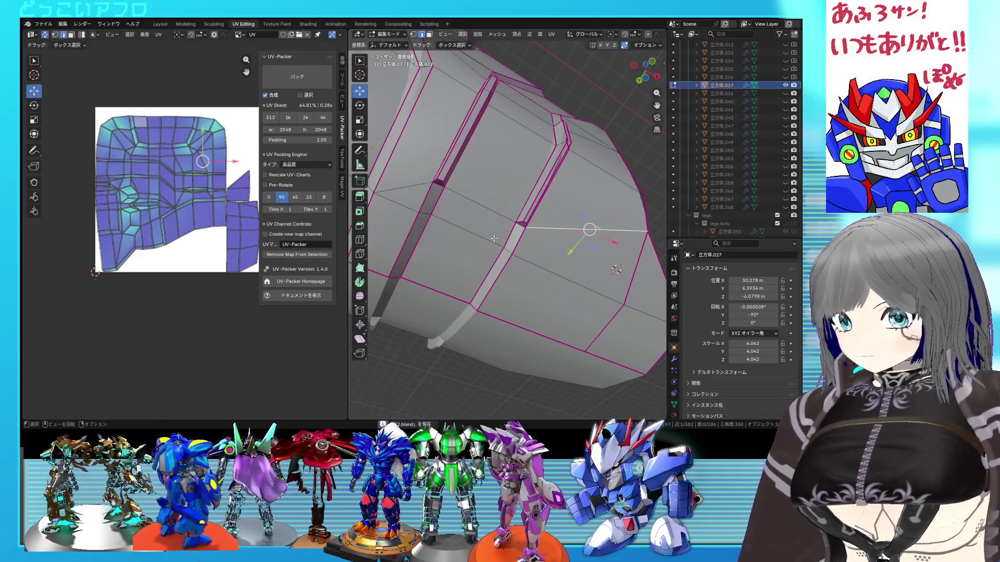
Step: Mark the edge on the left side of the front face as a seam
mouse_move(441, 232)
middle_mouse_down()
mouse_move(545, 232)
mouse_move(541, 262)
middle_mouse_up()
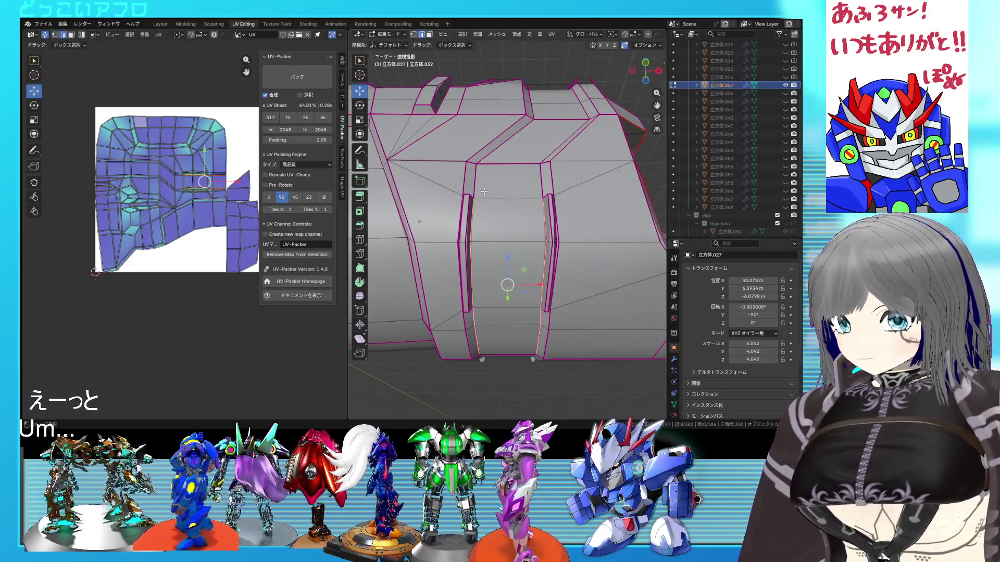
mouse_move(495, 170)
middle_mouse_down()
mouse_move(561, 191)
mouse_move(558, 162)
mouse_move(539, 265)
mouse_move(499, 286)
mouse_move(507, 281)
middle_mouse_up()
right_click(559, 187)
left_click(506, 280)
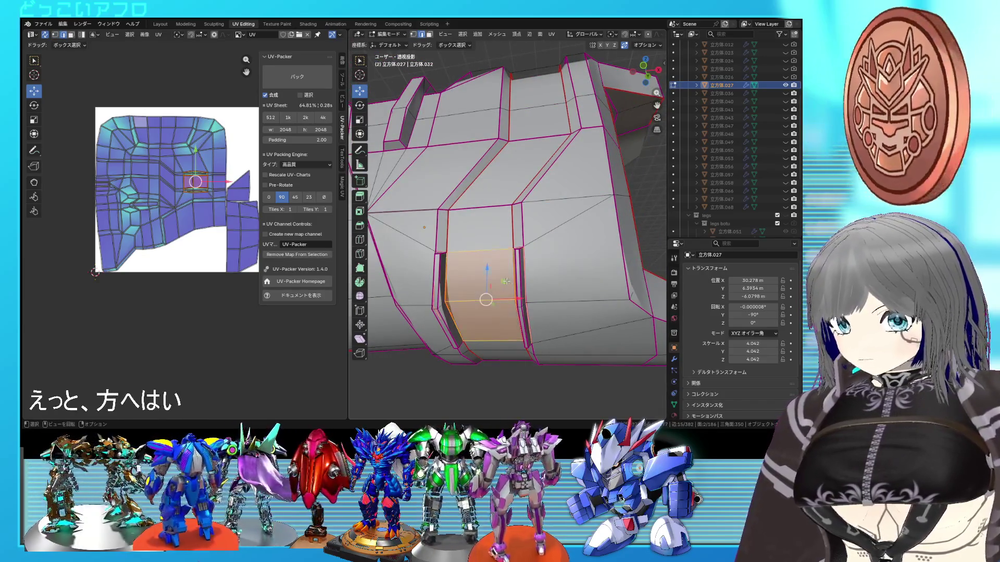
left_click(451, 301)
key("ctrl+e")
left_click(535, 247)
mouse_move(535, 248)
middle_mouse_down()
mouse_move(529, 265)
mouse_move(514, 206)
mouse_move(583, 296)
middle_mouse_up()
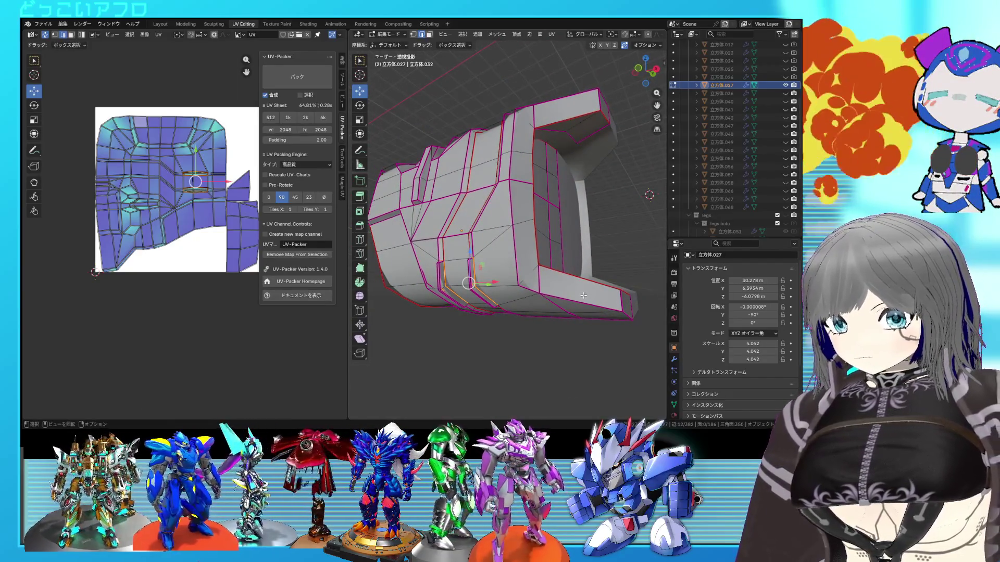
Step: Check another edge loop, then select the entire mesh and re-unwrap it into UV islands
left_click(588, 306)
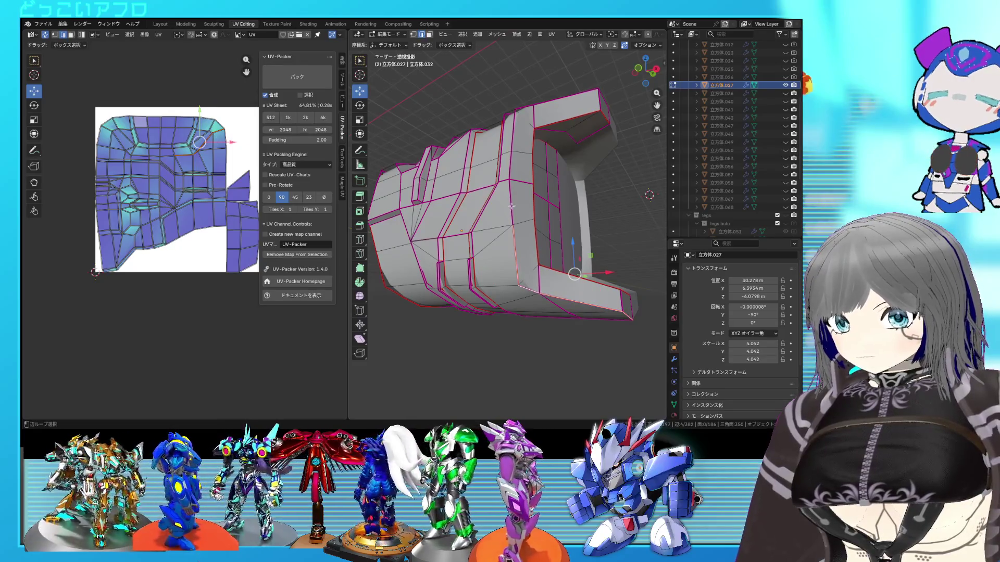
left_click(512, 206, "alt")
mouse_move(567, 103)
middle_mouse_down()
mouse_move(595, 170)
mouse_move(615, 175)
mouse_move(602, 170)
middle_mouse_up()
key("ctrl+e")
key("Escape")
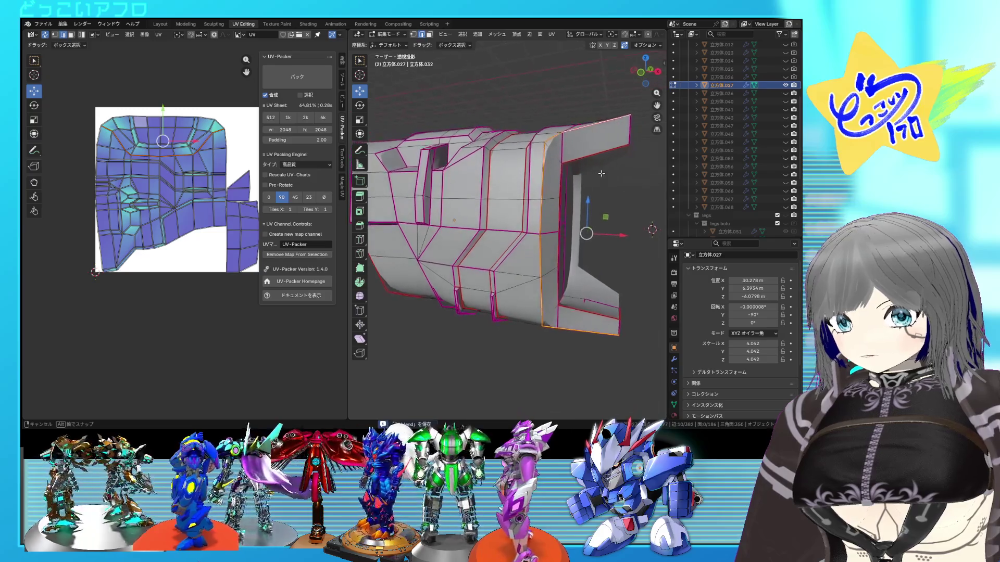
middle_click_drag(601, 171, 597, 176)
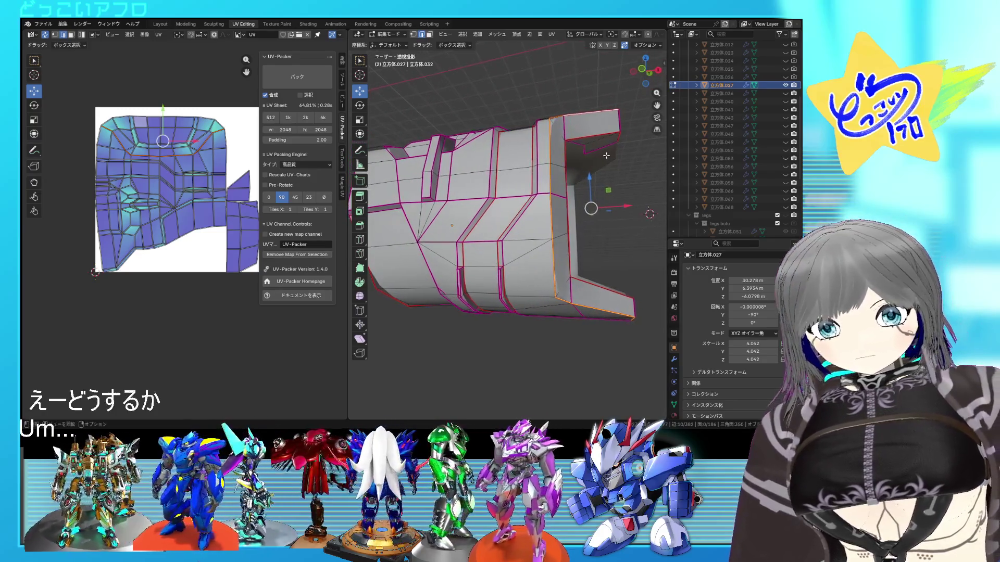
key("a")
key("u")
left_click(232, 160)
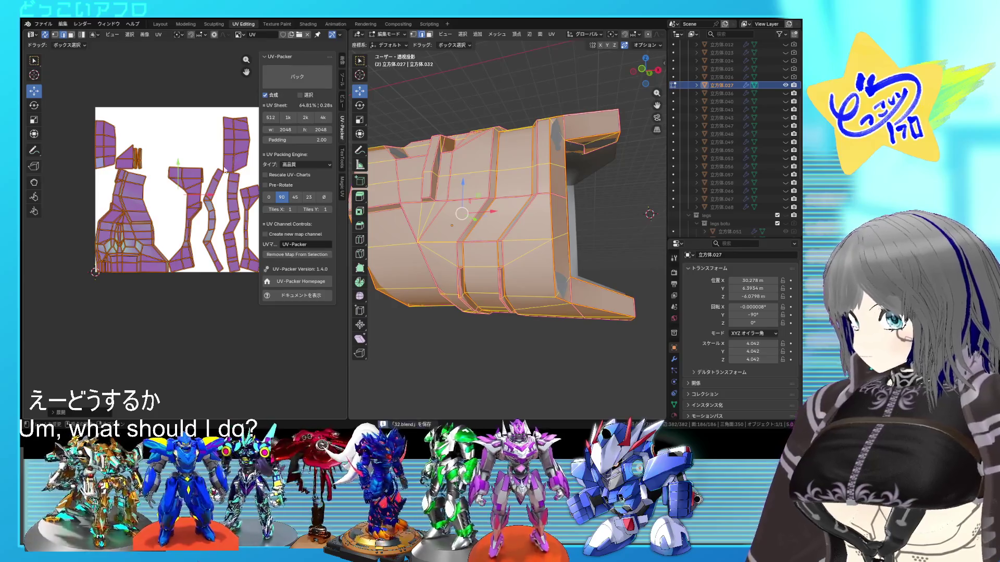
Step: Zoom into the groove, examine its edges through the edge menus, and save the file
left_click(514, 311)
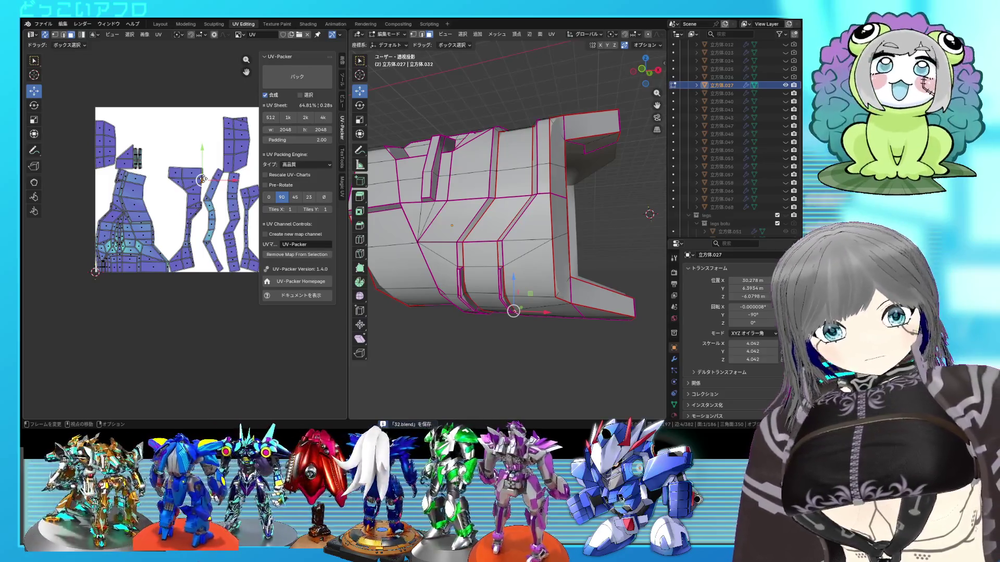
mouse_move(598, 187)
middle_mouse_down()
mouse_move(640, 269)
mouse_move(544, 265)
middle_mouse_up()
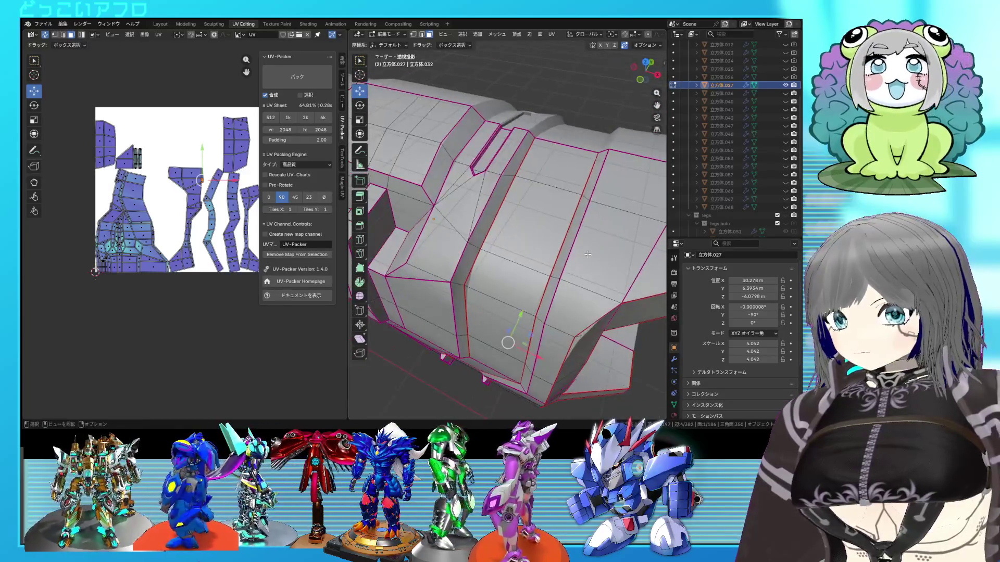
scroll(544, 265, "up", 3)
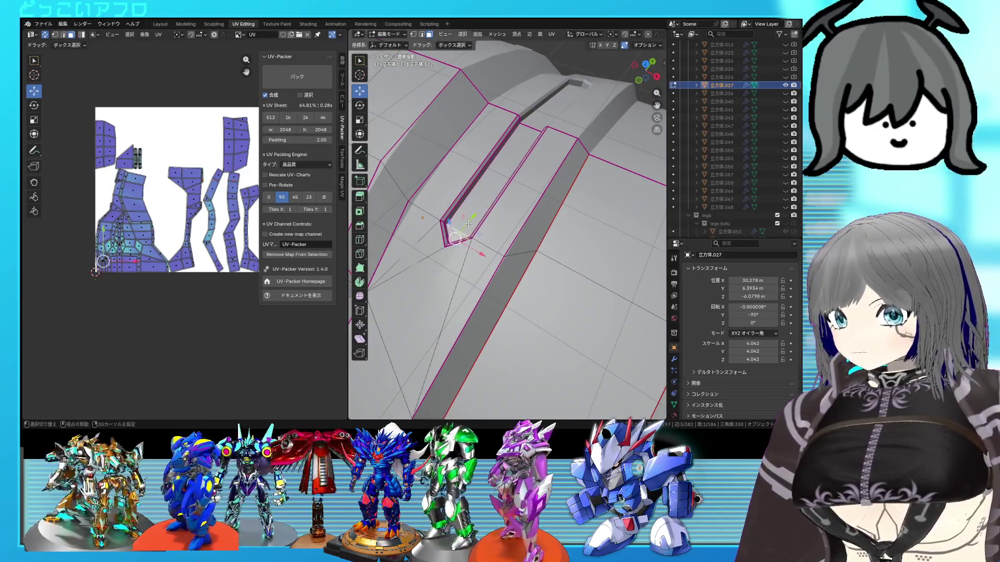
left_click(476, 203)
right_click(495, 182, "shift")
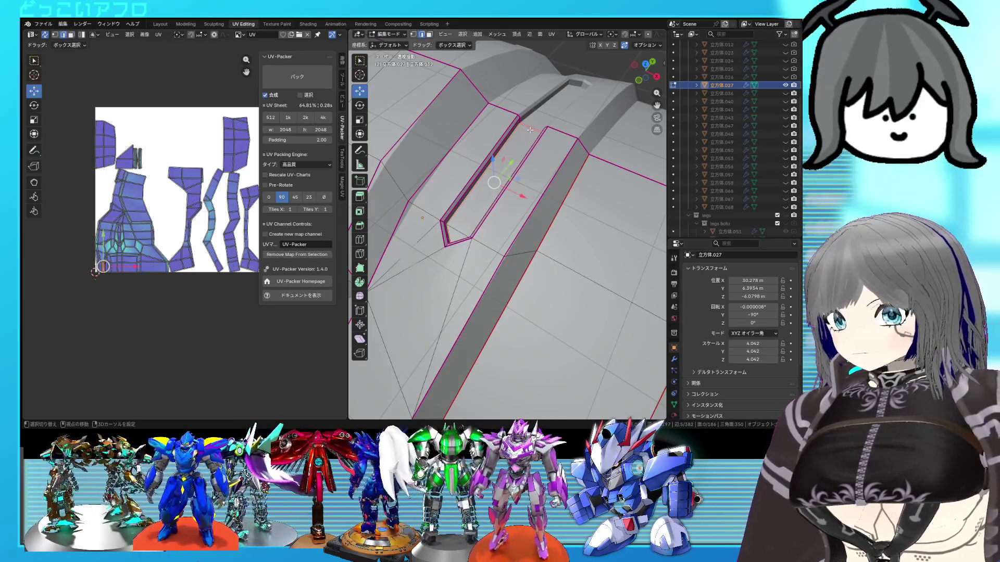
key("ctrl+e")
middle_click_drag(500, 181, 504, 171)
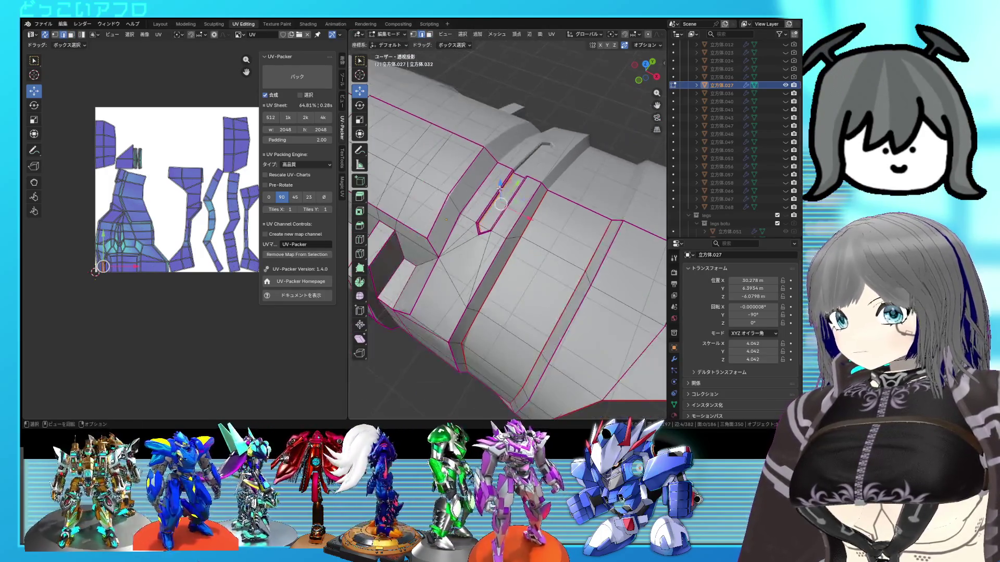
scroll(504, 172, "up", 3)
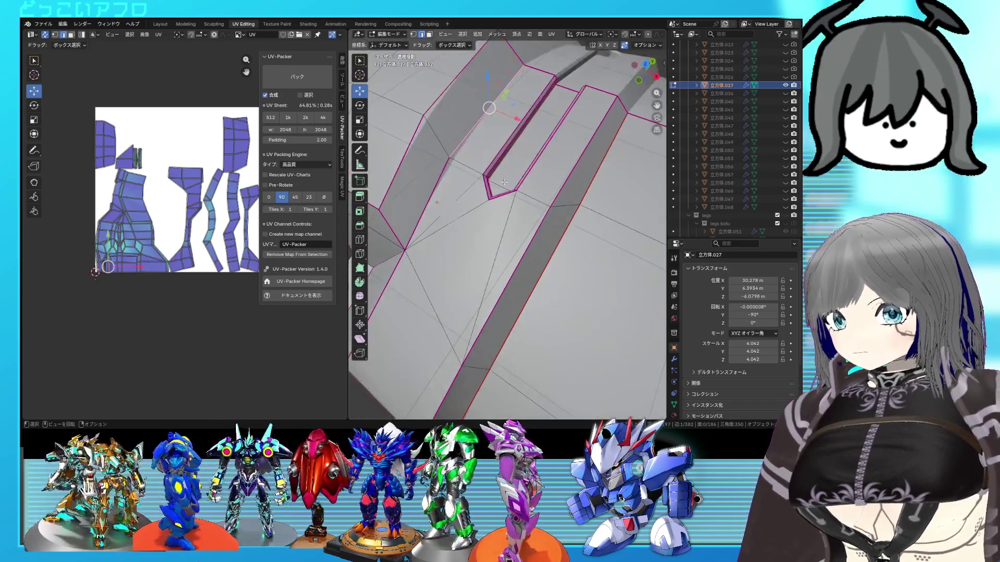
middle_click_drag(504, 180, 492, 161)
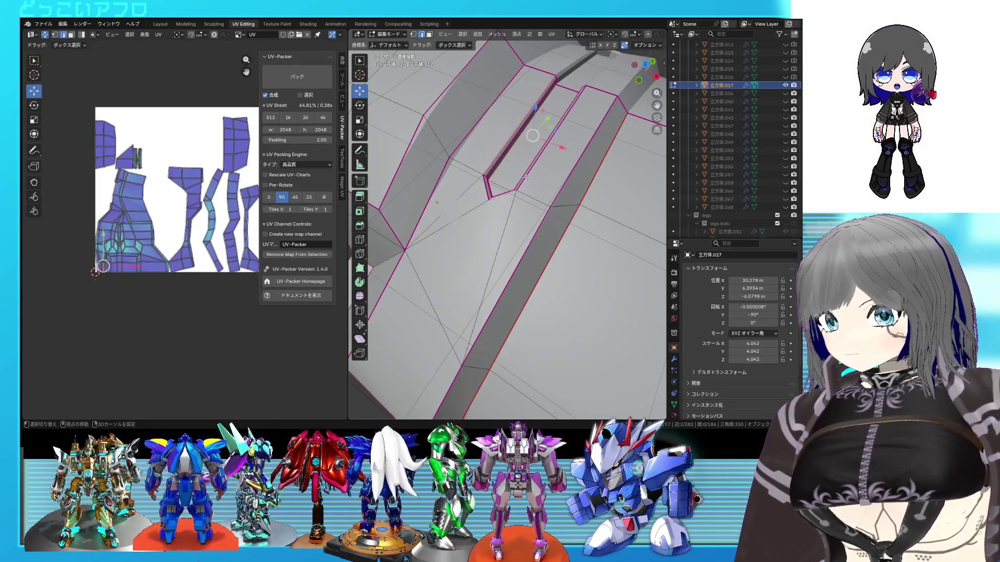
key("ctrl+e")
left_click(497, 187)
mouse_move(498, 187)
middle_mouse_down()
mouse_move(567, 172)
mouse_move(570, 161)
middle_mouse_up()
key("ctrl+s")
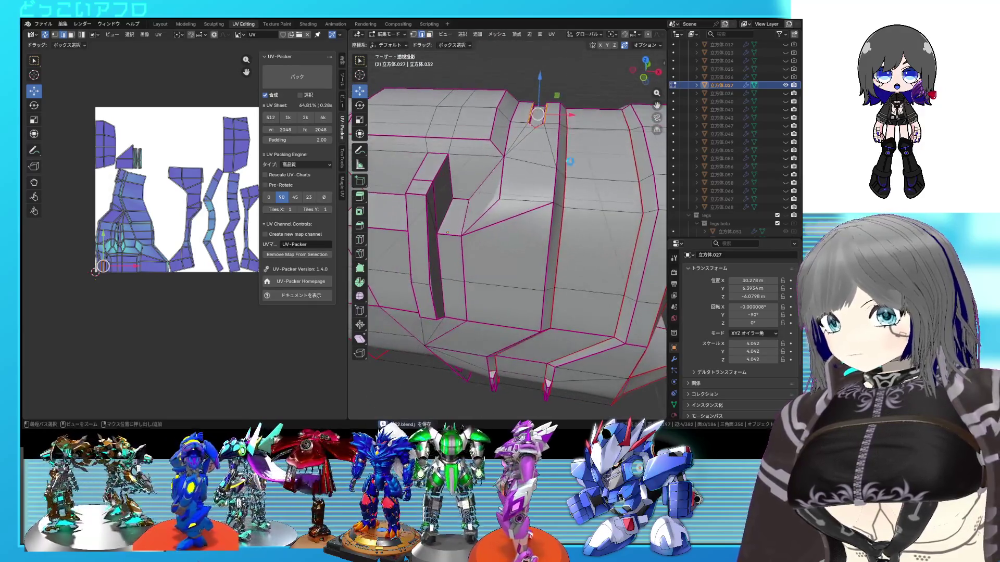
scroll(538, 175, "up", 2)
Step: Select the edge loop running beside the slot, ready to become a seam
right_click(524, 110, "shift")
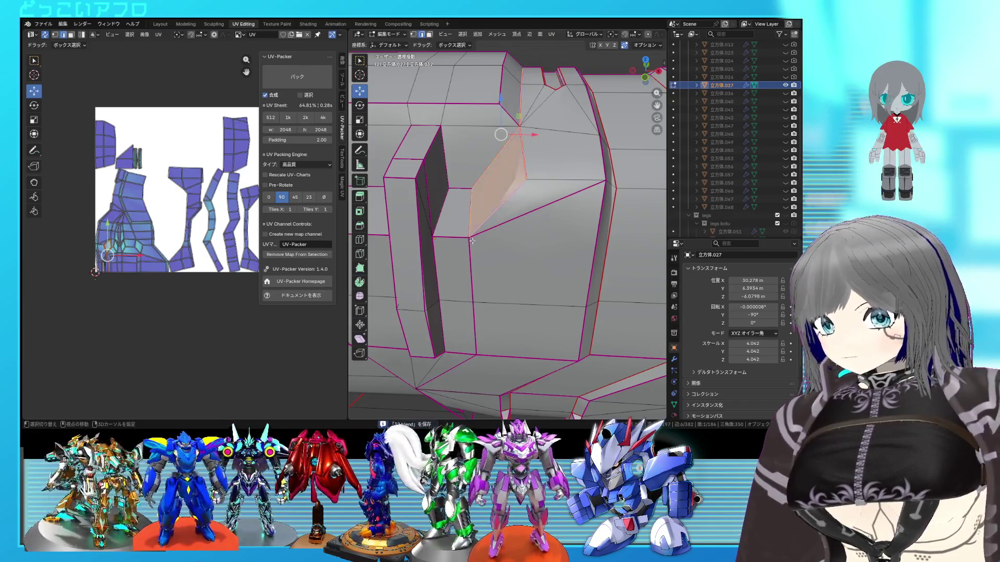
middle_click_drag(532, 200, 528, 185)
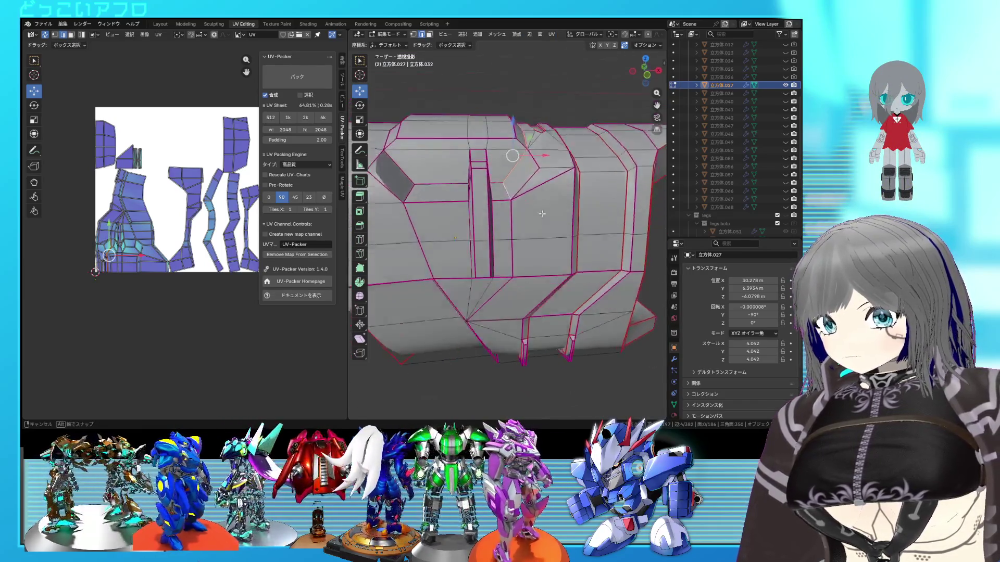
middle_click_drag(511, 223, 502, 244)
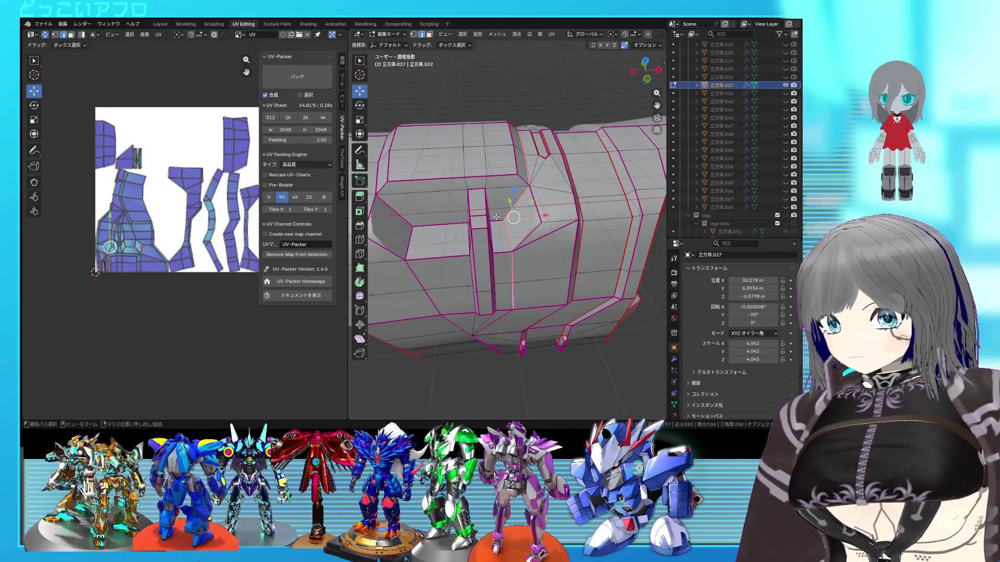
left_click(495, 217)
right_click(515, 186, "shift")
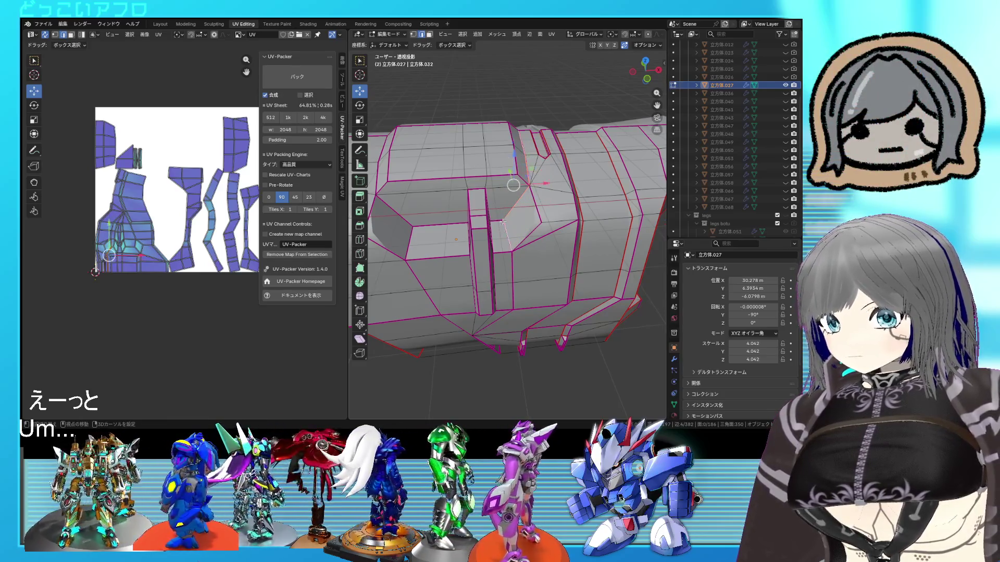
middle_click_drag(503, 222, 483, 225)
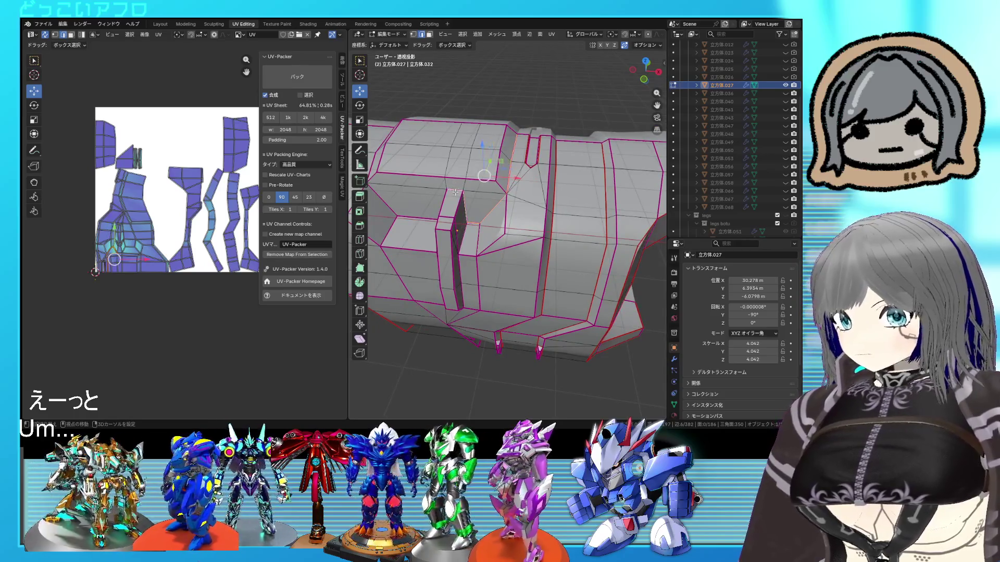
middle_click_drag(455, 192, 487, 197)
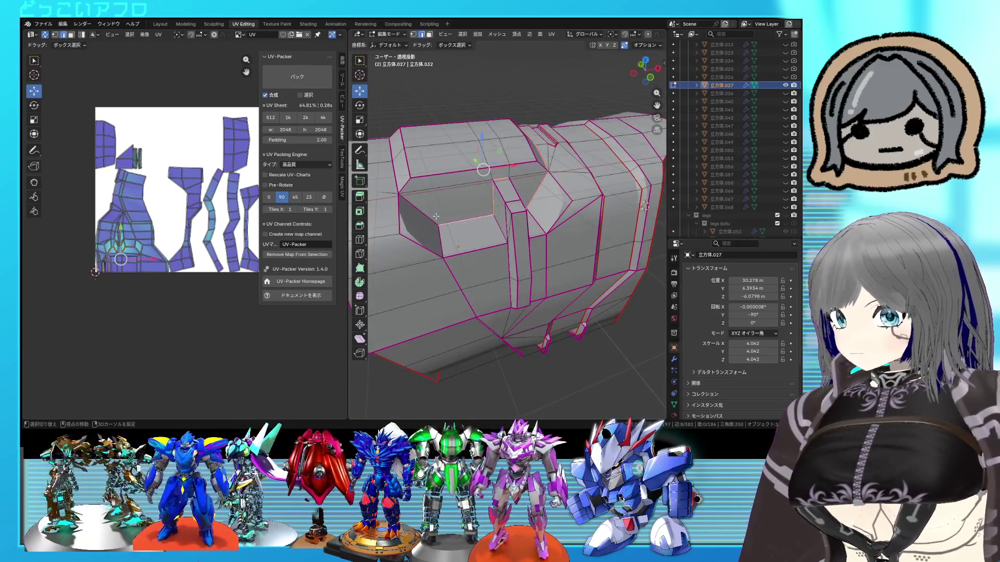
middle_click_drag(437, 217, 476, 172)
scroll(490, 116, "up", 3)
right_click(490, 117)
left_click(564, 196)
scroll(536, 216, "down", 4)
mouse_move(507, 234)
middle_mouse_down()
mouse_move(536, 215)
mouse_move(508, 204)
middle_mouse_up()
scroll(503, 202, "up", 4)
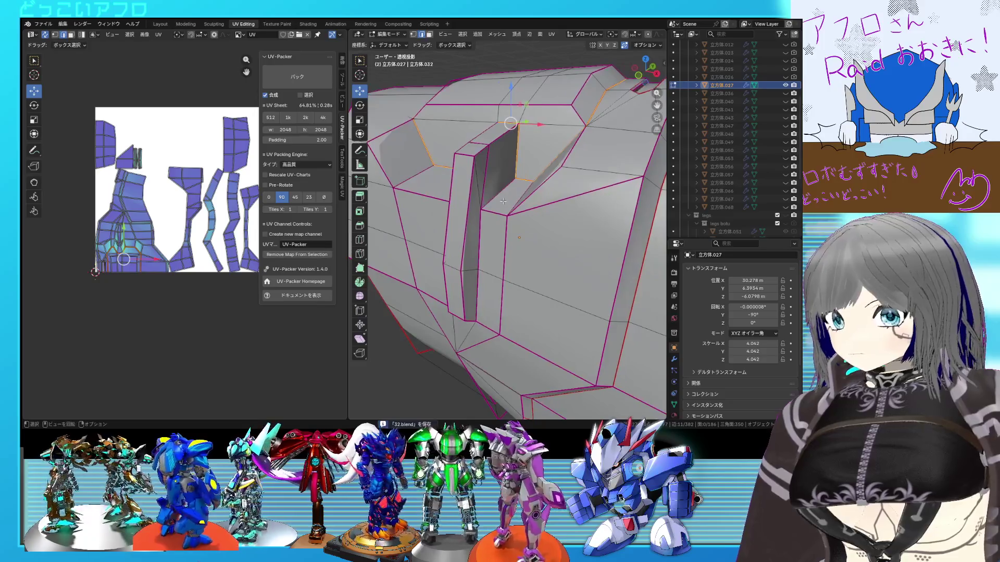
middle_click_drag(479, 247, 588, 225)
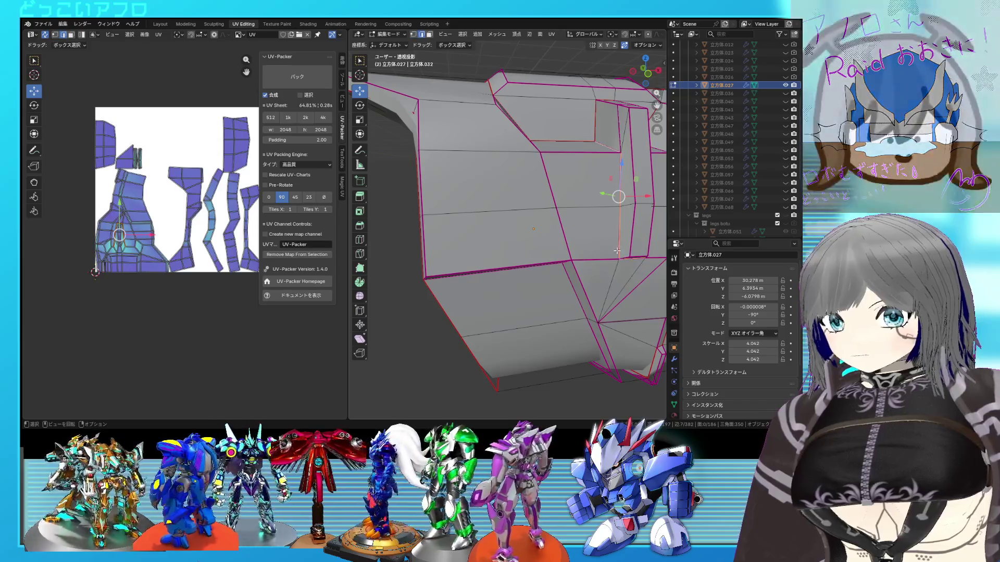
Step: Pin the current UV islands, then move the neighbouring piece's UV faces below the layout and pin them
middle_click_drag(628, 211, 579, 228)
right_click(579, 228)
left_click(579, 228)
scroll(551, 125, "down", 6)
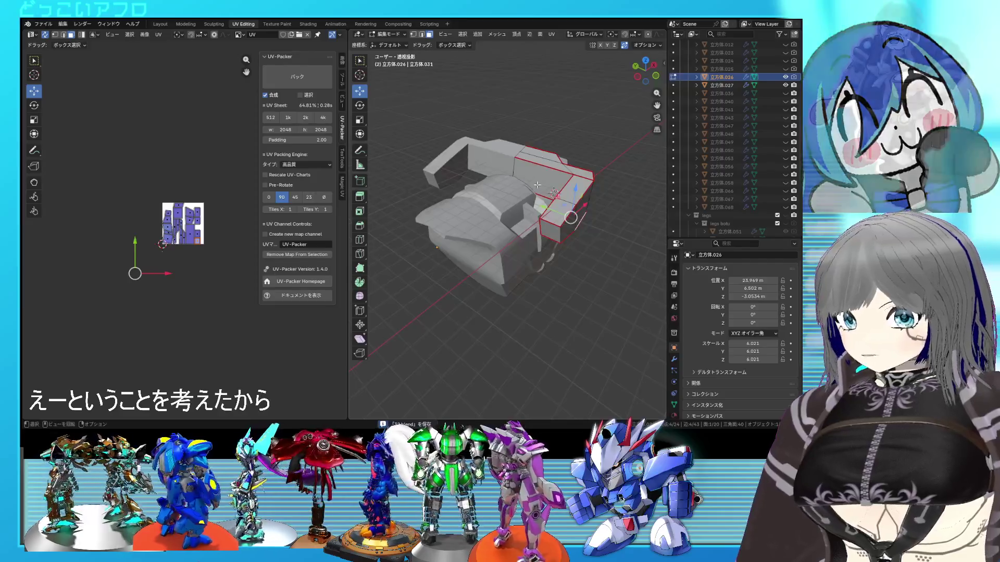
left_click(539, 180)
middle_click_drag(539, 179, 586, 185)
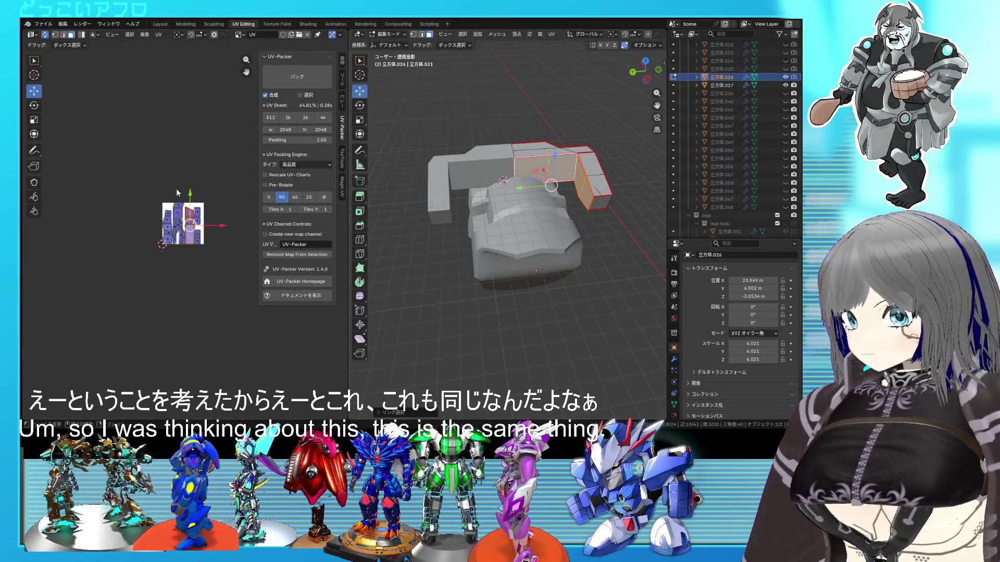
left_click_drag(190, 227, 130, 285)
right_click(94, 235)
left_click(94, 313)
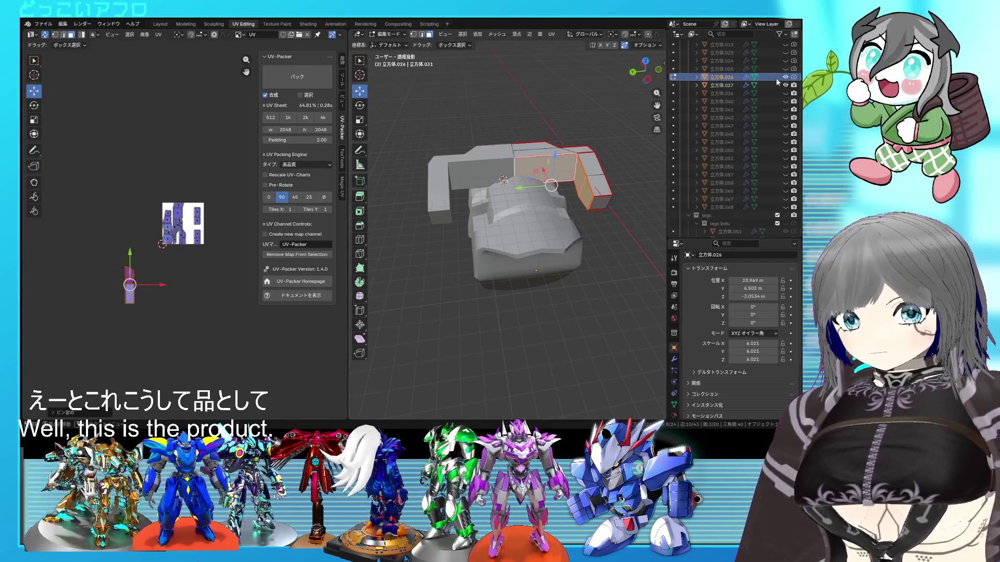
key("Tab")
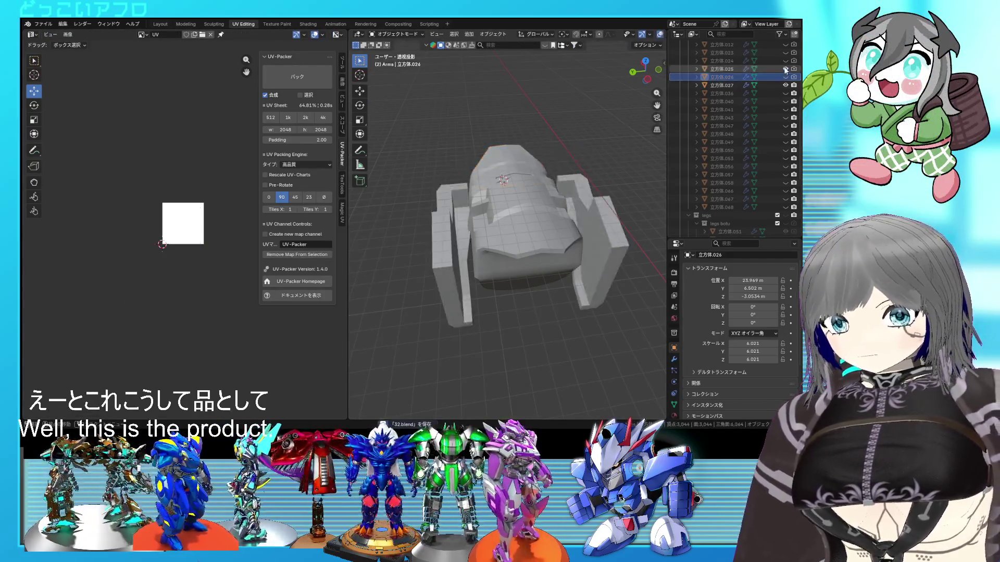
Step: Select the side plate's whole connected mesh, pin its UV islands, and save the file
mouse_move(508, 235)
middle_mouse_down()
mouse_move(460, 253)
mouse_move(495, 182)
middle_mouse_up()
left_click(461, 254)
key("Tab")
key("ctrl+l")
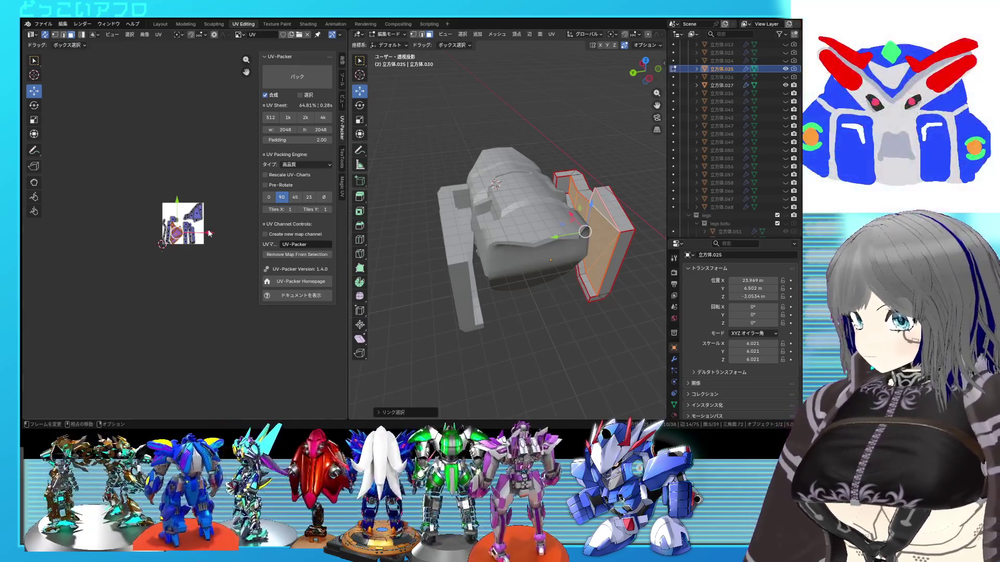
right_click(148, 281)
key("Escape")
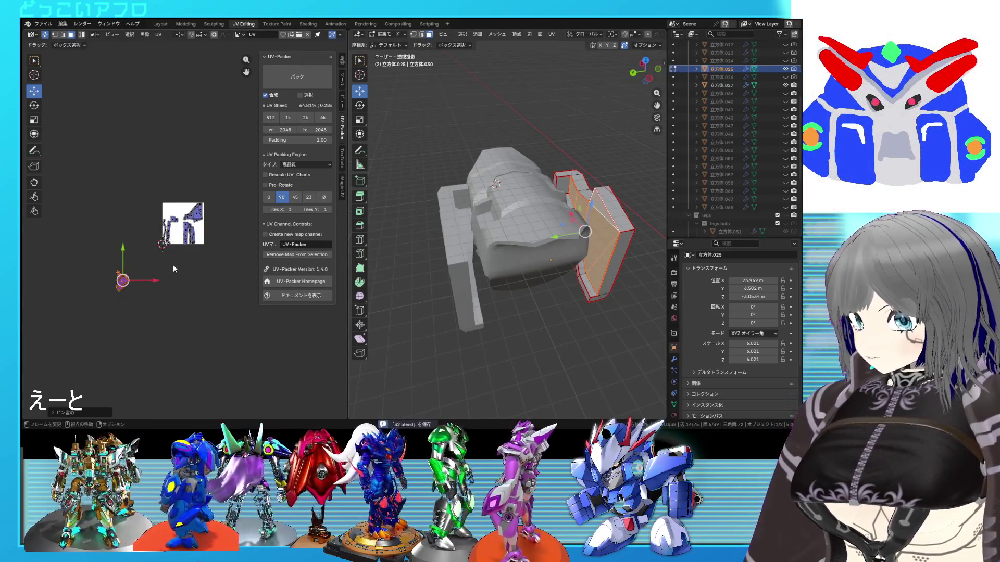
key("Tab")
key("ctrl+s")
key("alt+a")
Step: Select linked faces on the upper armor piece, move their UV islands below the layout and pin them
mouse_move(469, 235)
middle_mouse_down()
mouse_move(496, 164)
mouse_move(513, 149)
middle_mouse_up()
scroll(484, 196, "up", 3)
left_click(496, 163)
key("Tab")
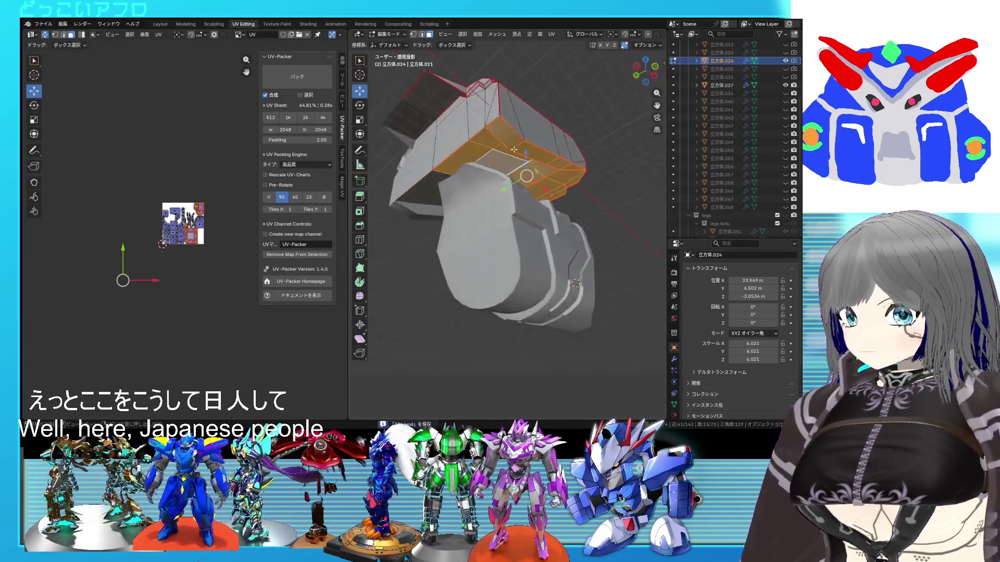
left_click(494, 160)
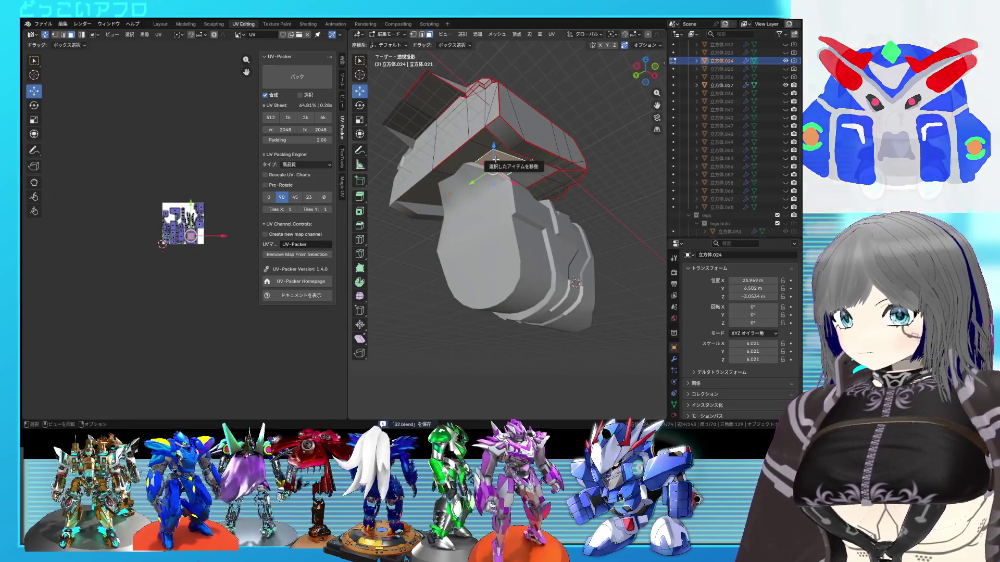
key("ctrl+l")
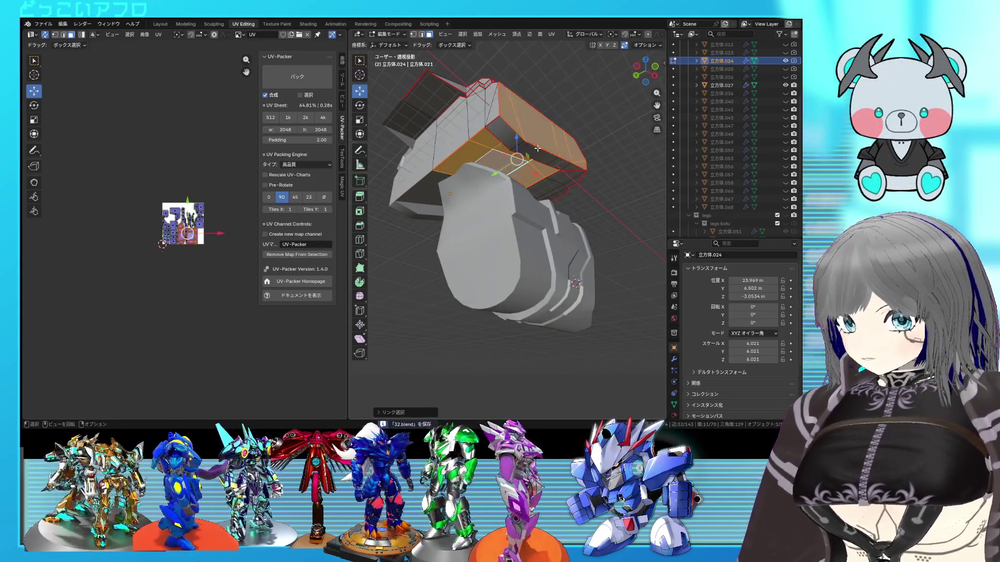
left_click(535, 152)
key("ctrl+l")
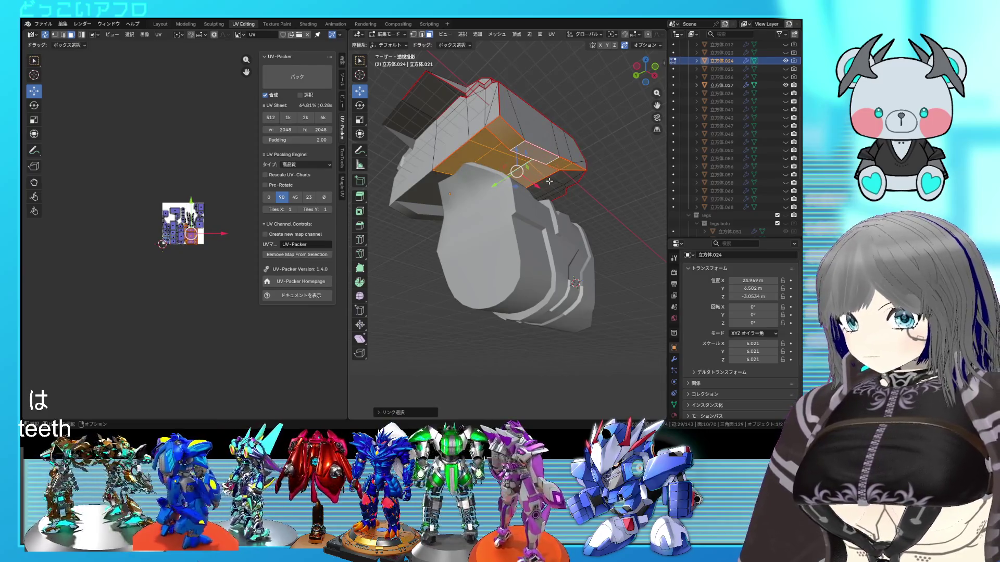
key("l")
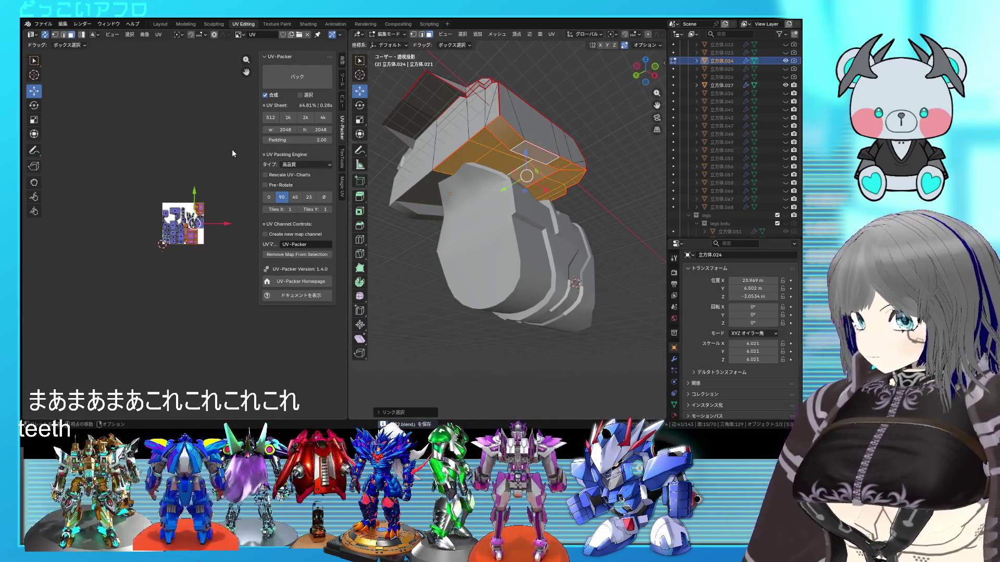
key("g")
left_click(167, 217)
right_click(167, 216)
key("Escape")
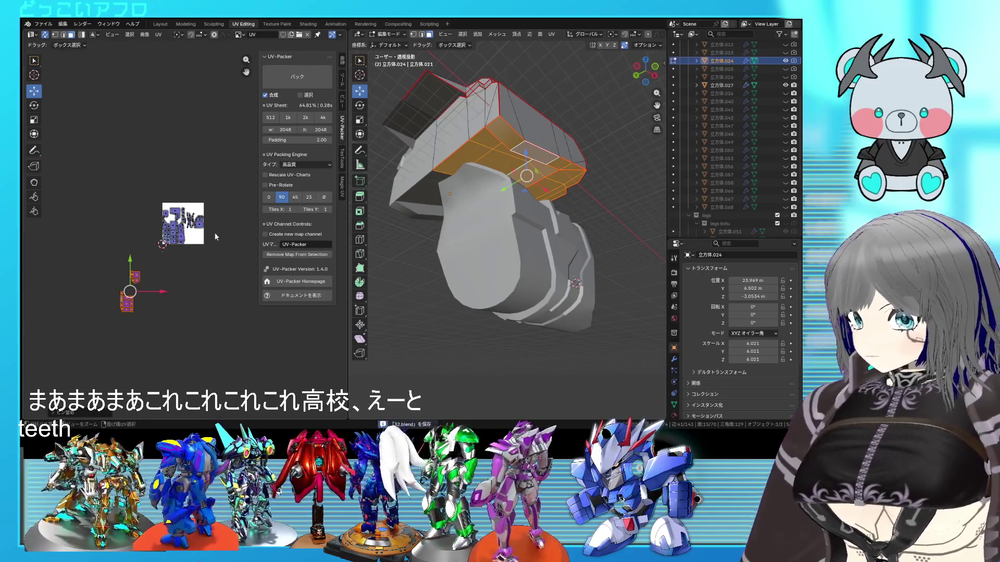
middle_click_drag(518, 138, 537, 151)
key("Tab")
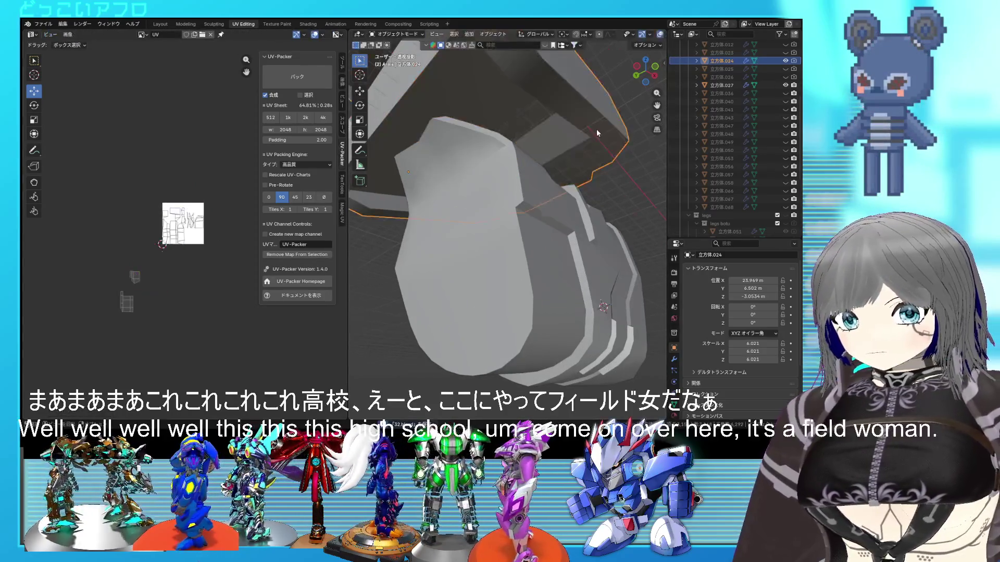
Step: Hide the finished piece, then pin the next arm piece's linked face-island UVs
left_click(785, 61)
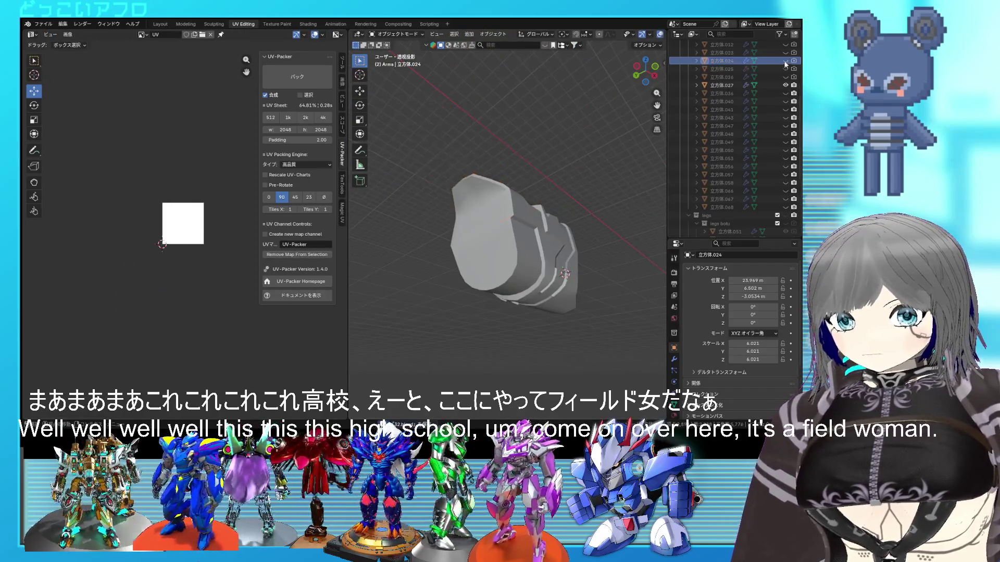
left_click(488, 199)
mouse_move(524, 166)
middle_mouse_down()
mouse_move(488, 198)
mouse_move(594, 185)
middle_mouse_up()
key("Tab")
key("alt+a")
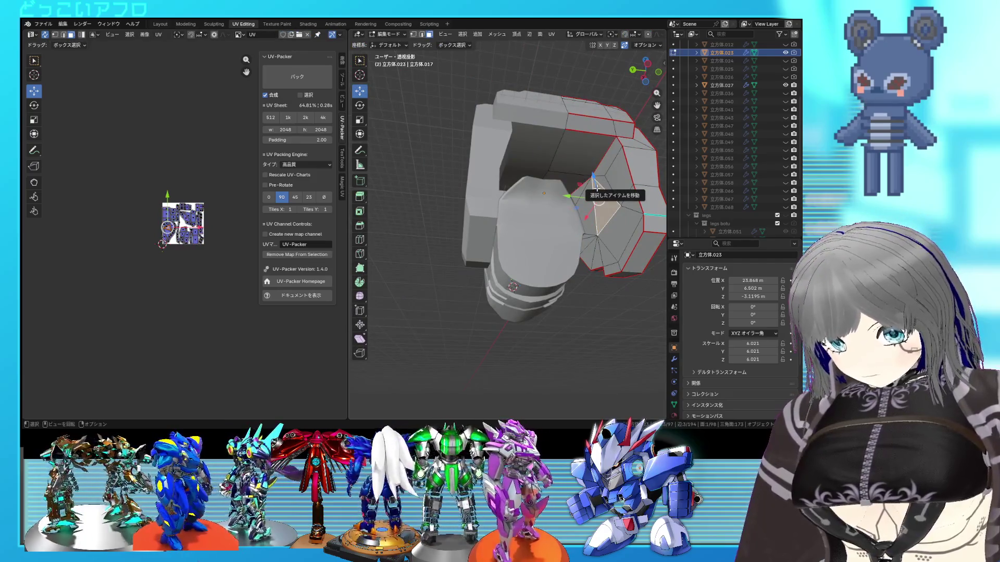
key("l")
key("l")
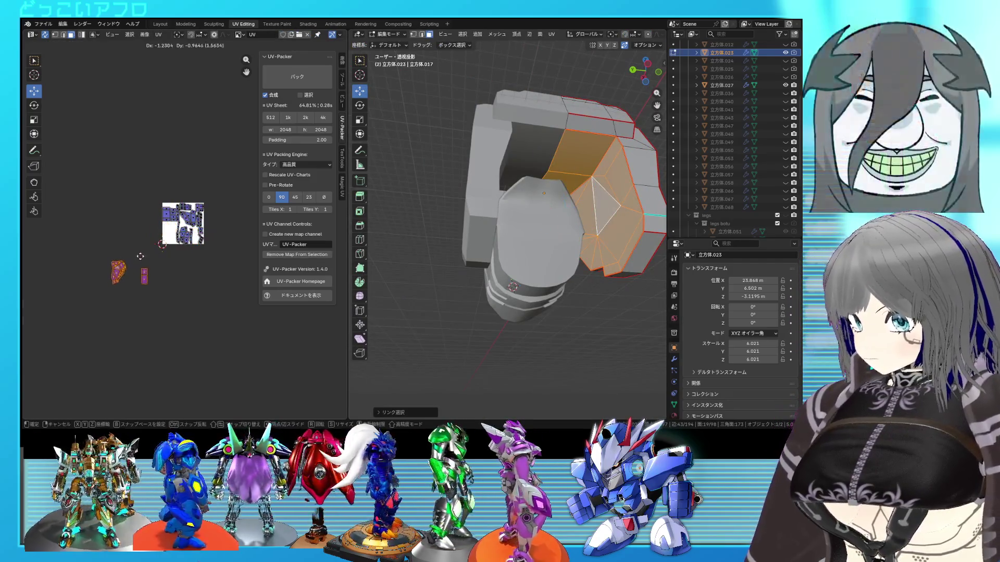
right_click(131, 262)
left_click(132, 262)
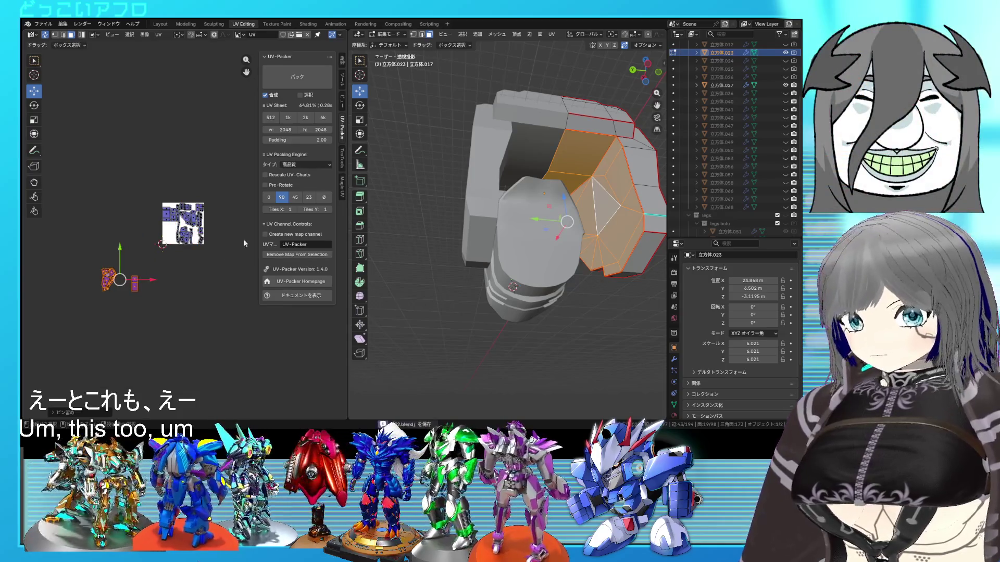
scroll(508, 227, "up", 2)
scroll(710, 146, "up", 2)
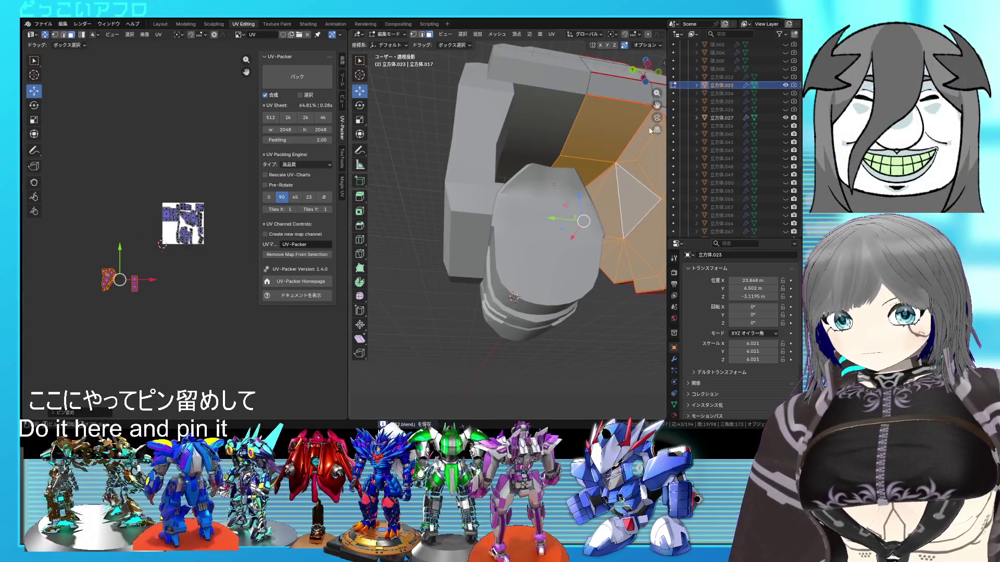
key("Tab")
Step: Hide that arm piece, select the forearm's connected faces in edit mode and save
left_click(784, 85)
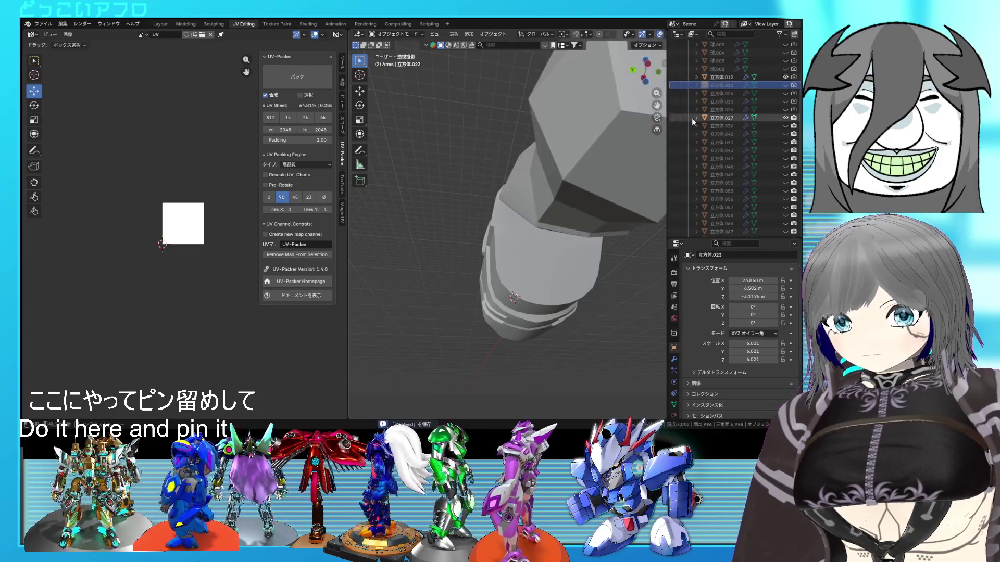
scroll(516, 207, "down", 3)
middle_click_drag(516, 207, 408, 232)
scroll(423, 234, "up", 3)
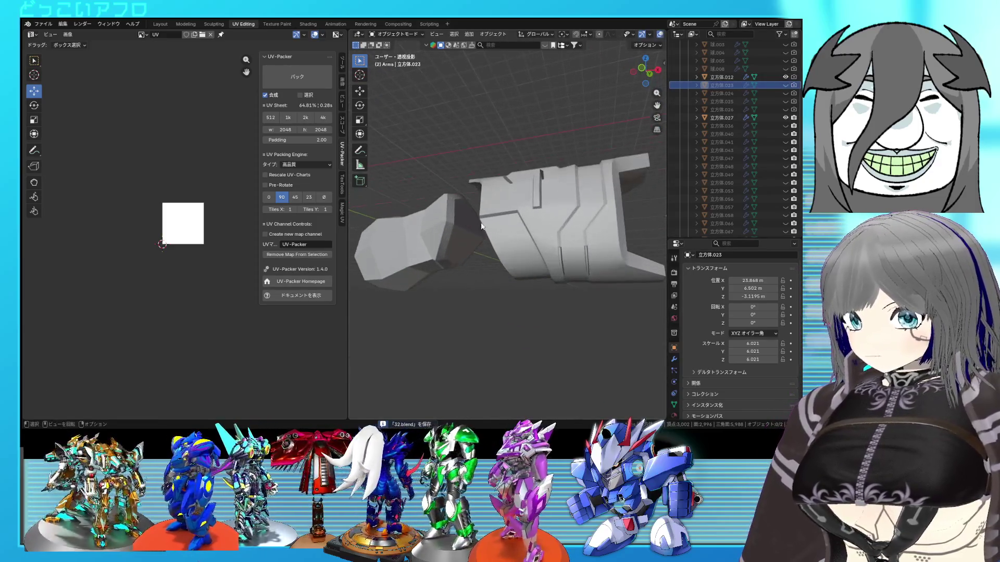
left_click(435, 235)
key("Tab")
left_click(461, 235)
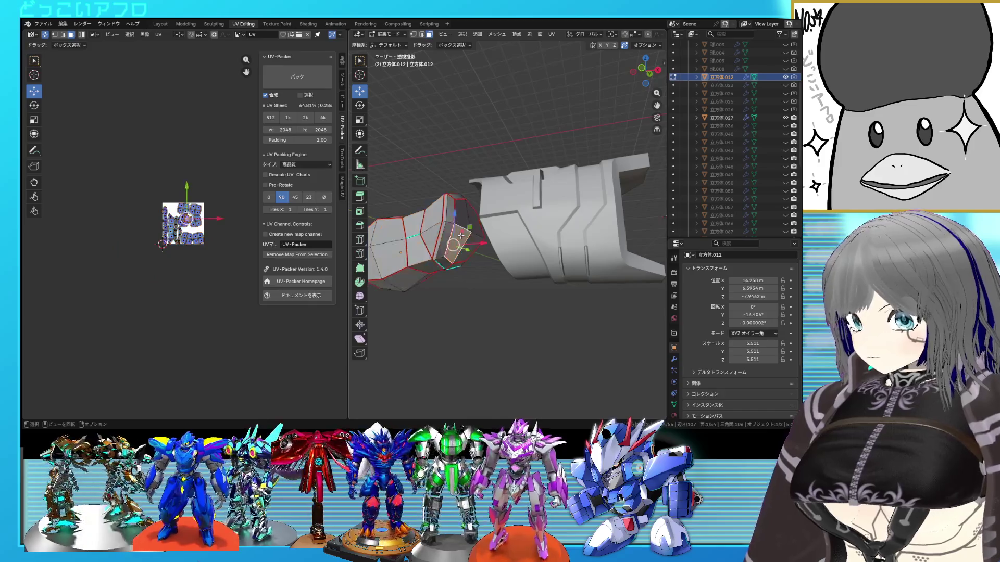
key("ctrl+l")
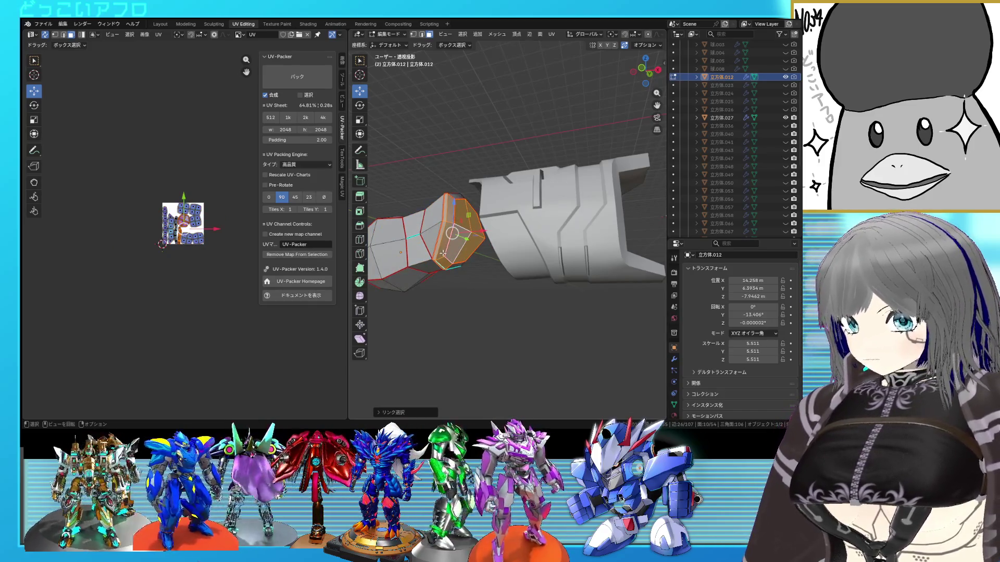
mouse_move(446, 249)
middle_mouse_down()
mouse_move(453, 207)
mouse_move(494, 254)
mouse_move(486, 249)
middle_mouse_up()
key("ctrl+s")
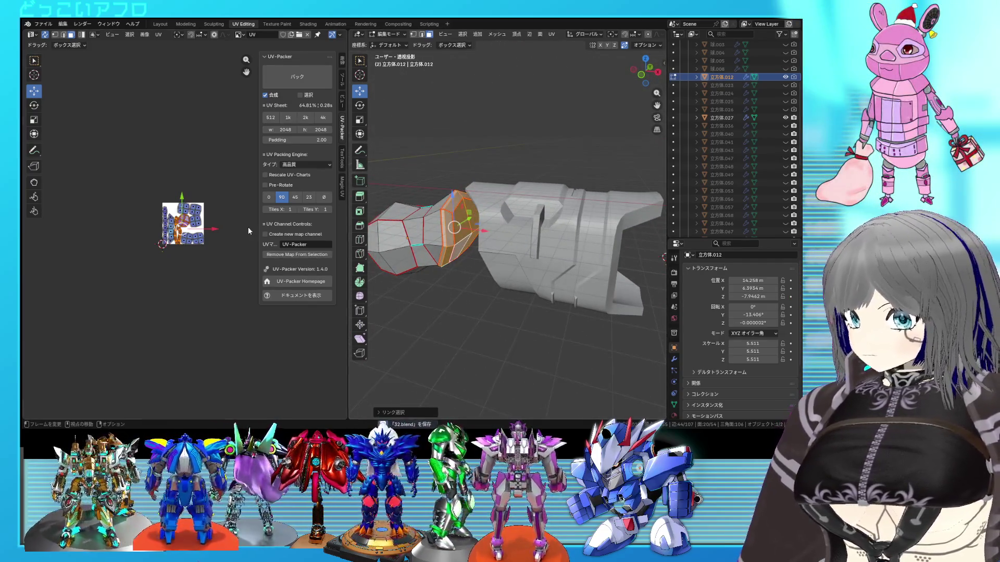
Step: Place the forearm's UV island below the square and pin the moved islands
left_click(166, 272)
right_click(161, 278)
left_click(159, 285)
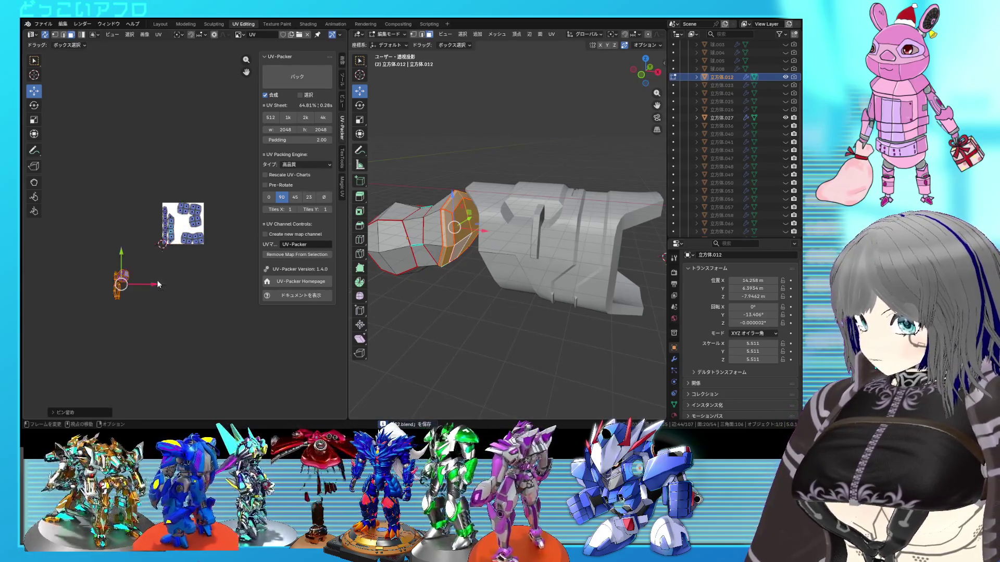
left_click_drag(225, 262, 143, 186)
key("Tab")
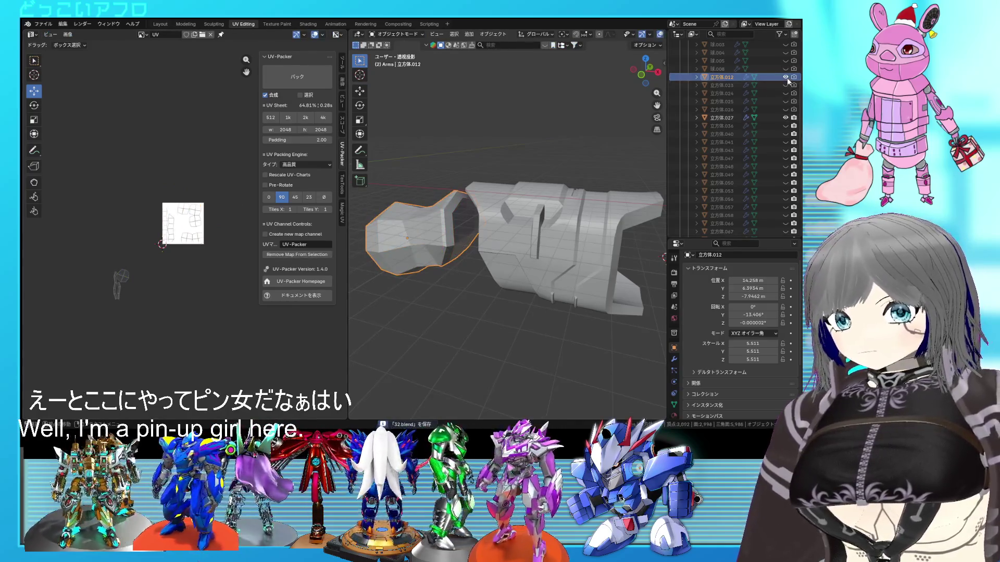
Step: Hide the finished forearm and frame the large armor plate 立方体.027 in view
left_click(787, 77)
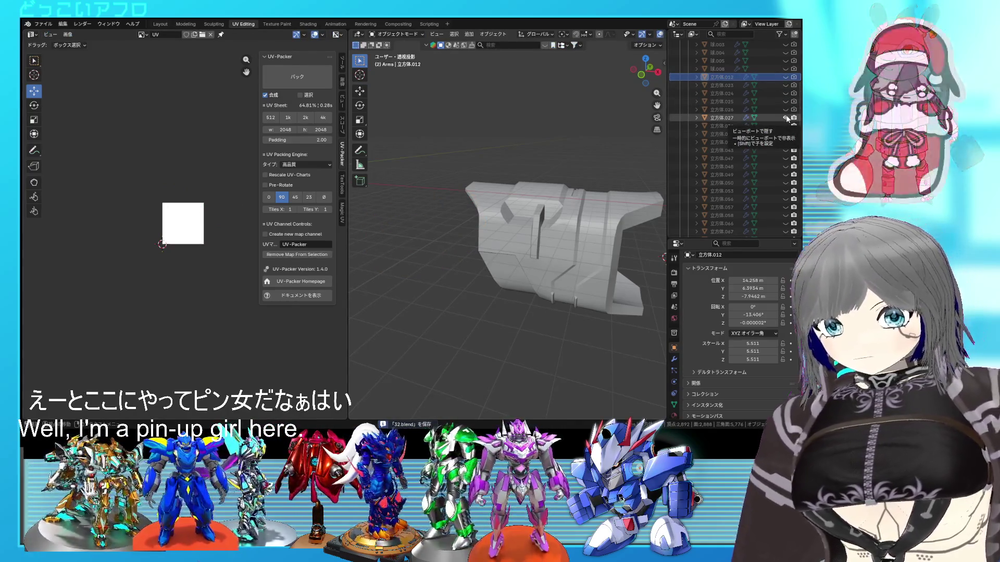
left_click(500, 242)
key("KP_Decimal")
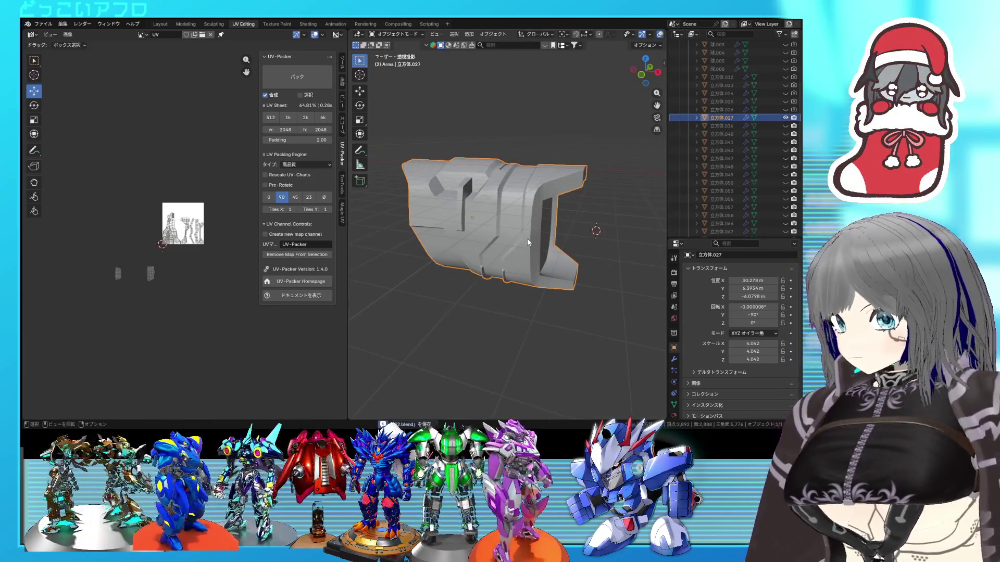
Step: Mark a first set of the plate's selected edges as seams in edit mode
key("Tab")
middle_click_drag(528, 239, 527, 176)
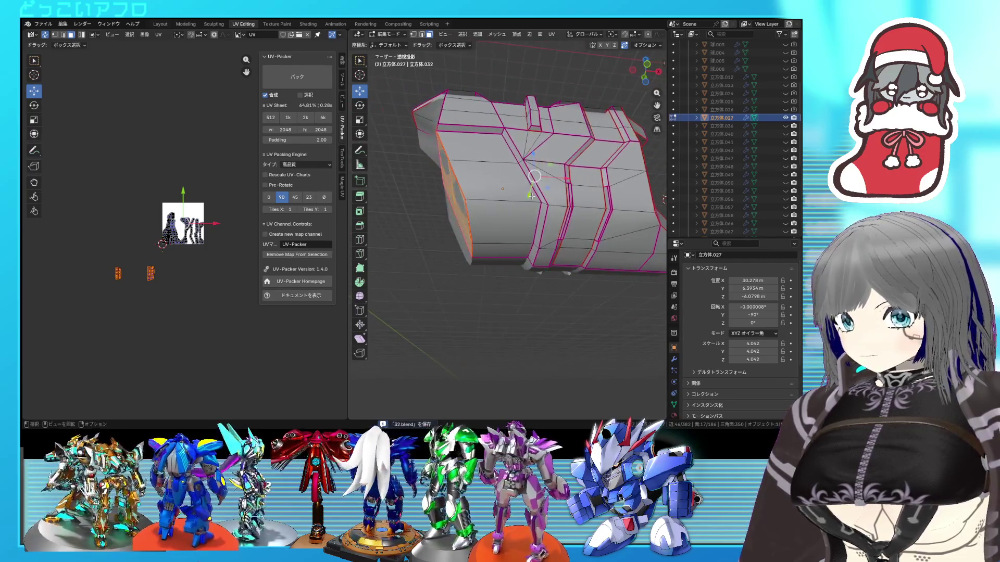
middle_click_drag(527, 176, 553, 187)
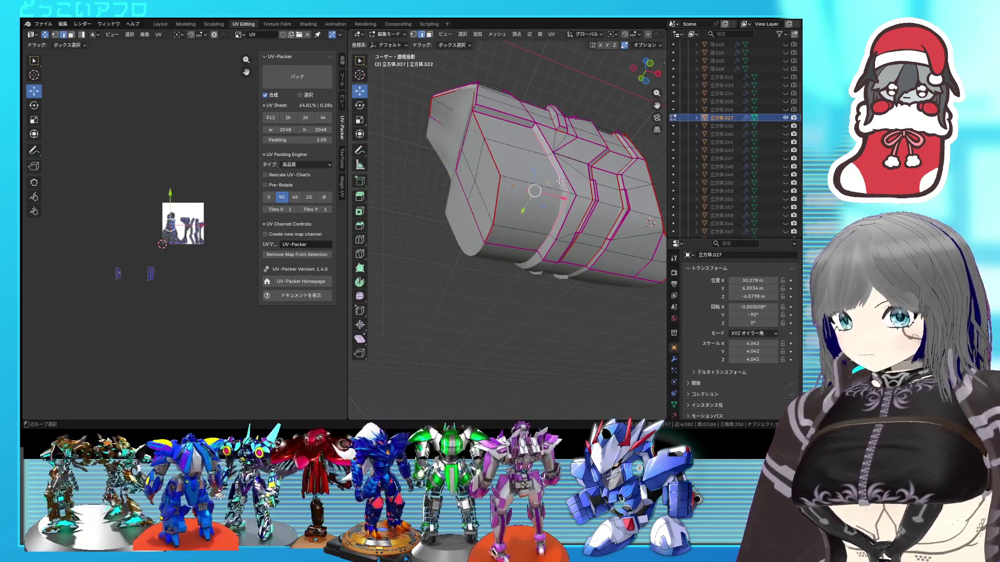
key("ctrl+e")
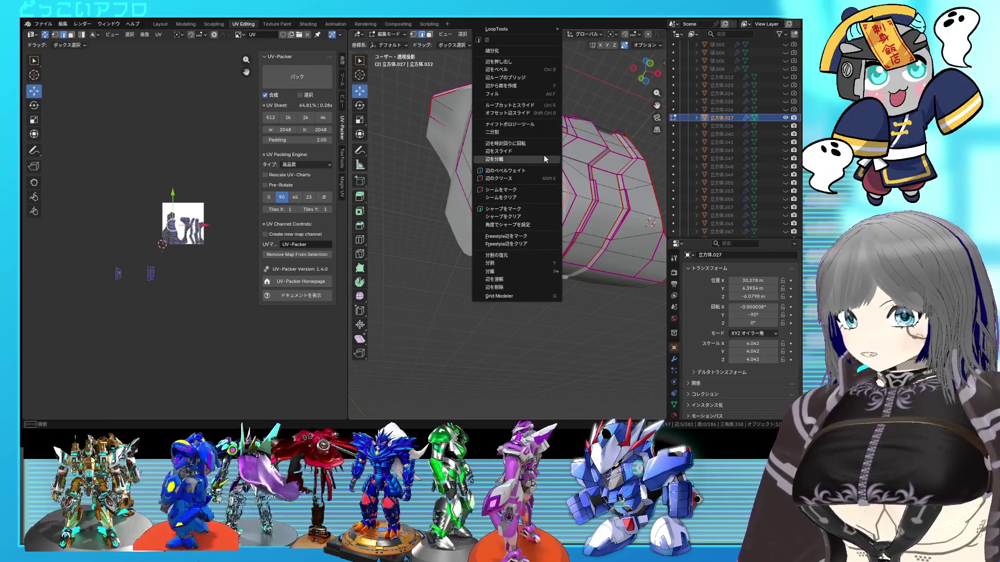
left_click(525, 189)
Step: Mark two more sets of edges around the plate as seams from other angles
middle_click_drag(525, 190, 524, 178)
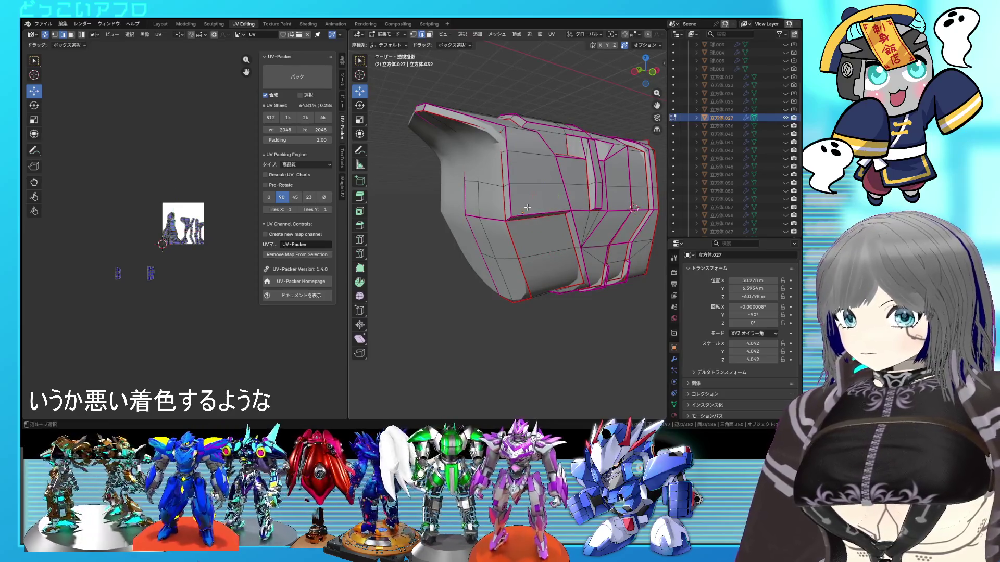
middle_click_drag(511, 197, 459, 168)
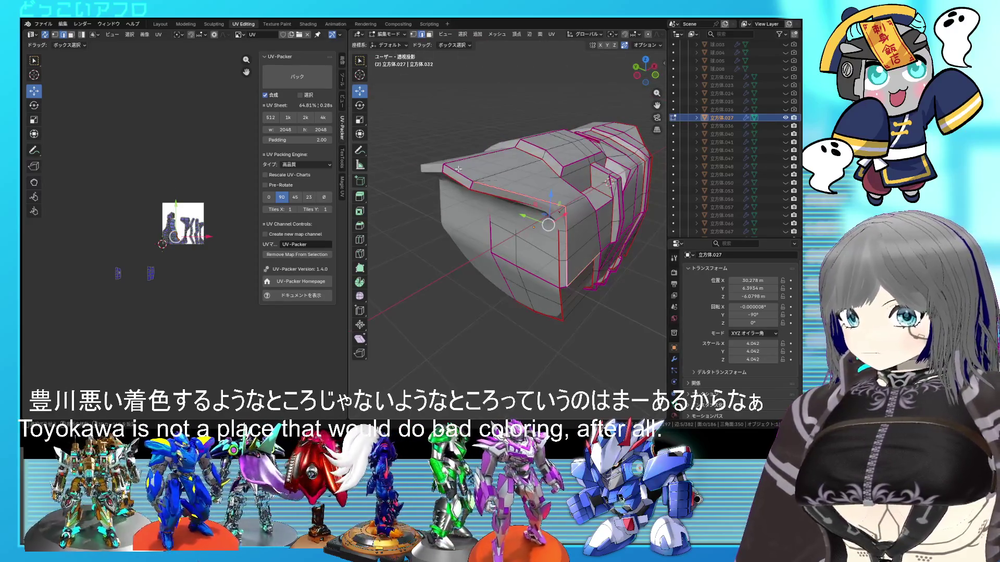
middle_click_drag(609, 183, 543, 214)
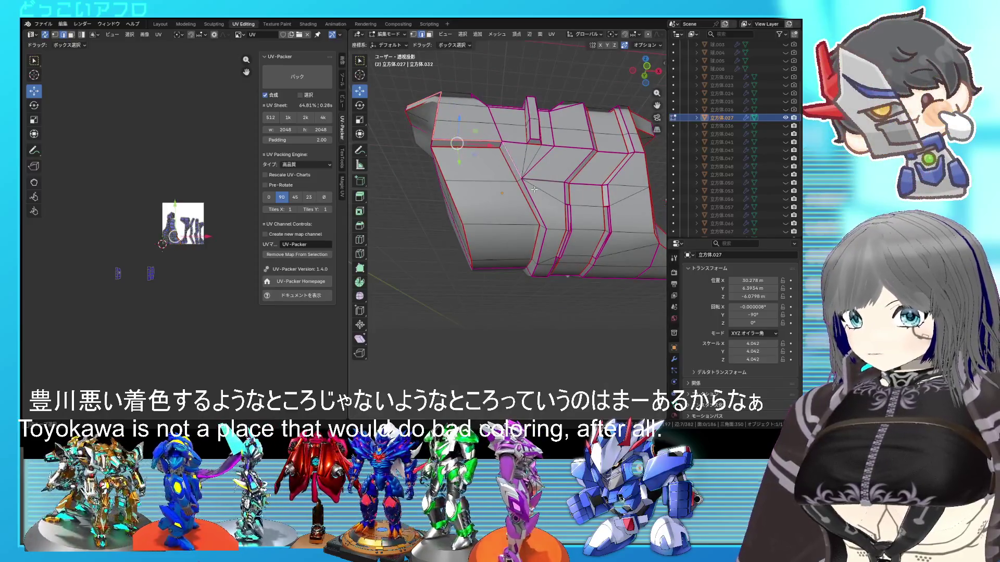
key("ctrl+e")
left_click(544, 204)
mouse_move(553, 196)
middle_mouse_down()
mouse_move(504, 208)
mouse_move(491, 186)
middle_mouse_up()
key("ctrl+e")
left_click(496, 200)
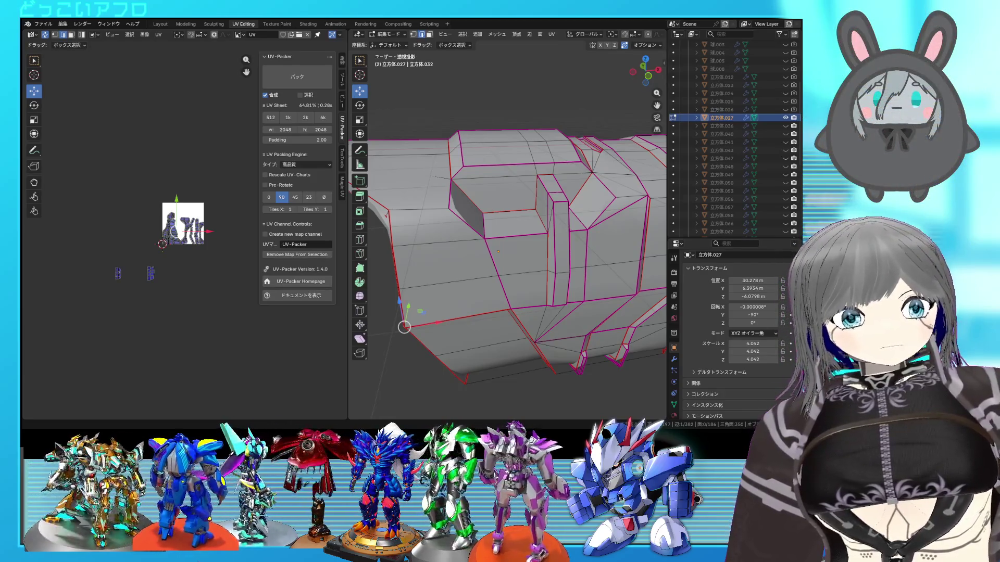
Step: Select the whole top block, save, and box-select the two small loose UV islands
middle_click_drag(476, 227, 500, 208)
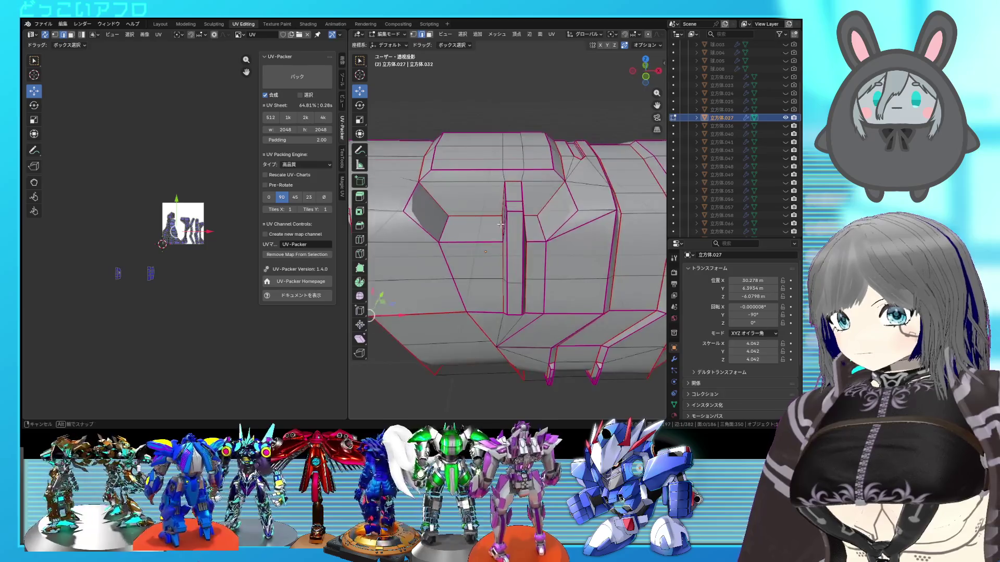
left_click(501, 208)
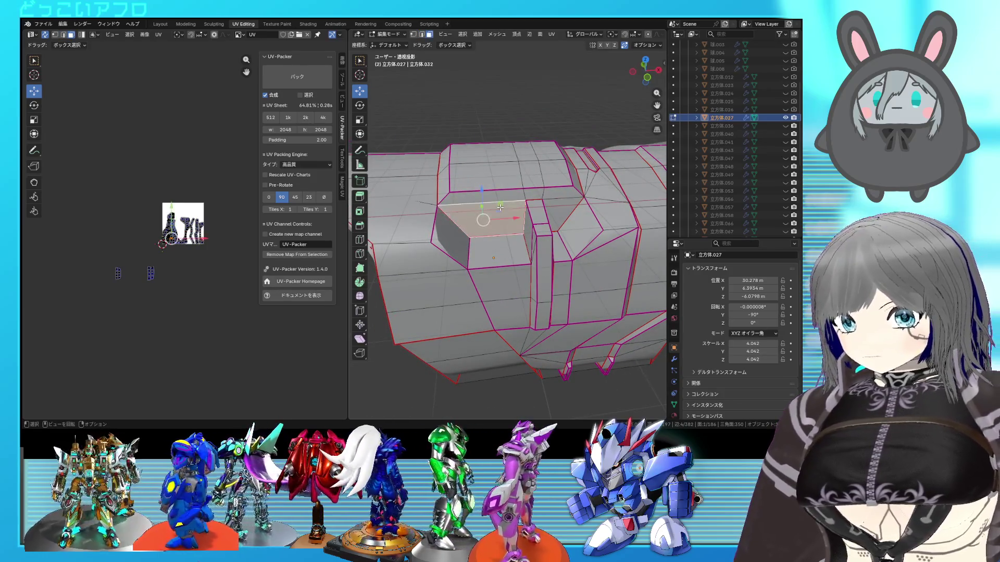
key("ctrl+l")
key("ctrl+s")
scroll(504, 211, "down", 4)
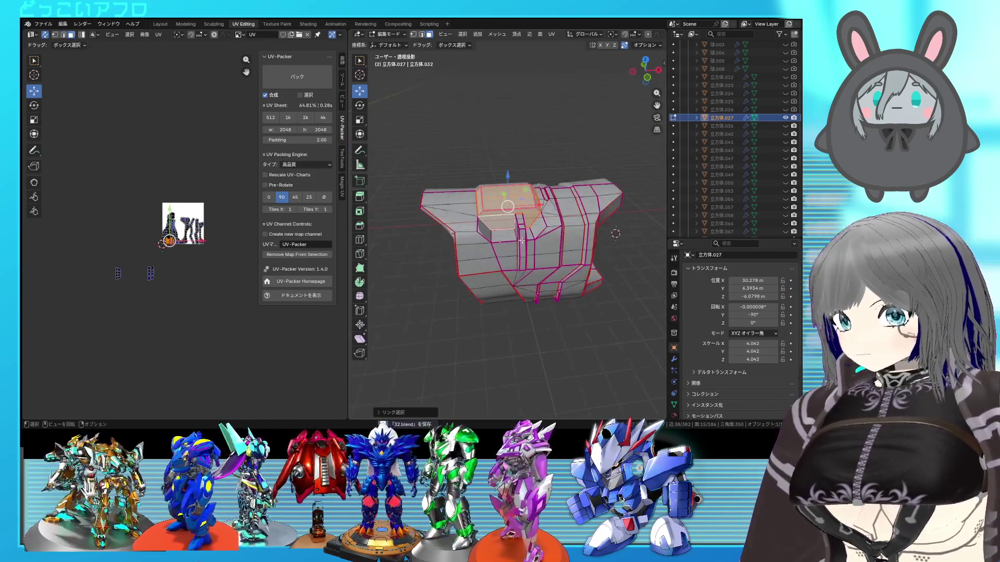
middle_click_drag(505, 211, 469, 219)
left_click_drag(170, 311, 106, 254)
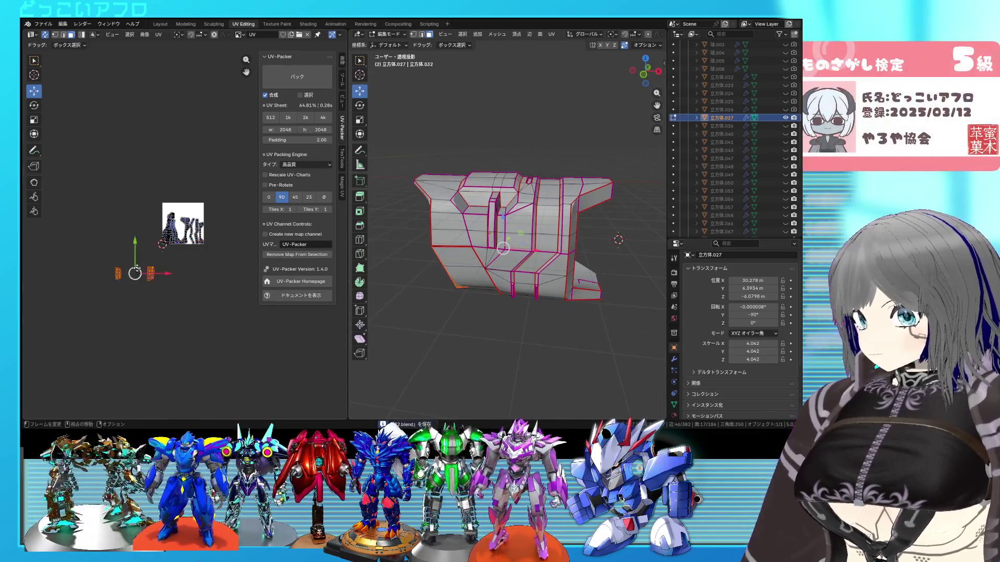
Step: Pin the two small islands, then unwrap the whole mesh into UV islands
key("p")
scroll(132, 160, "up", 3)
key("a")
key("u")
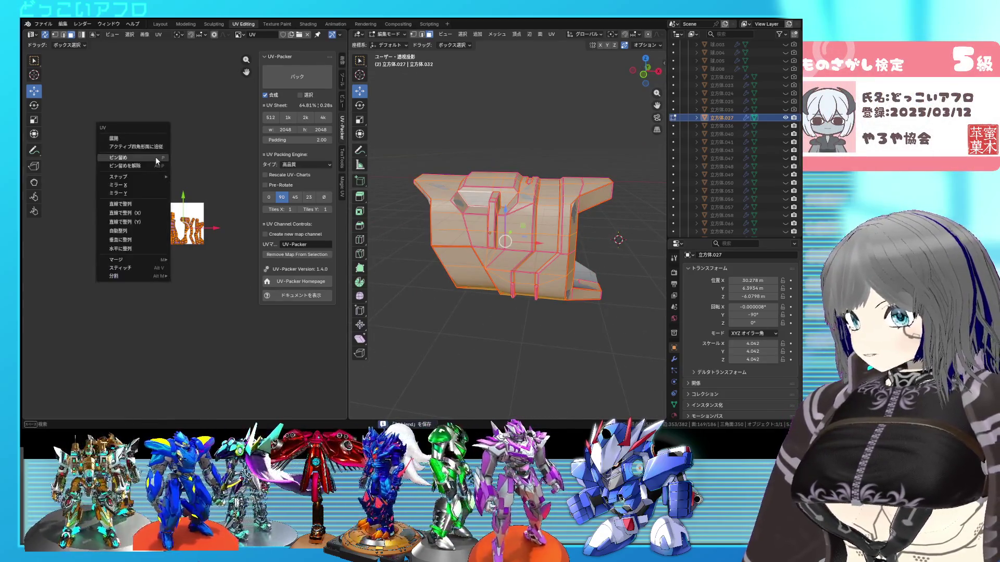
left_click(143, 138)
scroll(210, 254, "up", 1)
Step: Isolate the small pillar piece by linked selection and inspect it in see-through mode
key("alt+a")
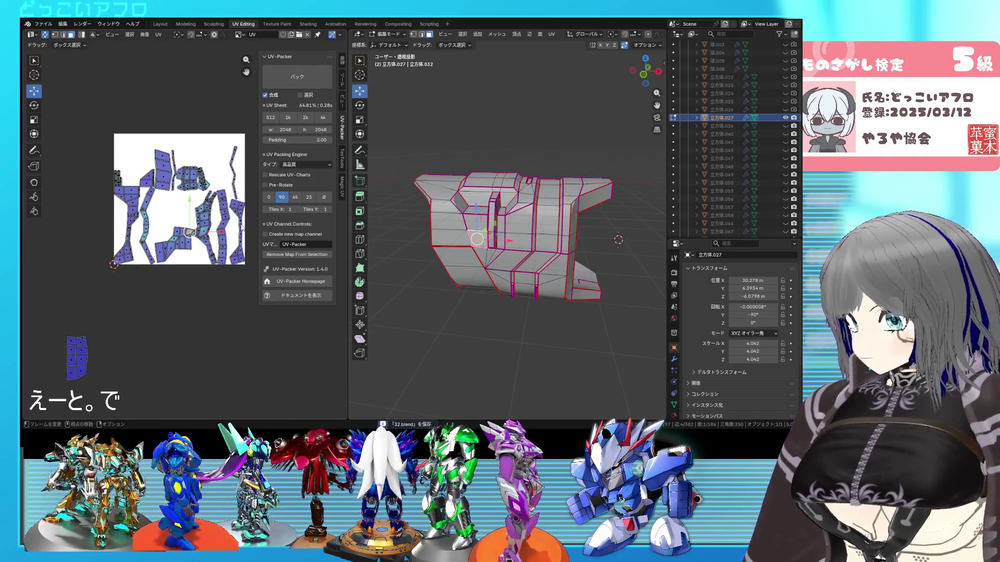
key("l")
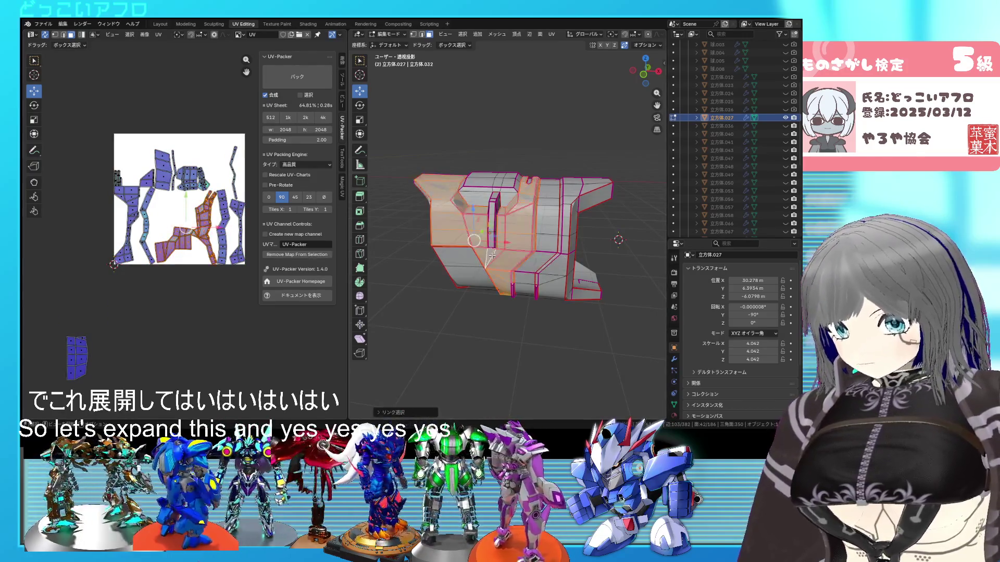
key("alt+a")
key("l")
scroll(489, 219, "up", 3)
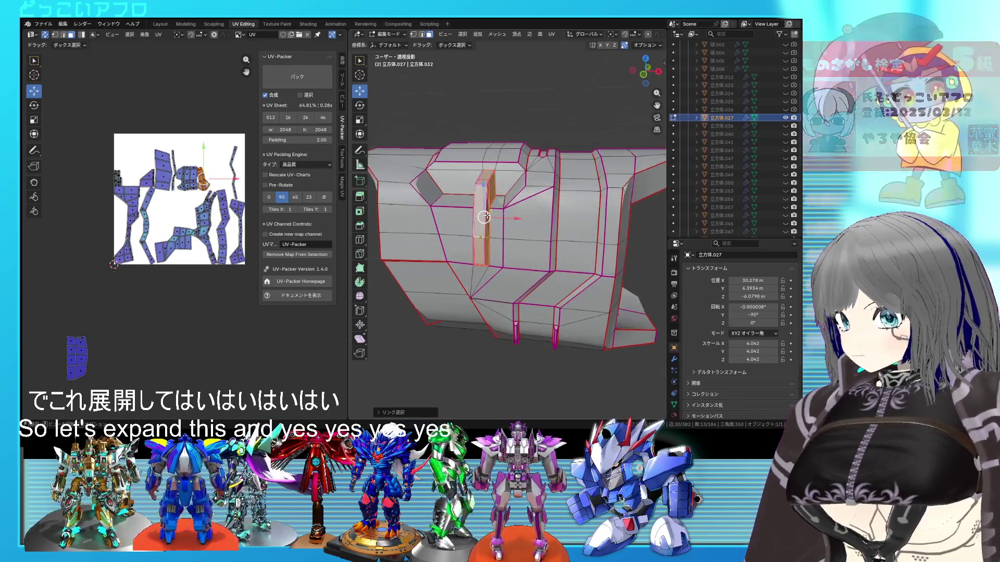
scroll(483, 213, "up", 3)
middle_click_drag(483, 213, 458, 246)
key("alt+z")
key("alt+z")
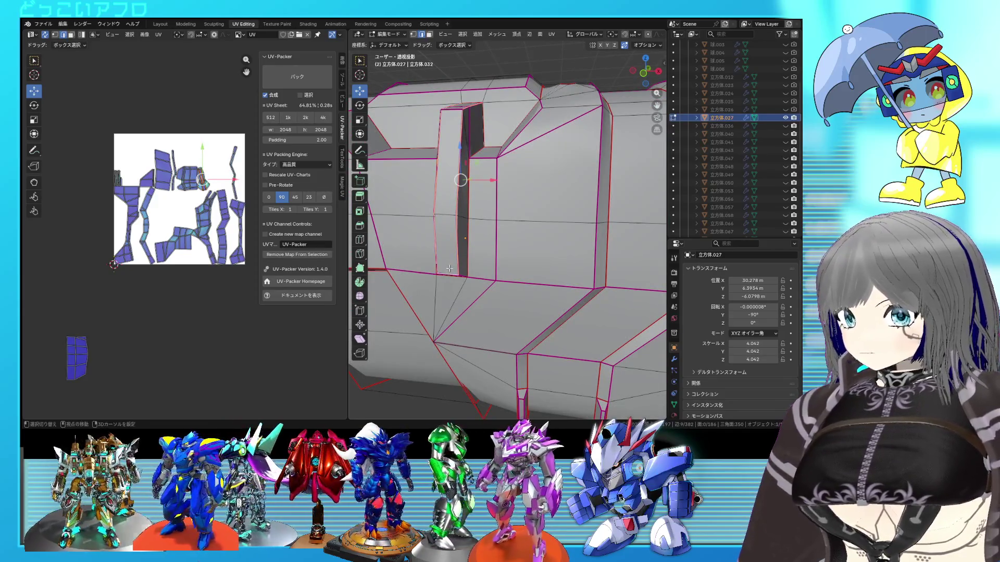
middle_click_drag(469, 265, 479, 218, "shift")
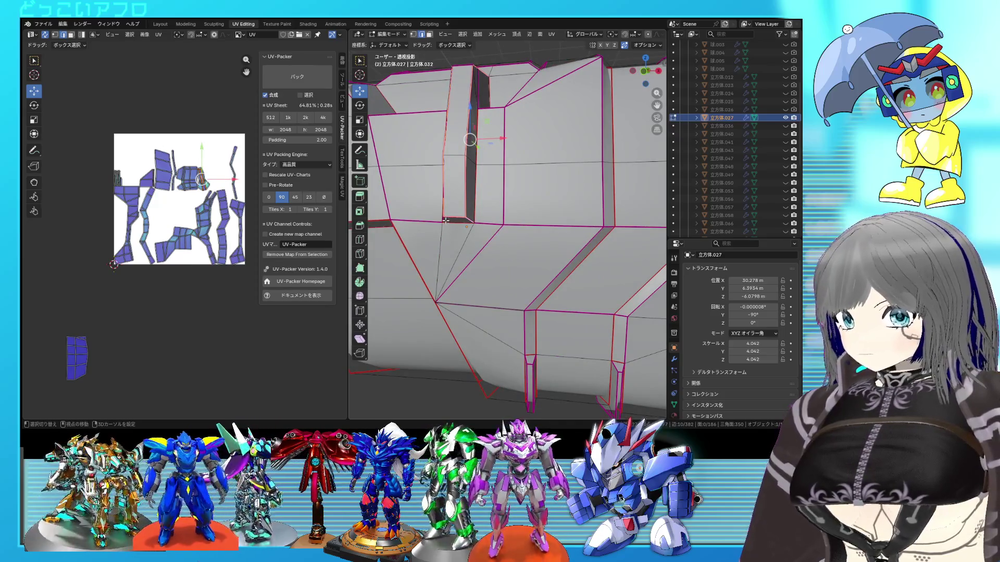
right_click(456, 220)
key("Escape")
middle_click_drag(455, 221, 263, 250)
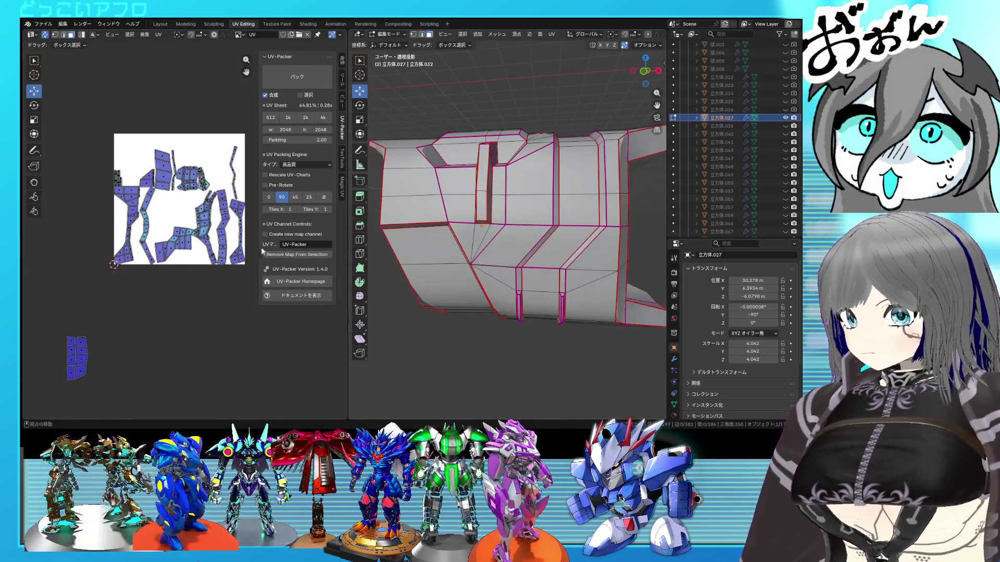
scroll(235, 261, "down", 2)
Step: Save, then mark extra seam edges between faces on the top of the part
key("a")
right_click(116, 145)
key("Escape")
key("ctrl+s")
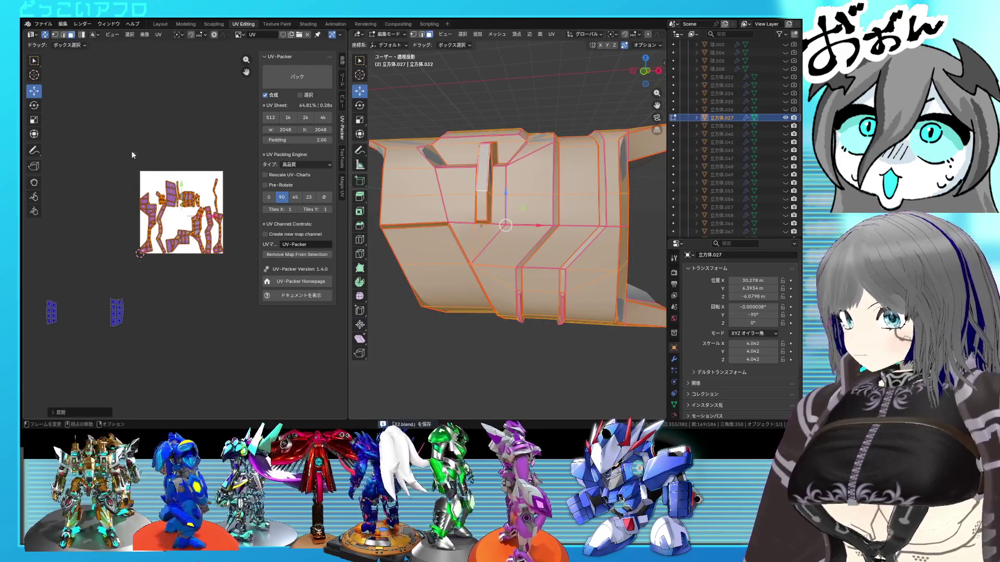
scroll(160, 176, "up", 2)
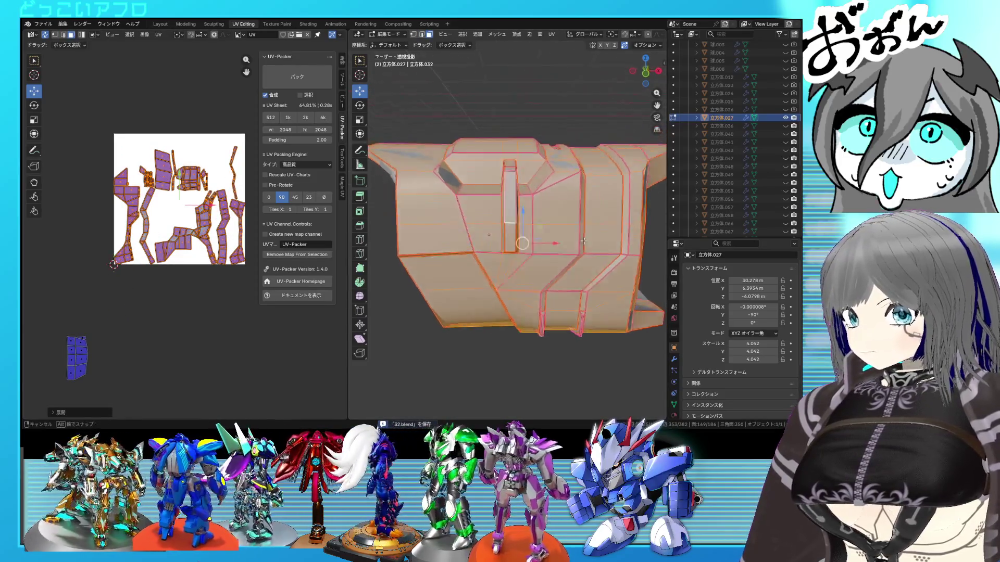
middle_click_drag(541, 218, 451, 176)
left_click(451, 175)
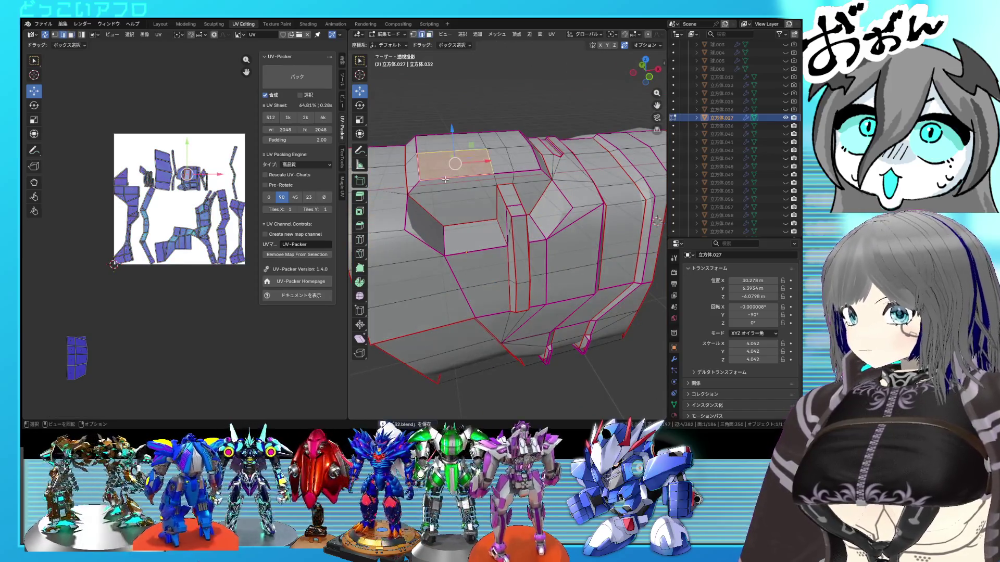
left_click(415, 144)
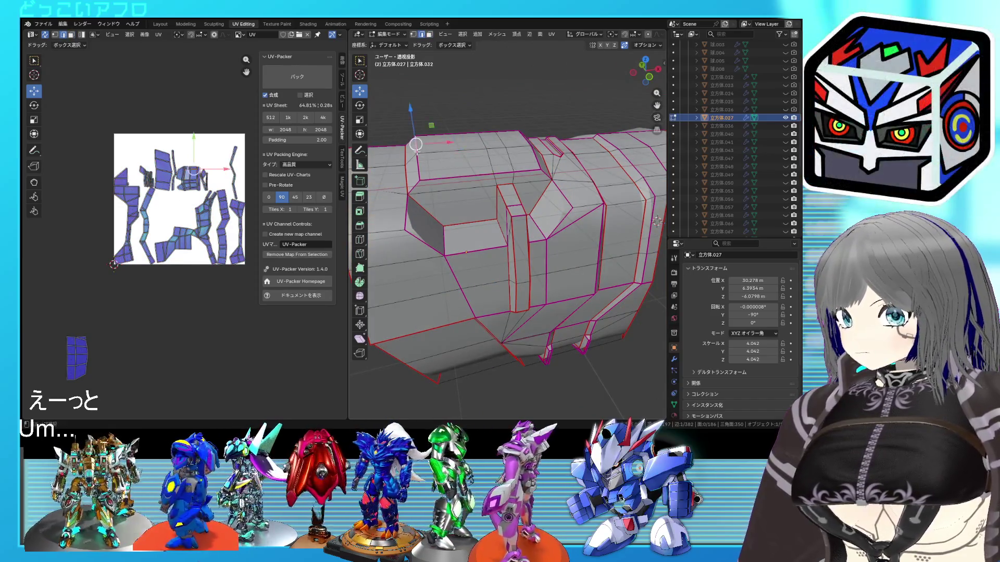
mouse_move(536, 163)
middle_mouse_down()
mouse_move(497, 172)
mouse_move(512, 185)
middle_mouse_up()
right_click(543, 198)
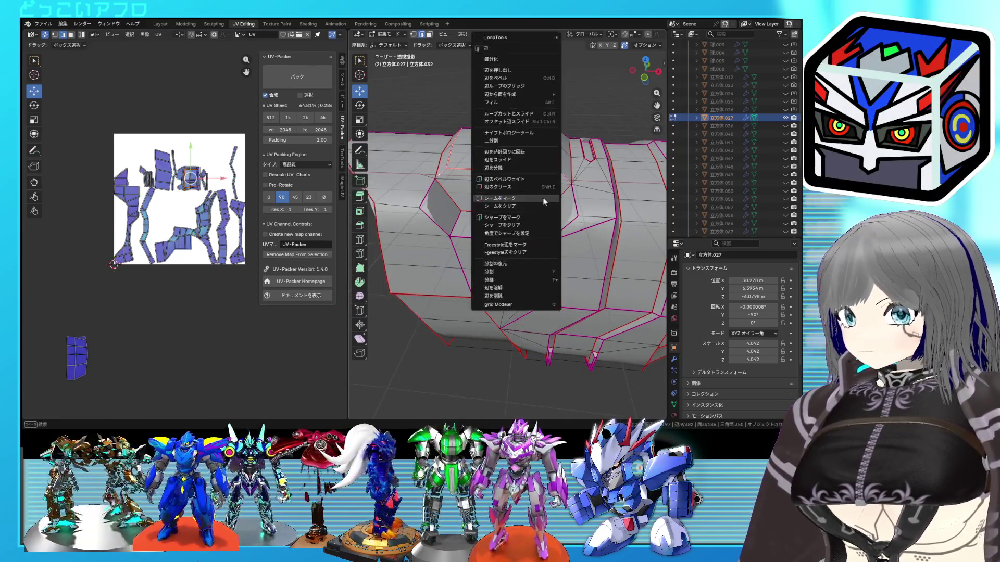
left_click(543, 197)
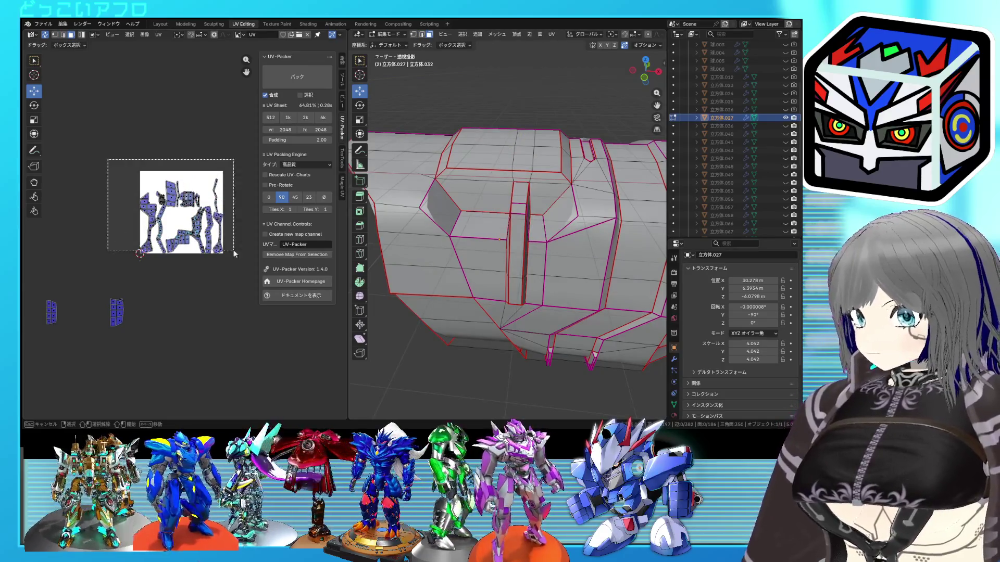
Step: Unwrap the whole mesh again using the new seams and check one linked island
key("a")
right_click(240, 263)
left_click(215, 263)
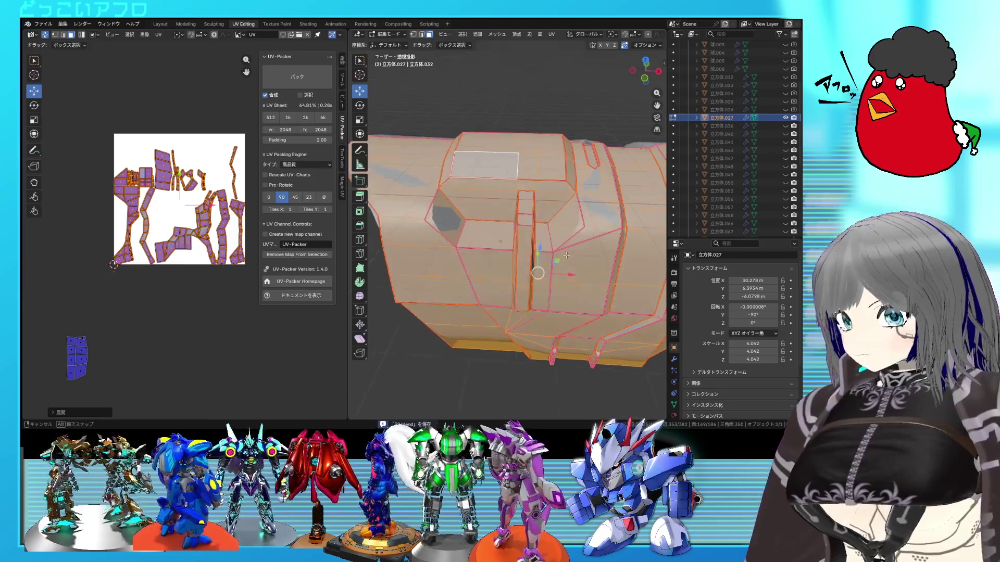
middle_click_drag(501, 234, 548, 204)
scroll(210, 221, "up", 2)
key("alt+a")
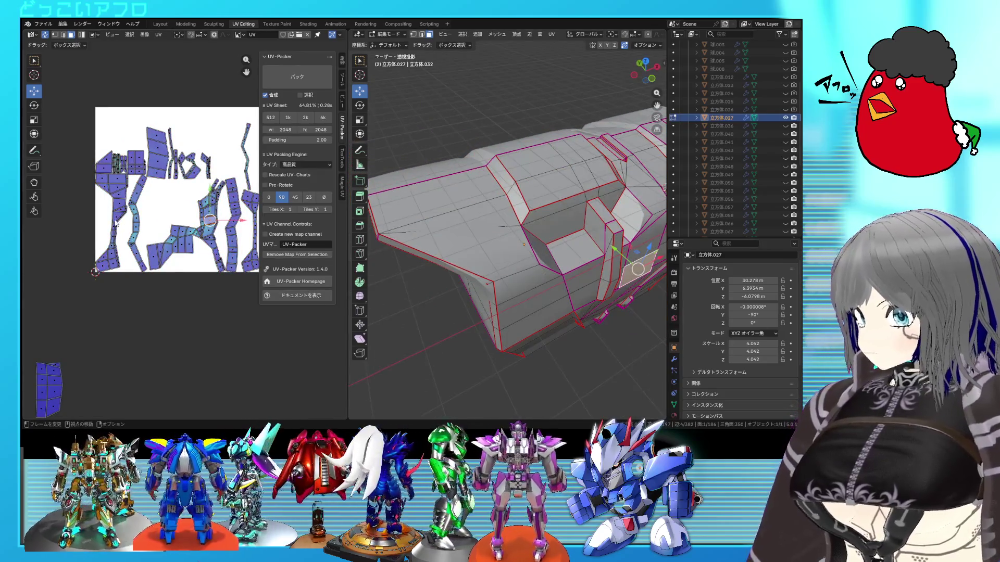
key("l")
mouse_move(469, 203)
middle_mouse_down()
mouse_move(485, 197)
mouse_move(561, 235)
mouse_move(537, 246)
mouse_move(543, 204)
middle_mouse_up()
scroll(539, 223, "up", 2)
Step: Rearrange all UV islands inside the square, then pick a single face for the next seam
key("alt+a")
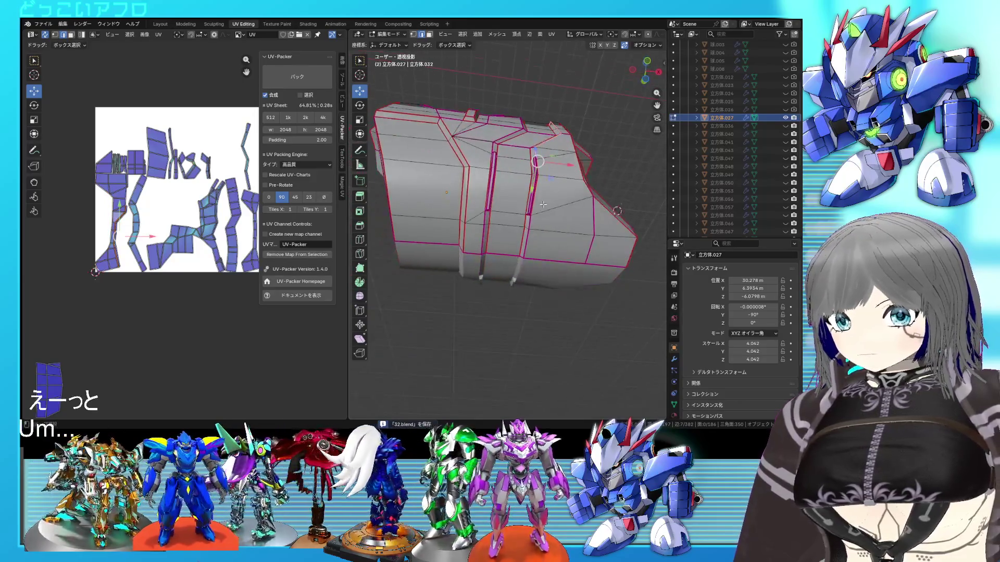
right_click(530, 222)
key("a")
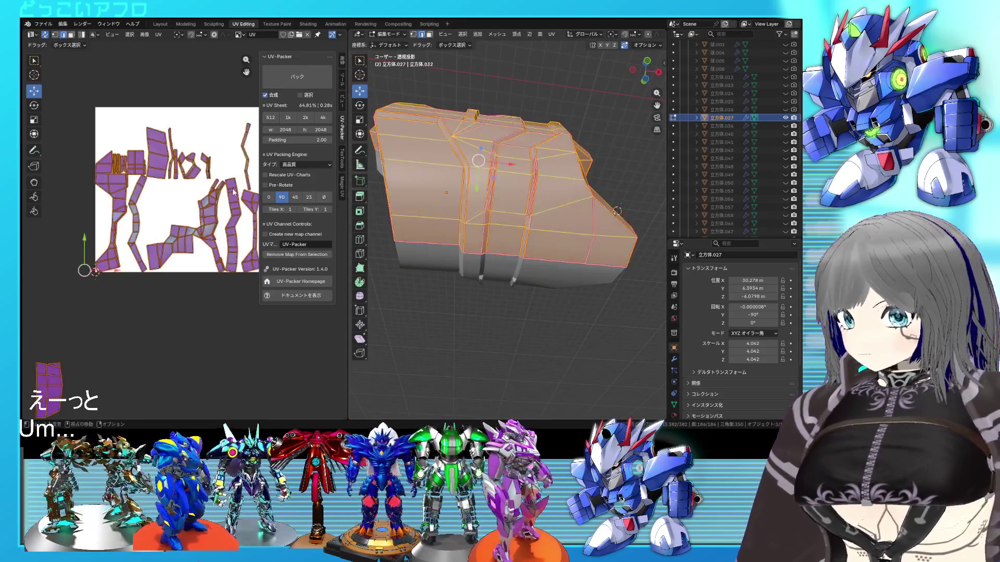
right_click(143, 140)
left_click(144, 149)
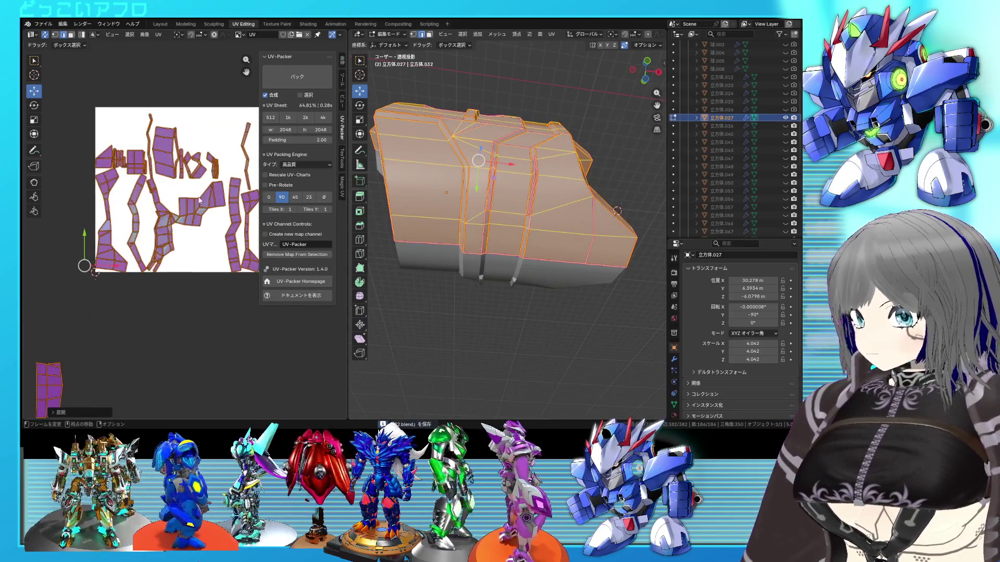
key("alt+a")
left_click(558, 246)
mouse_move(558, 245)
middle_mouse_down()
mouse_move(526, 260)
mouse_move(519, 201)
mouse_move(488, 244)
middle_mouse_up()
right_click(488, 243)
left_click(488, 243)
scroll(191, 240, "down", 1)
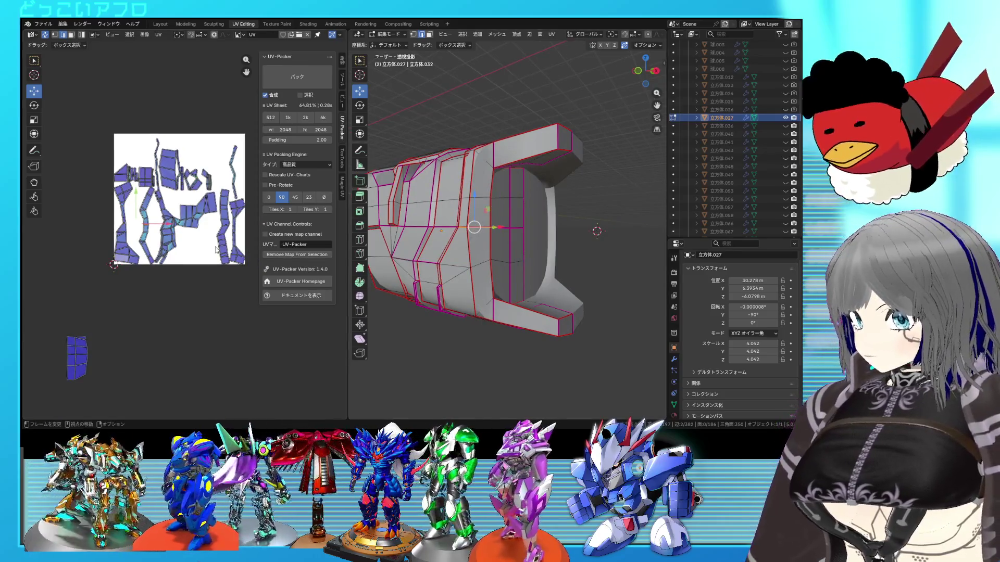
Step: Unwrap the whole mesh into a new island layout and check a connected piece
key("a")
key("u")
left_click(204, 239)
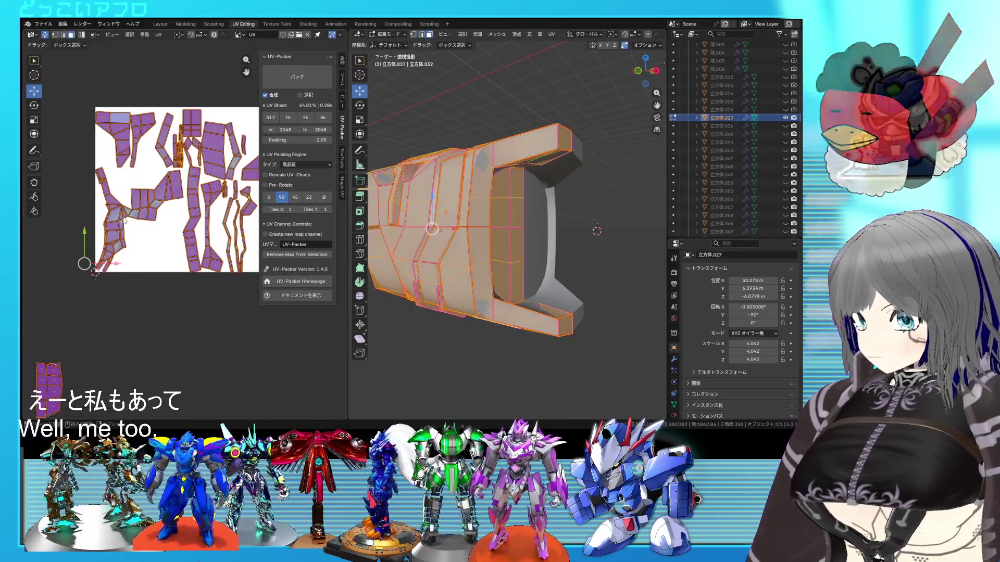
key("l")
mouse_move(598, 231)
middle_mouse_down()
mouse_move(509, 270)
mouse_move(519, 221)
middle_mouse_up()
scroll(519, 221, "up", 2)
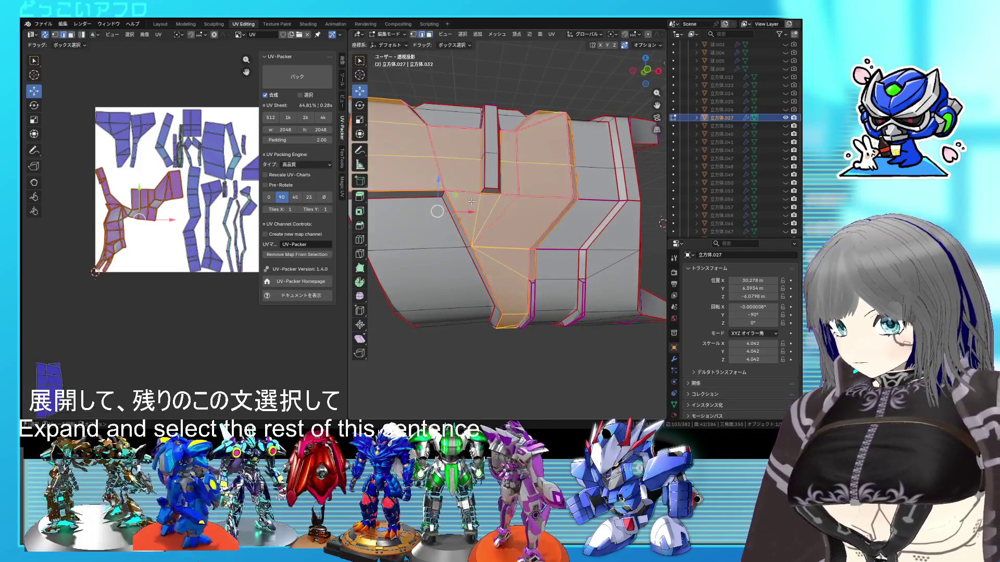
Step: Probe the mesh with the 3D cursor and face picks to find the inner-rim linked region
key("alt+a")
right_click(463, 191, "shift")
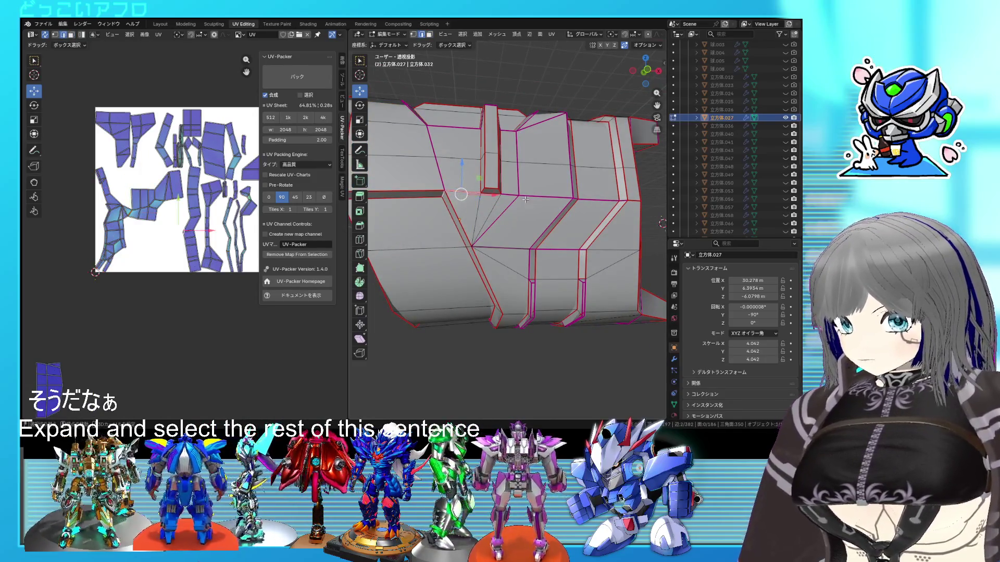
right_click(512, 195, "shift")
right_click(560, 213)
key("Escape")
key("a")
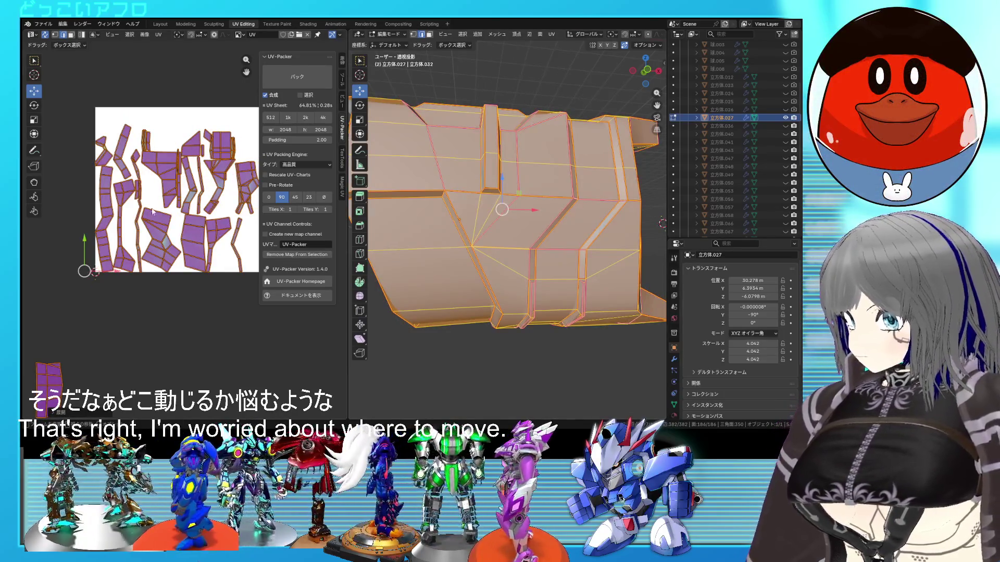
left_click(621, 228)
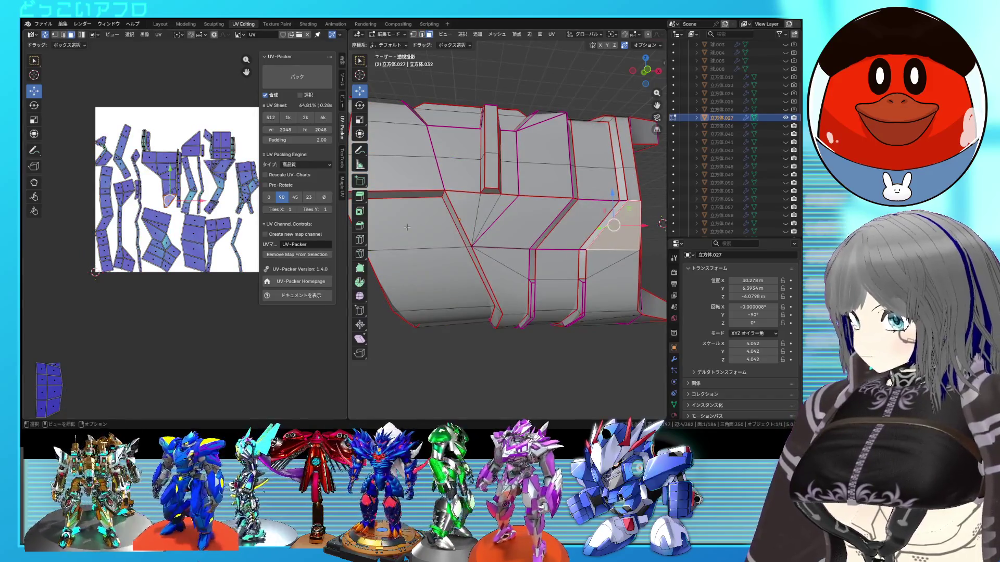
mouse_move(491, 221)
middle_mouse_down()
mouse_move(469, 293)
mouse_move(479, 264)
middle_mouse_up()
left_click(465, 293)
key("ctrl+l")
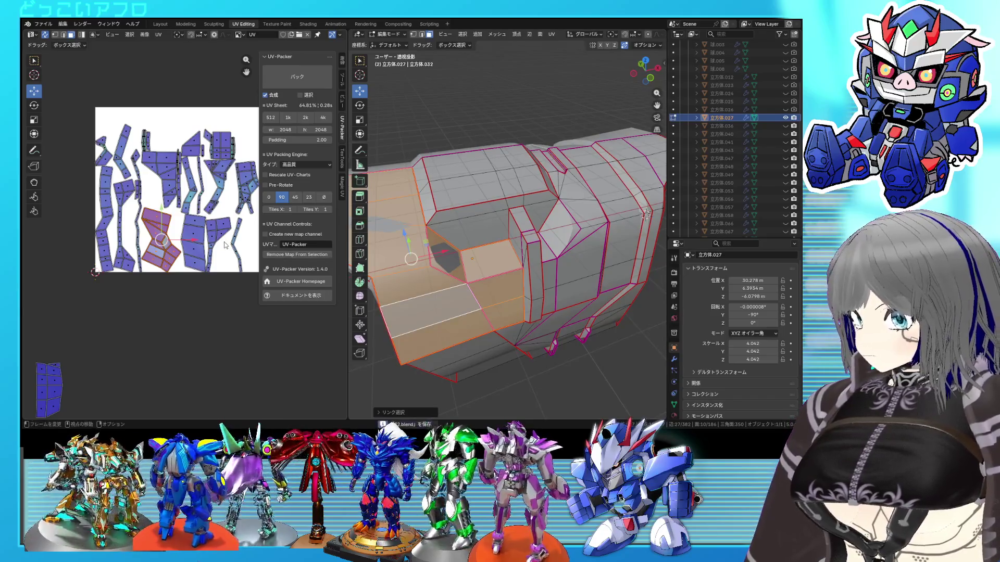
key("a")
scroll(225, 246, "up", 2)
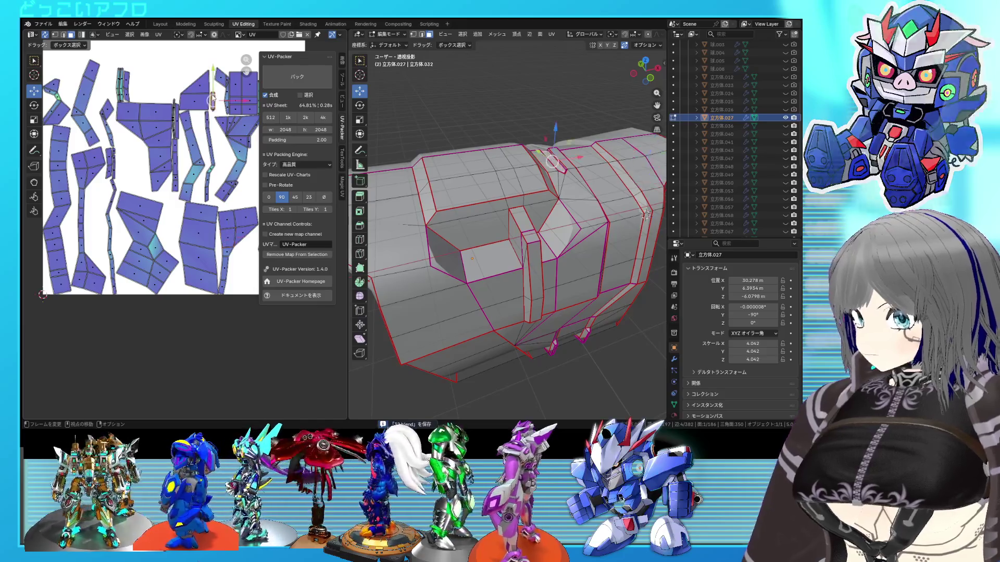
Step: Select the inner rim's linked UV island and move it outside the square to the left
key("l")
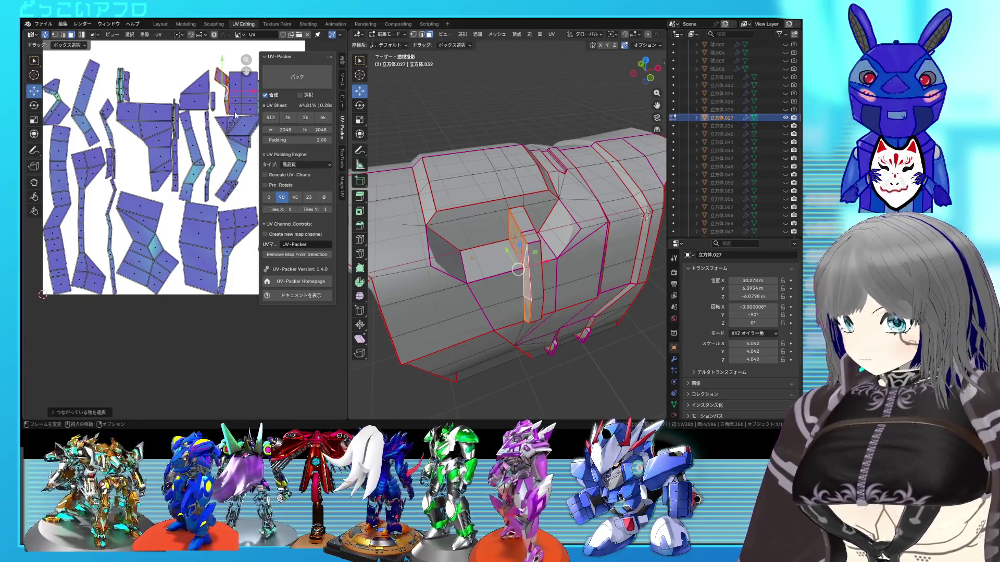
scroll(235, 114, "down", 1)
scroll(218, 132, "up", 1)
scroll(204, 156, "down", 2)
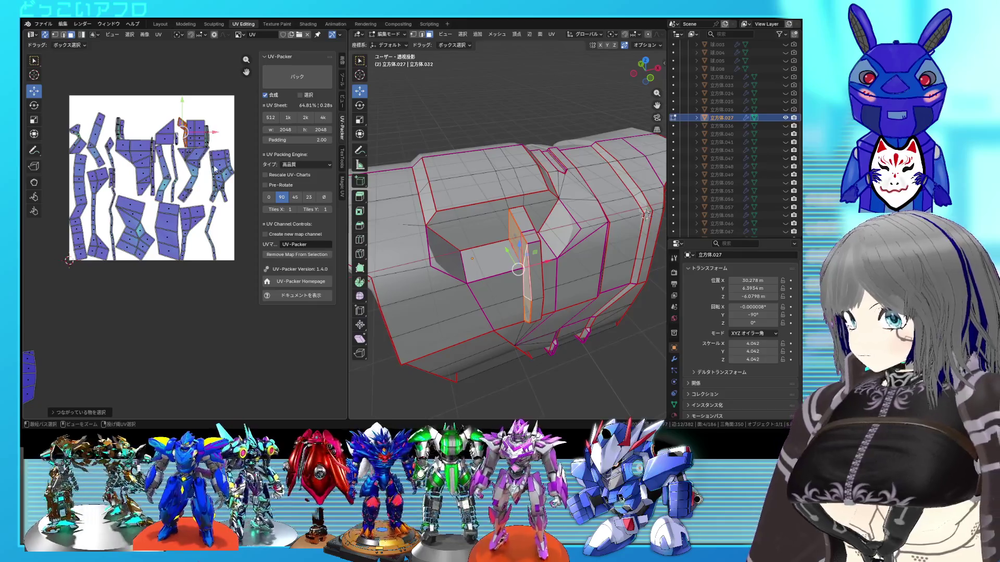
key("l")
middle_click_drag(547, 234, 500, 250)
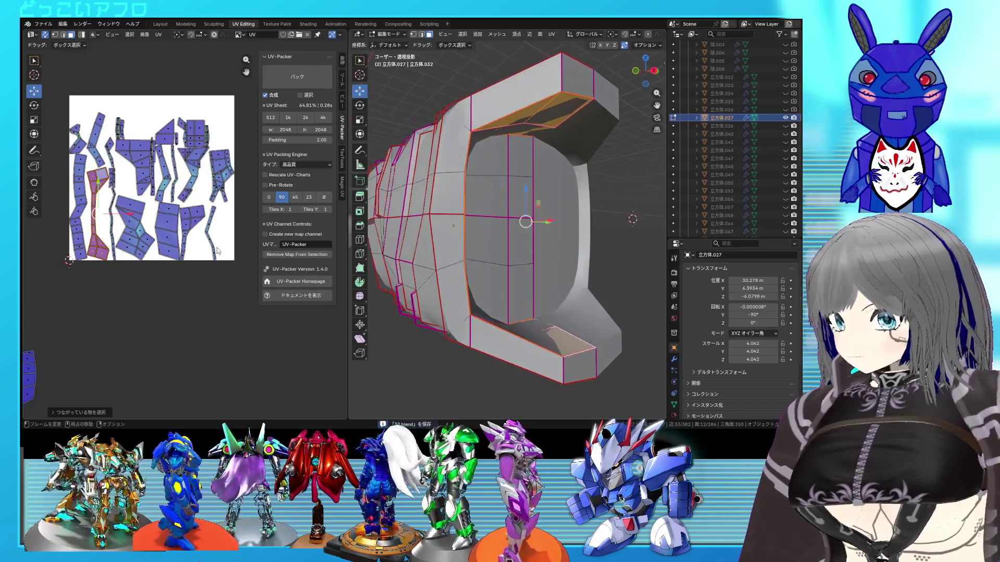
scroll(156, 234, "down", 3)
key("g")
left_click(111, 266)
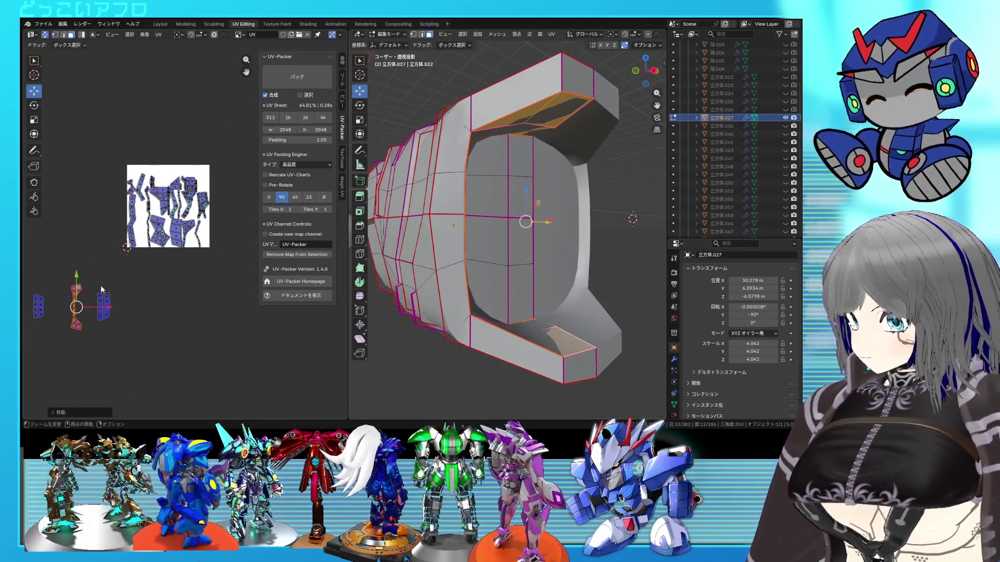
Step: Pin the moved island, save, and unwrap the whole mesh again
right_click(78, 274)
left_click(78, 313)
key("ctrl+s")
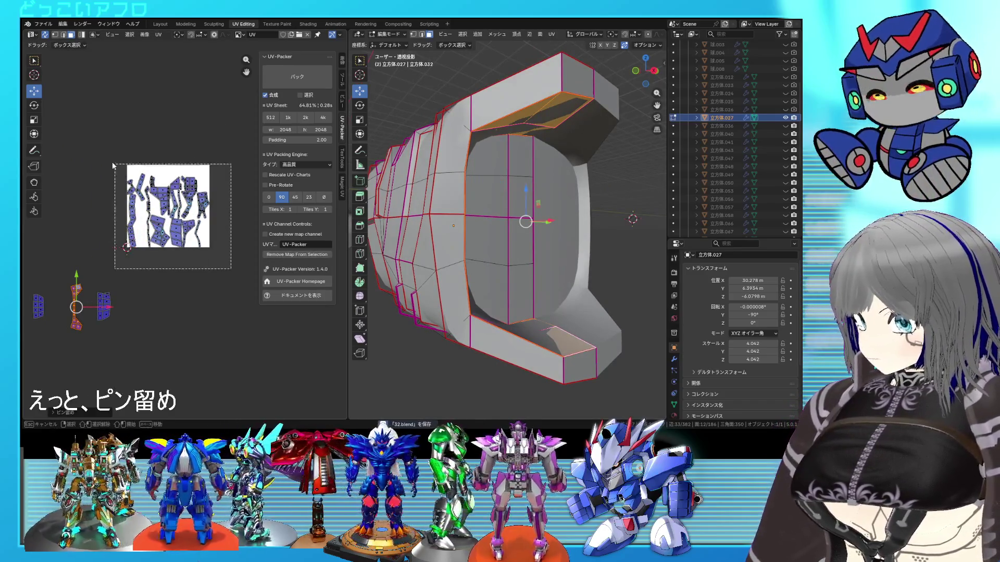
key("a")
right_click(107, 156)
left_click(87, 140)
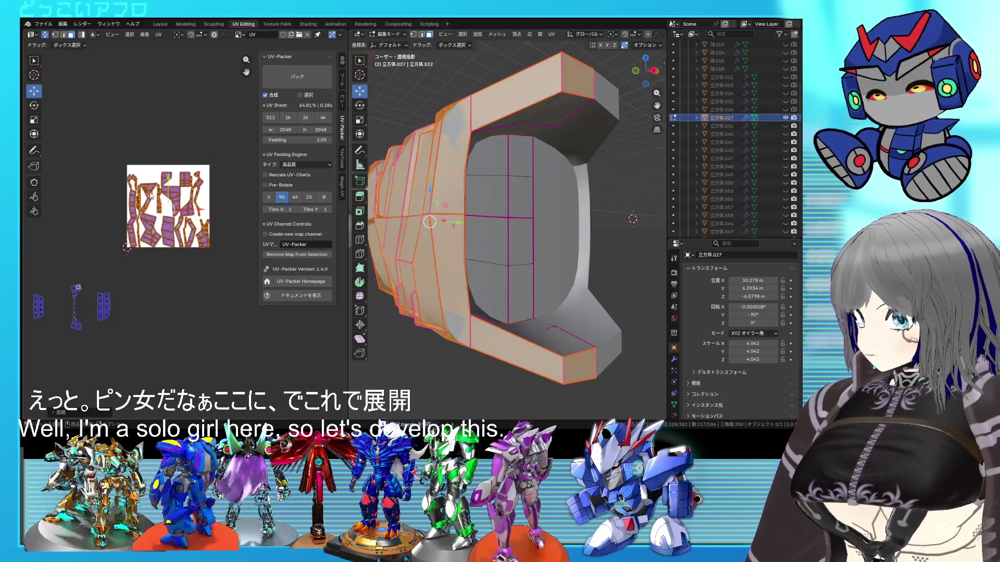
scroll(183, 235, "up", 2)
scroll(183, 235, "up", 2)
Step: Check one island's faces on the model and examine individual edges on the armor's upper surface
left_click(225, 233)
key("l")
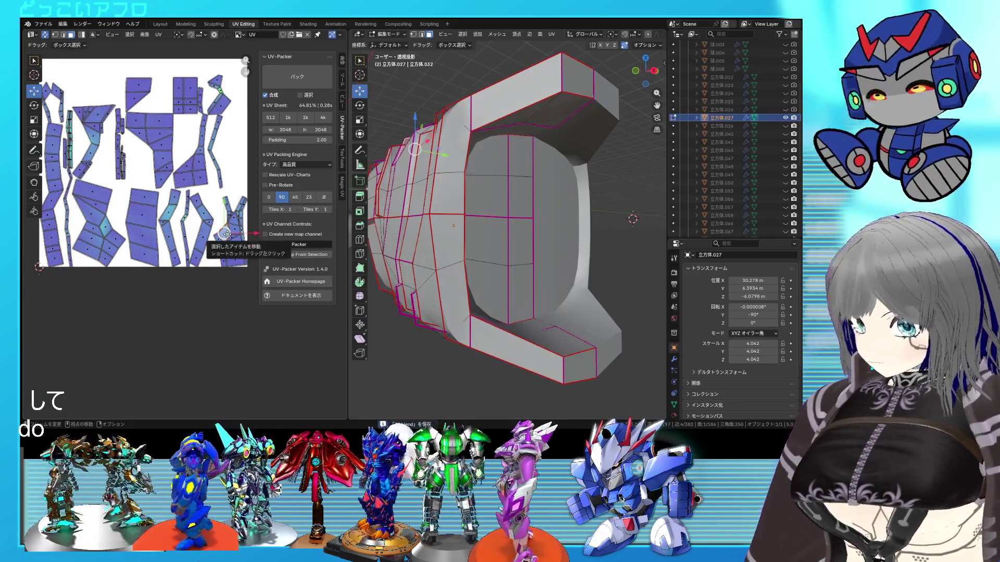
mouse_move(508, 234)
middle_mouse_down()
mouse_move(561, 247)
mouse_move(539, 242)
middle_mouse_up()
key("ctrl+s")
scroll(510, 237, "up", 3)
left_click(501, 261)
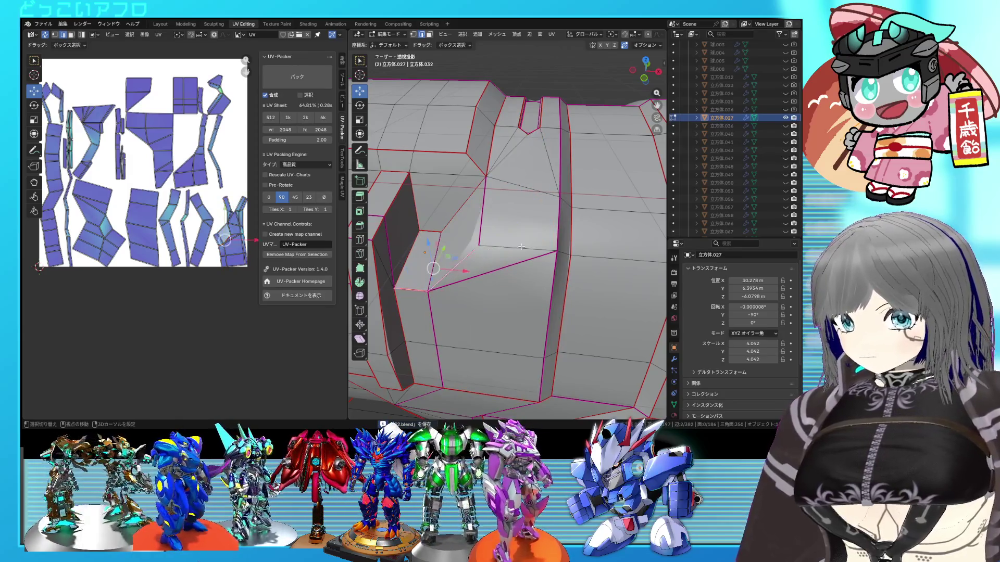
right_click(566, 263)
middle_click_drag(566, 263, 505, 260)
left_click(503, 260)
right_click(456, 245)
left_click(495, 257)
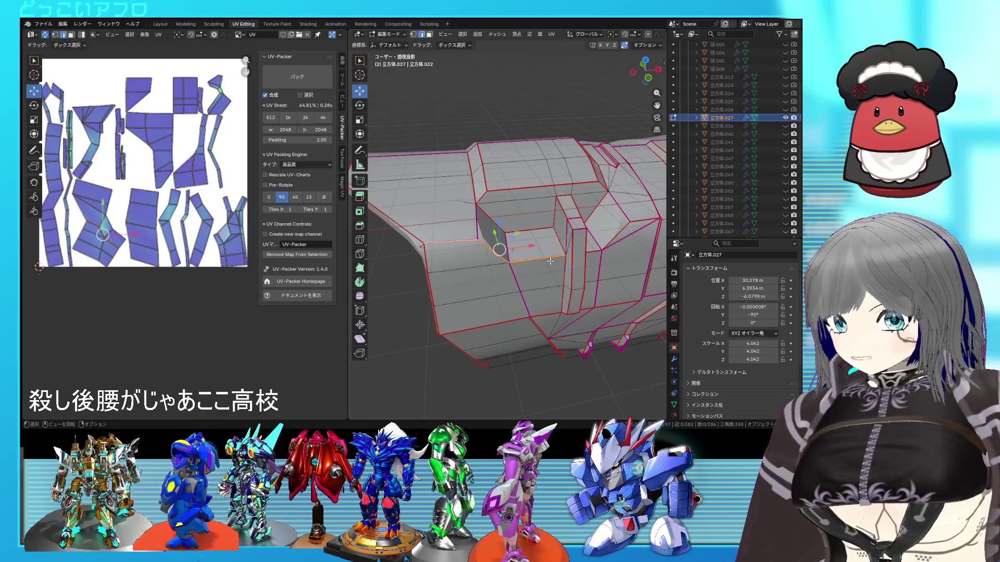
Step: Unwrap the entire mesh into new islands once more and clear the selection
key("a")
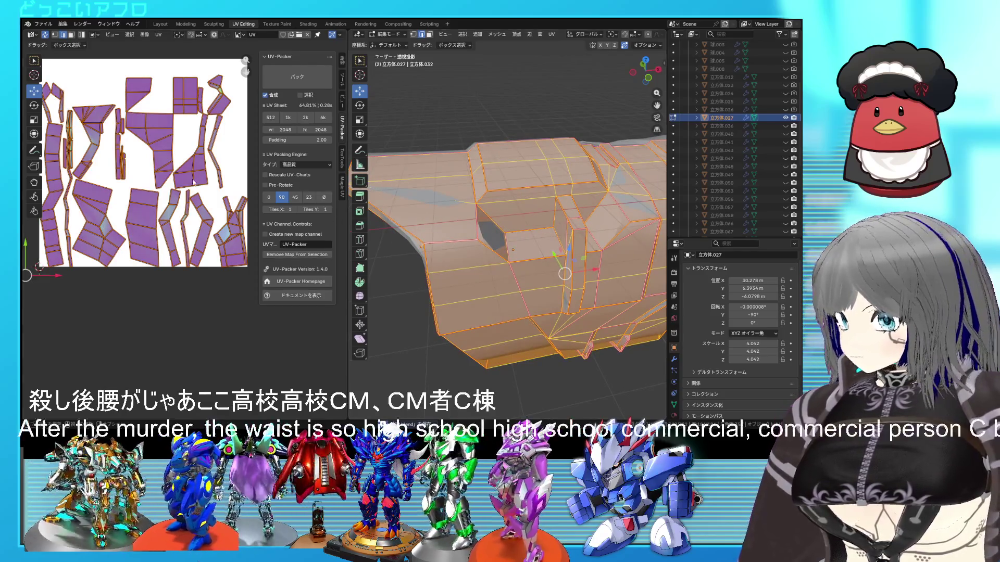
key("u")
left_click(193, 186)
key("alt+a")
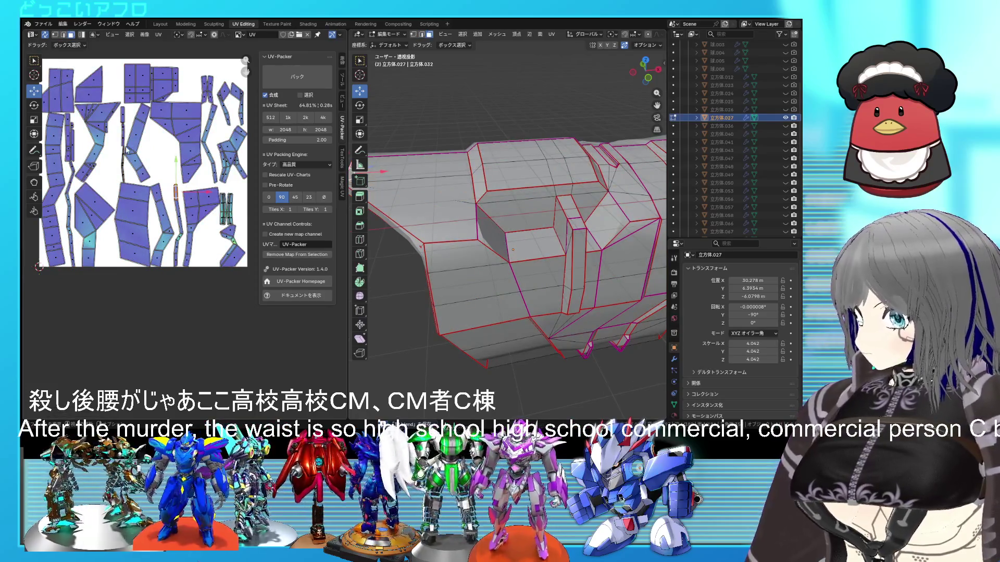
scroll(160, 157, "down", 3)
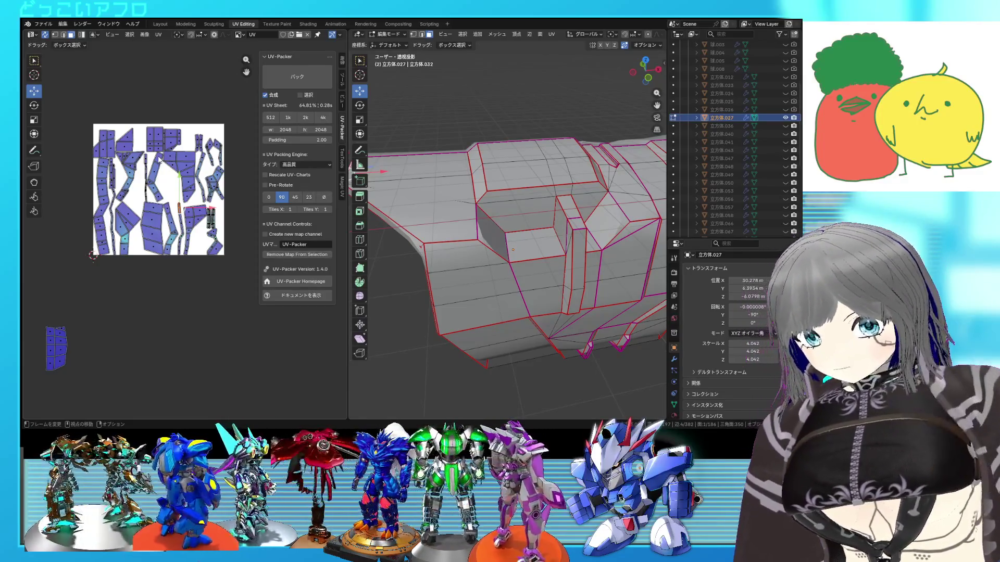
middle_click_drag(607, 254, 505, 179, "shift")
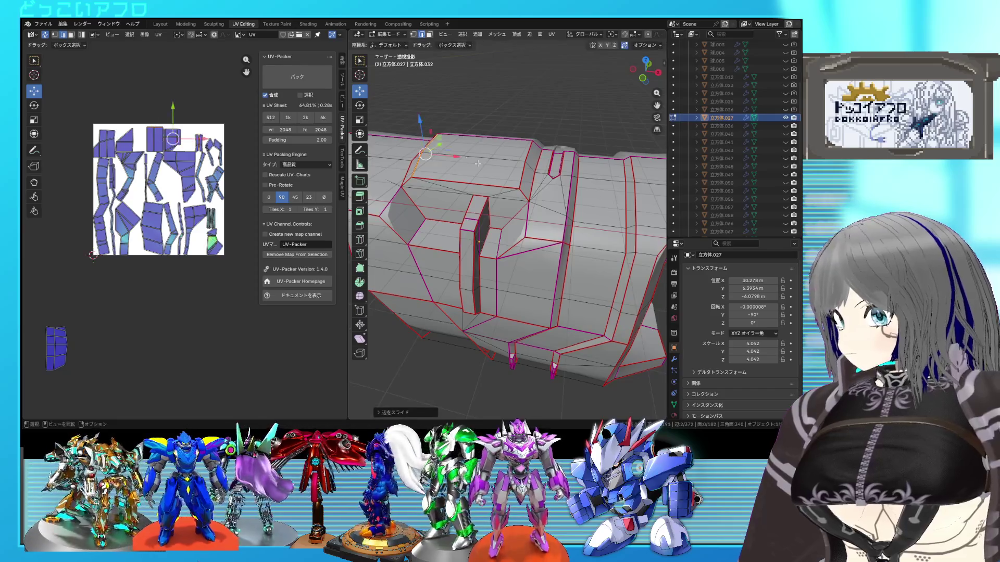
Step: Unwrap the whole mesh again and select the connected group of top faces
key("a")
key("u")
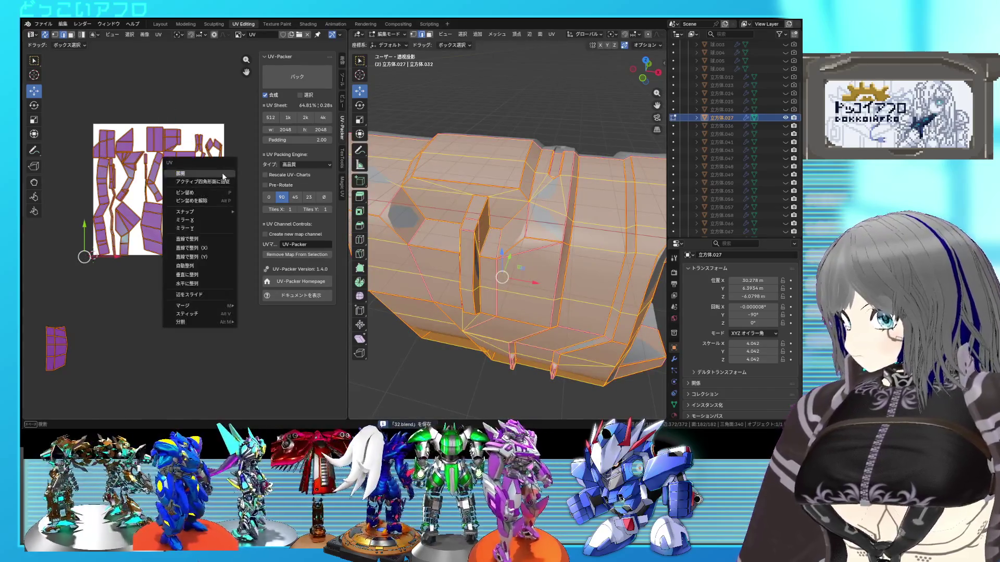
left_click(225, 178)
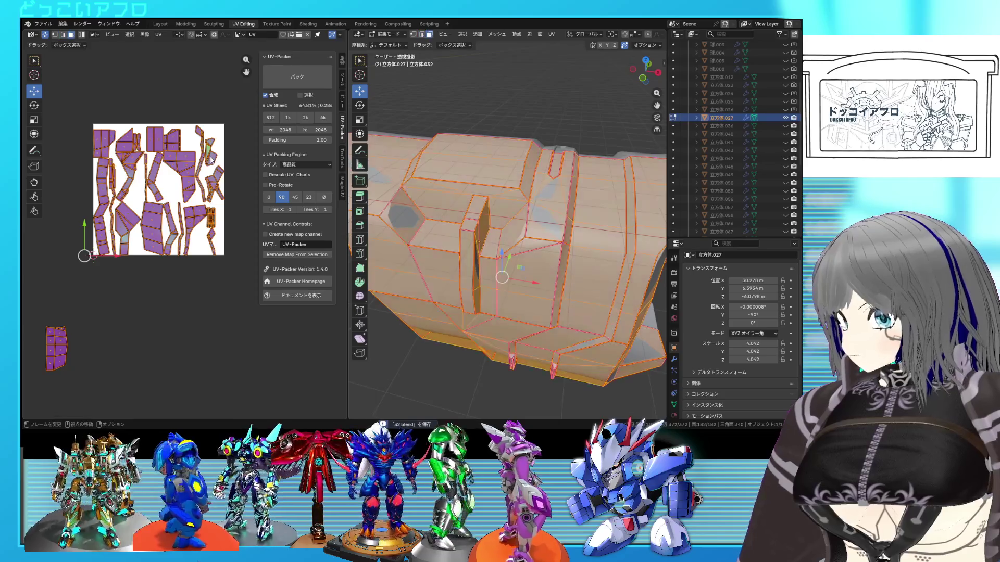
left_click(437, 206)
key("l")
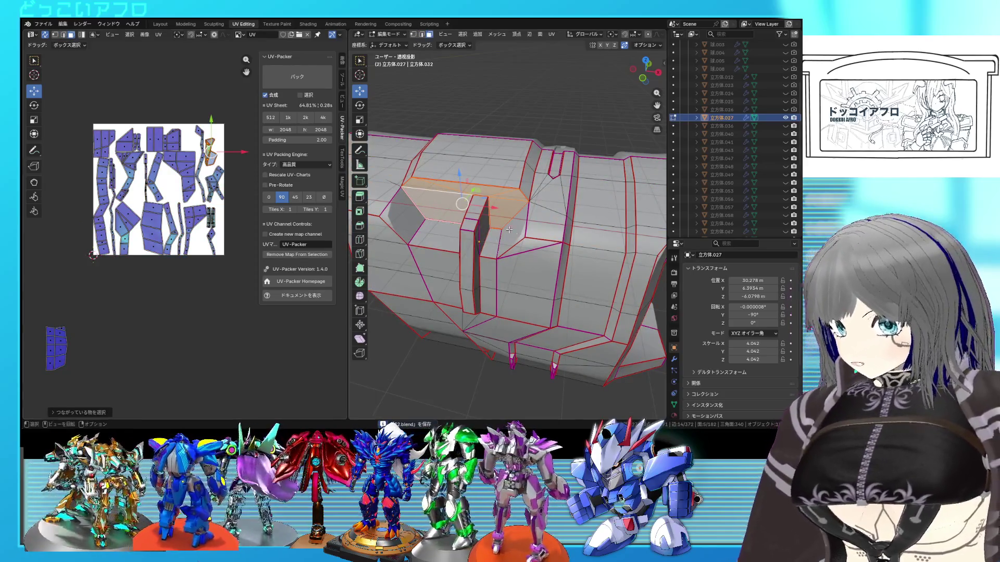
middle_click_drag(509, 230, 470, 224)
scroll(515, 189, "up", 3)
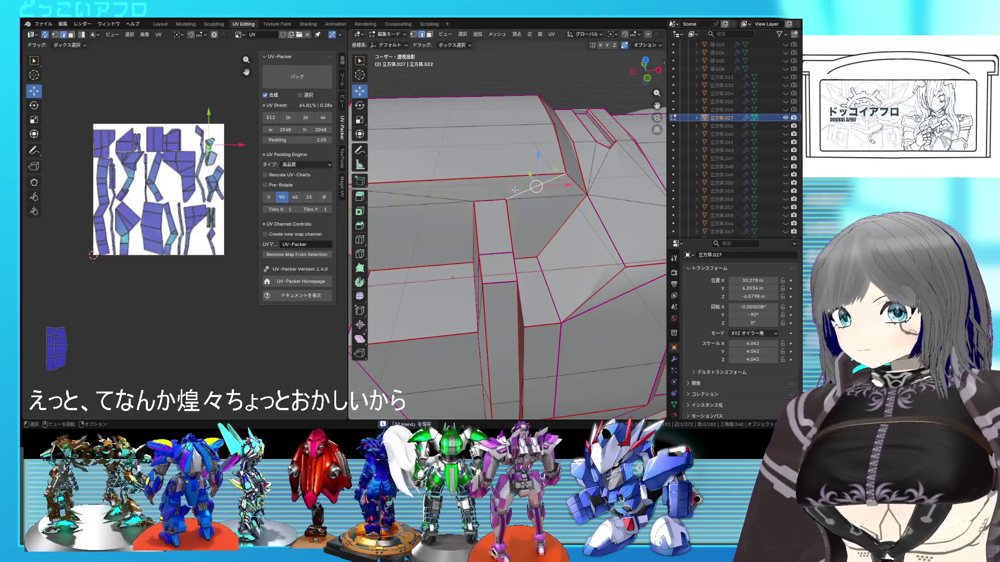
scroll(497, 198, "down", 3)
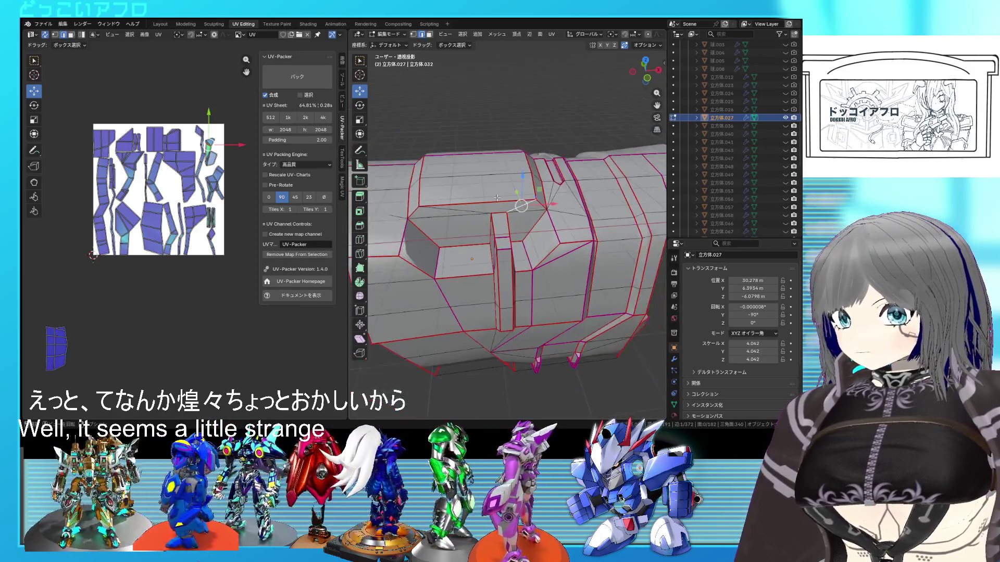
Step: Select the narrow pillar strip's UV island and orbit to inspect the part's underside
key("l")
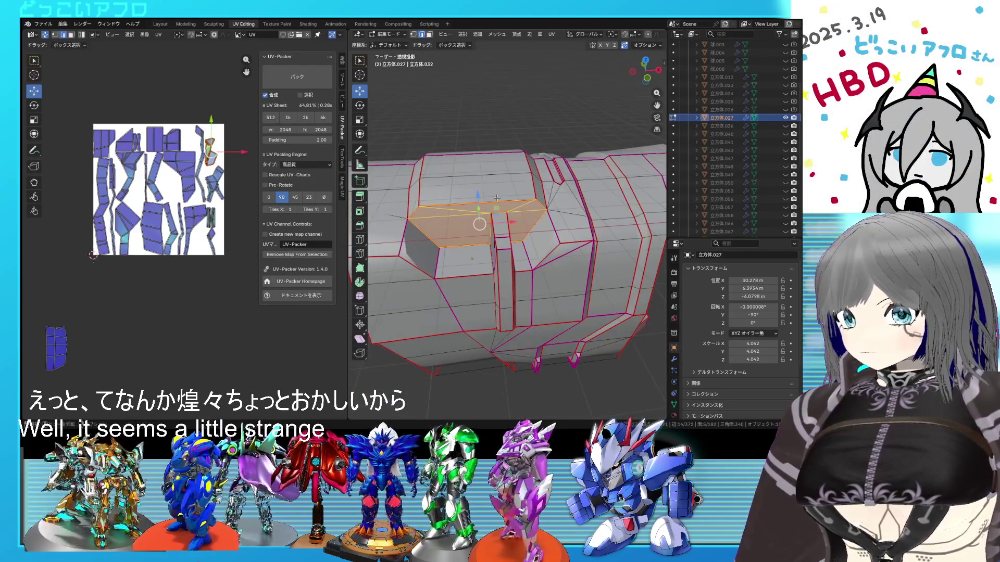
middle_click_drag(437, 219, 455, 227)
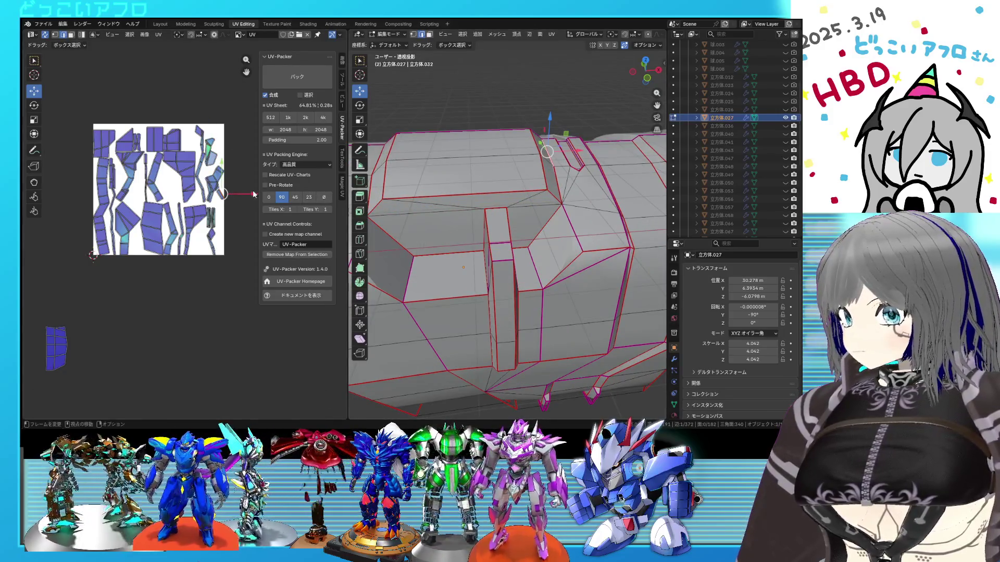
scroll(254, 195, "up", 3)
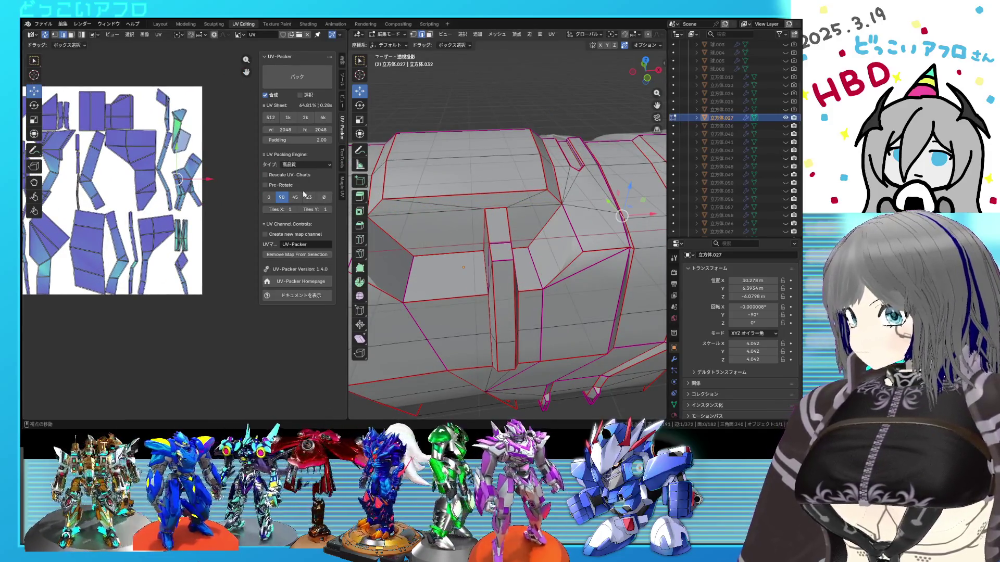
middle_click_drag(507, 234, 578, 256)
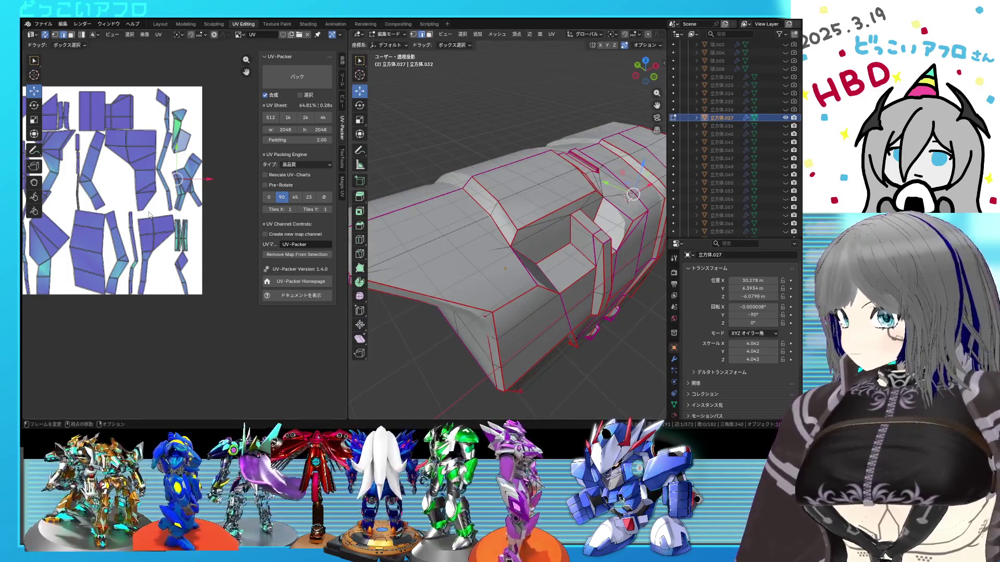
scroll(149, 215, "up", 2)
scroll(183, 231, "up", 1)
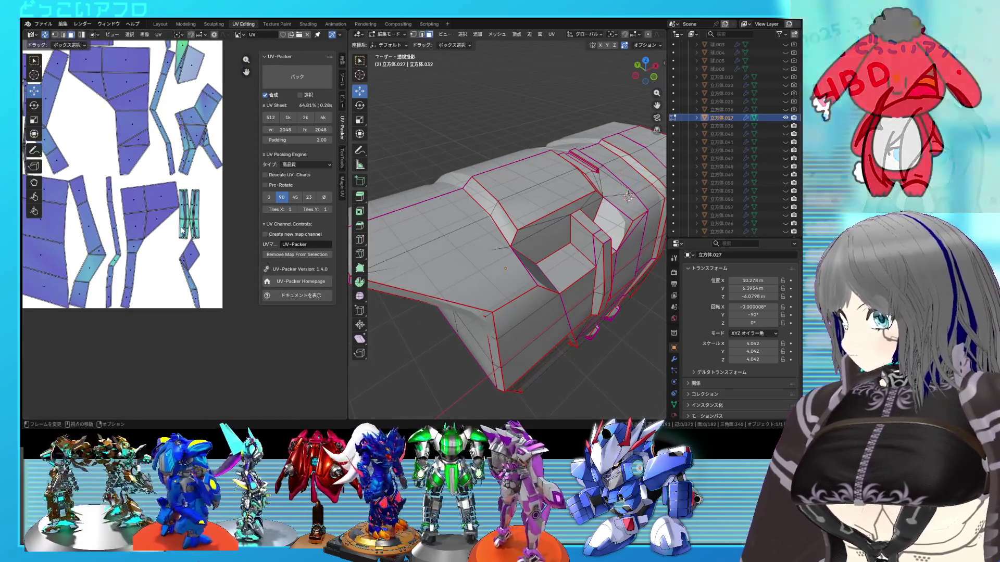
left_click(184, 231)
key("ctrl+l")
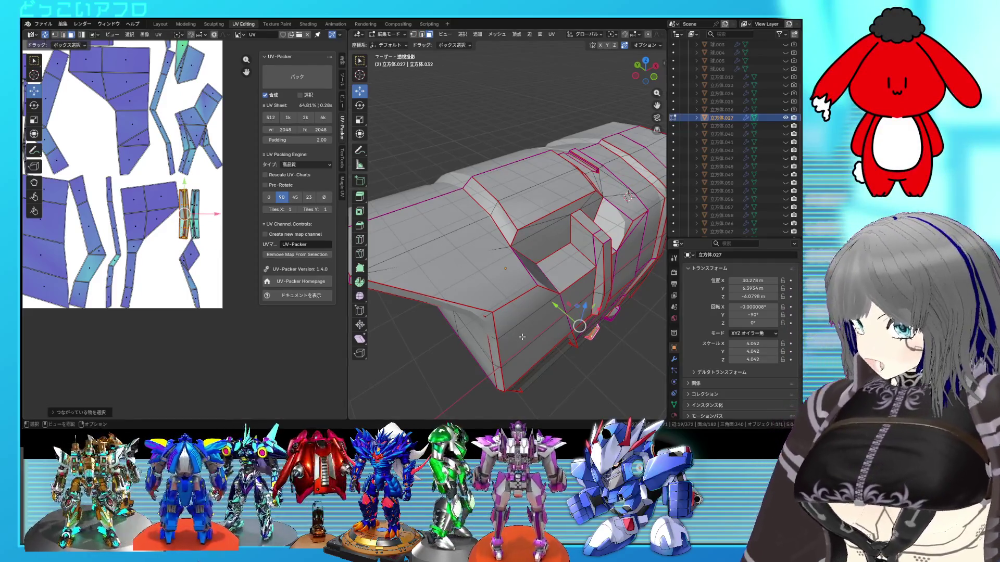
middle_click_drag(523, 337, 535, 317)
scroll(539, 313, "up", 1)
scroll(540, 311, "up", 1)
scroll(541, 310, "up", 1)
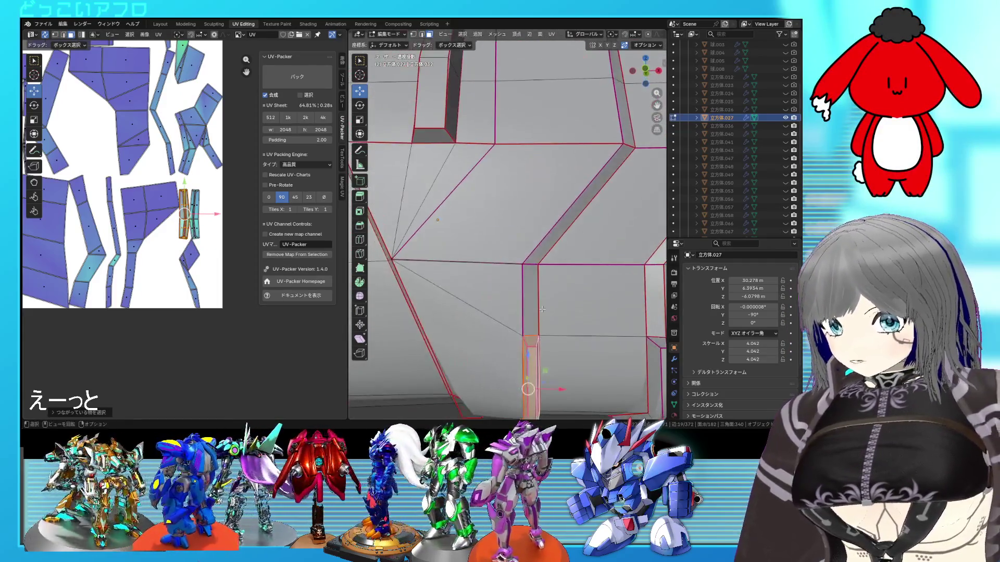
middle_click_drag(526, 340, 513, 274)
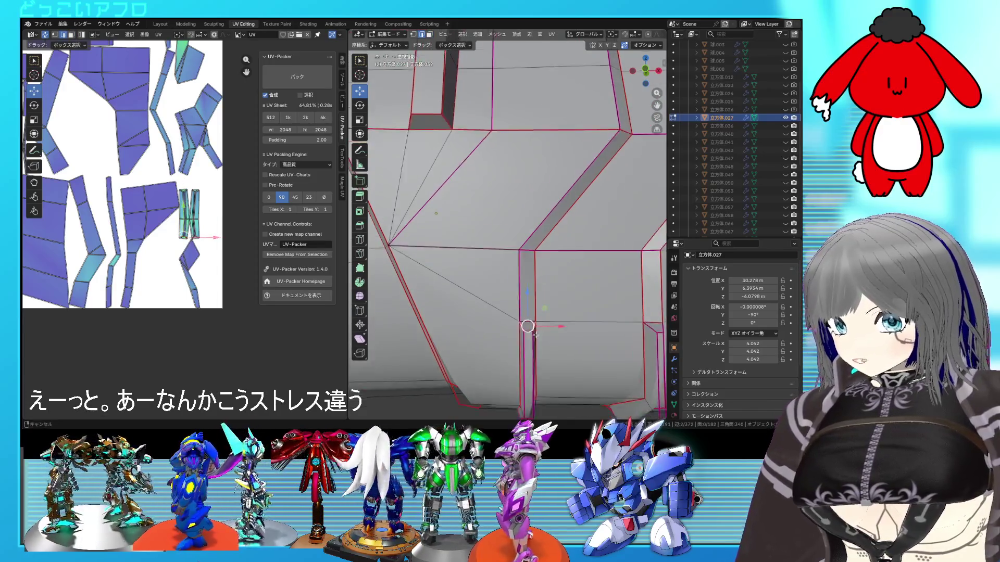
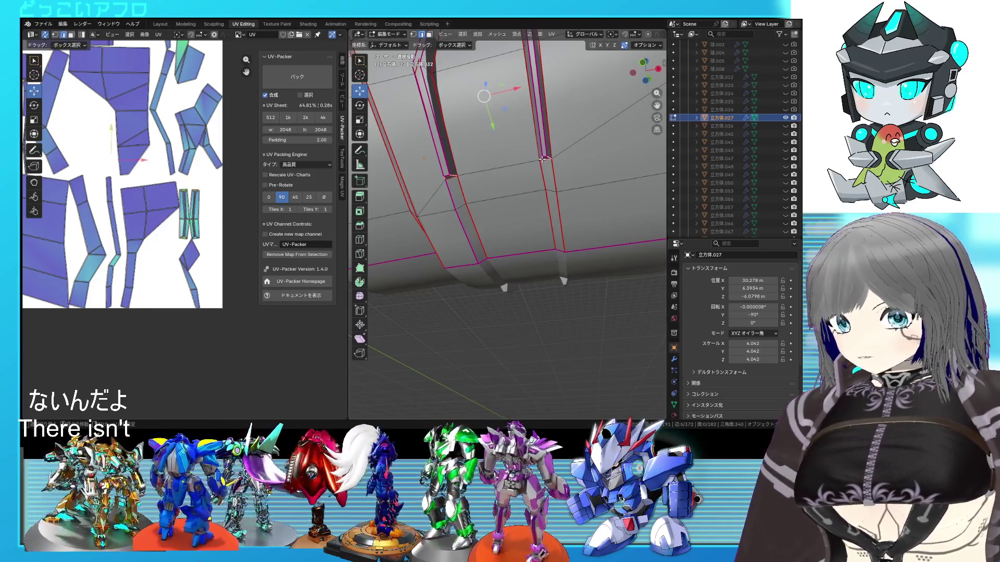
Step: Mark the leg-end edges, then select the whole mesh and re-unwrap its UVs
middle_click_drag(543, 158, 583, 117)
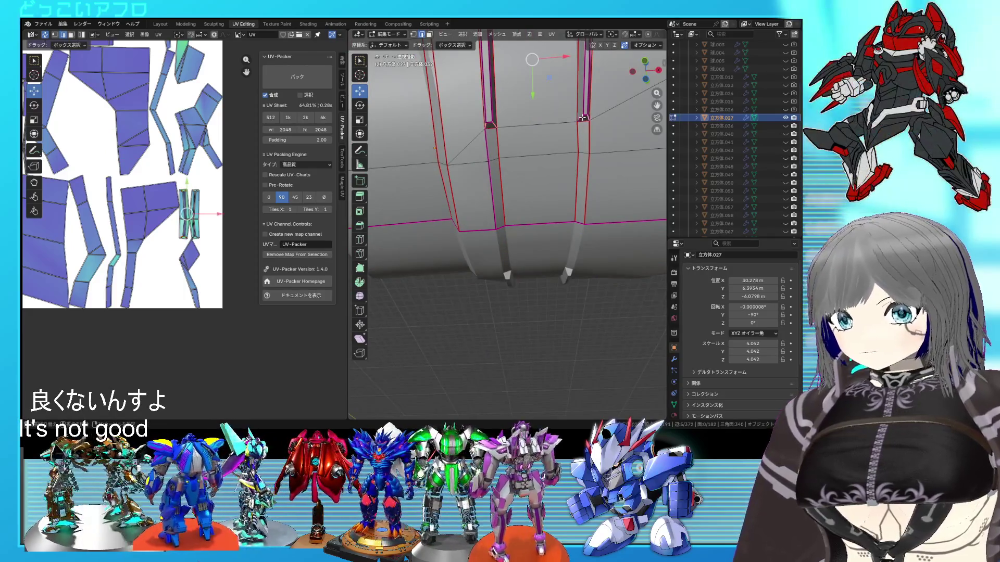
middle_click_drag(606, 171, 576, 241)
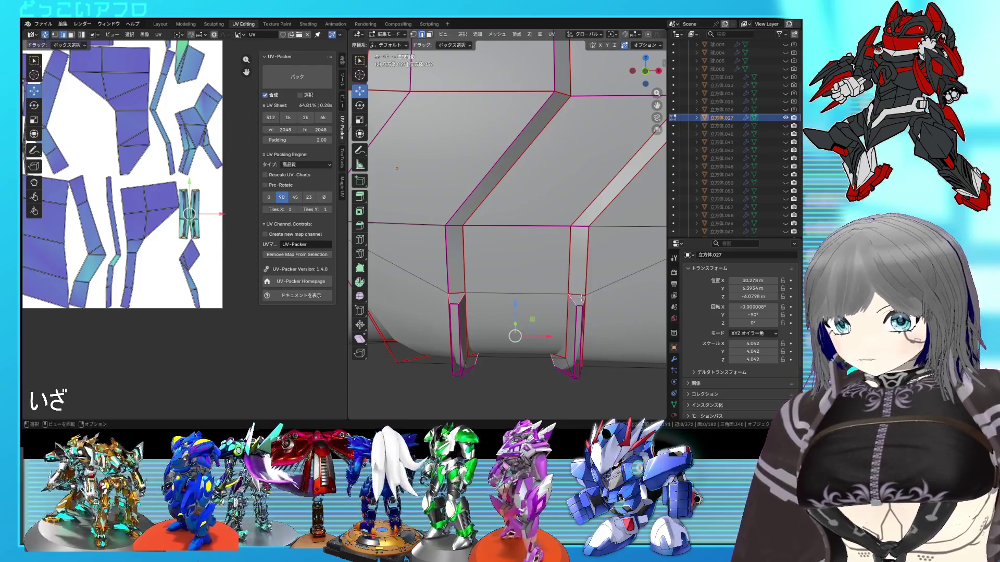
right_click(582, 297)
left_click(582, 297)
key("a")
key("u")
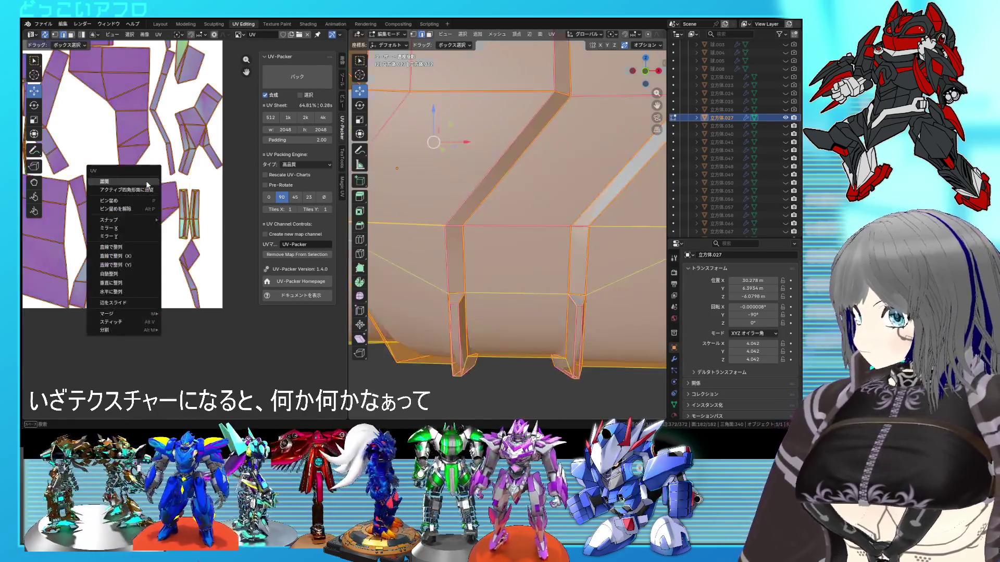
left_click(148, 183)
scroll(146, 183, "down", 2)
scroll(147, 185, "up", 2)
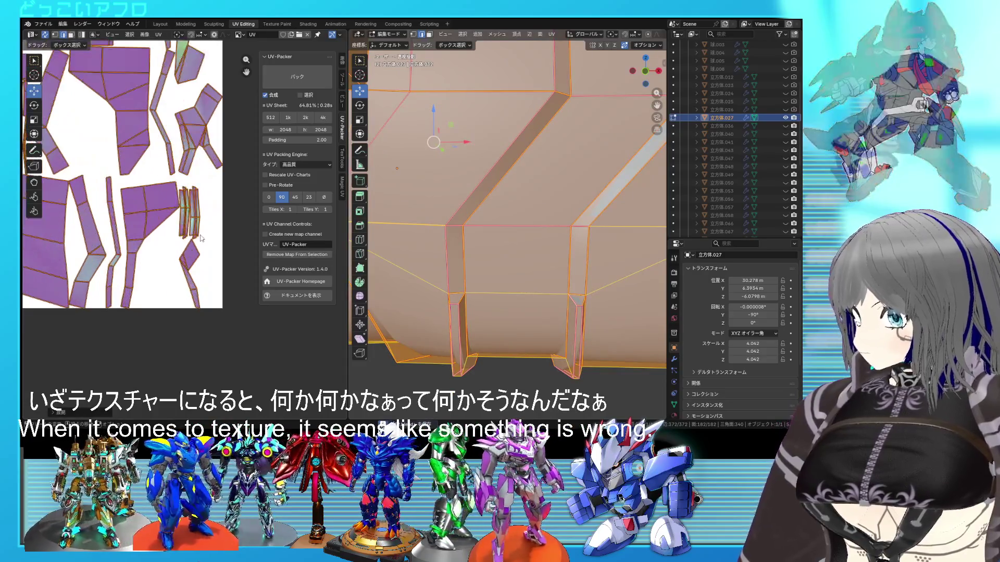
scroll(147, 185, "up", 2)
scroll(147, 184, "up", 1)
Step: Check a UV island, save the file, return to object mode and hide 立方体.027
middle_click_drag(532, 294, 514, 313)
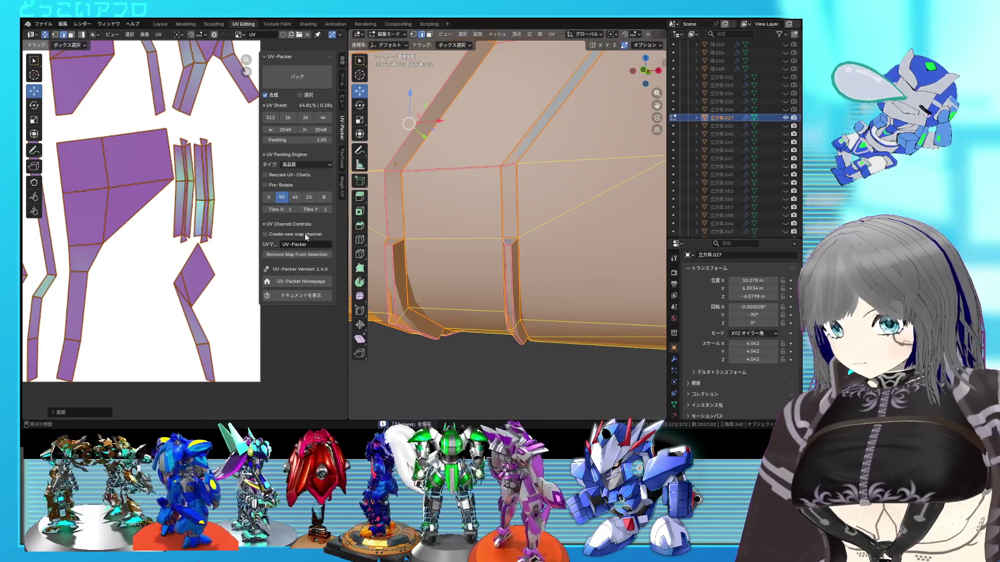
scroll(216, 184, "down", 2)
key("alt+a")
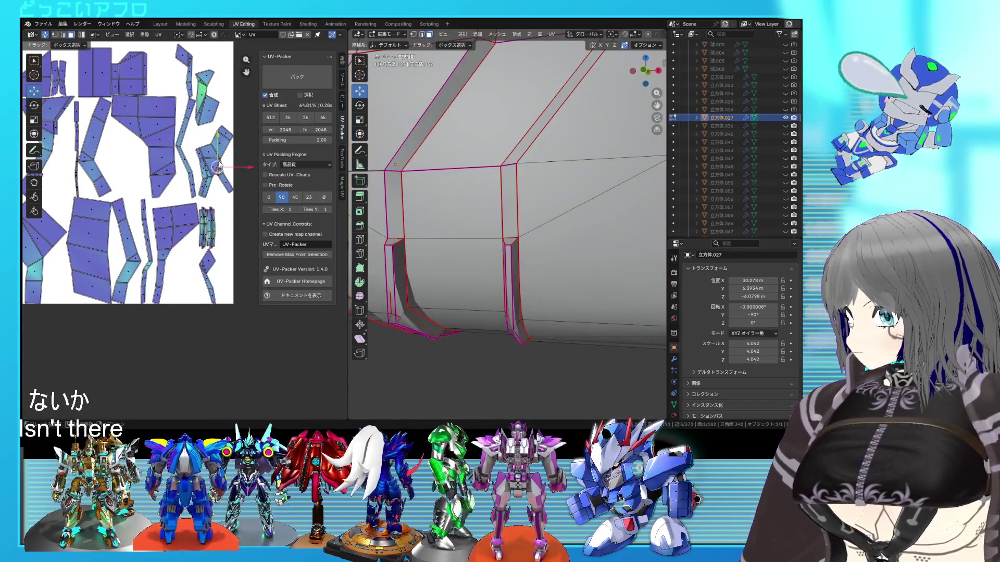
left_click(215, 160)
scroll(537, 228, "down", 5)
middle_click_drag(537, 227, 558, 275)
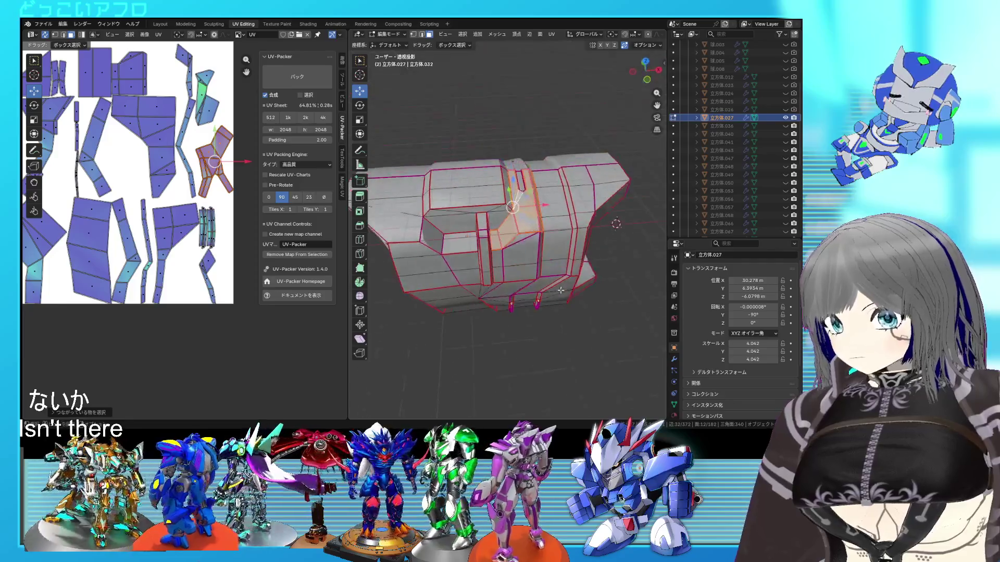
key("ctrl+s")
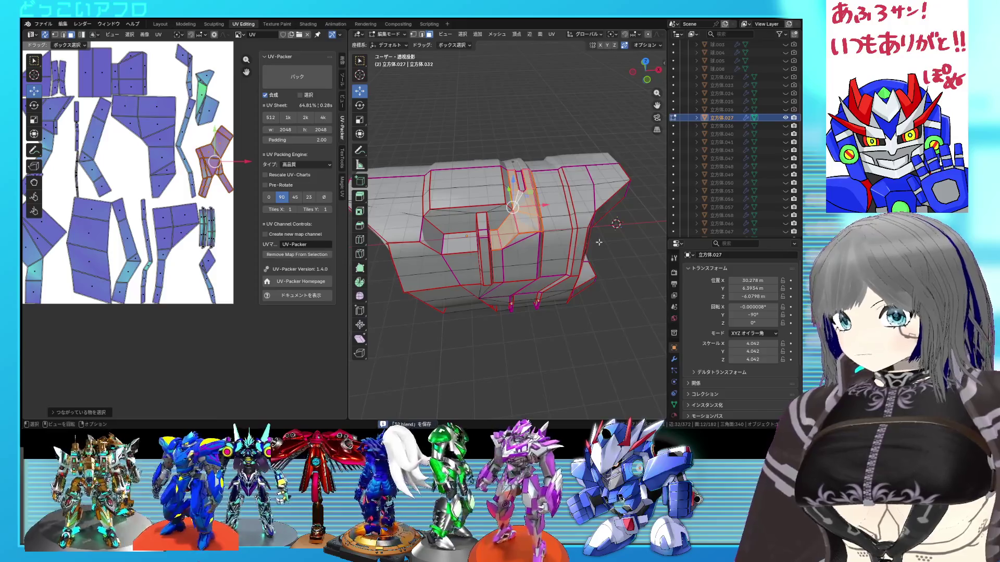
key("Tab")
left_click(786, 117)
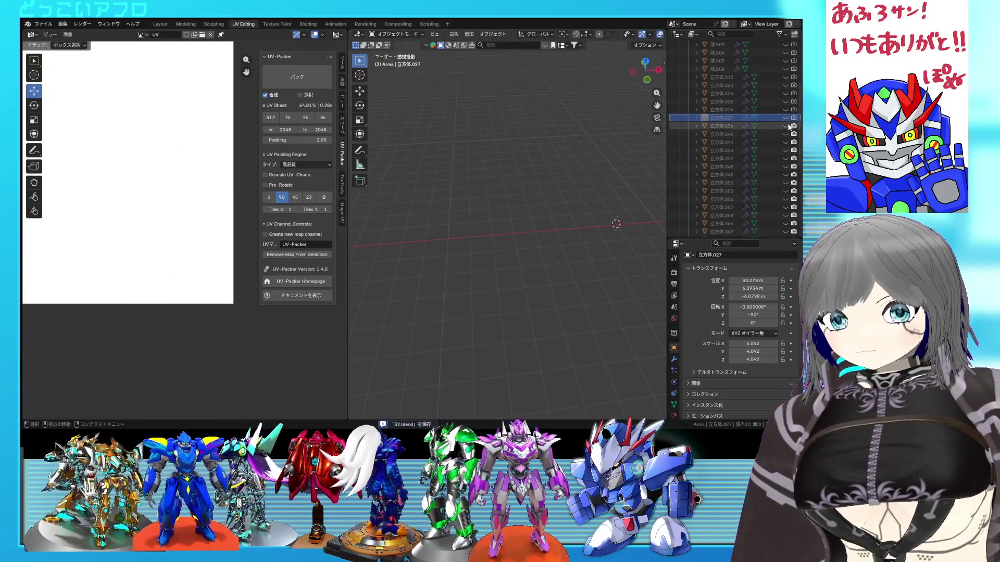
Step: Unhide and select 立方体.036 and enter edit mode on its mesh
left_click(786, 125)
left_click(750, 126)
mouse_move(619, 148)
middle_mouse_down()
mouse_move(479, 211)
mouse_move(506, 204)
mouse_move(463, 253)
mouse_move(499, 278)
mouse_move(505, 299)
middle_mouse_up()
key("Tab")
scroll(464, 253, "up", 3)
scroll(499, 278, "up", 4)
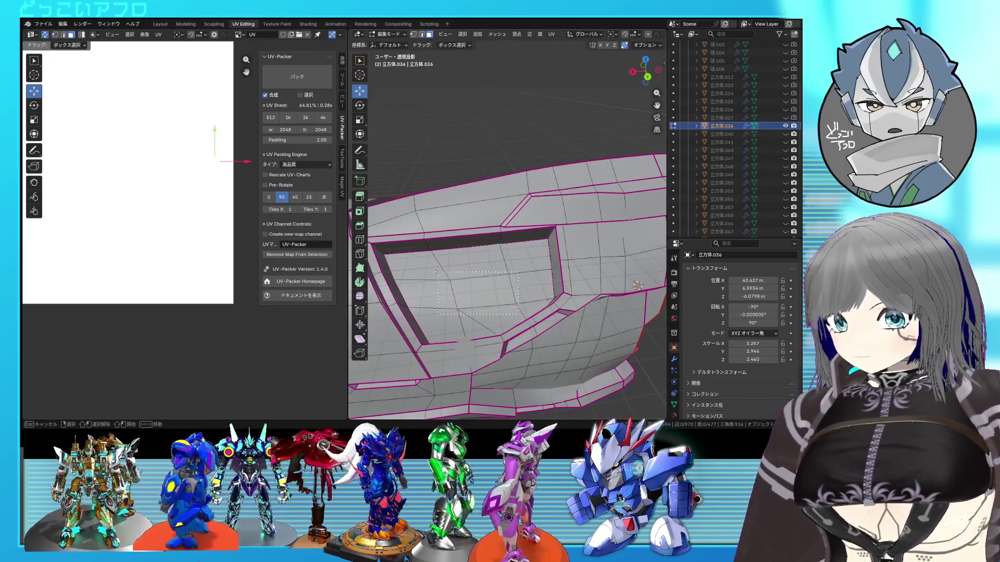
Step: Scale the recess face smaller in two passes and nudge its position
middle_click_drag(480, 275, 508, 238)
key("s")
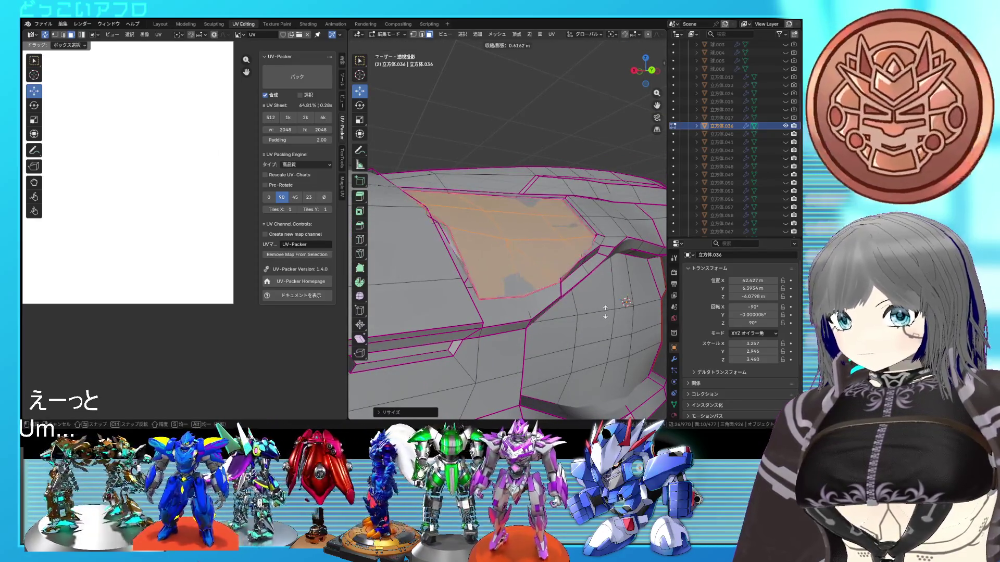
left_click(602, 315)
key("KP_Decimal")
key("s")
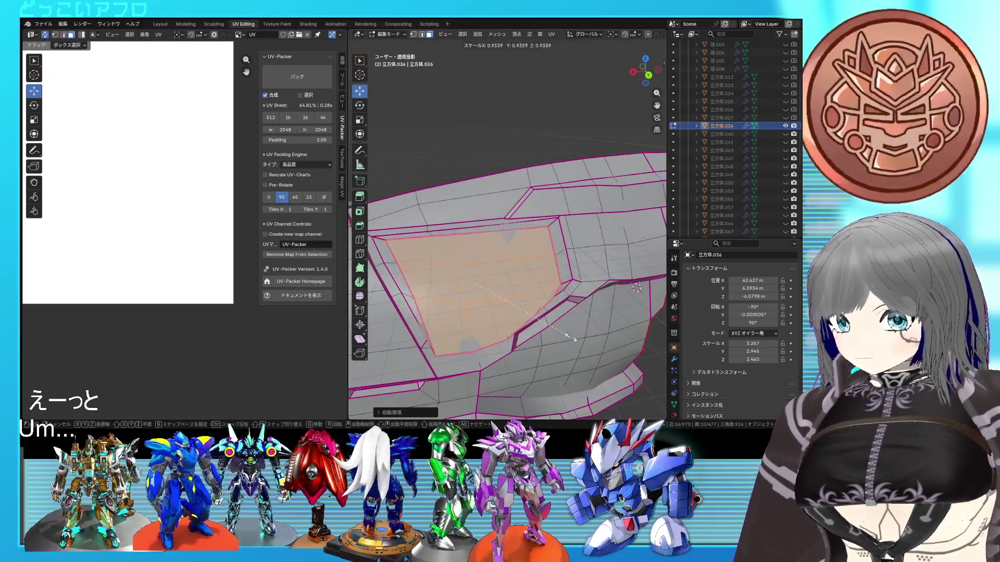
left_click(557, 304)
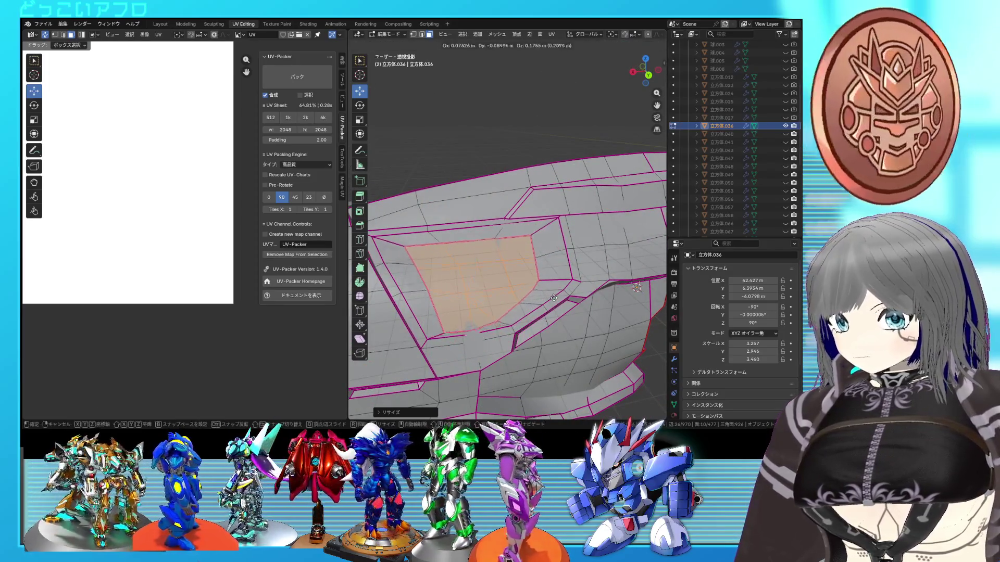
key("g")
left_click(557, 304)
mouse_move(557, 303)
middle_mouse_down()
mouse_move(599, 276)
mouse_move(625, 309)
mouse_move(578, 335)
mouse_move(551, 336)
mouse_move(630, 387)
mouse_move(563, 346)
middle_mouse_up()
Step: Shrink/fatten and rescale the recess face, then toggle out of and back into edit mode
key("alt+s")
left_click(634, 321)
key("s")
left_click(578, 338)
key("Tab")
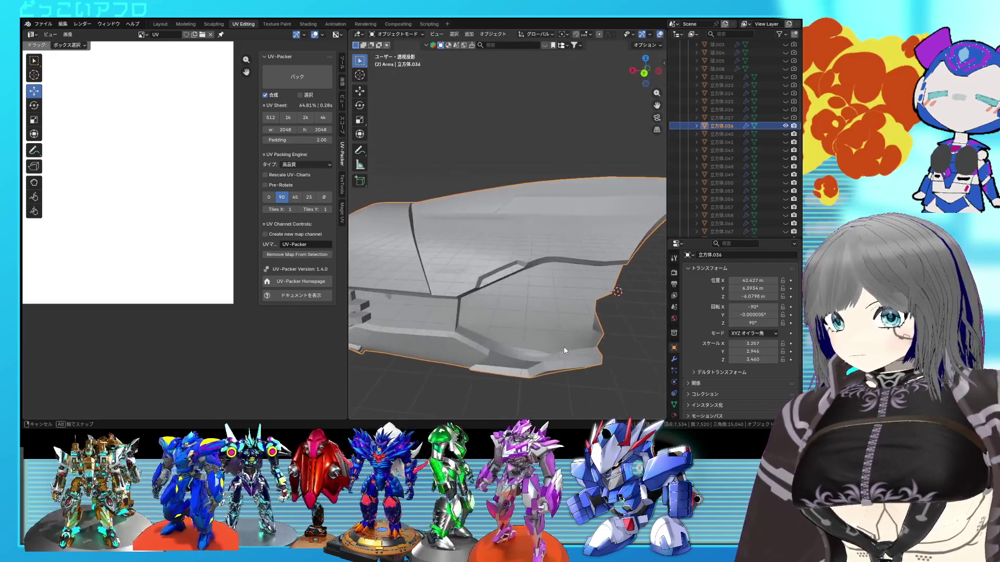
key("Tab")
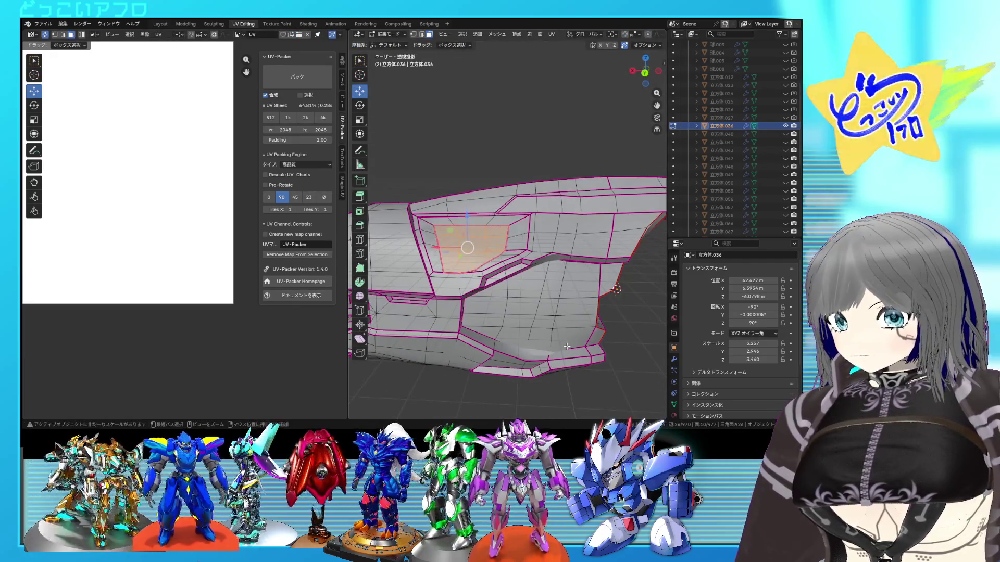
Step: Scale the recess face, switch transform orientation to Normal and push the face in along Z
mouse_move(567, 347)
middle_mouse_down()
mouse_move(543, 333)
mouse_move(527, 305)
mouse_move(533, 250)
middle_mouse_up()
key("s")
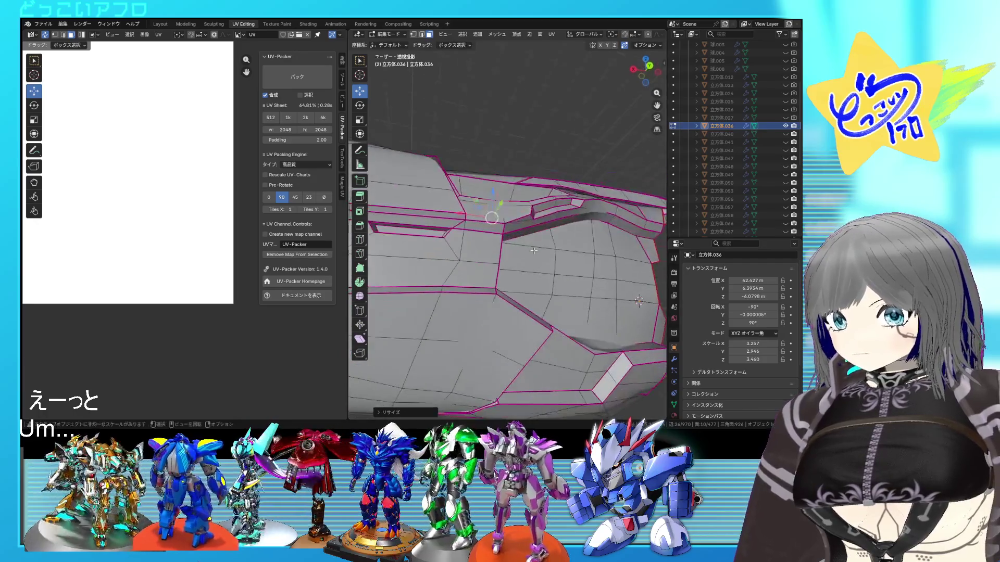
middle_click_drag(553, 308, 567, 248)
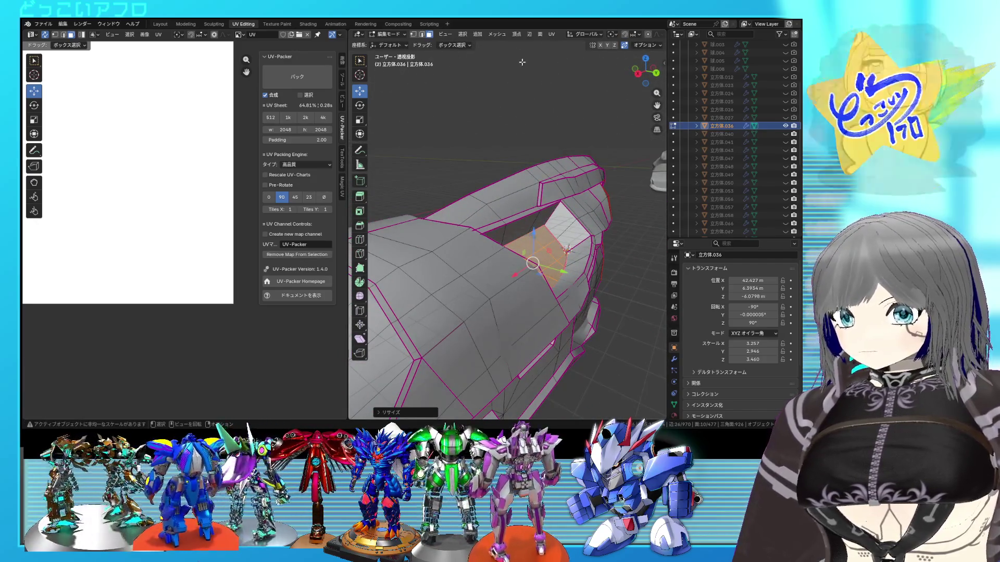
left_click(594, 35)
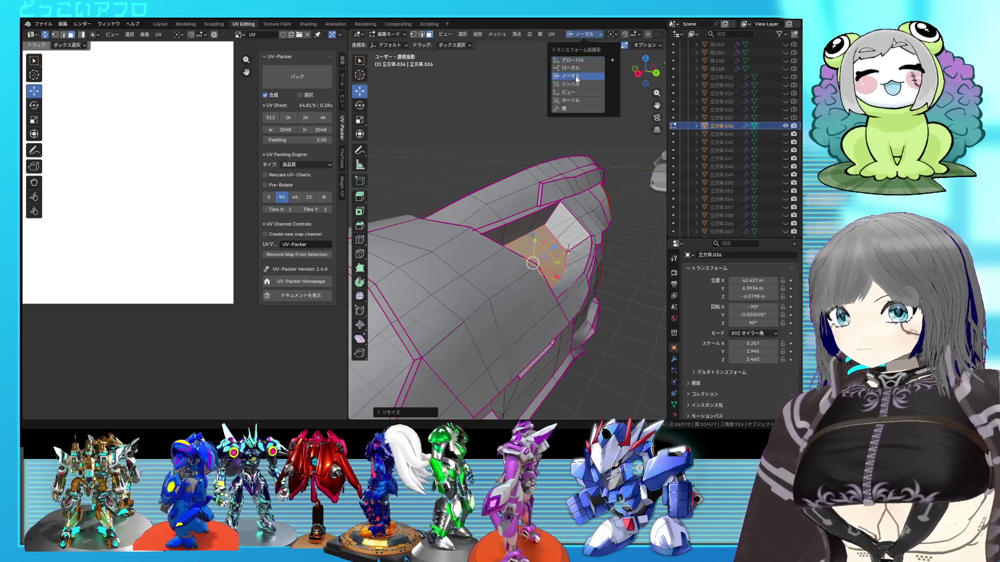
left_click(577, 79)
key("g")
key("z")
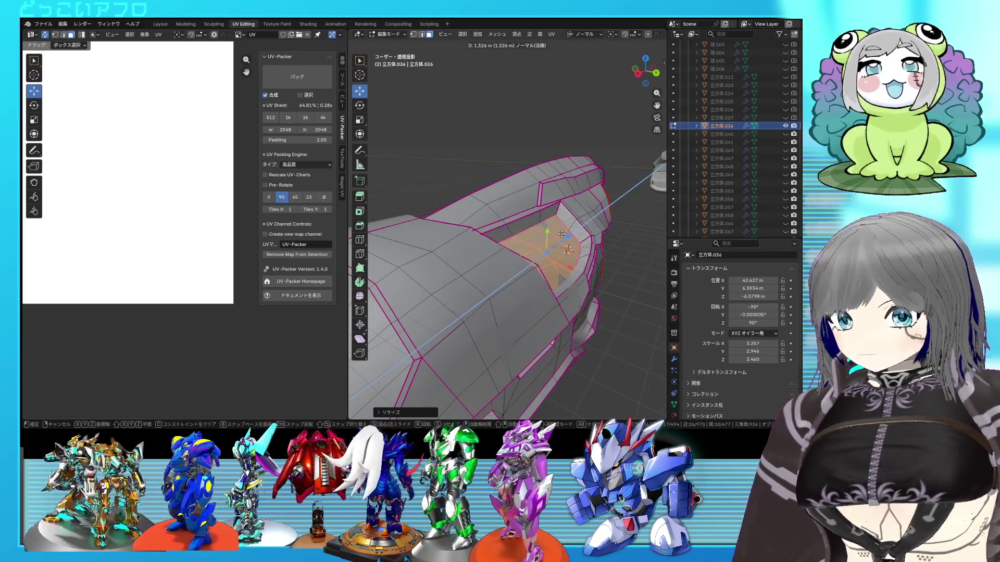
left_click(561, 234)
Step: Mark the selected edges sharp via the edge menu and extrude the recess face deeper along its normal
middle_click_drag(561, 234, 492, 236)
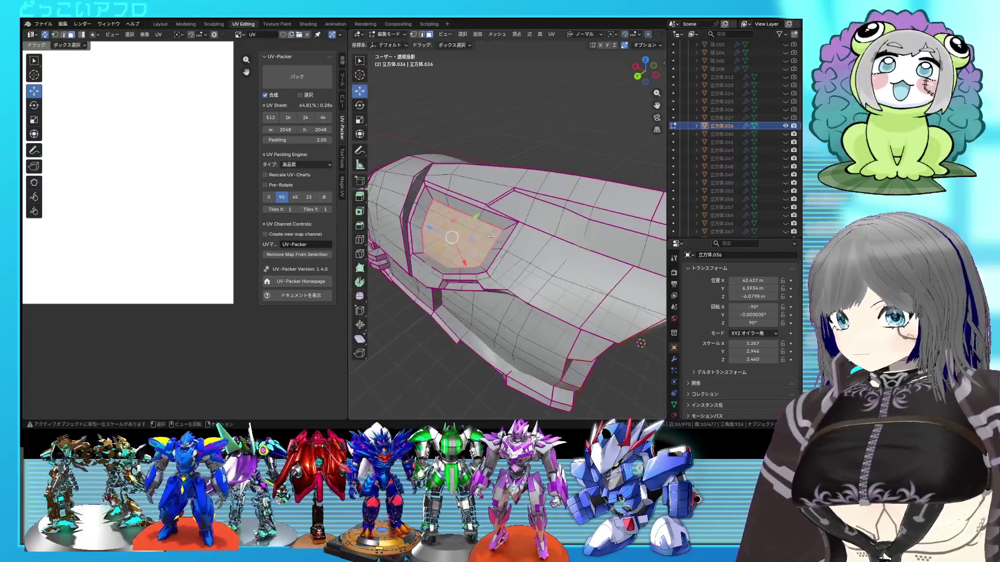
scroll(492, 237, "up", 2)
type("-1")
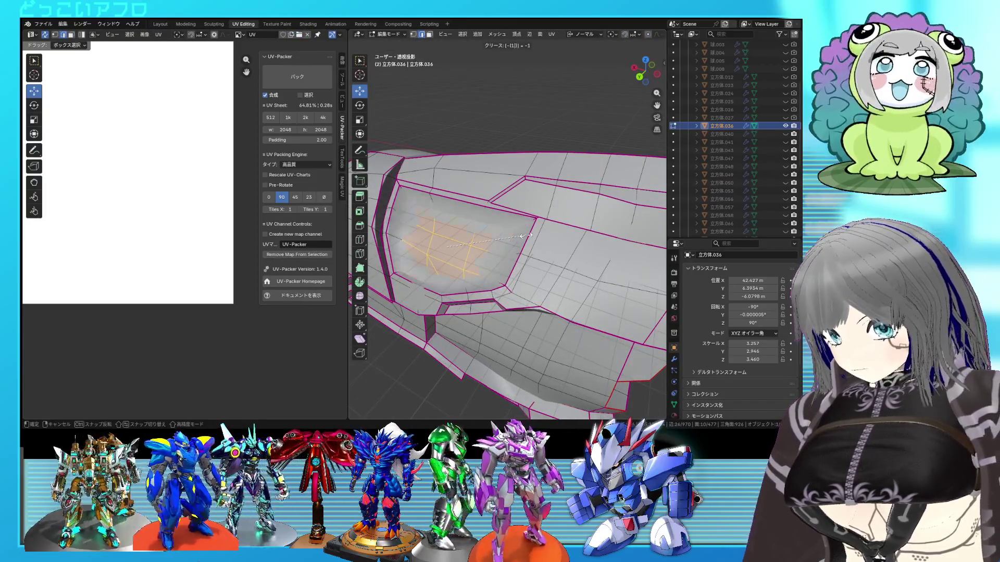
key("alt+z")
key("ctrl+e")
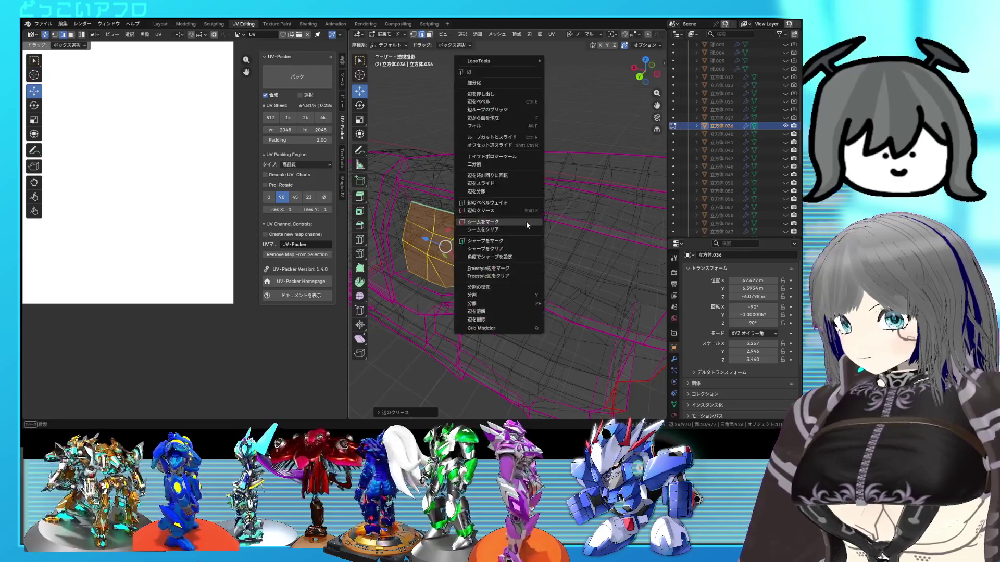
left_click(515, 242)
key("alt+z")
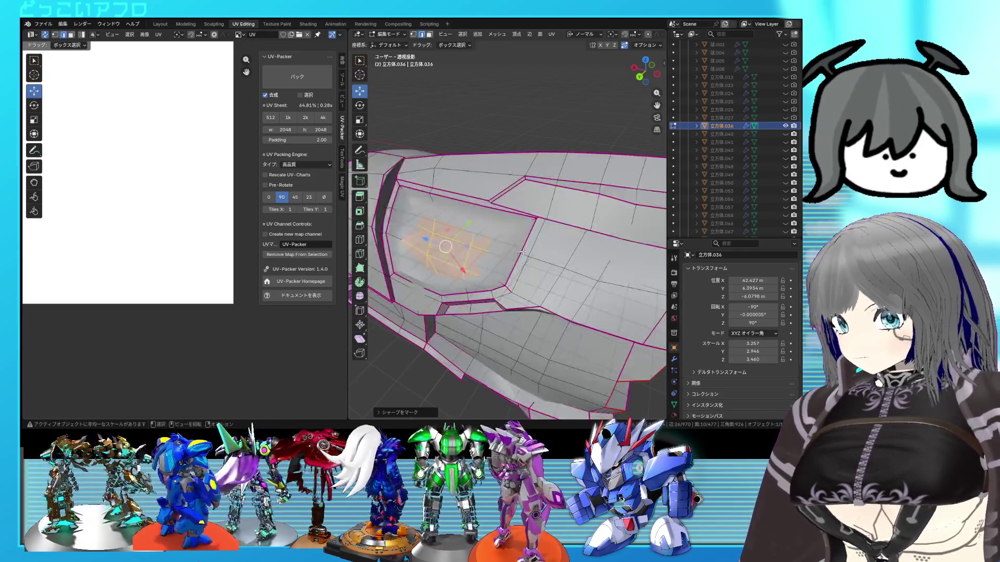
mouse_move(509, 234)
middle_mouse_down()
mouse_move(438, 218)
mouse_move(534, 270)
middle_mouse_up()
key("e")
left_click(419, 212)
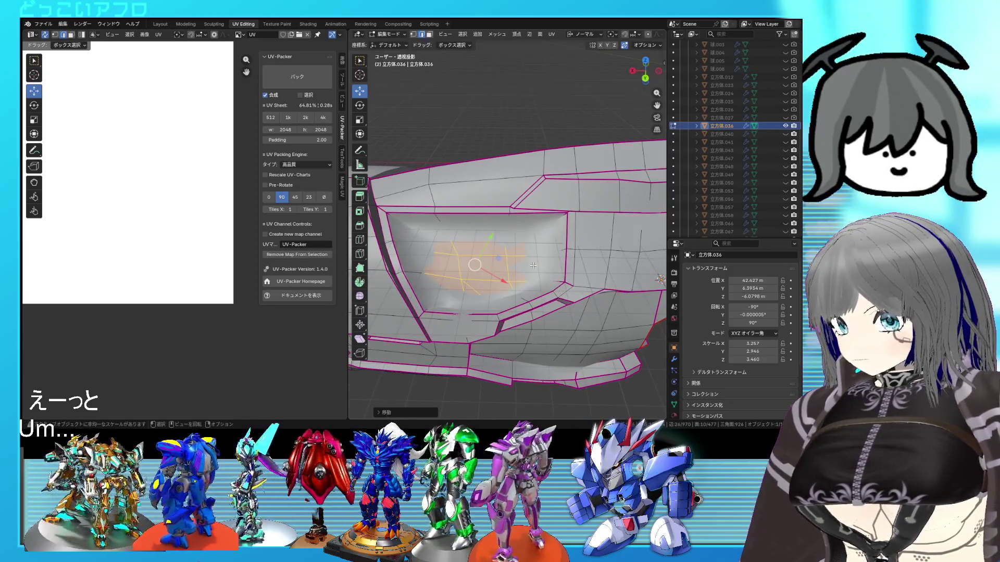
Step: Select the recess border edges in x-ray, mark them sharp and add an edge crease
key("alt+z")
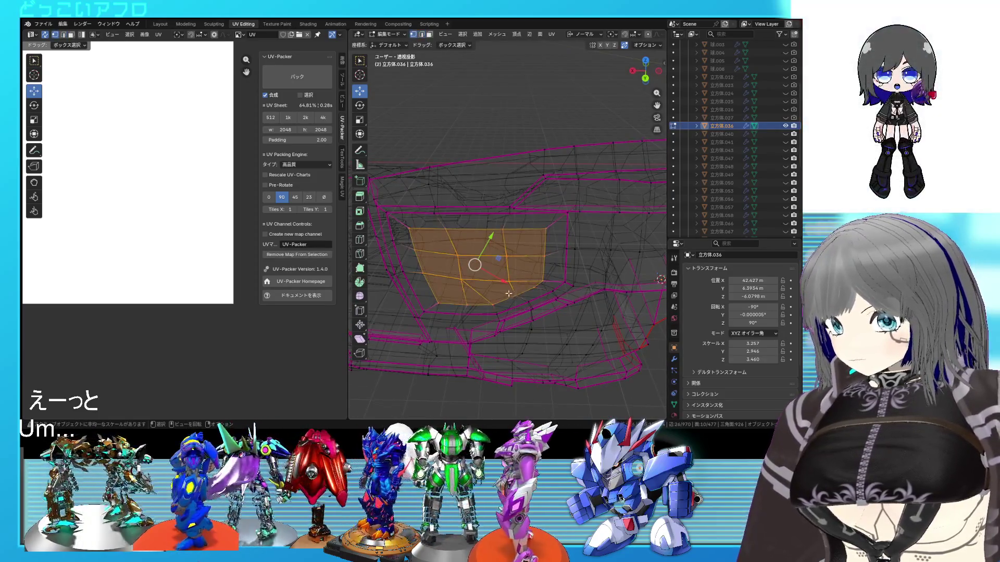
left_click_drag(508, 285, 528, 290)
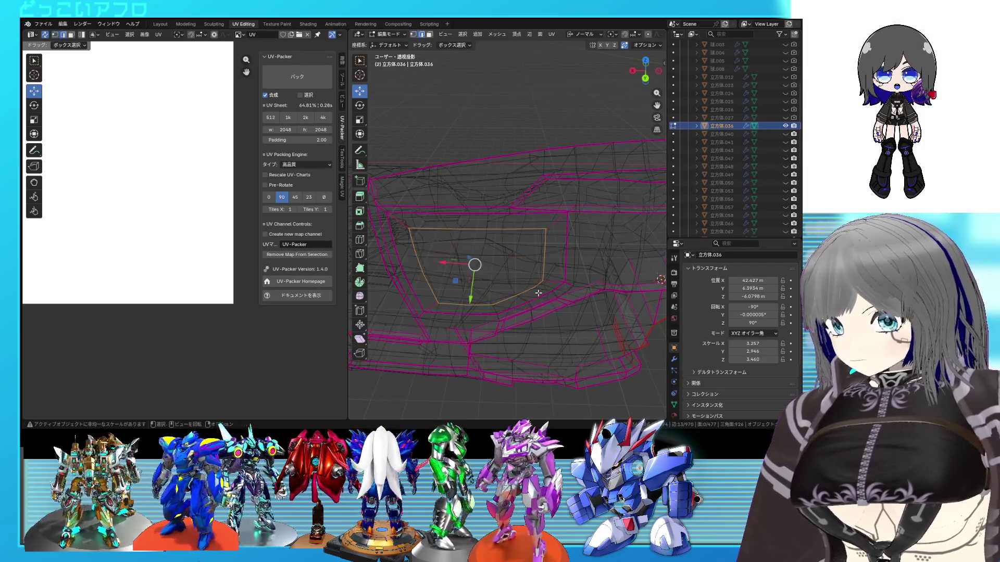
key("alt+z")
right_click(539, 293)
left_click(533, 285)
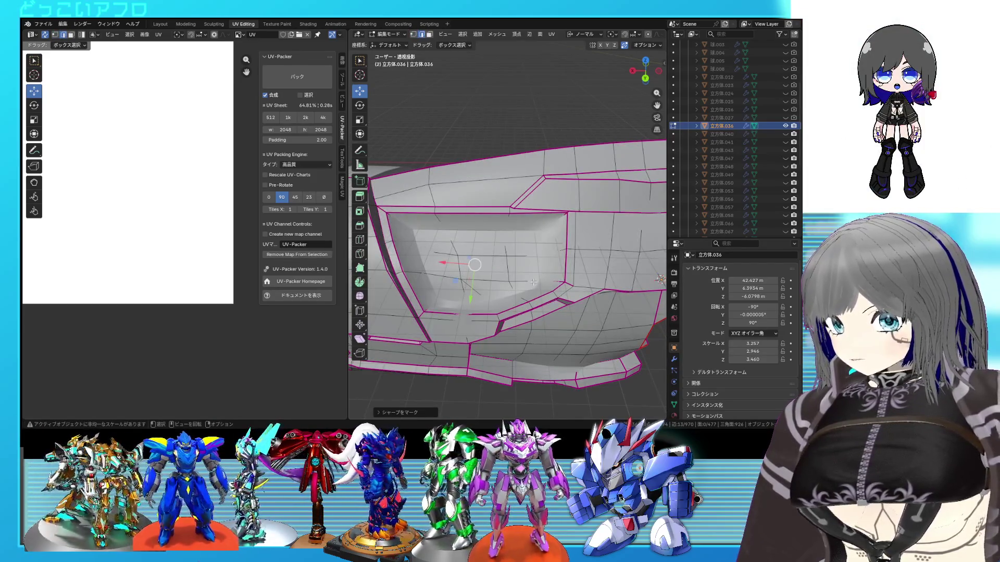
key("shift+e")
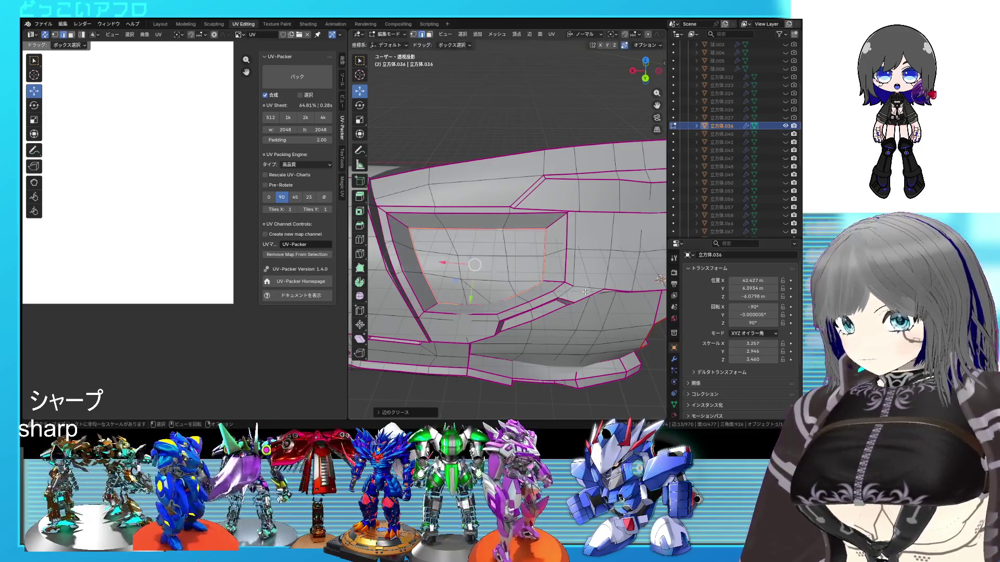
middle_click_drag(584, 292, 568, 289)
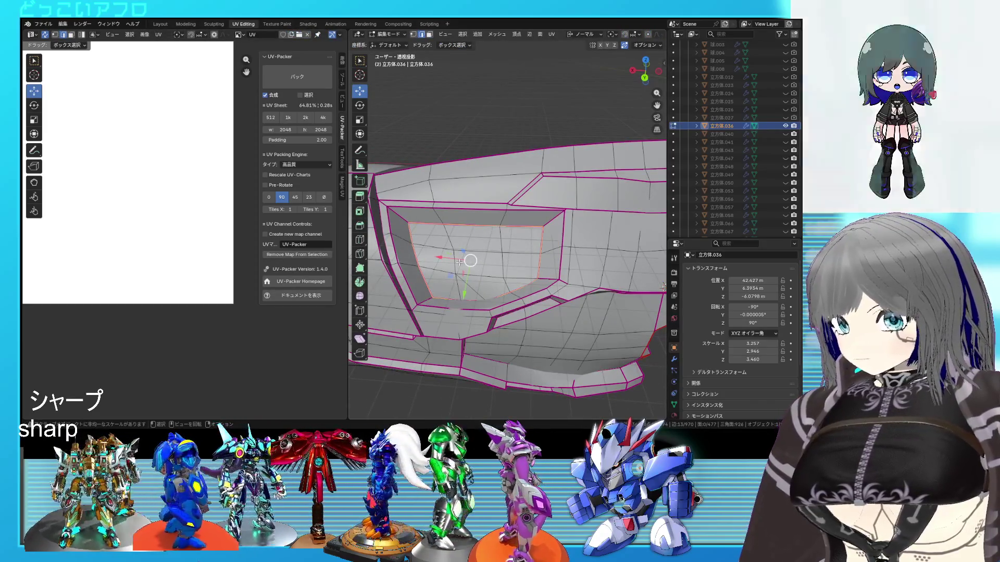
left_click_drag(508, 281, 460, 256)
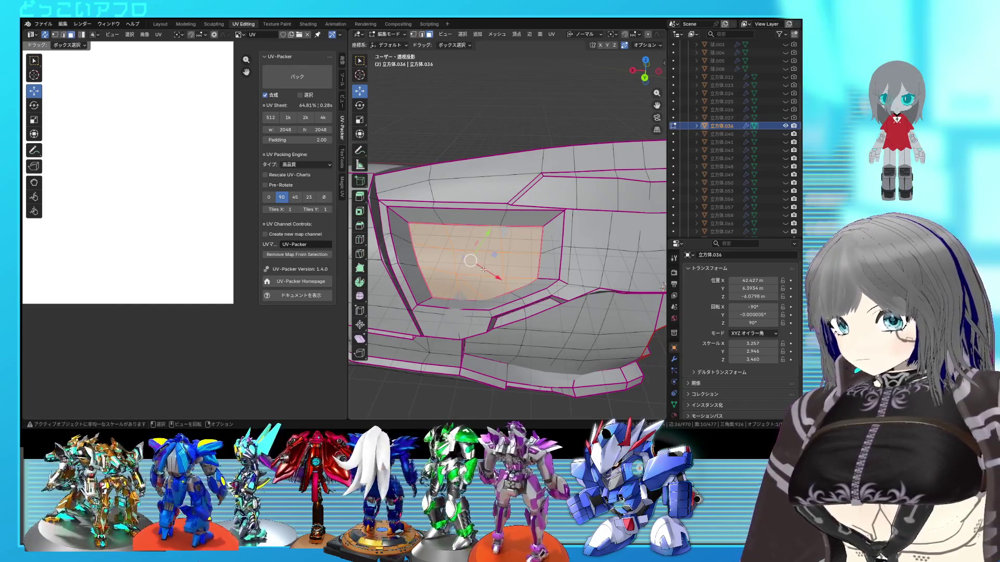
Step: Set transform orientation to Global, slide the recess face sideways and orbit to check the result
left_click(584, 35)
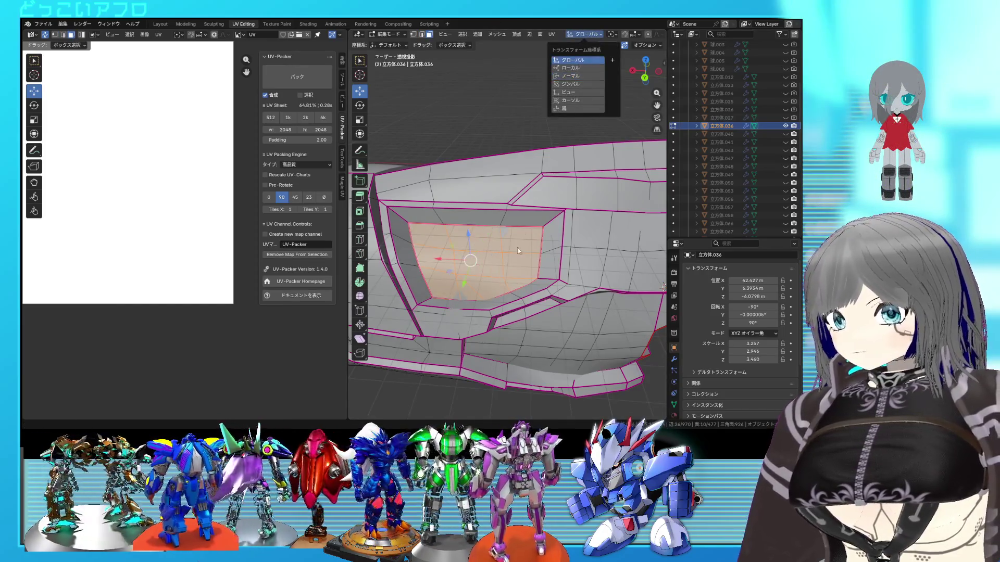
key("g")
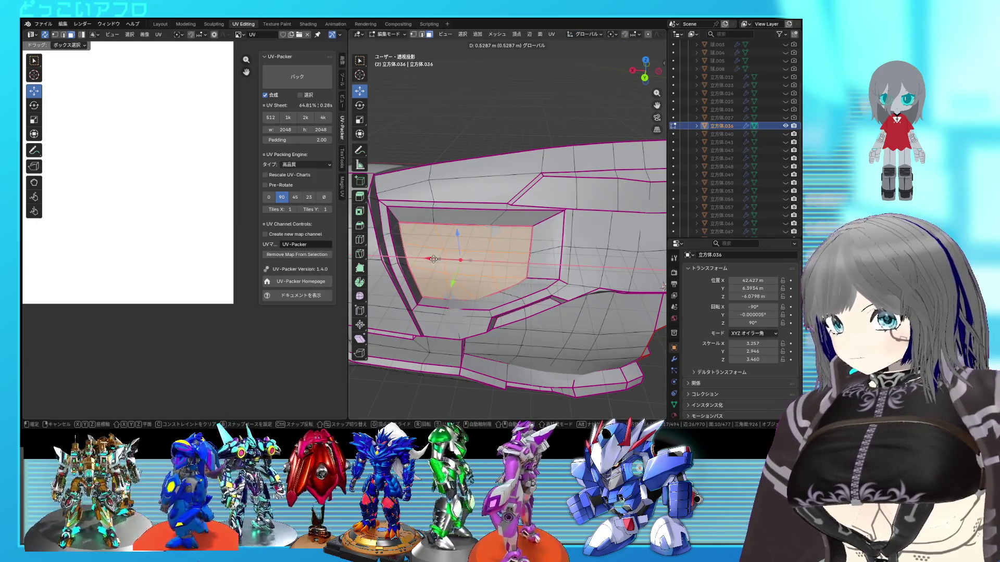
left_click(439, 259)
mouse_move(439, 260)
middle_mouse_down()
mouse_move(567, 283)
mouse_move(535, 267)
middle_mouse_up()
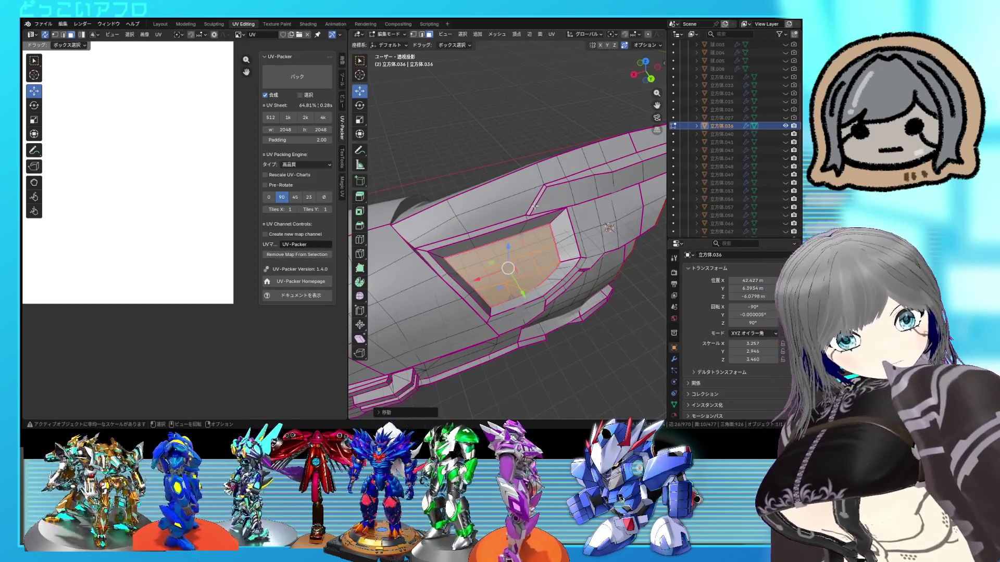
mouse_move(532, 202)
middle_mouse_down()
mouse_move(591, 161)
mouse_move(491, 158)
mouse_move(481, 119)
middle_mouse_up()
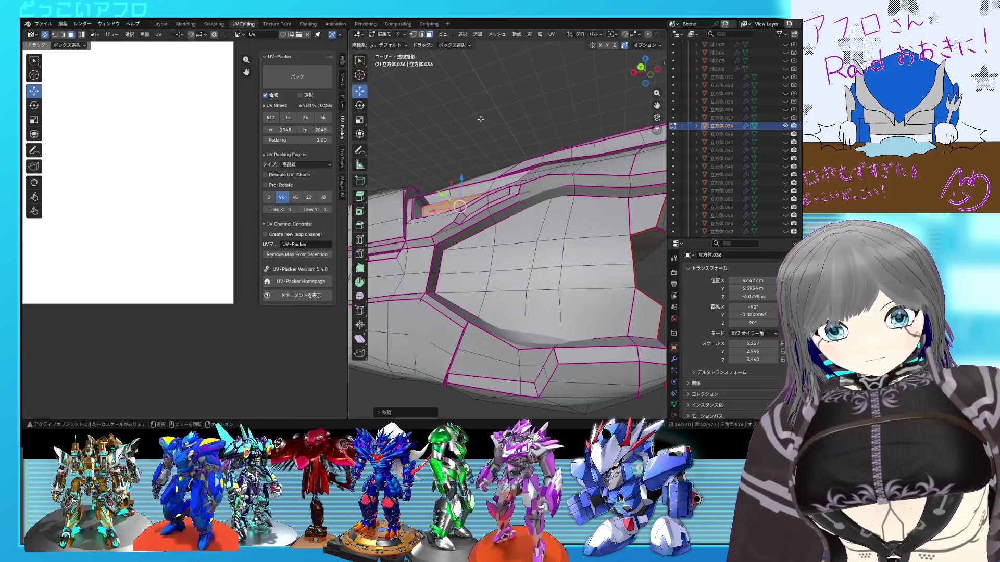
mouse_move(480, 119)
middle_mouse_down()
mouse_move(611, 207)
mouse_move(489, 186)
mouse_move(581, 208)
mouse_move(497, 172)
middle_mouse_up()
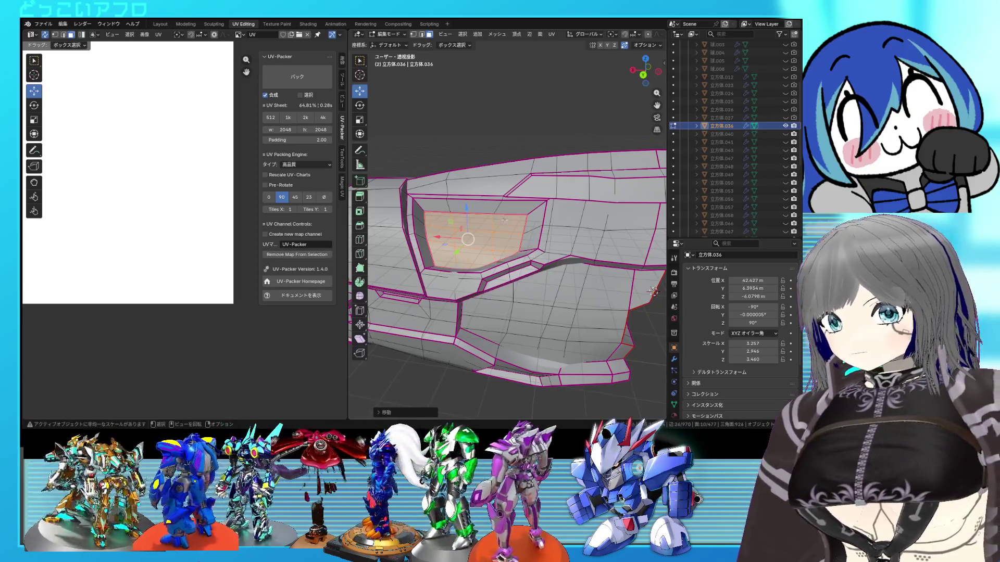
middle_click_drag(505, 221, 615, 244)
key("Tab")
scroll(615, 245, "down", 3)
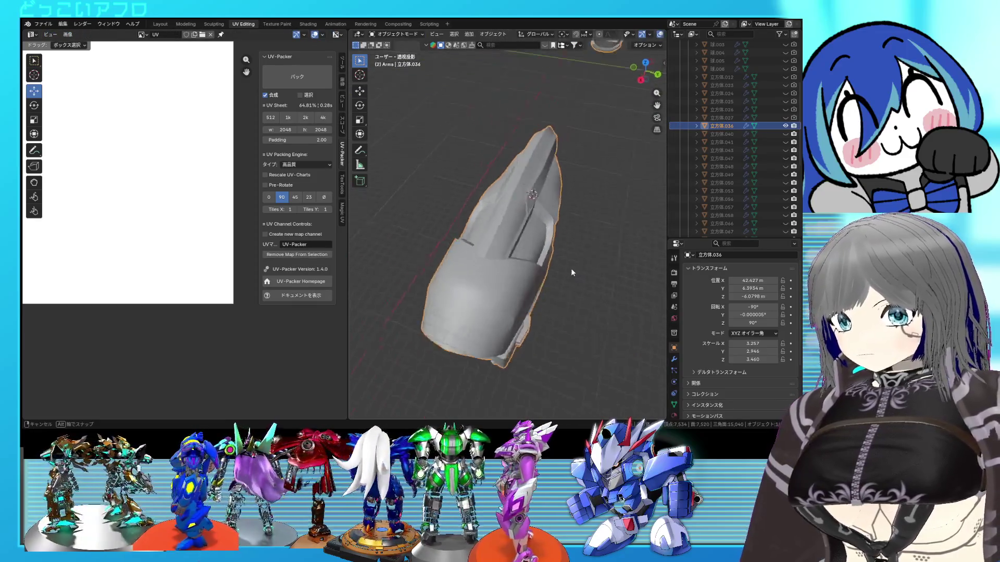
middle_click_drag(571, 272, 509, 262)
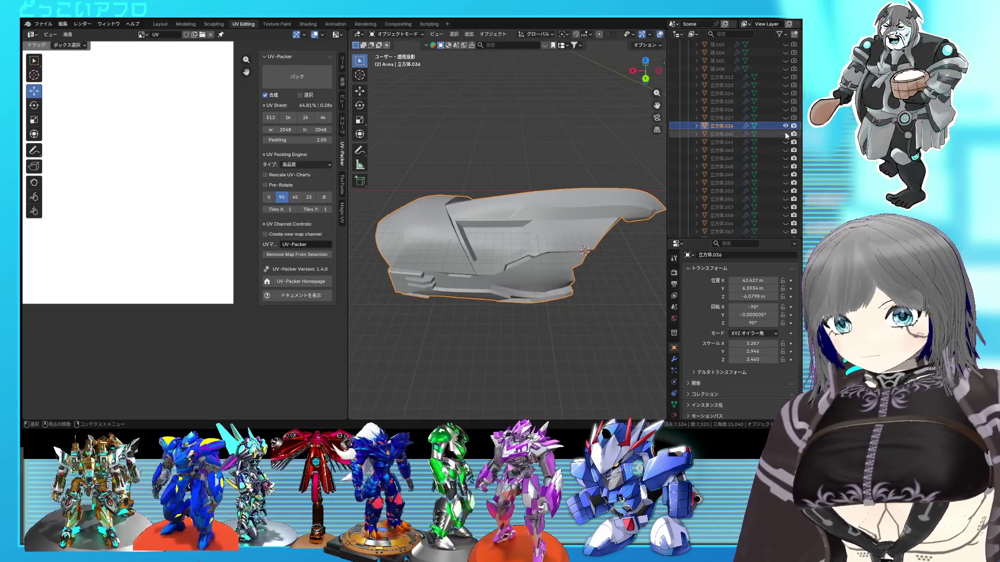
left_click_drag(786, 134, 784, 143)
mouse_move(594, 183)
middle_mouse_down()
mouse_move(465, 173)
mouse_move(585, 199)
mouse_move(635, 159)
middle_mouse_up()
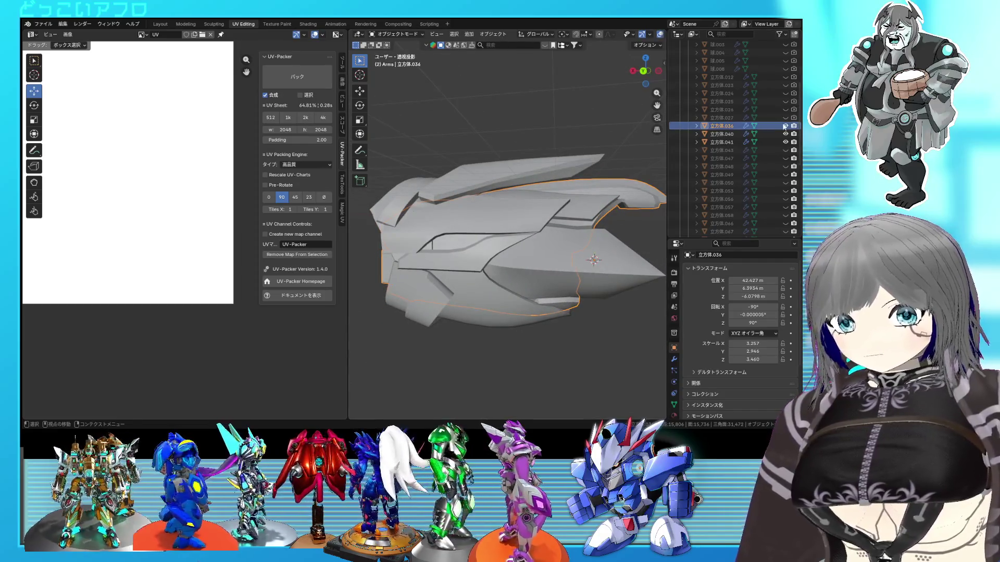
left_click(786, 125)
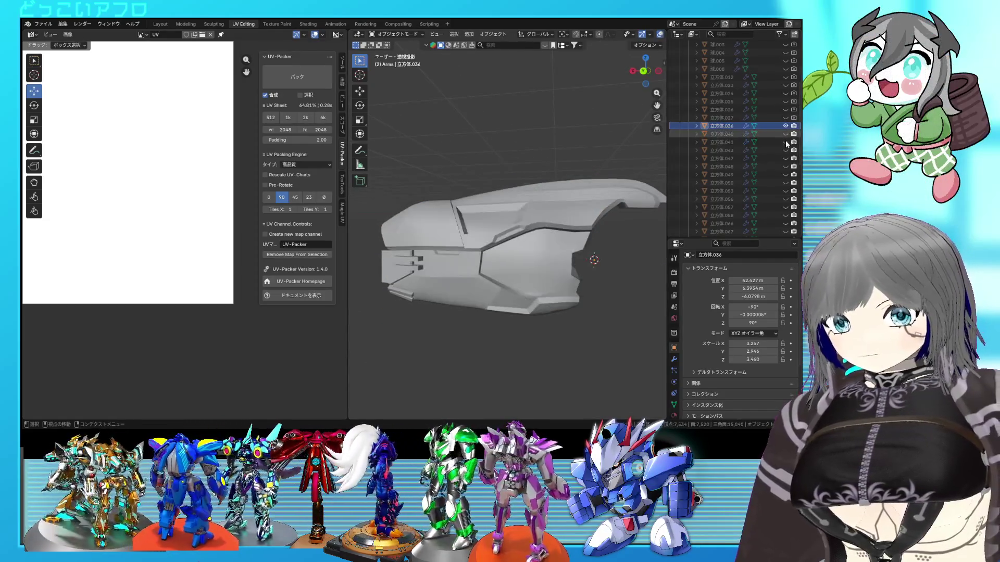
key("Tab")
scroll(547, 235, "up", 3)
scroll(523, 205, "up", 3)
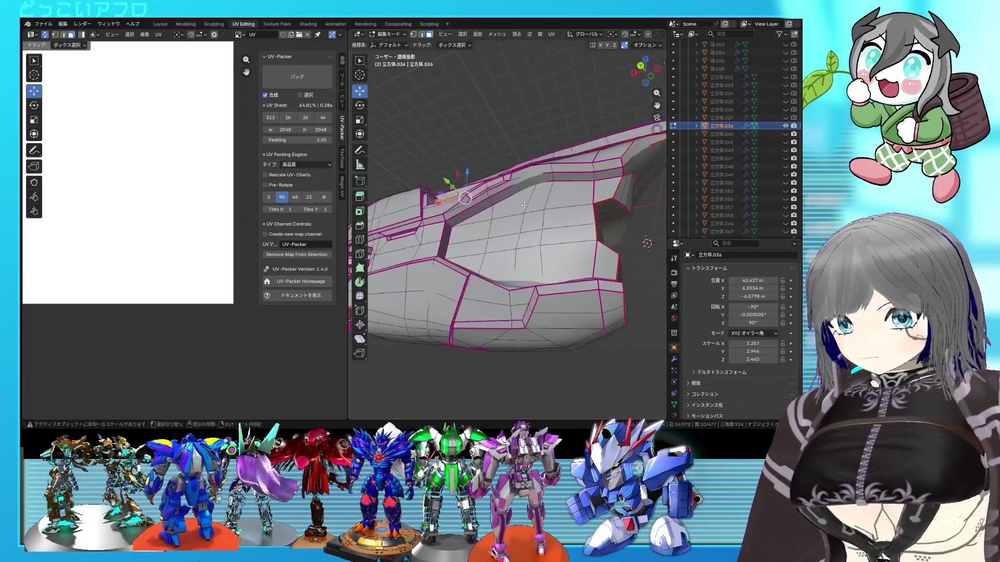
Step: Delete the selected recess floor faces, leaving an opening in the side recess
middle_click_drag(553, 247, 553, 262)
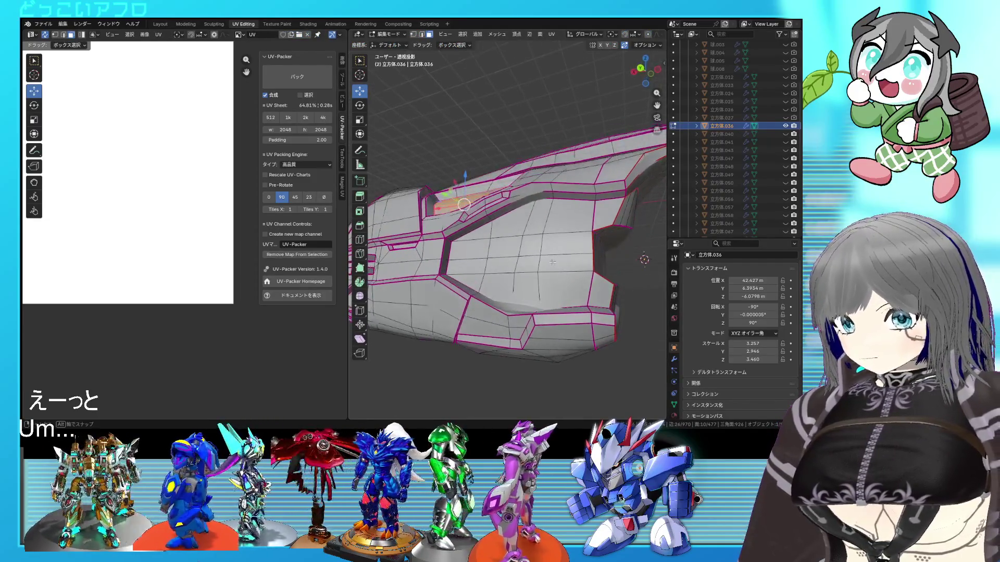
key("x")
left_click(483, 234)
mouse_move(482, 234)
middle_mouse_down()
mouse_move(540, 250)
mouse_move(533, 246)
middle_mouse_up()
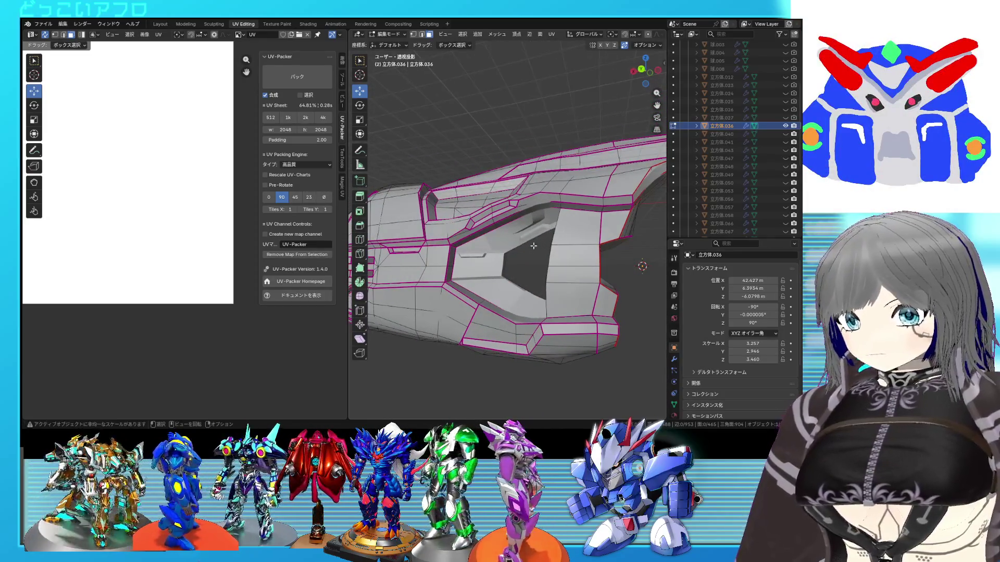
Step: Toggle neighbouring parts in the outliner, inspect the piece, and show 立方体.040 again
left_click(786, 143)
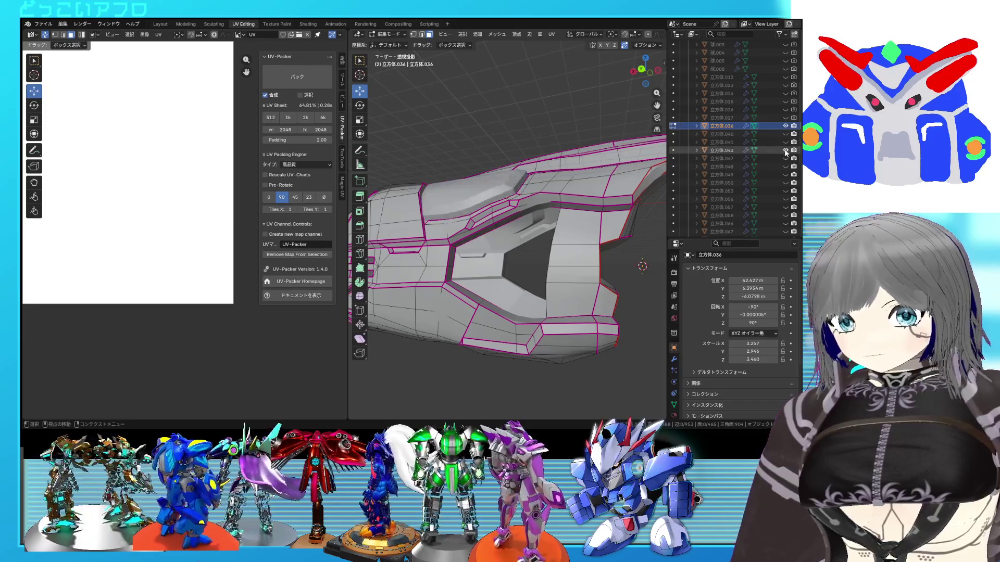
left_click(785, 136)
middle_click_drag(505, 213, 442, 201)
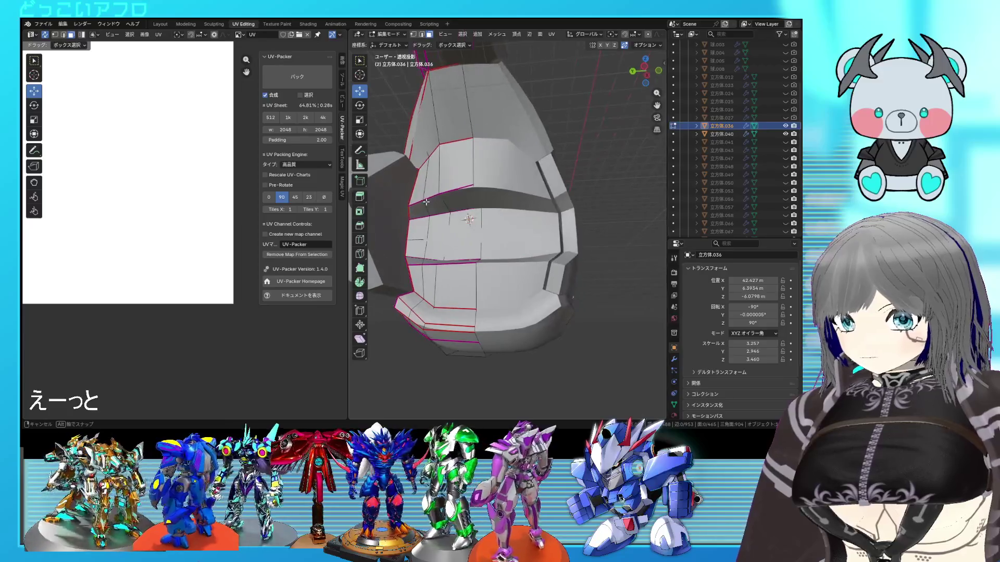
middle_click_drag(442, 201, 523, 230)
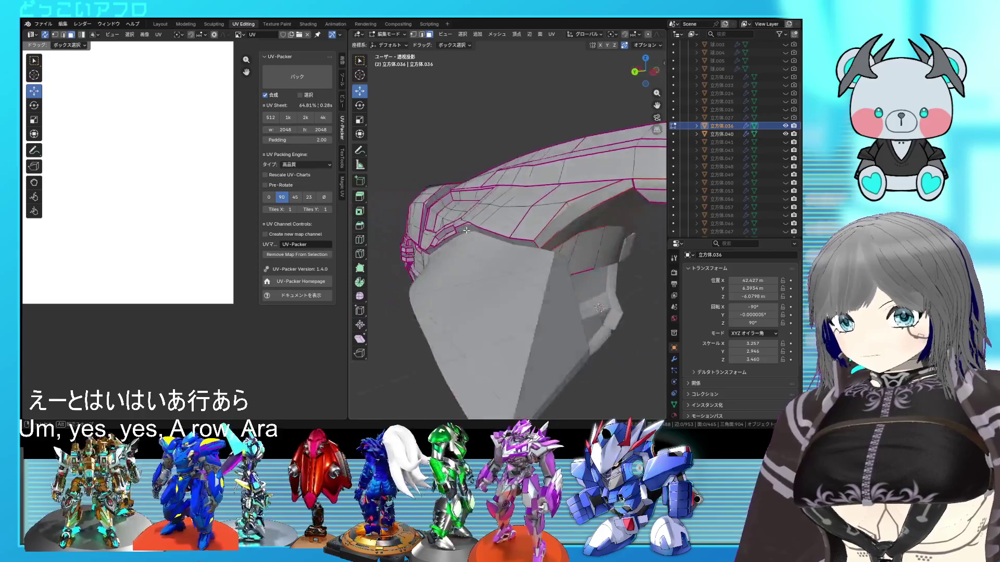
middle_click_drag(524, 231, 696, 162)
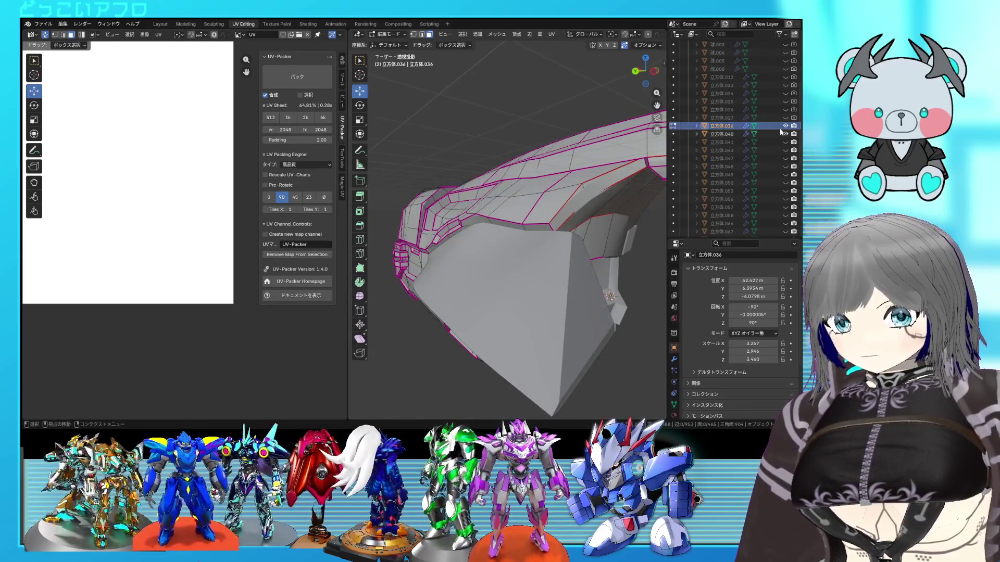
left_click(785, 133)
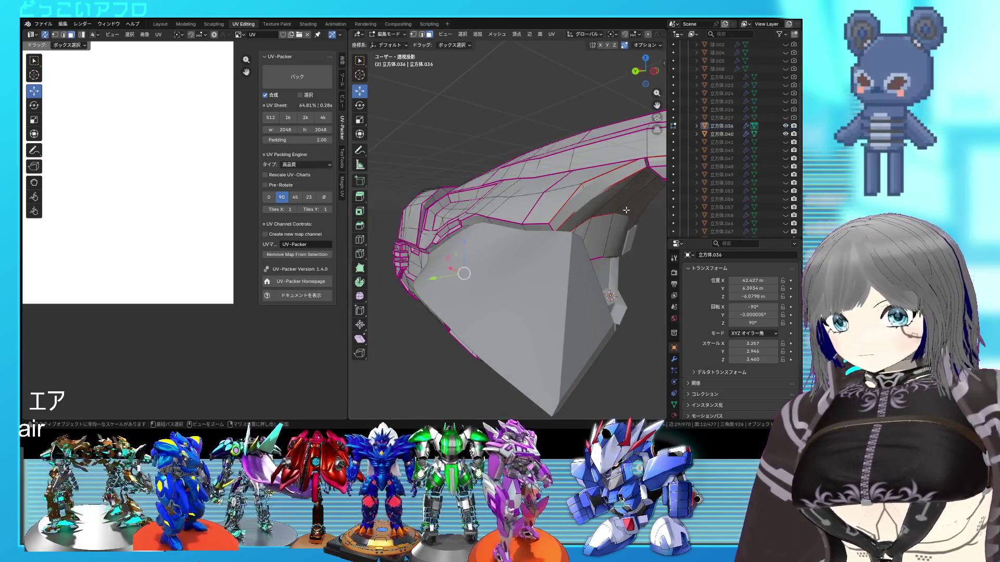
Step: In object mode hide 立方体.040, then select 立方体.036 and re-enter edit mode
key("Tab")
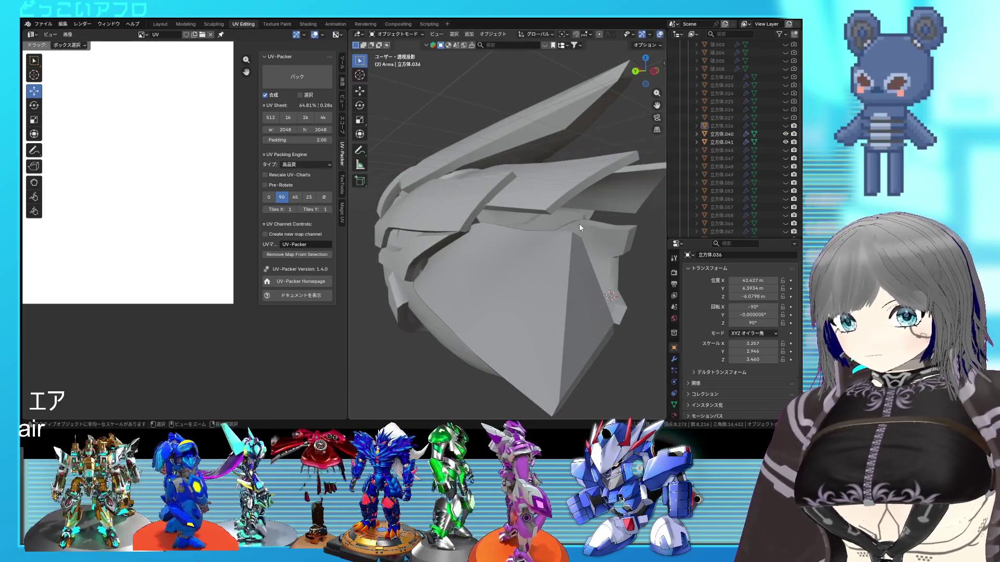
left_click(534, 272)
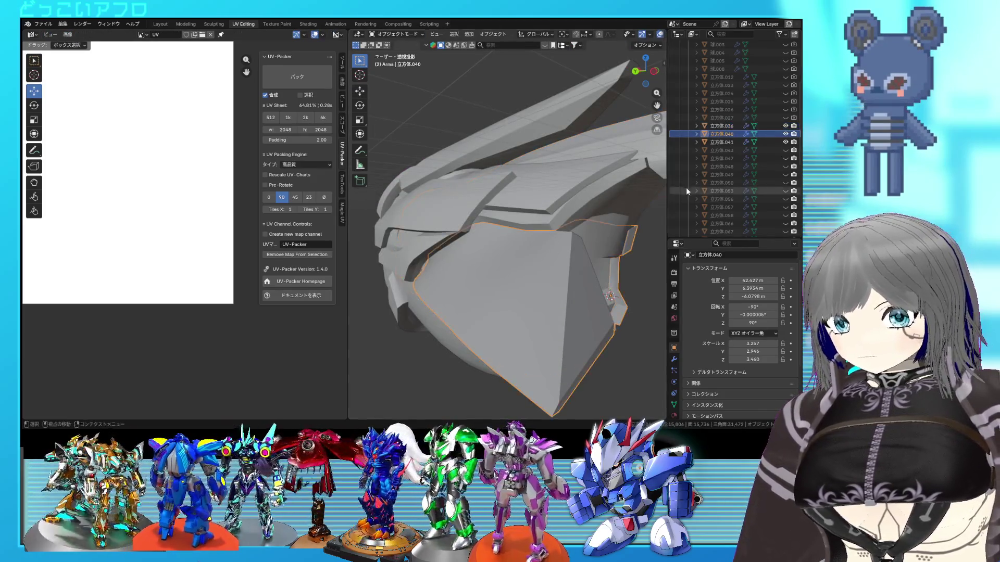
left_click(786, 135)
mouse_move(542, 271)
middle_mouse_down()
mouse_move(547, 245)
mouse_move(532, 256)
mouse_move(529, 298)
middle_mouse_up()
left_click(540, 253)
key("Tab")
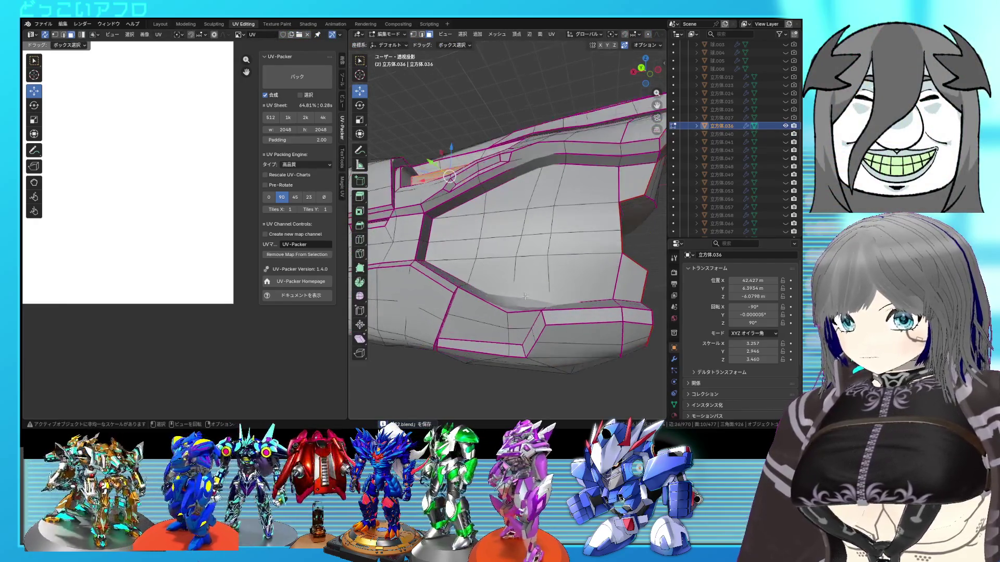
Step: Toggle x-ray to check hidden edges and save the project file
key("alt+z")
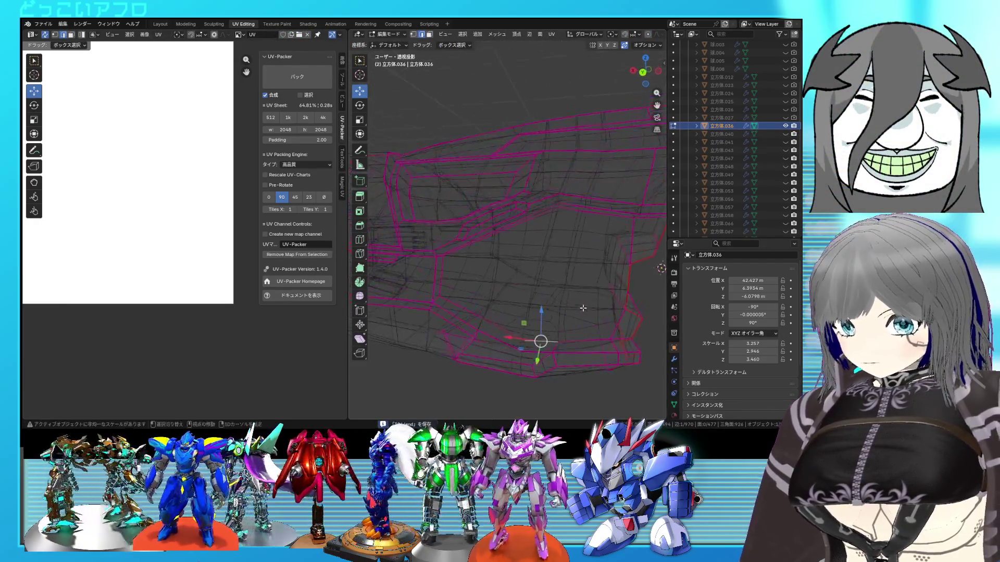
key("alt+z")
key("s")
key("ctrl+s")
mouse_move(584, 313)
middle_mouse_down()
mouse_move(574, 281)
mouse_move(547, 275)
middle_mouse_up()
scroll(574, 282, "down", 3)
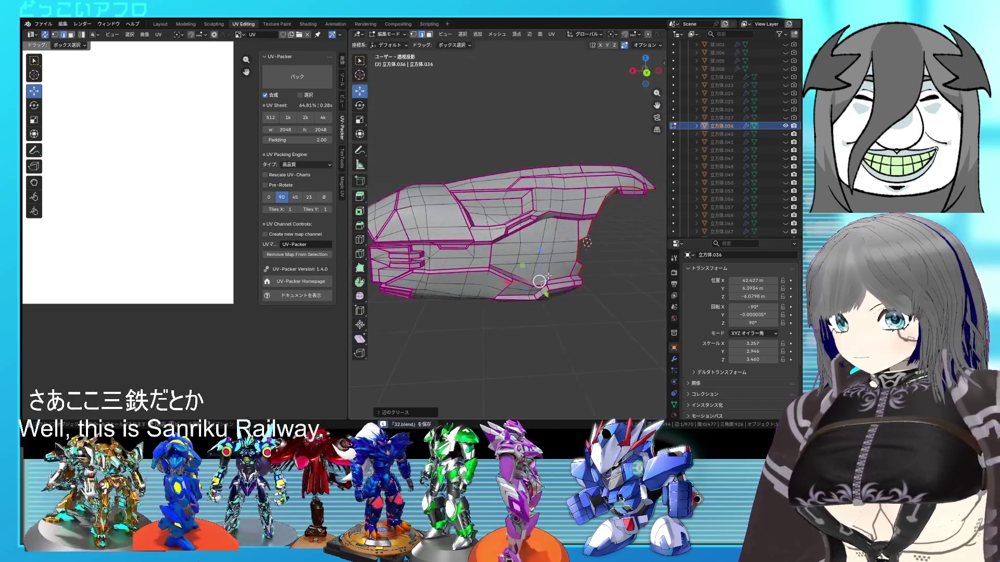
Step: Switch to object mode and back into editing, then frame the image in the UV view
key("Tab")
key("Tab")
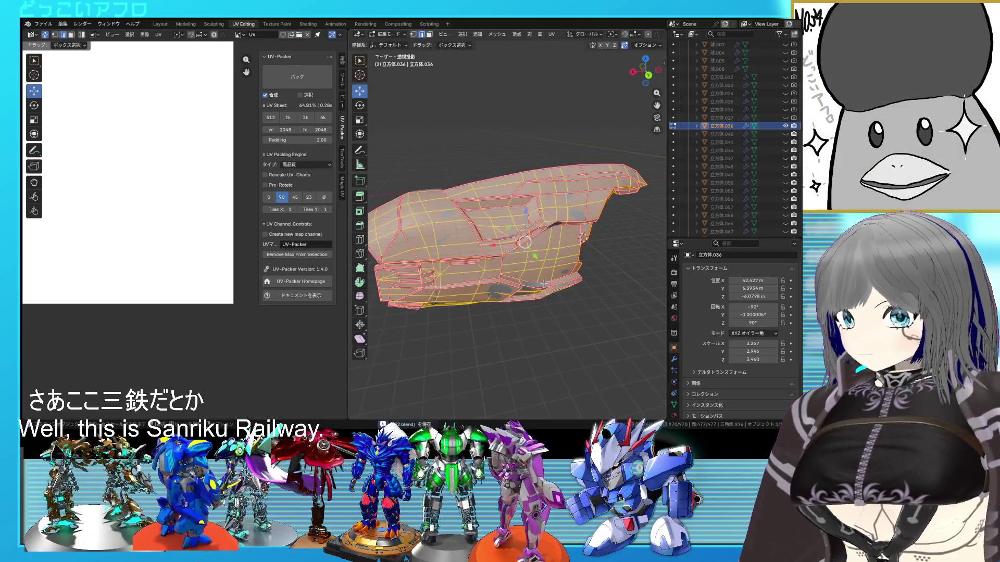
left_click(544, 282)
mouse_move(581, 237)
middle_mouse_down()
mouse_move(581, 293)
mouse_move(657, 305)
mouse_move(618, 302)
middle_mouse_up()
scroll(513, 253, "up", 2)
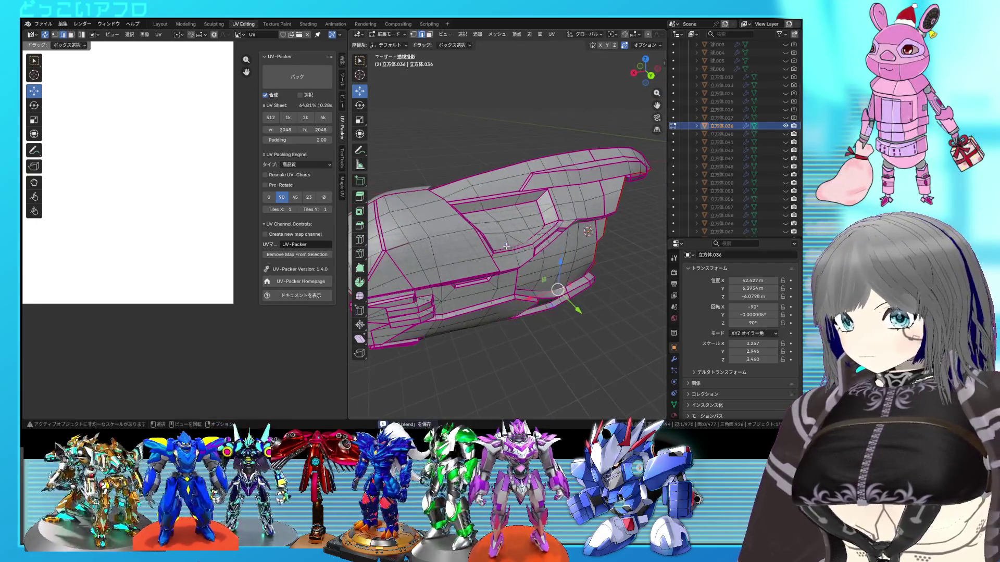
scroll(207, 220, "down", 2)
middle_click_drag(207, 221, 249, 226)
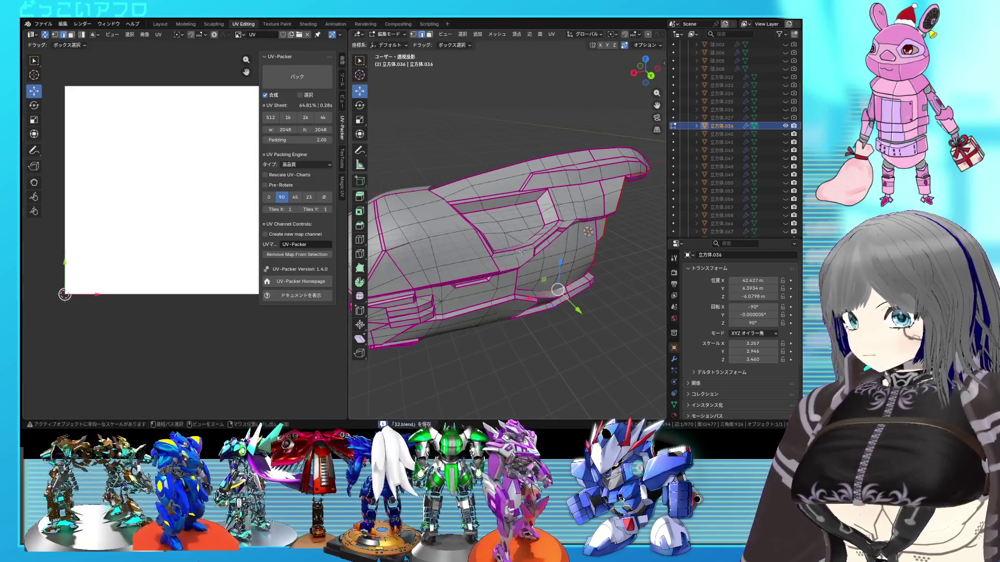
Step: Select the linked face block, unwrap it and cancel an island move
middle_click_drag(522, 252, 502, 199)
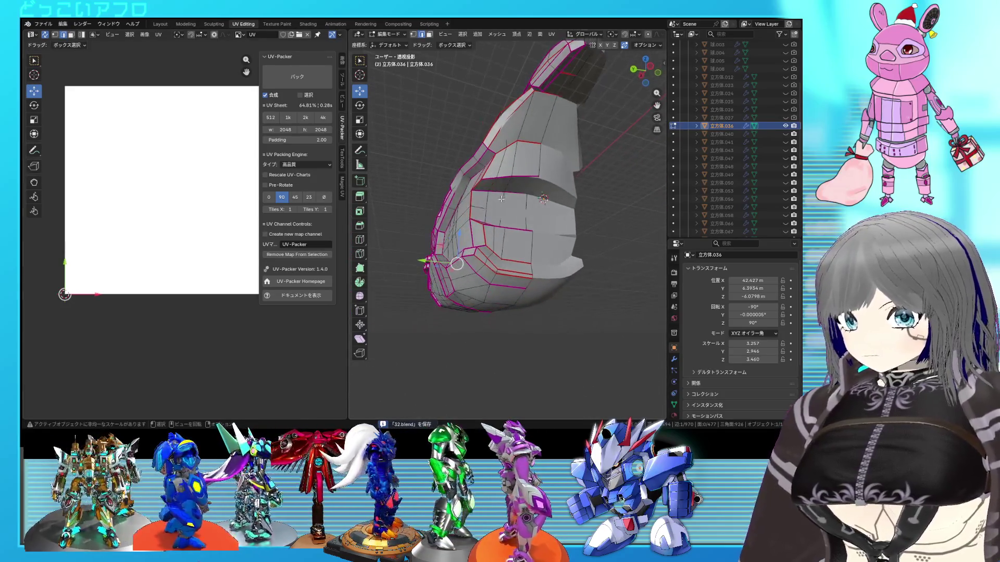
scroll(503, 193, "up", 1)
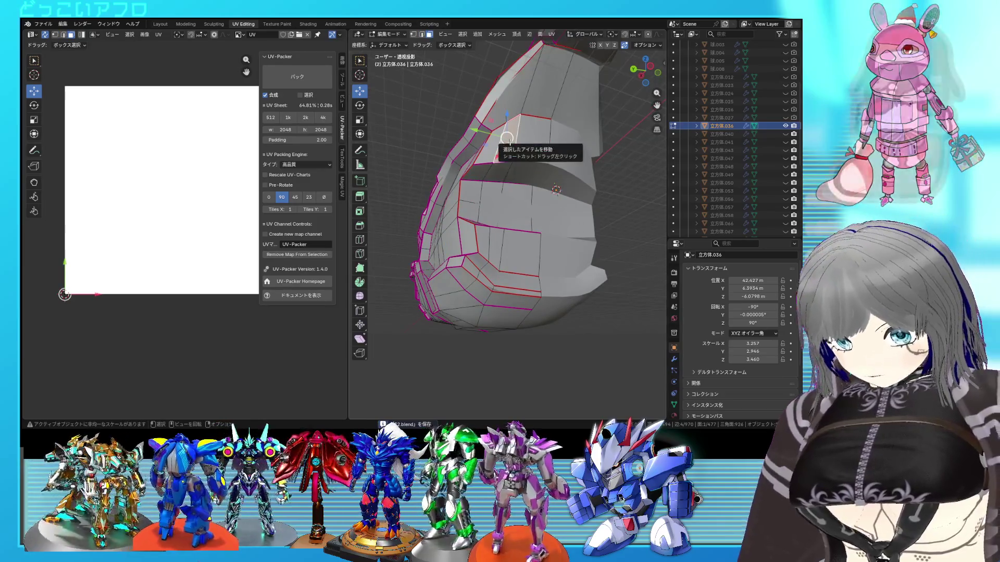
key("ctrl+l")
key("u")
left_click(214, 165)
scroll(202, 146, "down", 2)
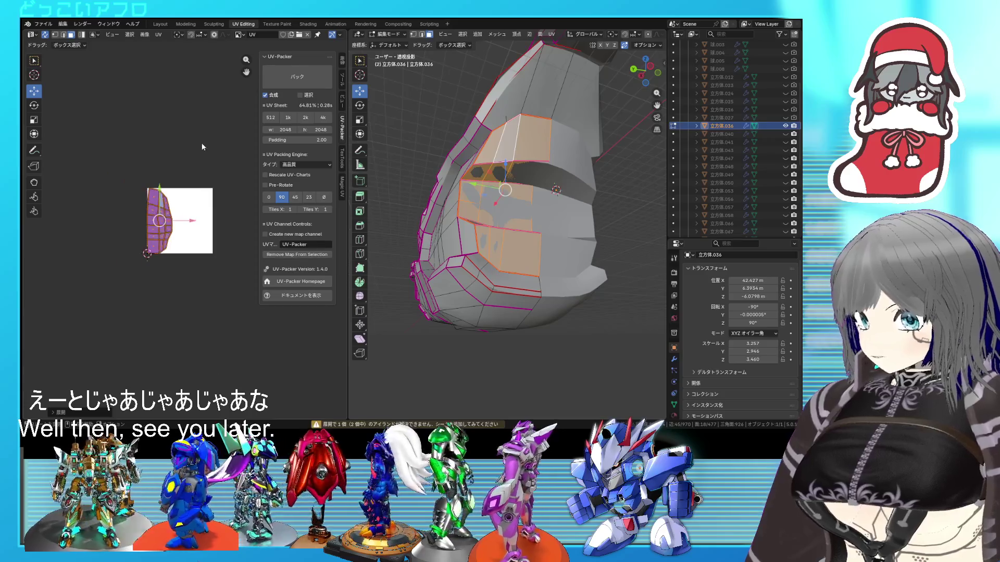
key("g")
key("Escape")
Step: Unwrap the whole mesh, then L-select the linked inner faces on the helmet's right side
key("a")
key("u")
left_click(204, 234)
scroll(195, 244, "up", 2)
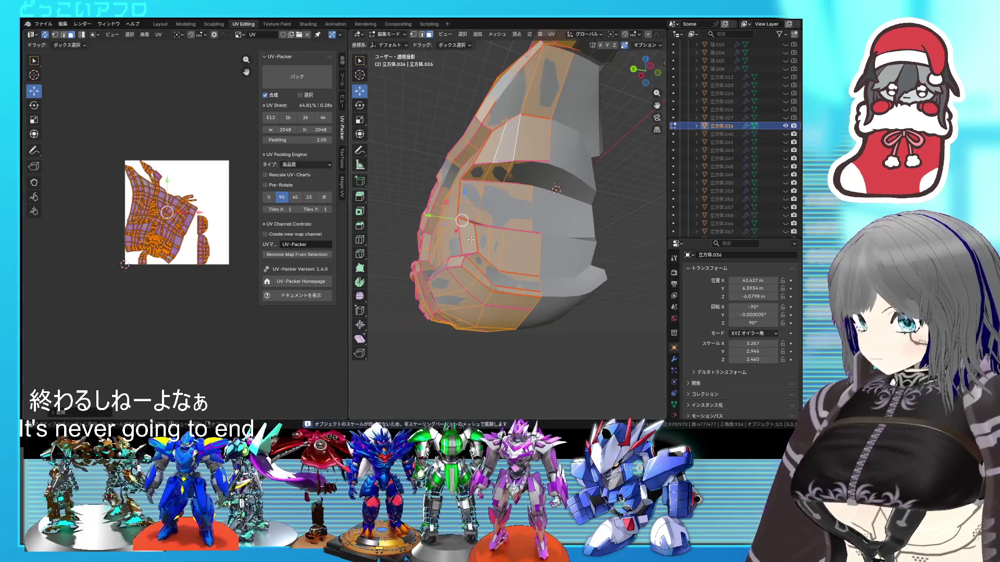
key("alt+a")
key("l")
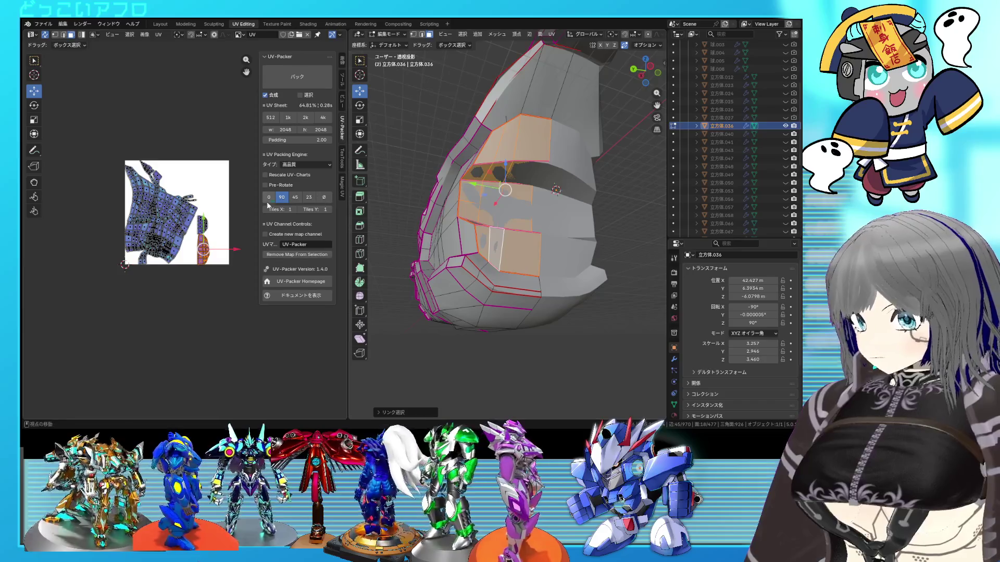
middle_click_drag(492, 214, 536, 226)
key("l")
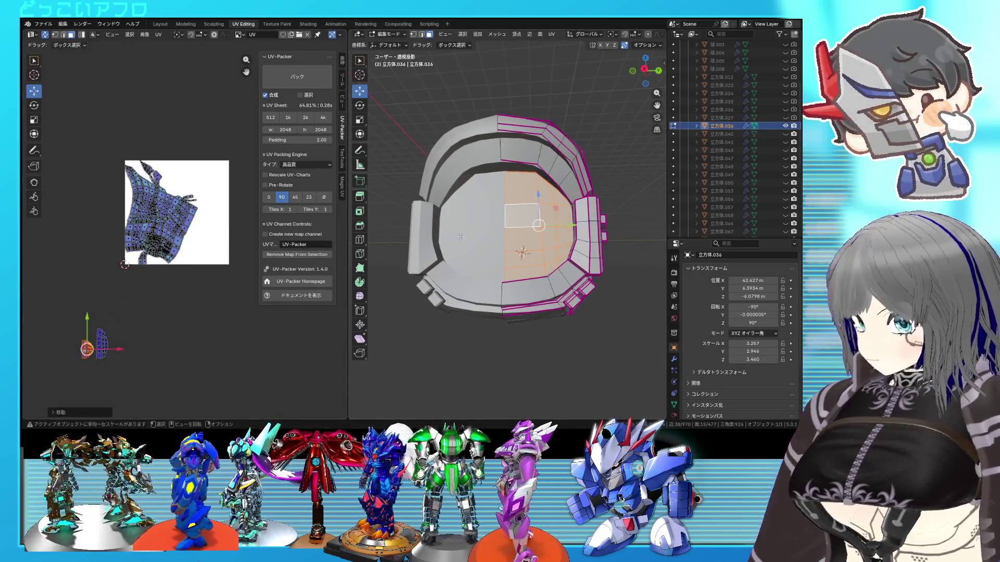
Step: Mark the helmet-side edges and re-unwrap the linked inner strip faces
middle_click_drag(568, 206, 624, 199)
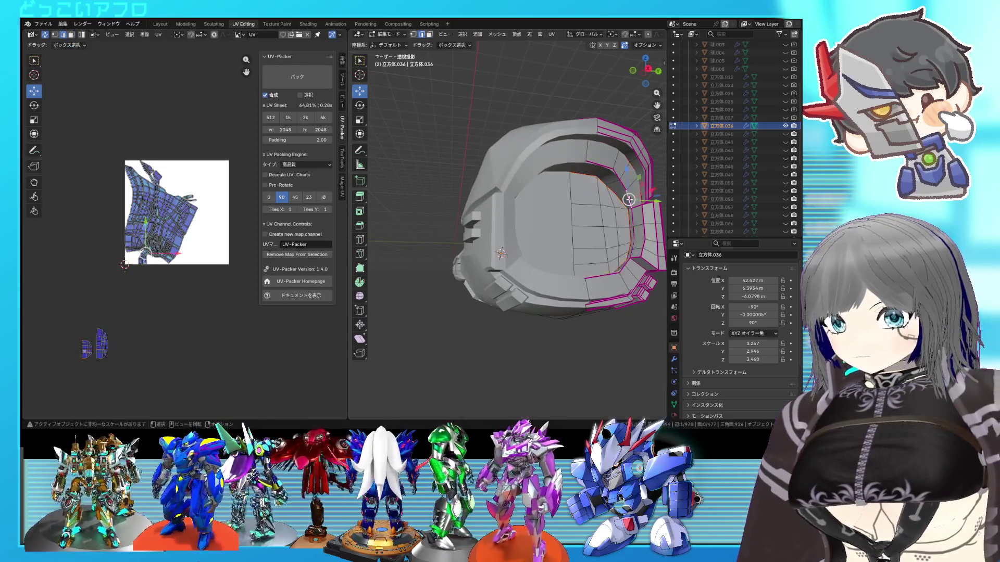
right_click(632, 252)
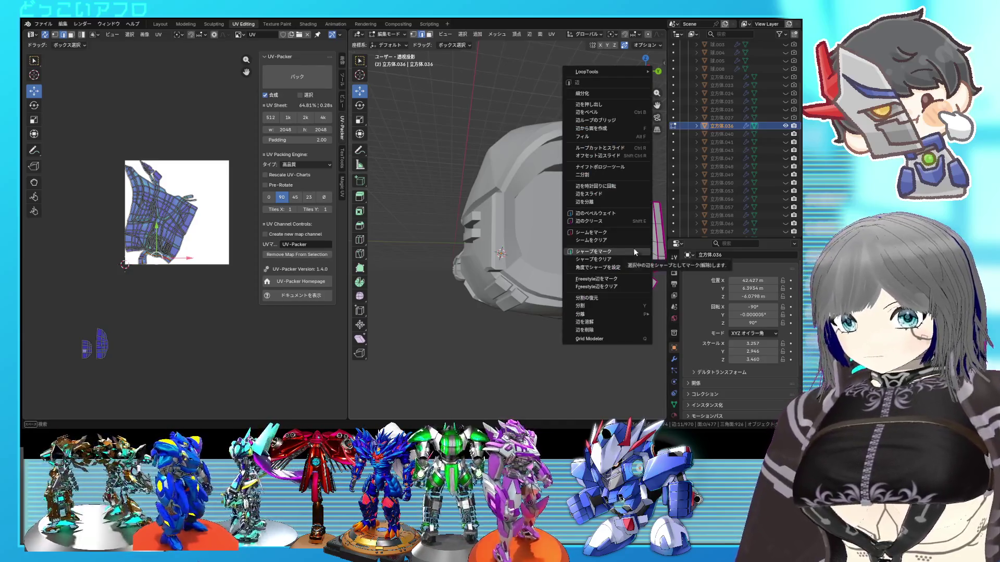
left_click(631, 232)
key("l")
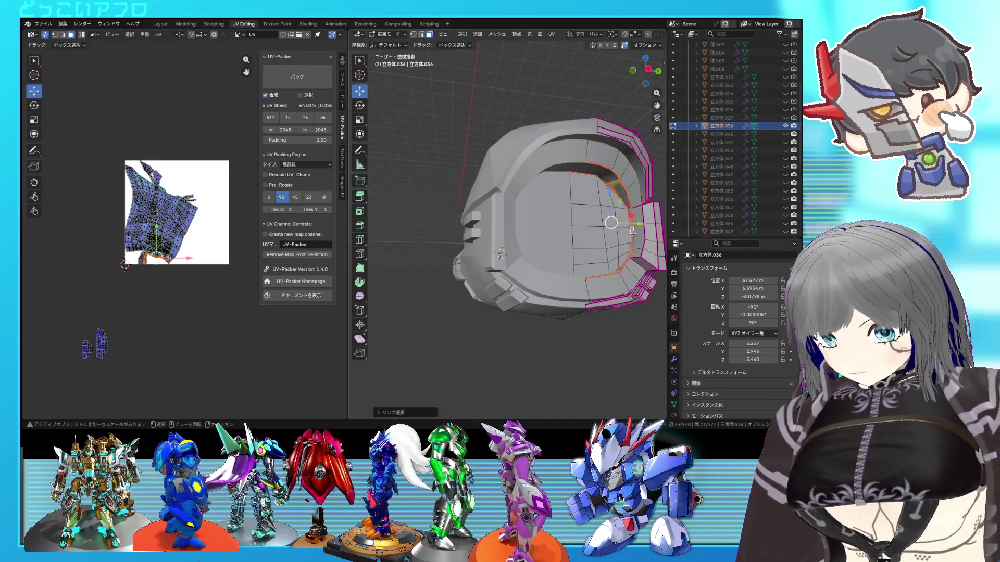
key("u")
left_click(141, 264)
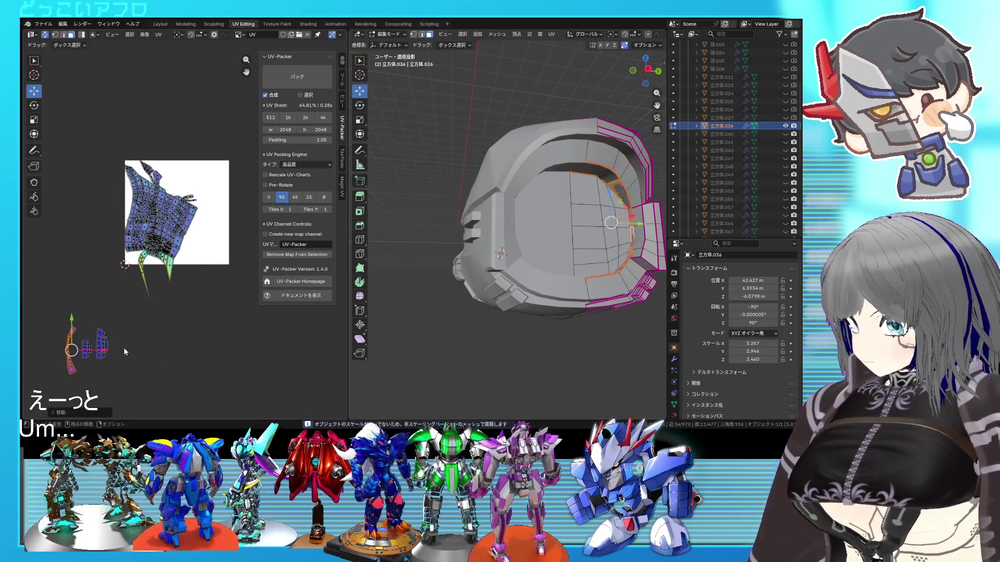
Step: Box-select the large UV island and unwrap it again to refit the texture square
left_click_drag(185, 301, 83, 137)
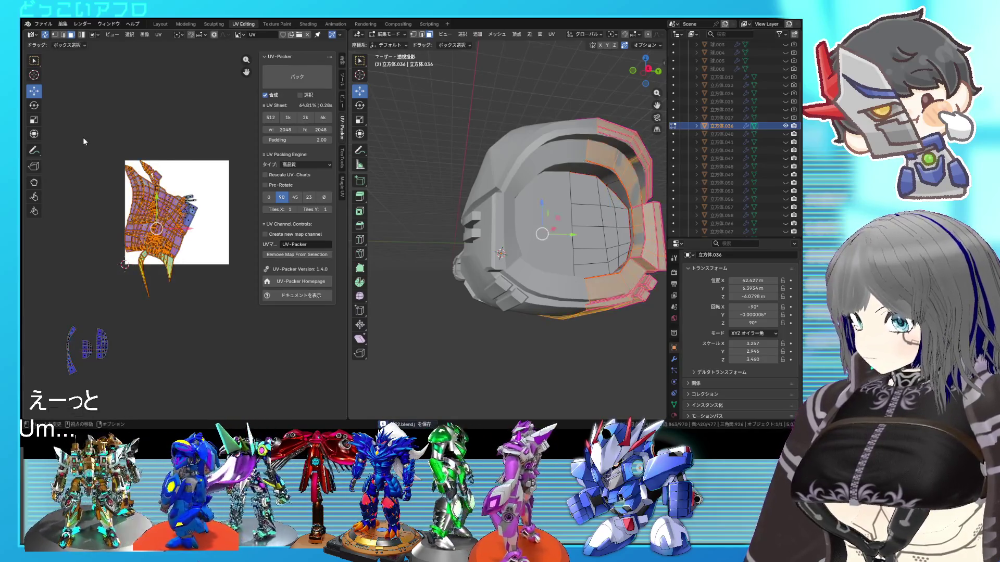
key("u")
left_click(218, 305)
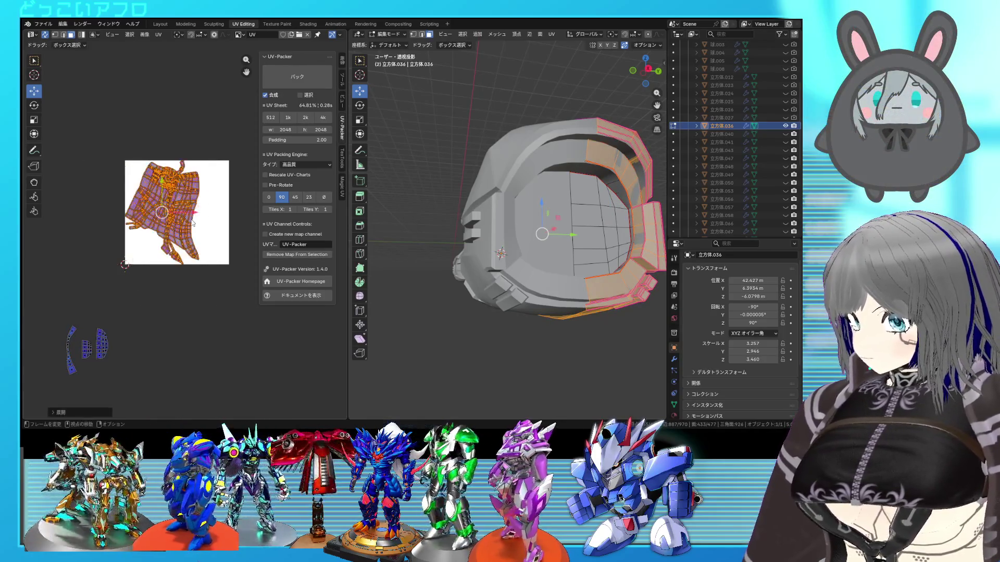
scroll(191, 223, "up", 2)
mouse_move(499, 252)
middle_mouse_down()
mouse_move(503, 260)
mouse_move(517, 232)
mouse_move(563, 239)
middle_mouse_up()
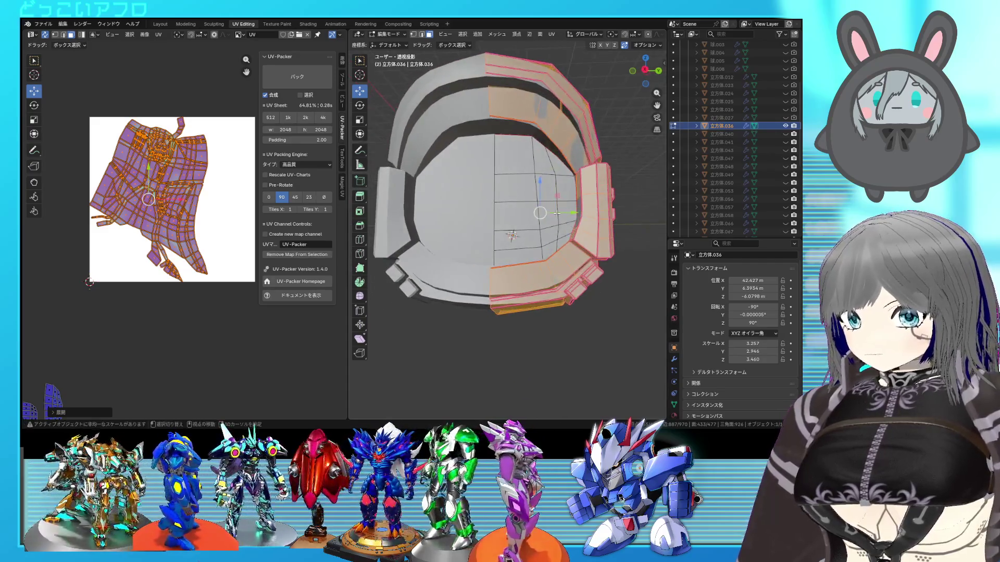
scroll(578, 250, "up", 5)
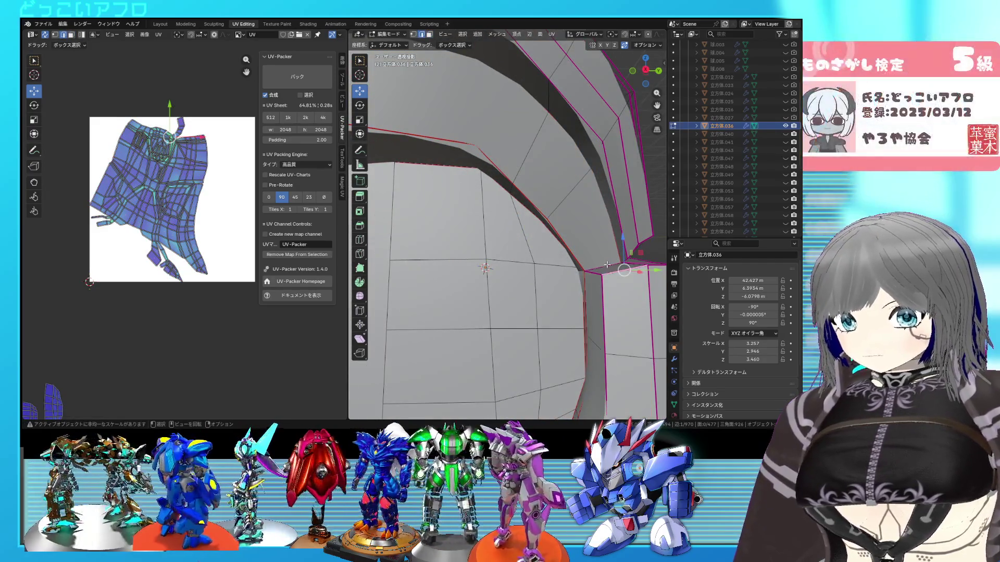
scroll(614, 246, "down", 5)
Step: Select a front helmet face, unwrap it and move its UV island beside the layout
key("alt+z")
mouse_move(614, 245)
middle_mouse_down()
mouse_move(583, 255)
mouse_move(591, 200)
mouse_move(497, 192)
middle_mouse_up()
key("alt+z")
scroll(583, 256, "up", 5)
right_click(498, 192)
key("Escape")
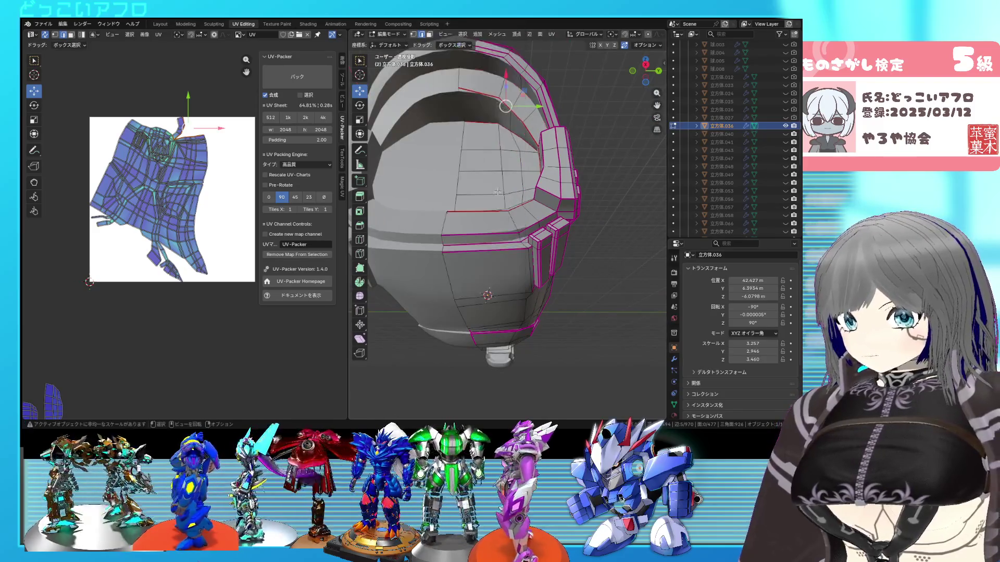
left_click(534, 109)
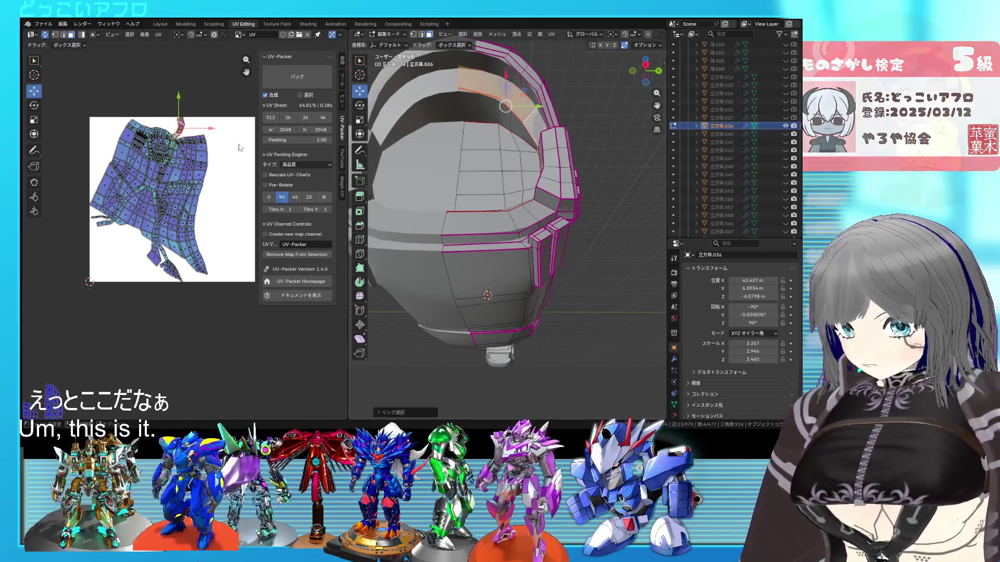
scroll(166, 196, "down", 3)
key("u")
left_click(166, 181)
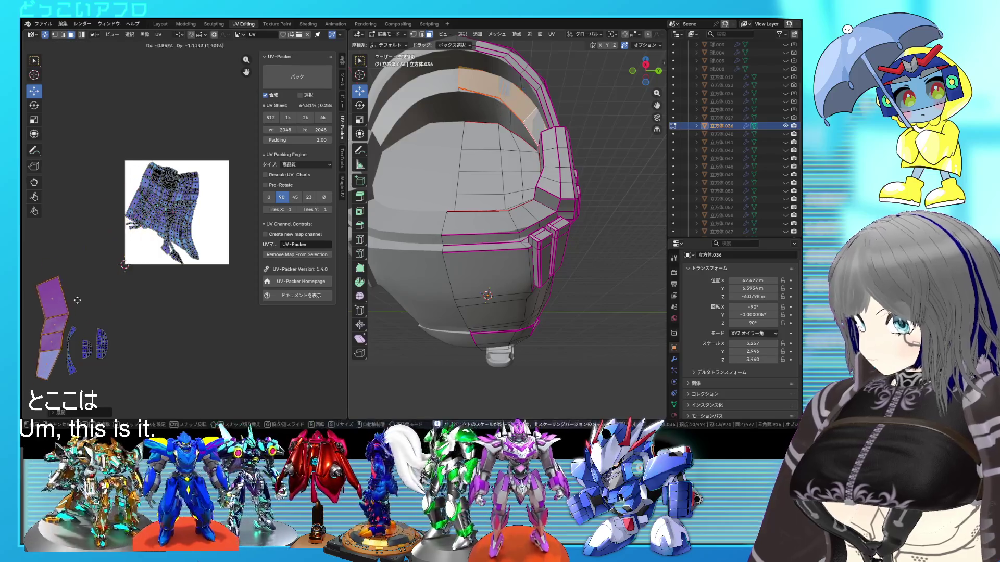
left_click_drag(166, 181, 136, 359)
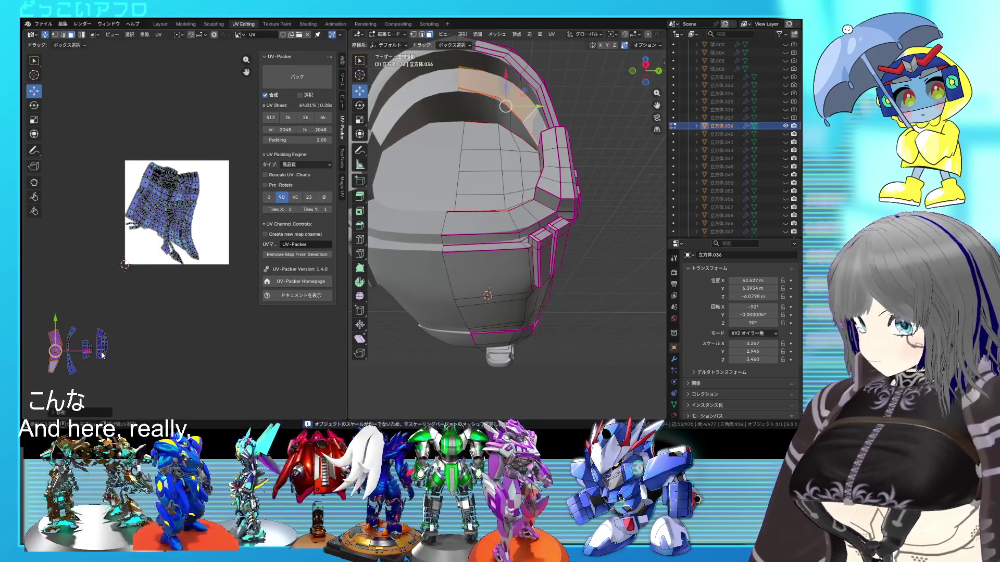
Step: Grow the selection and re-unwrap it, then select a single small UV face to check
key("u")
left_click(72, 307)
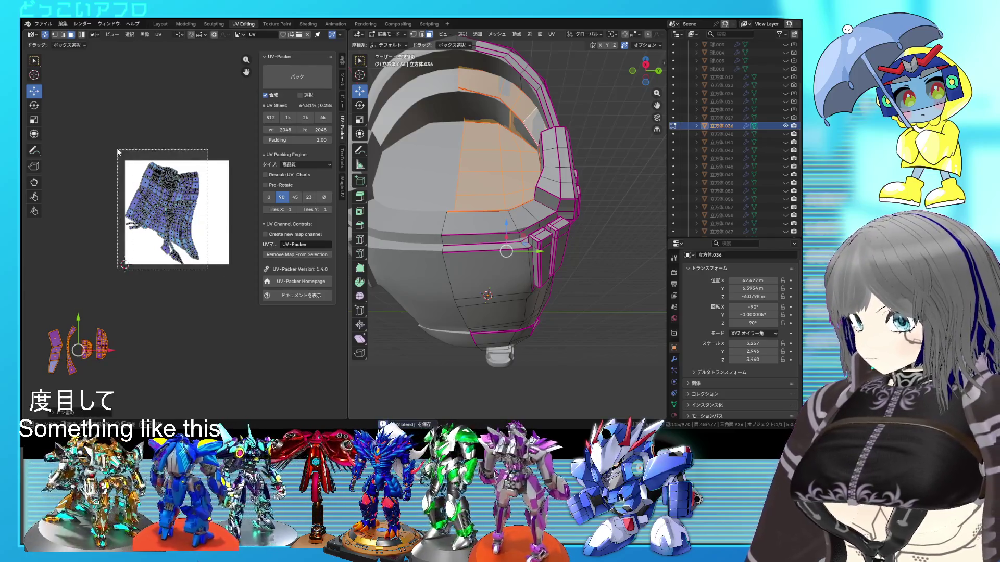
key("a")
left_click(168, 249)
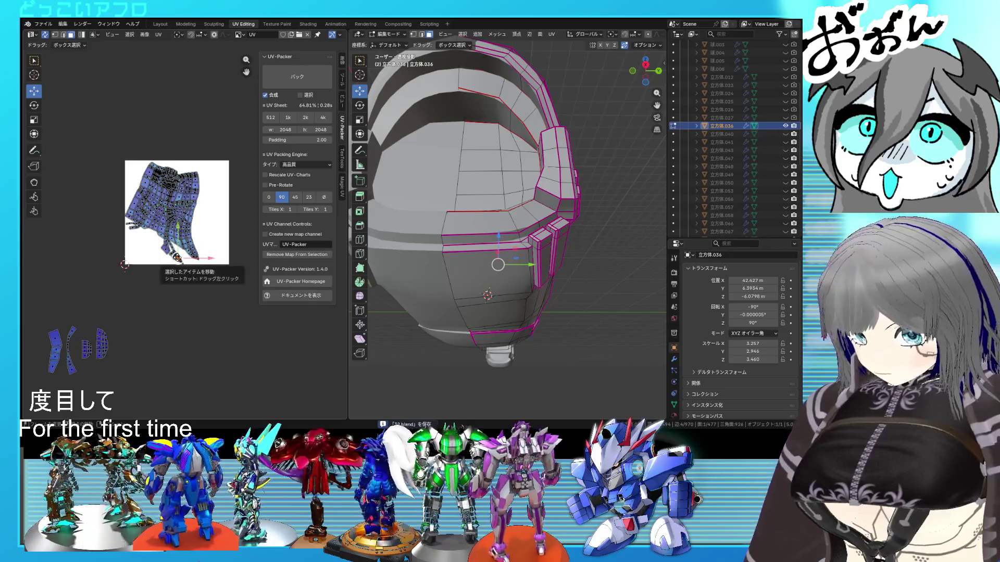
mouse_move(444, 272)
middle_mouse_down()
mouse_move(481, 251)
mouse_move(510, 258)
middle_mouse_up()
scroll(485, 254, "up", 3)
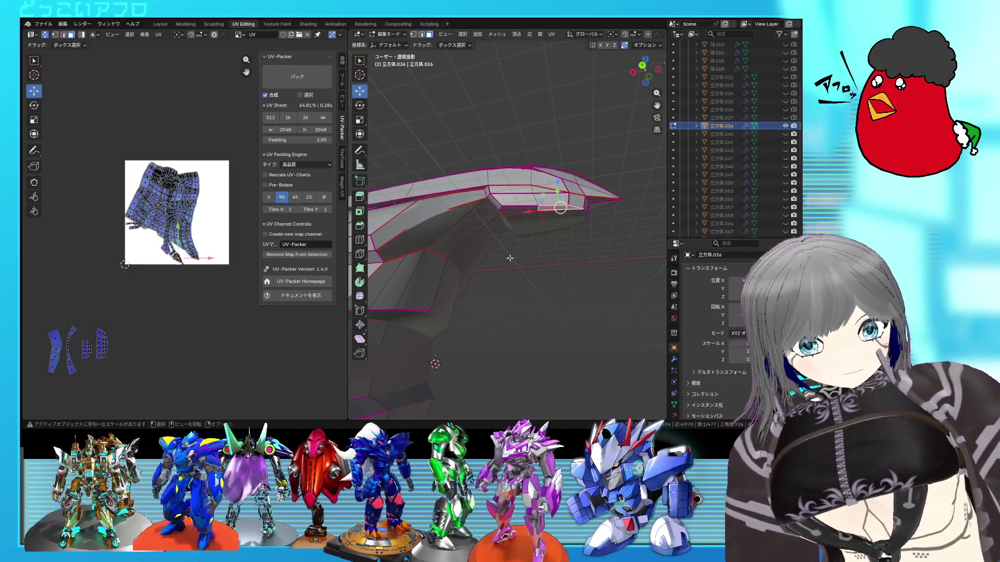
Step: Re-unwrap the current selection near the fin flap via the U unwrap menu
middle_click_drag(509, 258, 510, 229)
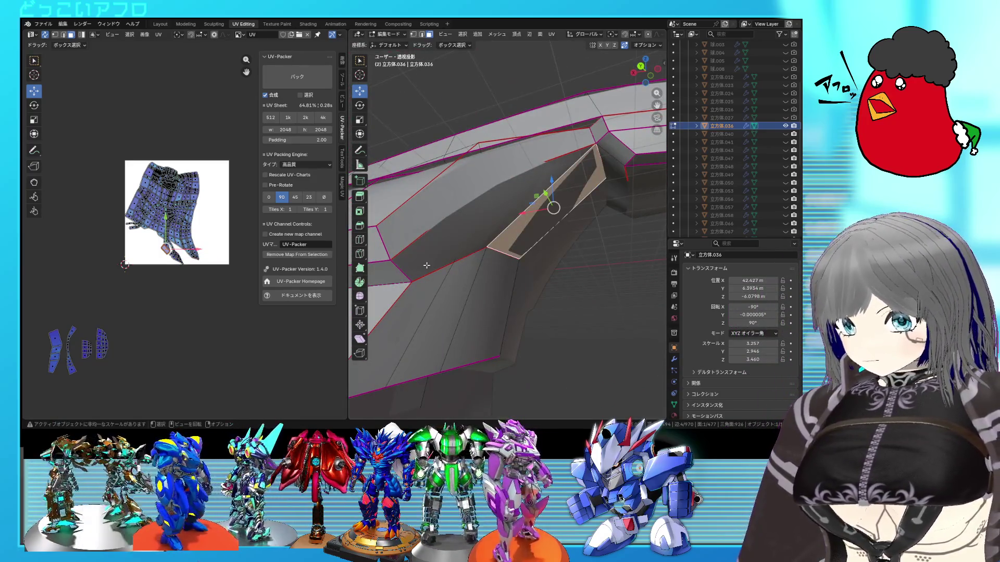
key("a")
key("u")
left_click(404, 268)
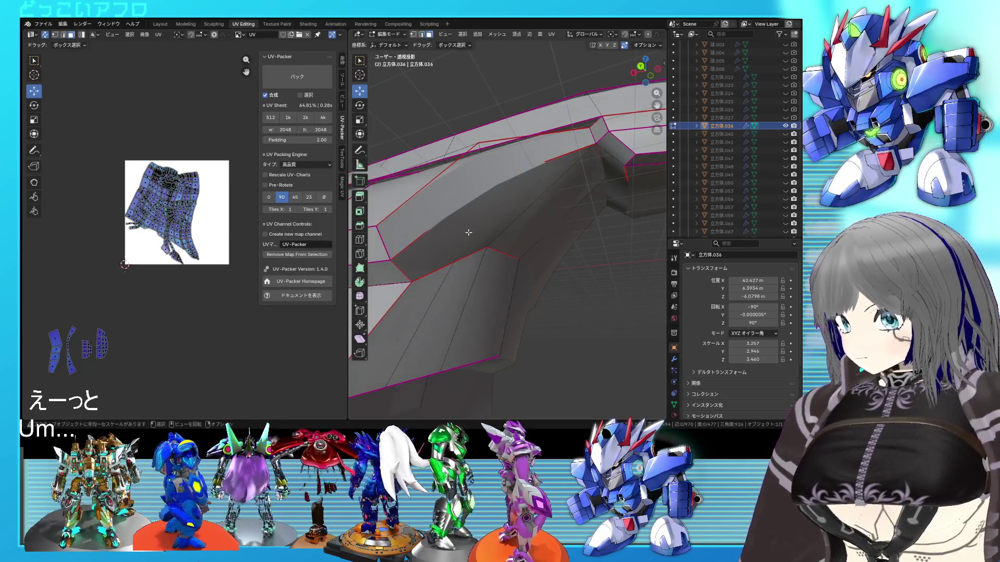
scroll(468, 232, "down", 4)
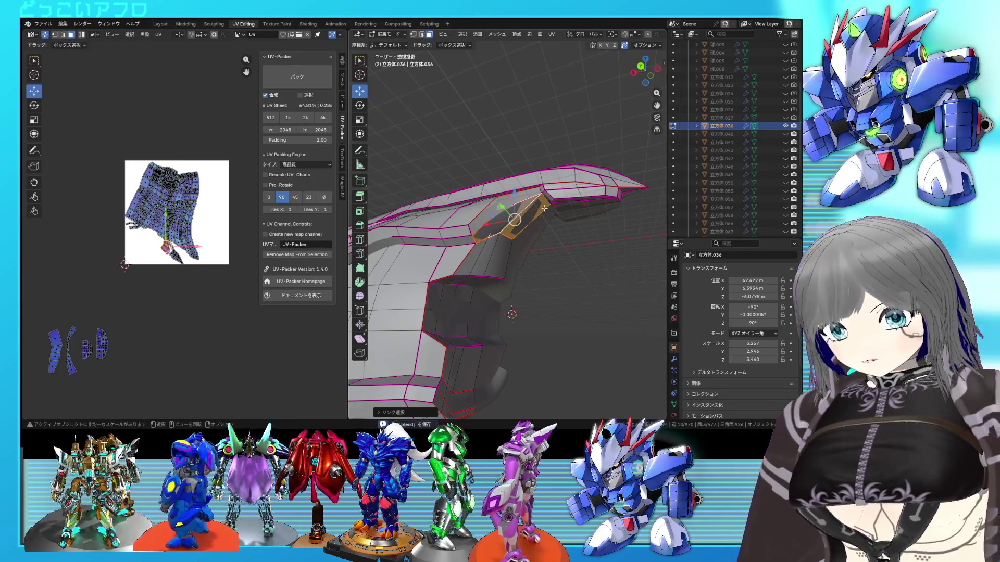
Step: Select the flap's faces and clear the seams on their edges
middle_click_drag(544, 208, 560, 212)
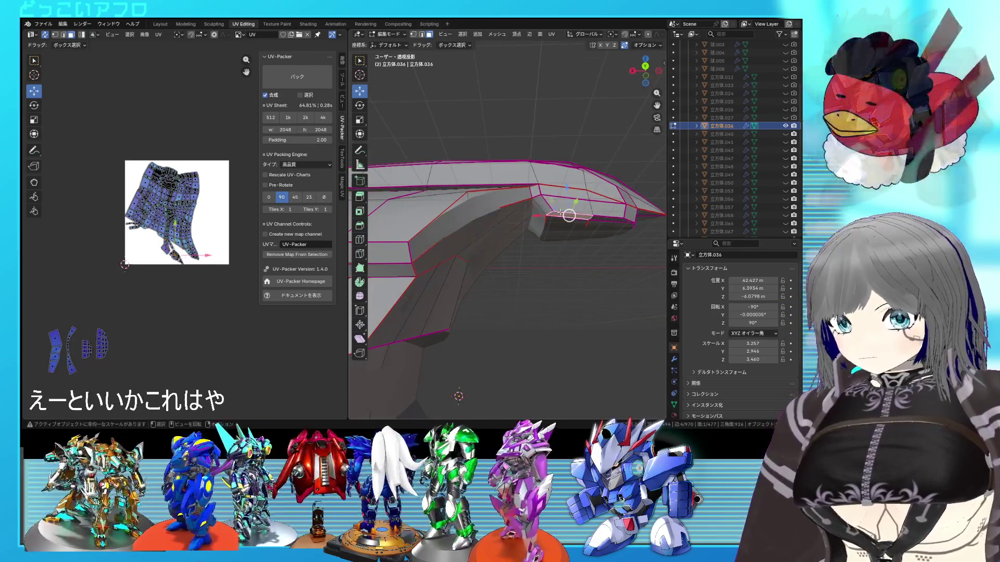
left_click(566, 222)
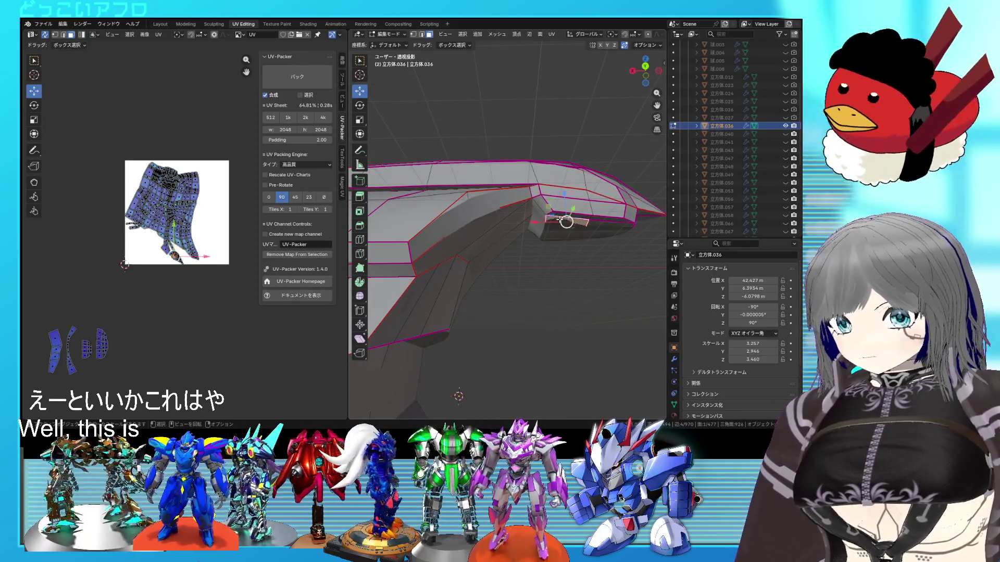
left_click(560, 219)
right_click(559, 218)
left_click(554, 223)
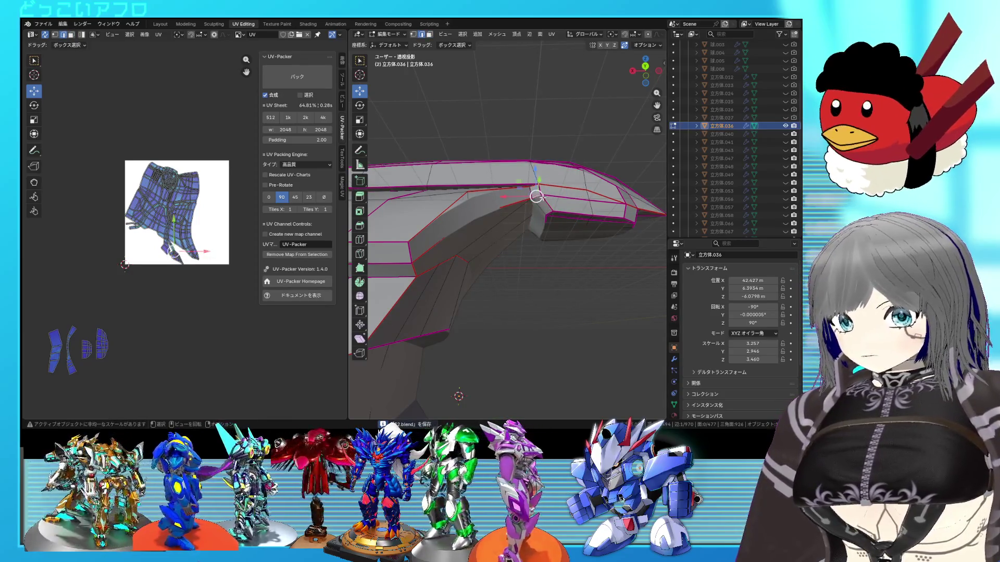
middle_click_drag(539, 197, 531, 214)
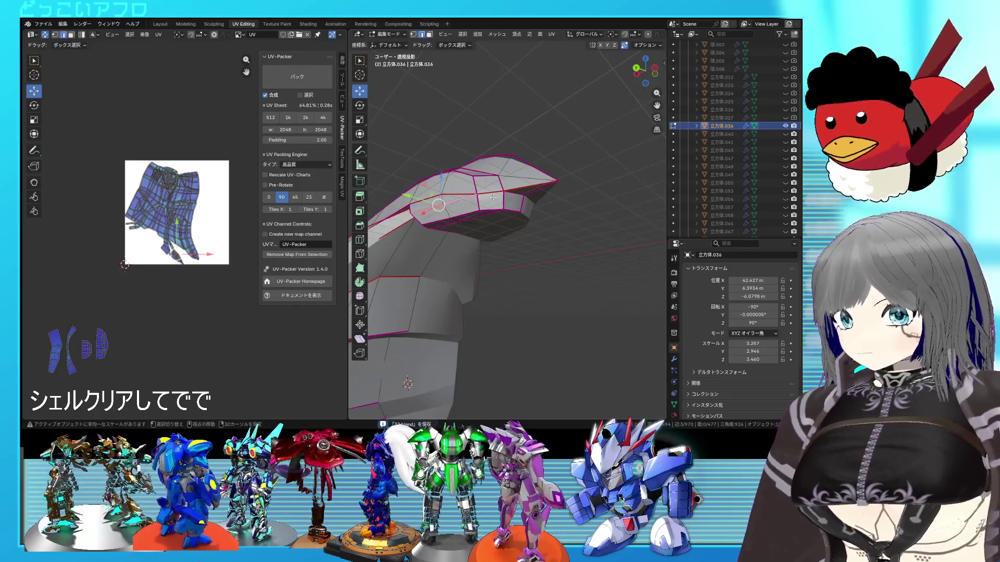
key("ctrl+e")
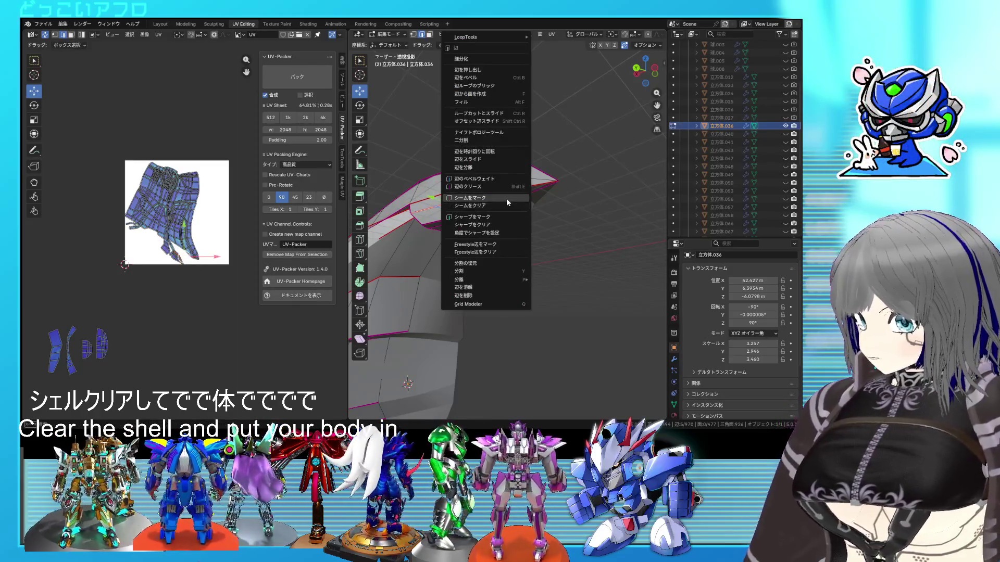
left_click(504, 205)
Step: Select the flap's linked faces and unwrap them into a new UV island
key("ctrl+l")
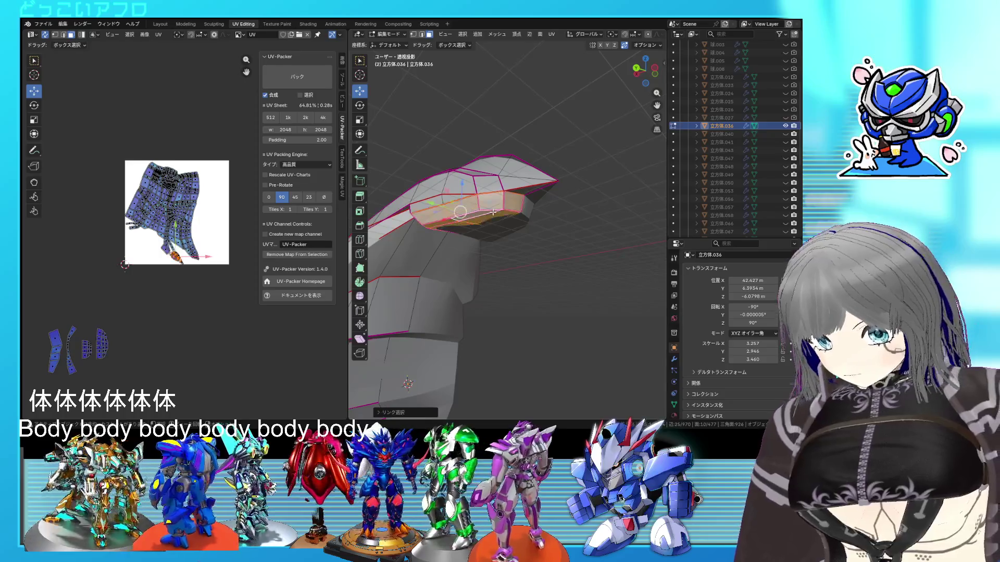
right_click(161, 225)
left_click(150, 211)
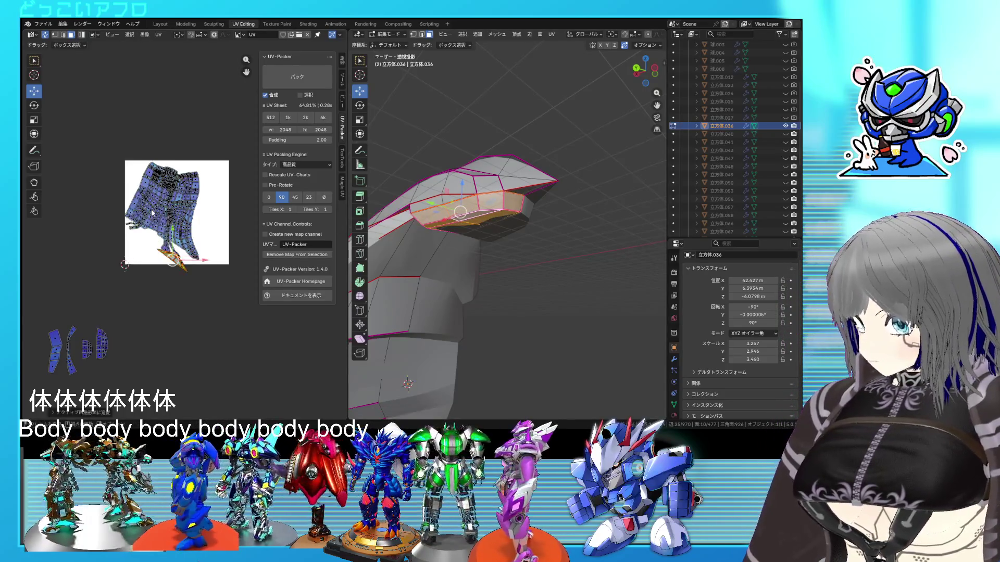
Step: Re-unwrap the flap island, then box-select the whole UV island and unwrap it again
right_click(163, 216)
left_click(162, 218)
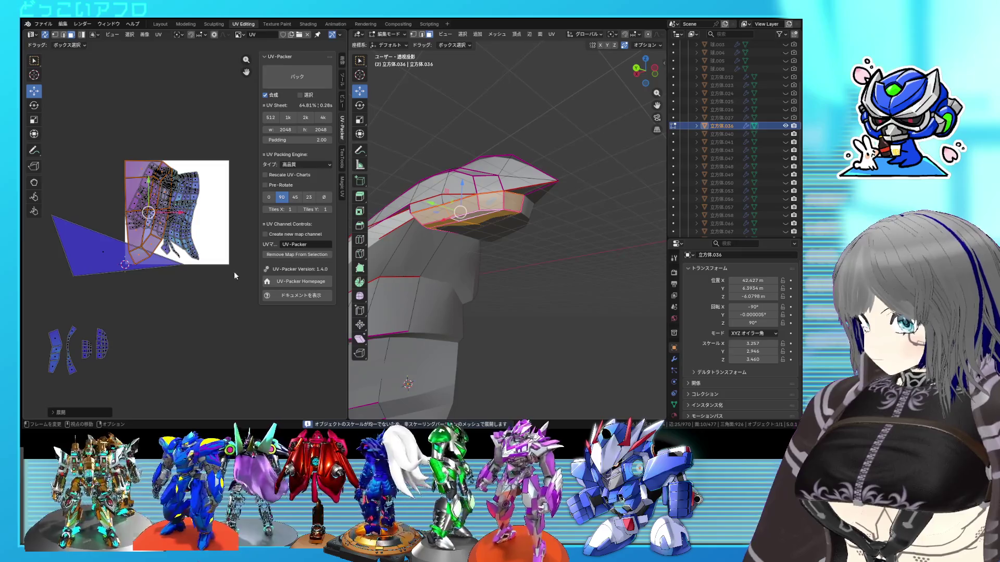
left_click_drag(237, 280, 87, 147)
right_click(109, 148)
left_click(110, 151)
scroll(194, 239, "up", 2)
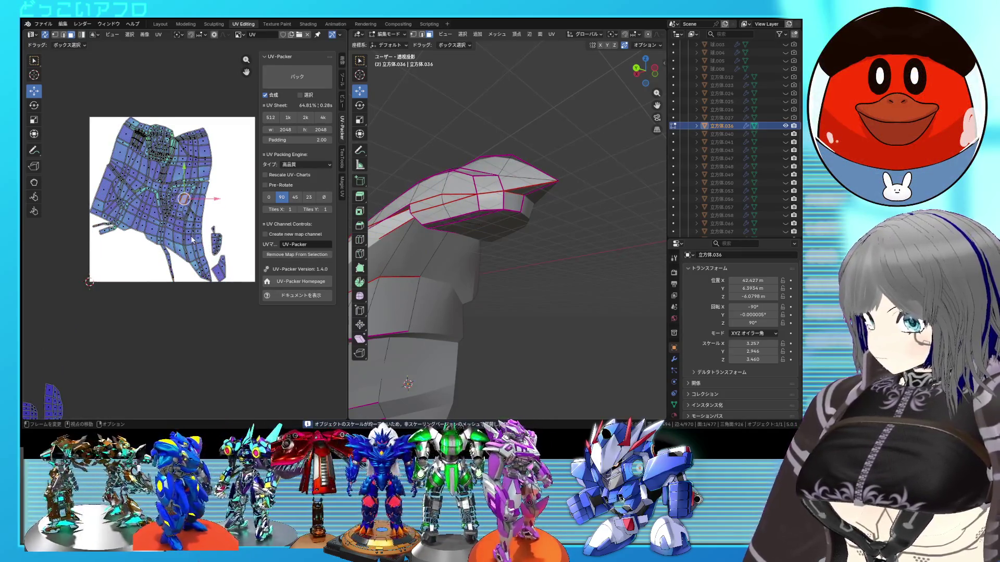
scroll(153, 300, "up", 1)
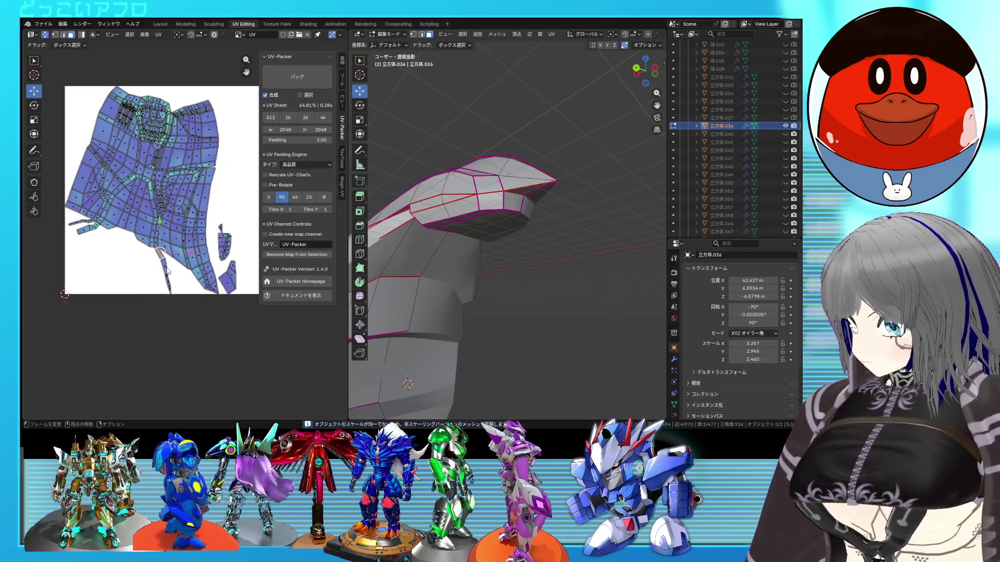
Step: Select the edge loop along the recess and mark it as a UV seam
middle_click_drag(358, 301, 472, 303)
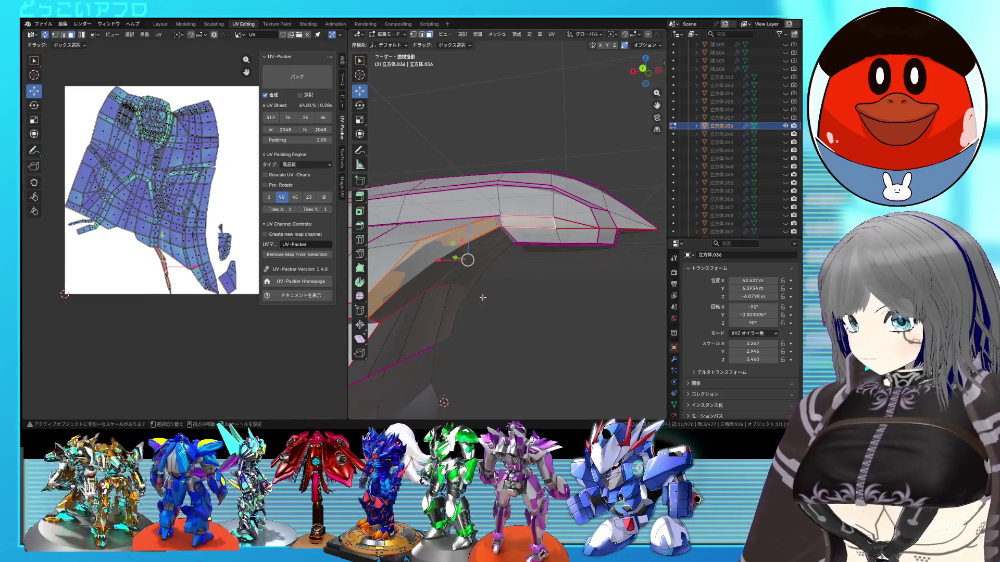
left_click(409, 290, "alt")
mouse_move(484, 241)
middle_mouse_down()
mouse_move(517, 229)
mouse_move(518, 259)
middle_mouse_up()
right_click(517, 259)
key("Escape")
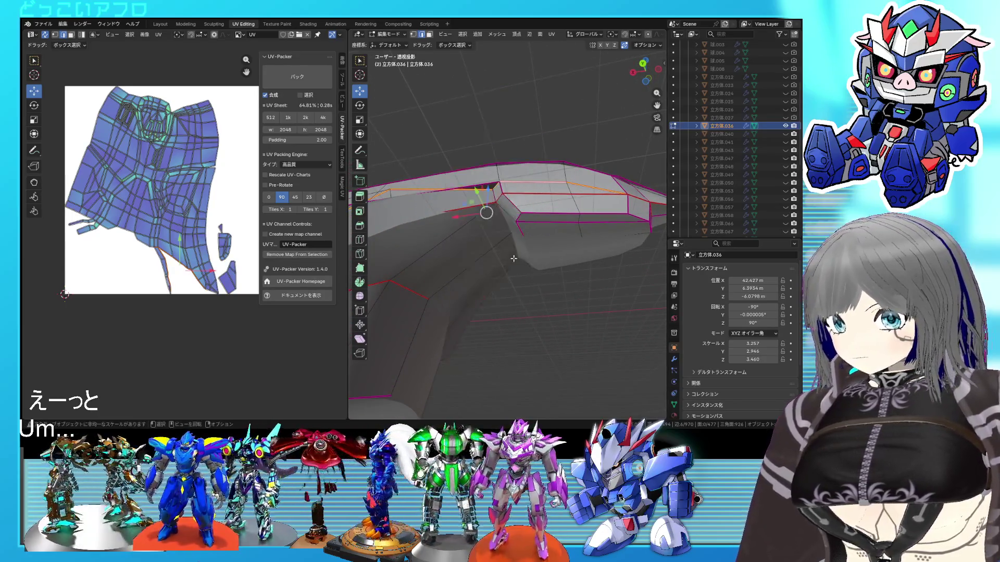
Step: Select the whole mesh and re-unwrap it with the new recess seam
right_click(496, 197)
key("Escape")
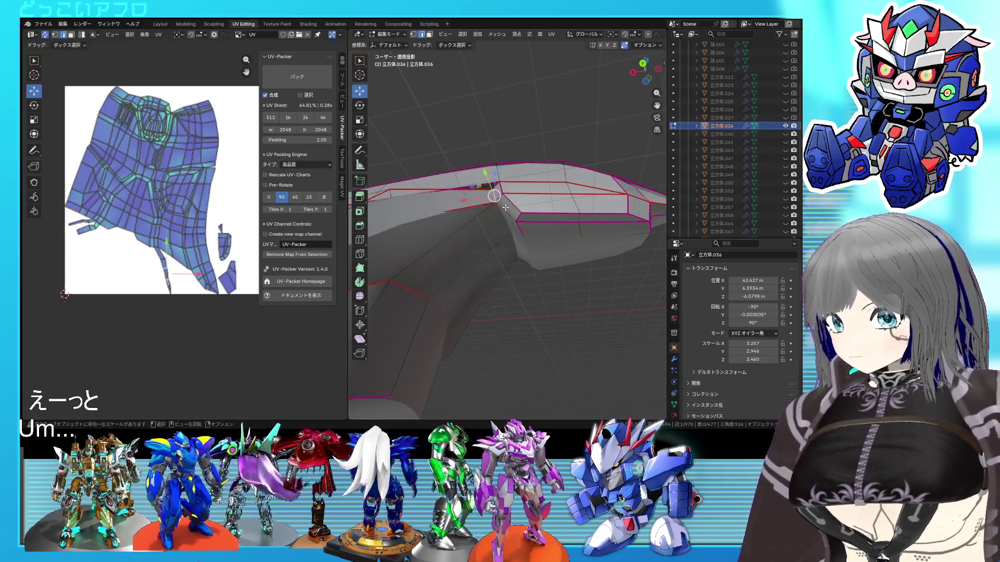
key("a")
right_click(207, 204)
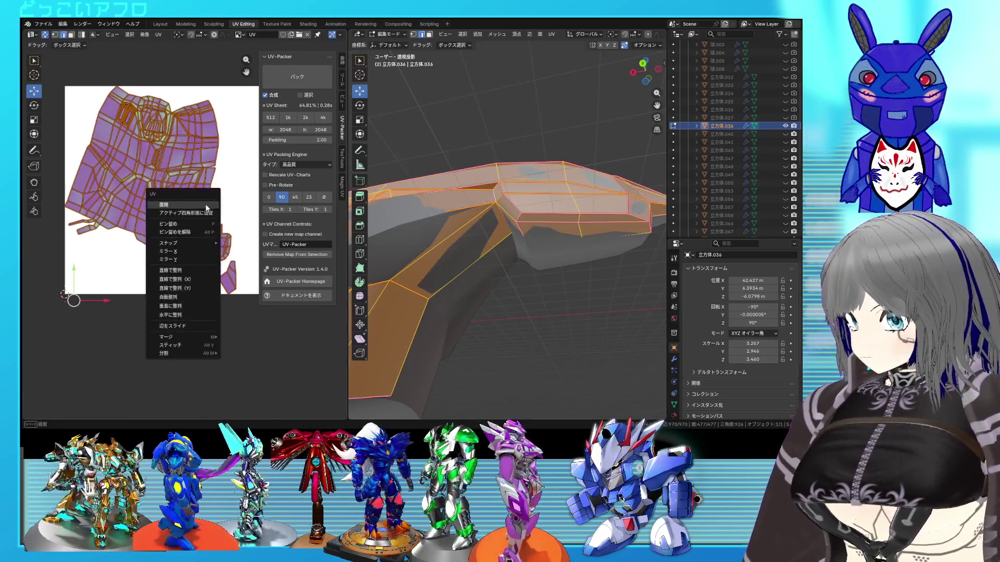
left_click(205, 204)
scroll(212, 252, "down", 2)
scroll(211, 252, "down", 1)
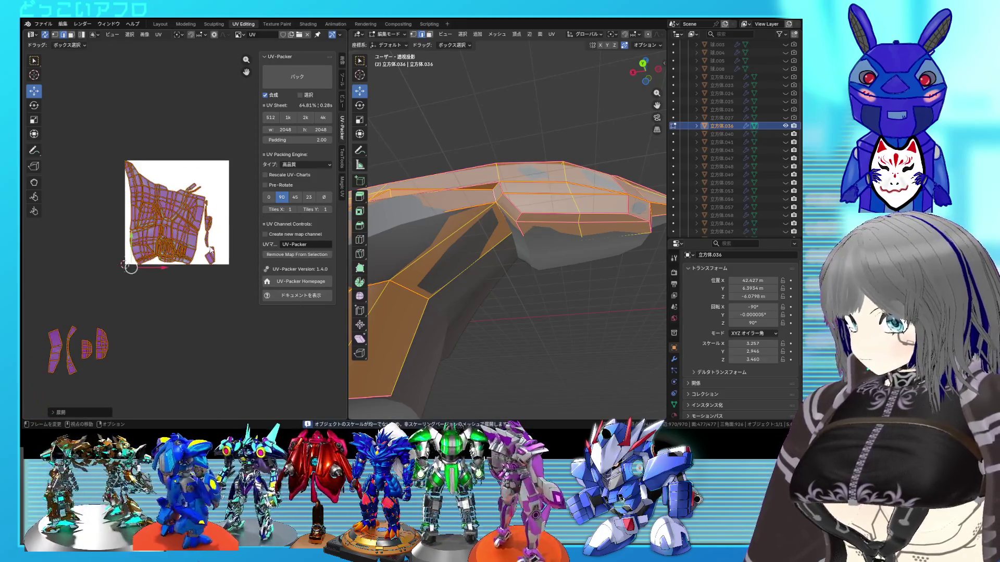
scroll(211, 251, "up", 3)
Step: Inspect one linked island in see-through display and pick an edge loop on the part
left_click(77, 300)
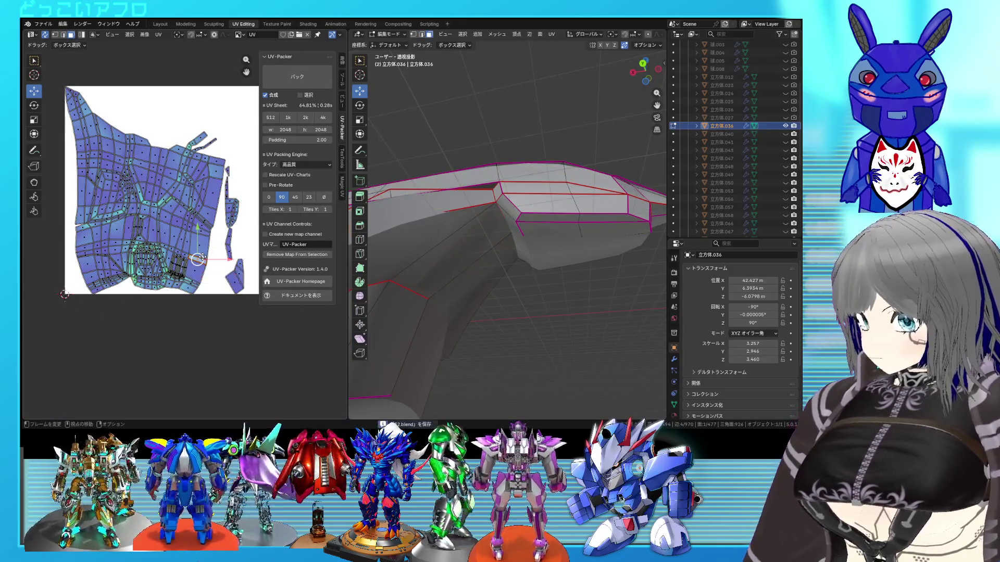
key("l")
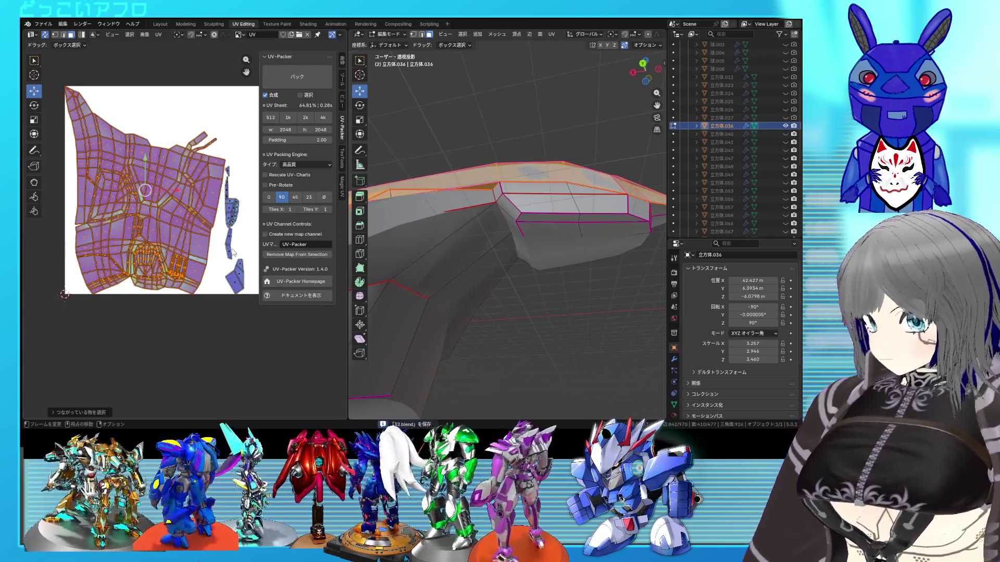
left_click(482, 189)
mouse_move(482, 190)
middle_mouse_down()
mouse_move(479, 276)
mouse_move(589, 223)
mouse_move(636, 219)
mouse_move(569, 232)
middle_mouse_up()
key("alt+z")
key("alt+z")
key("alt+z")
scroll(518, 263, "up", 5)
key("alt+z")
left_click(610, 231, "alt")
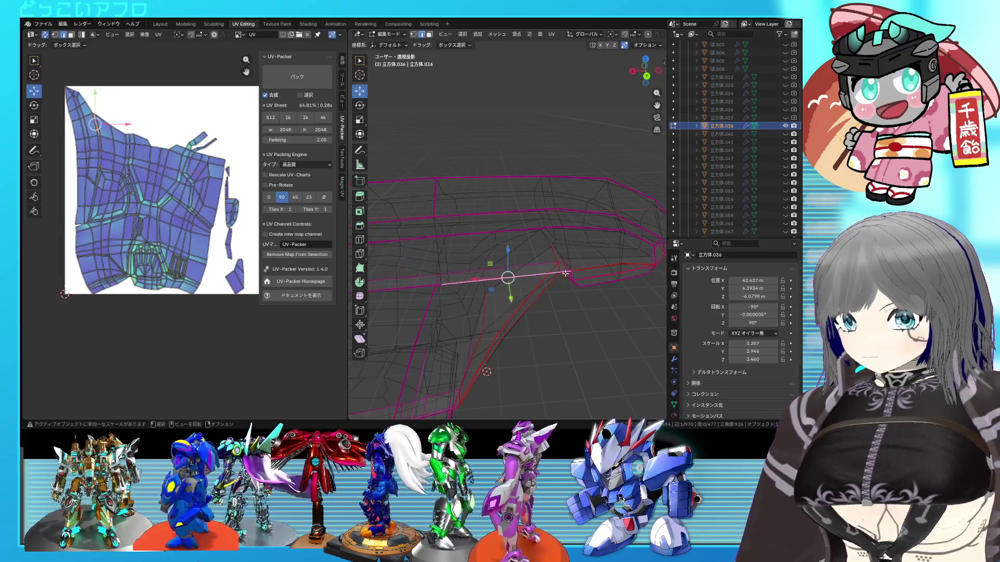
Step: Try edge loops along the upper panel, checking them in wireframe and solid shading
key("shift+z")
left_click(541, 275, "alt")
left_click(562, 267, "alt")
key("shift+z")
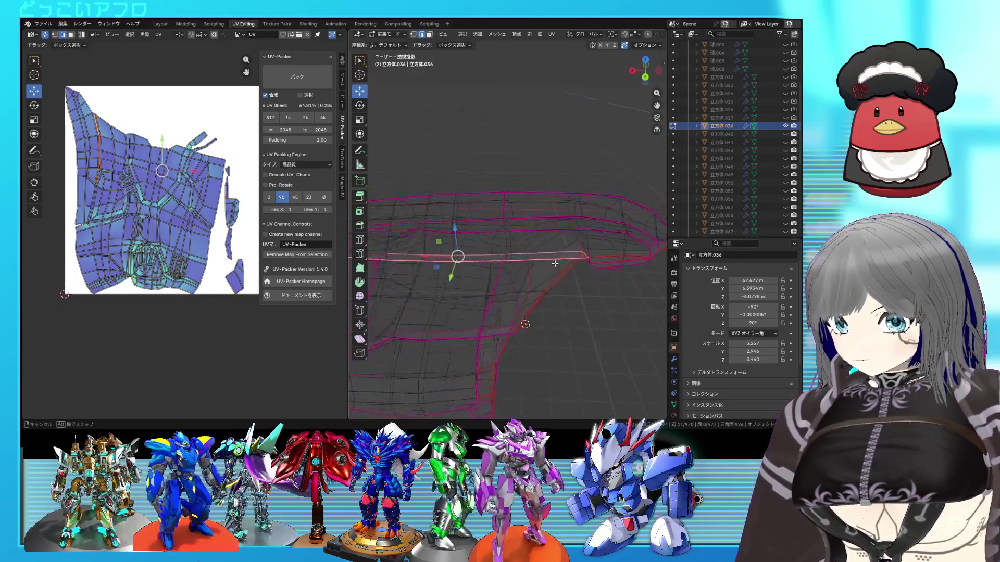
key("shift+z")
middle_click_drag(551, 204, 542, 255)
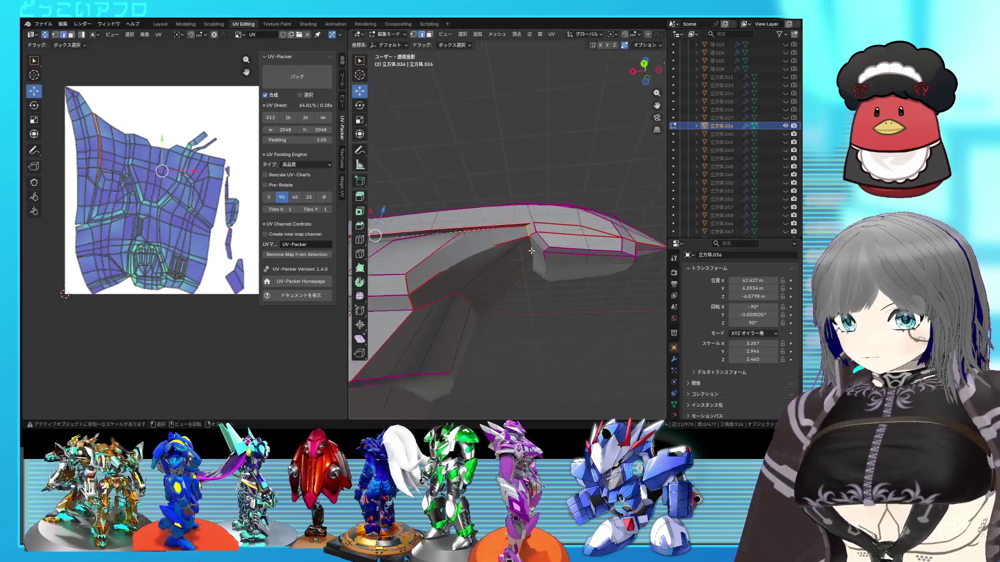
key("shift+z")
key("shift+z")
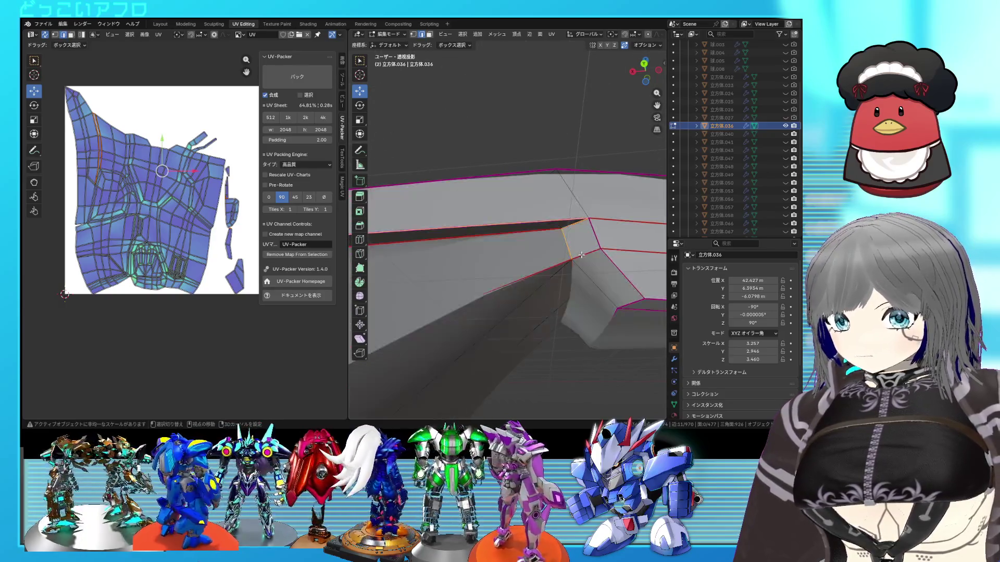
mouse_move(582, 256)
middle_mouse_down()
mouse_move(536, 271)
mouse_move(535, 294)
middle_mouse_up()
key("shift+z")
Step: Select the edge loop along the panel edge and mark it as a seam
left_click(536, 294, "alt")
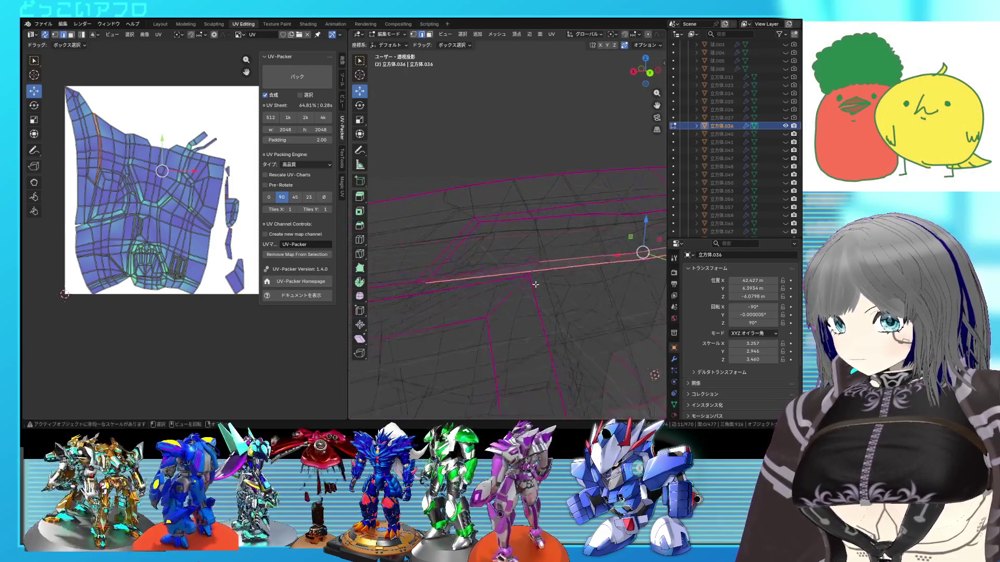
key("shift+z")
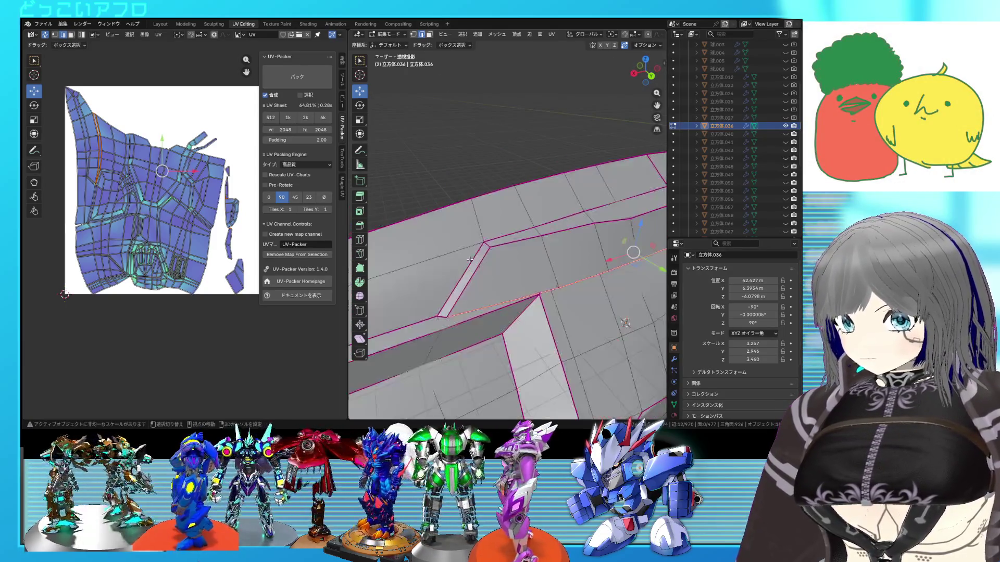
scroll(549, 231, "down", 3)
mouse_move(550, 232)
middle_mouse_down()
mouse_move(521, 244)
mouse_move(534, 233)
middle_mouse_up()
scroll(535, 233, "up", 2)
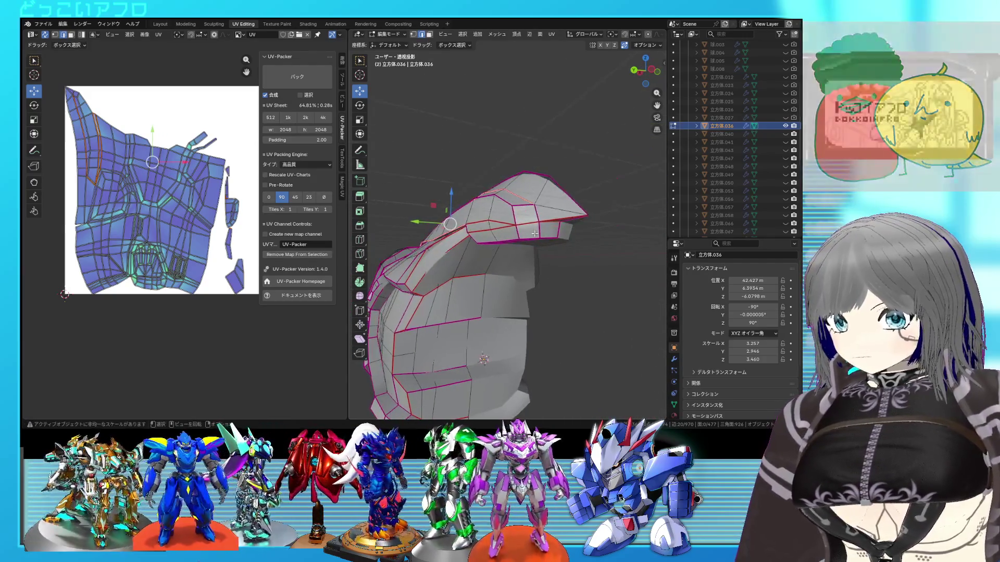
right_click(537, 226)
key("Escape")
mouse_move(537, 226)
middle_mouse_down()
mouse_move(538, 260)
mouse_move(542, 235)
middle_mouse_up()
scroll(498, 254, "up", 2)
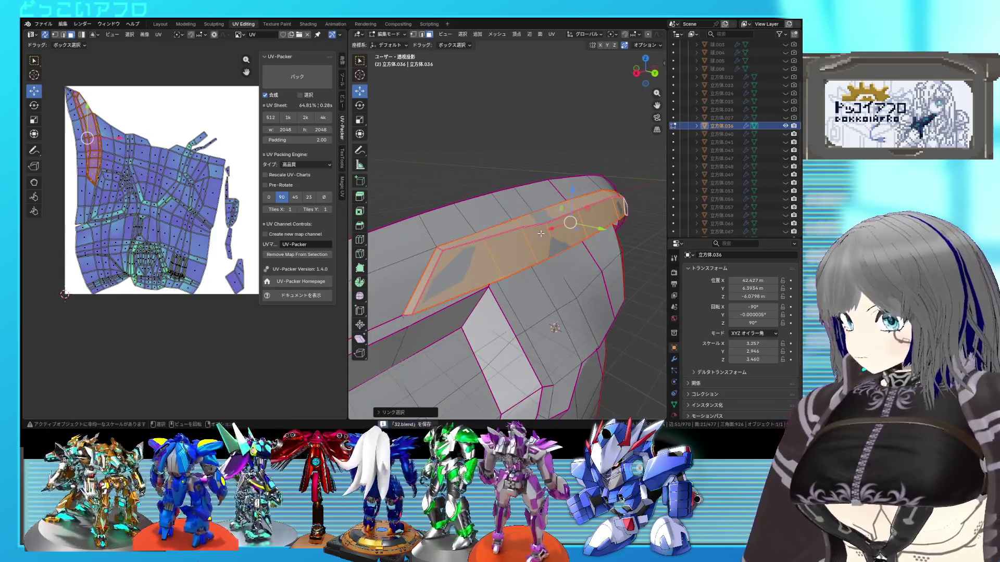
Step: Re-unwrap the whole part with the new seams and select one linked face region
key("a")
key("u")
left_click(163, 185)
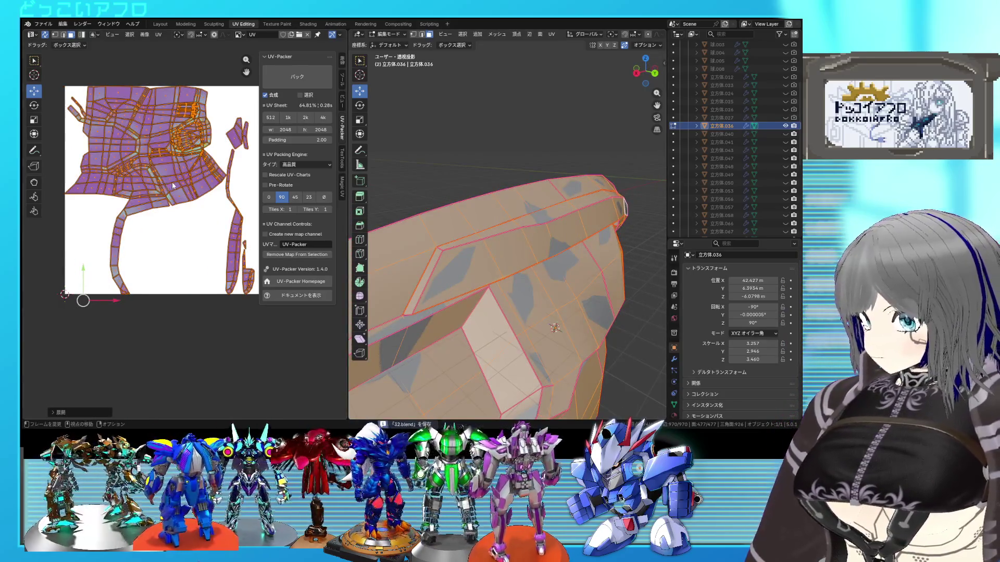
key("alt+a")
key("l")
Step: Orbit around the part in wireframe and solid shading to inspect the strip islands
mouse_move(482, 238)
middle_mouse_down()
mouse_move(481, 169)
mouse_move(533, 225)
middle_mouse_up()
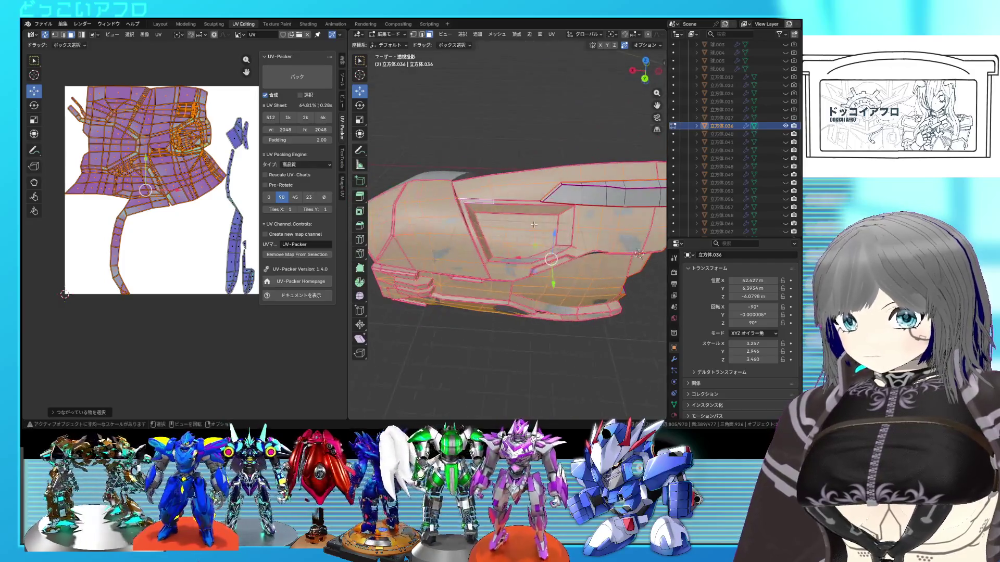
scroll(533, 225, "up", 3)
mouse_move(533, 225)
middle_mouse_down()
mouse_move(466, 187)
mouse_move(538, 247)
mouse_move(529, 254)
middle_mouse_up()
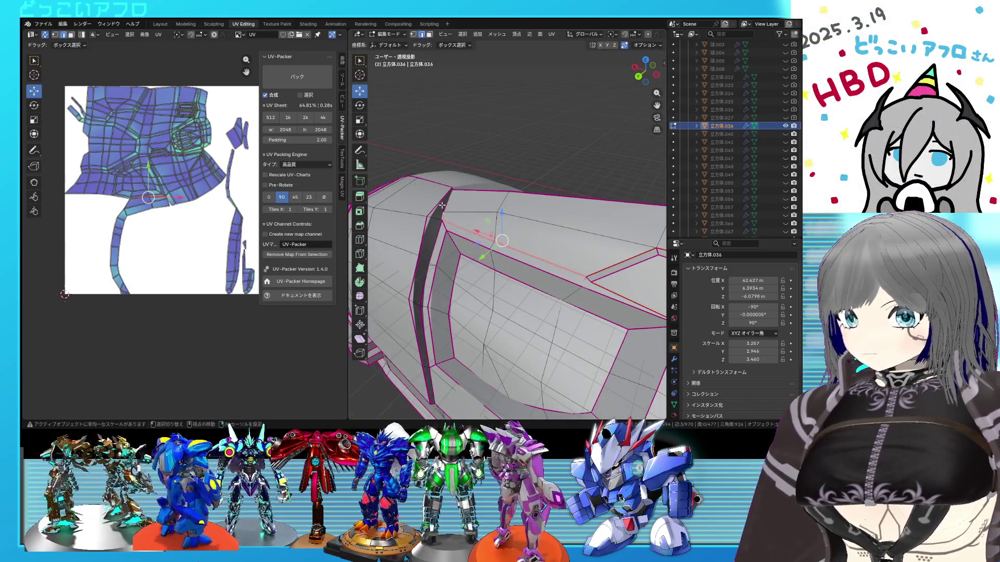
key("shift+z")
mouse_move(460, 204)
middle_mouse_down()
mouse_move(508, 248)
mouse_move(500, 245)
middle_mouse_up()
key("shift+z")
key("shift+z")
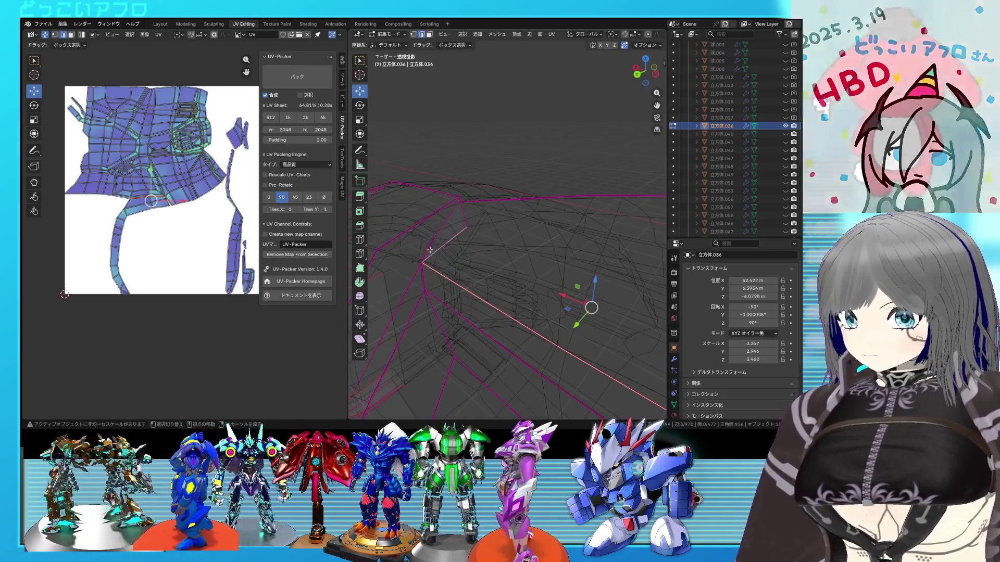
Step: Mark the selected panel edge as a seam and check it in wireframe
middle_click_drag(438, 252, 440, 231)
key("shift+z")
right_click(476, 223)
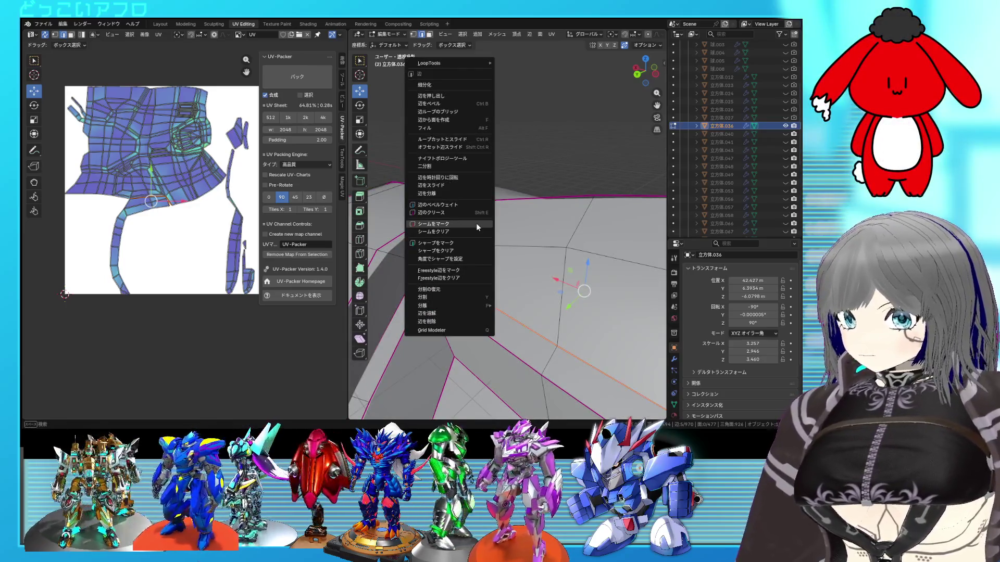
scroll(508, 241, "up", 3)
key("shift+z")
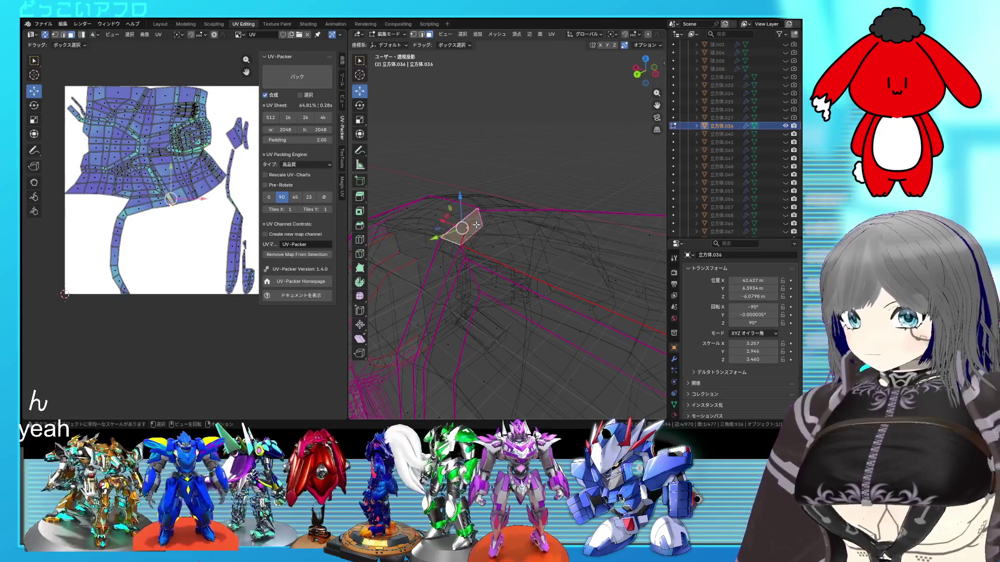
key("shift+z")
scroll(476, 226, "down", 5)
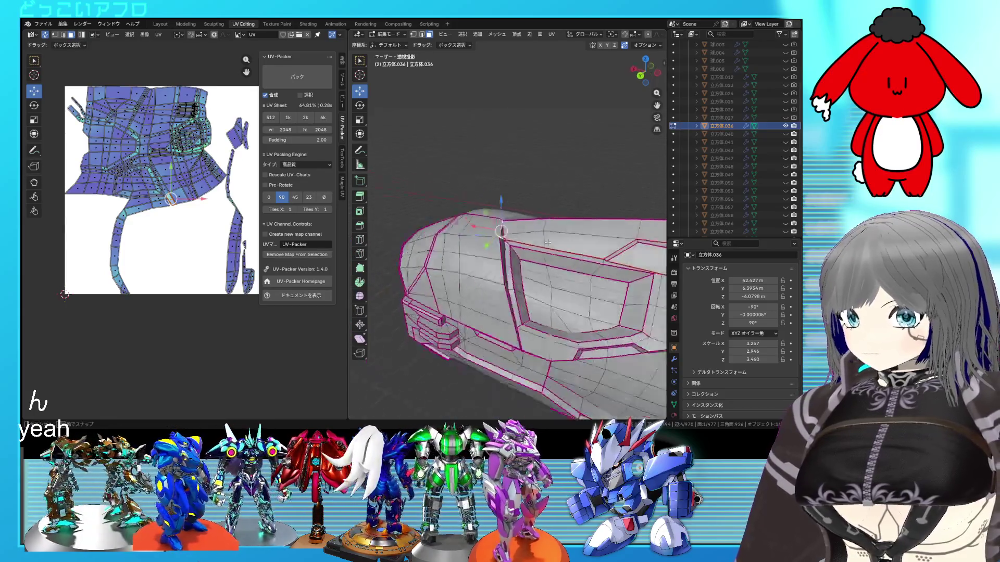
middle_click_drag(476, 226, 508, 250)
Step: Re-unwrap the whole part and save the file
key("a")
key("u")
left_click(178, 195)
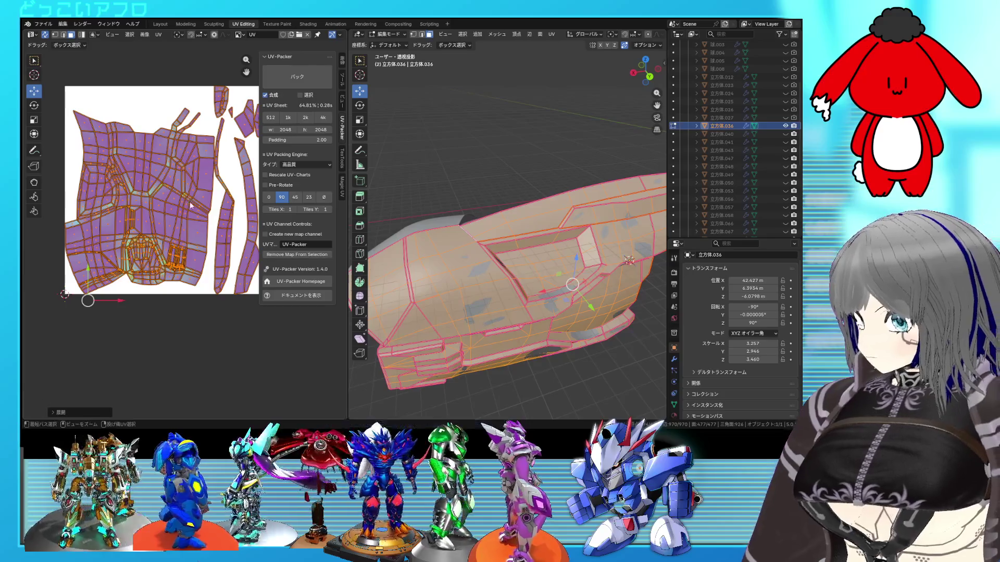
key("ctrl+s")
key("alt+a")
Step: Select the hull-top face strip and view its island in see-through display
left_click(578, 218)
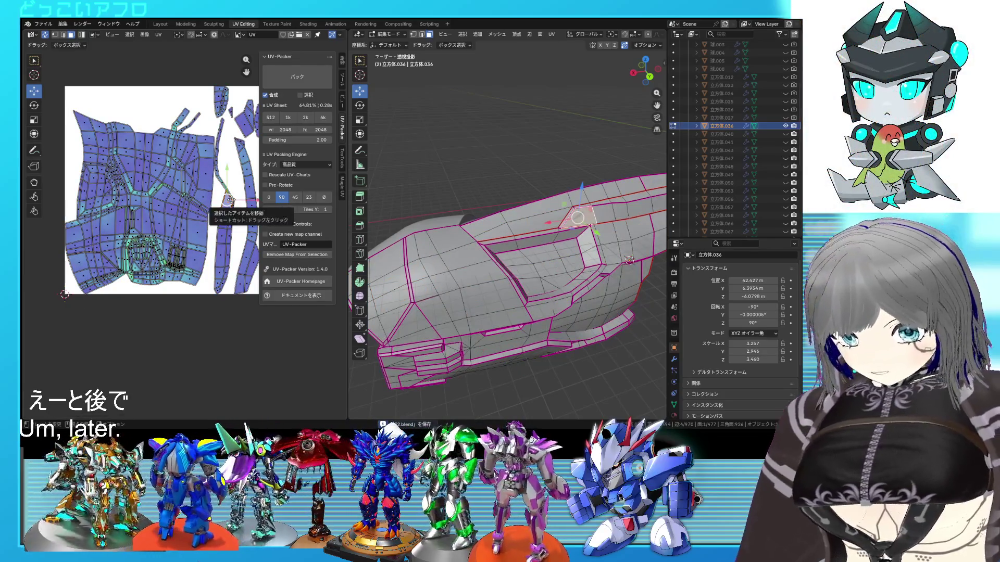
left_click(644, 203, "alt")
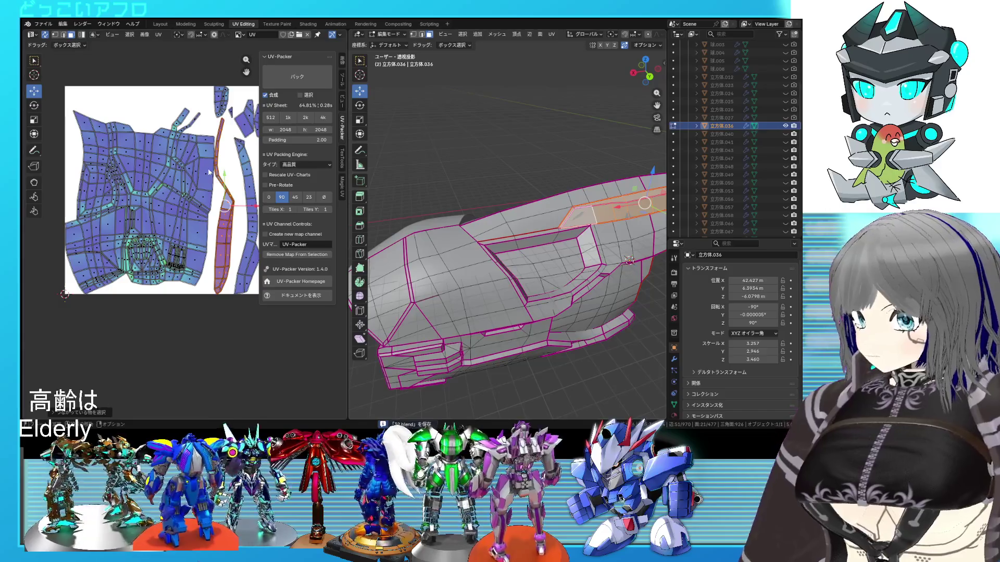
mouse_move(535, 216)
middle_mouse_down()
mouse_move(516, 268)
mouse_move(482, 207)
middle_mouse_up()
key("alt+z")
key("alt+z")
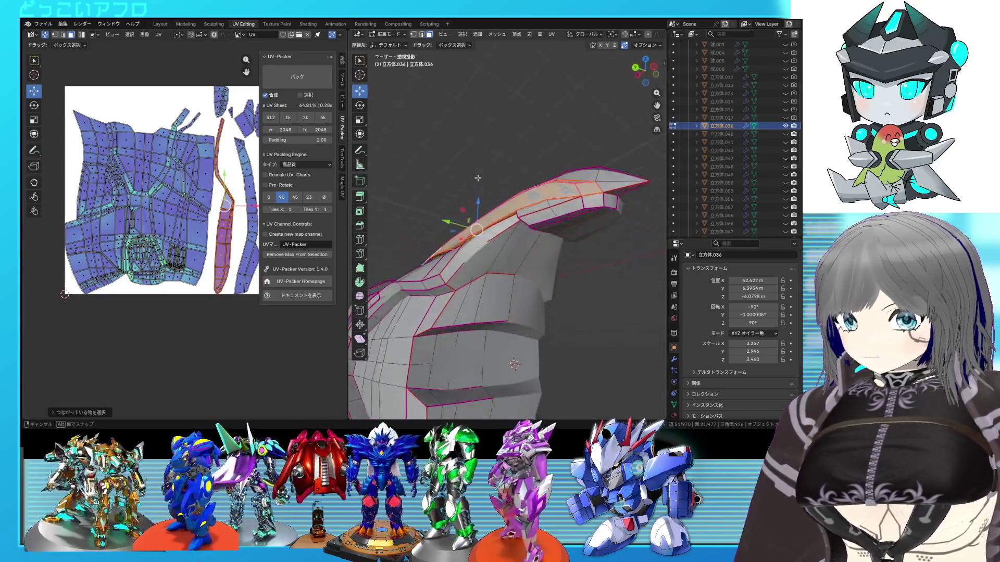
Step: Mark the selected hull edges as a seam and re-unwrap the whole part
middle_click_drag(579, 236, 509, 226)
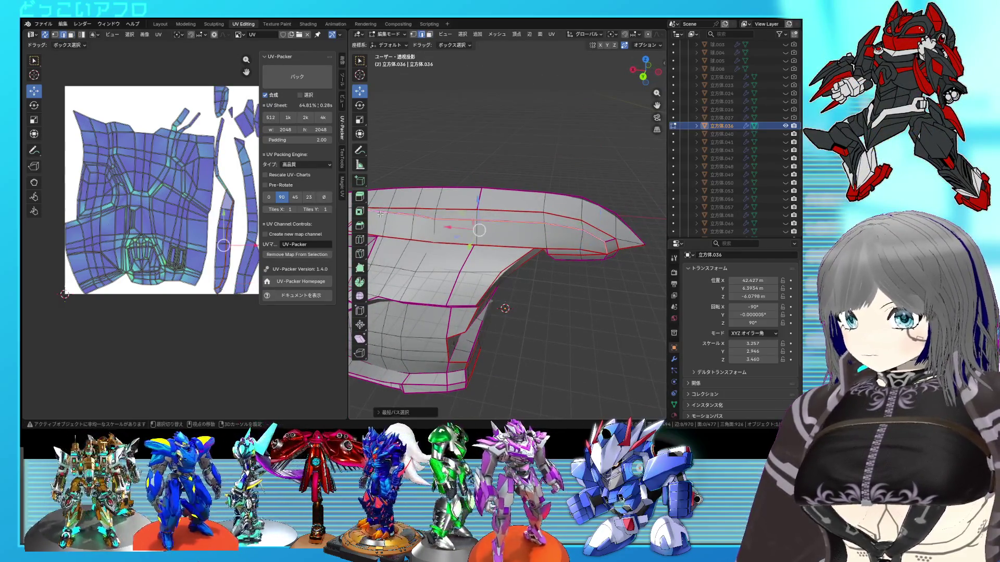
middle_click_drag(380, 213, 530, 216)
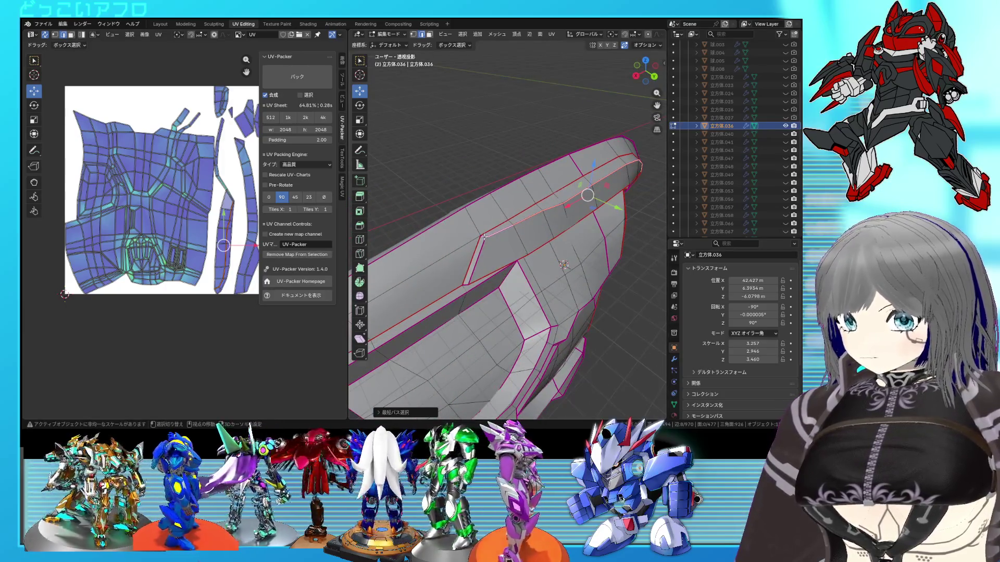
right_click(521, 252)
left_click(521, 253)
key("a")
right_click(209, 210)
left_click(210, 210)
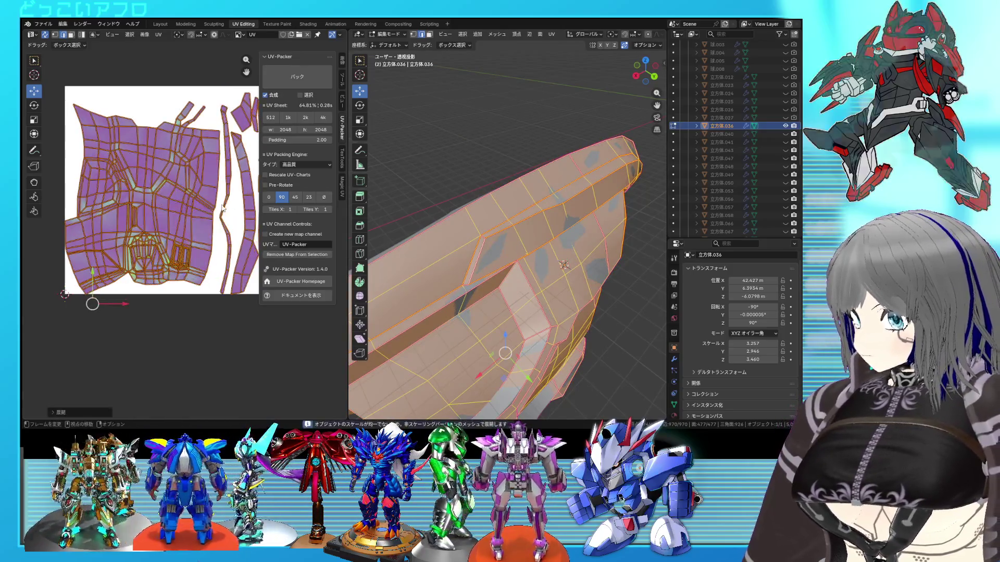
Step: Mark one more hull edge as a seam and re-unwrap the part again
left_click(497, 229)
right_click(466, 284)
left_click(467, 284)
key("a")
right_click(180, 195)
left_click(180, 195)
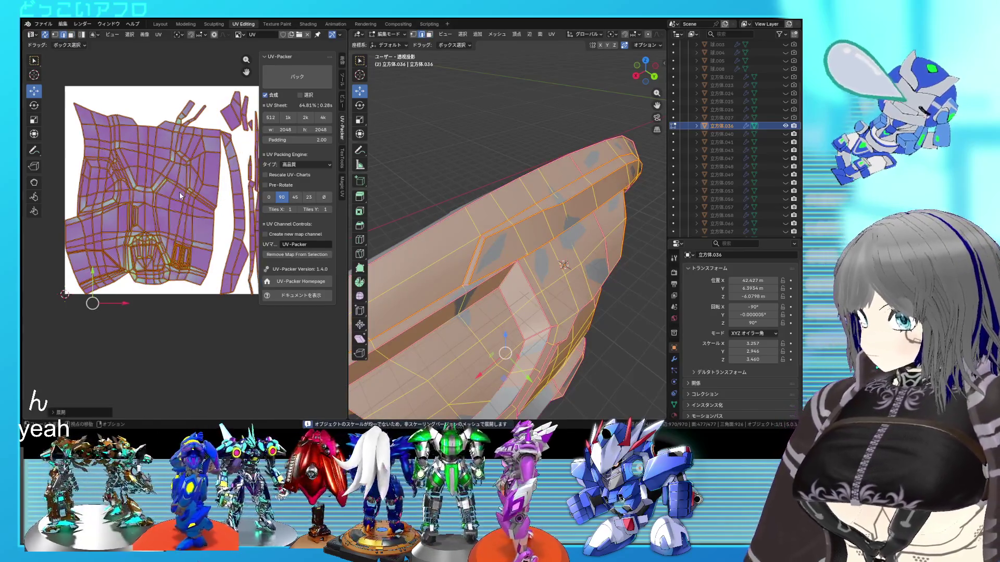
Step: Select the whole connected armor piece to show all its UV islands
key("alt+a")
middle_click_drag(167, 188, 139, 188)
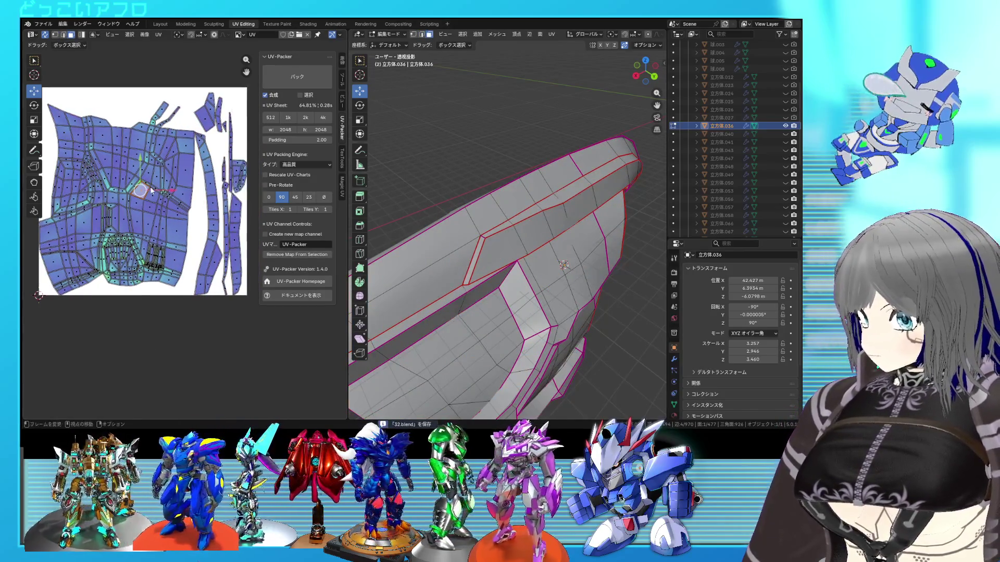
key("l")
mouse_move(576, 286)
middle_mouse_down()
mouse_move(530, 265)
mouse_move(451, 252)
middle_mouse_up()
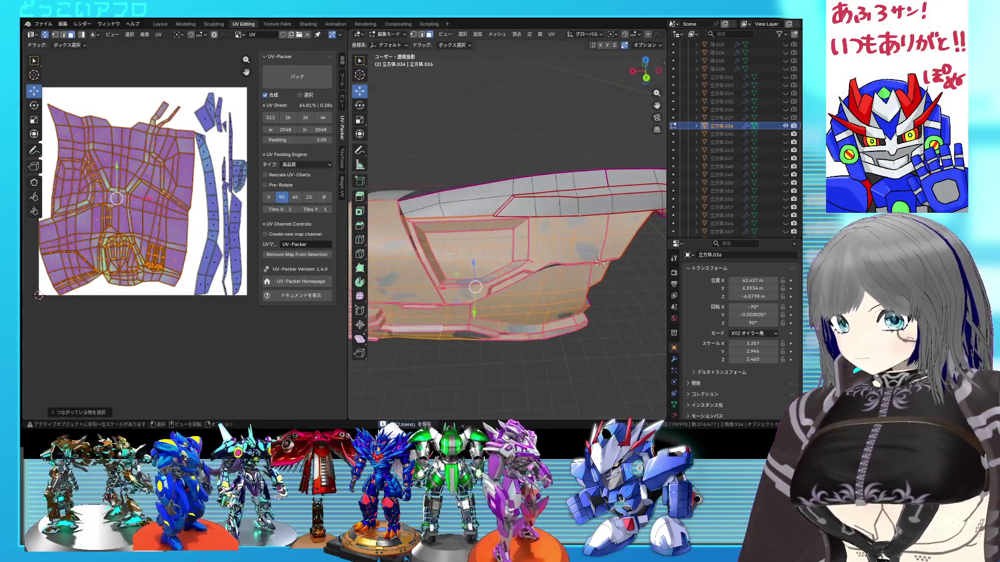
Step: Select the recess faces and reduce the selection to their boundary loop
left_click_drag(496, 268, 497, 267)
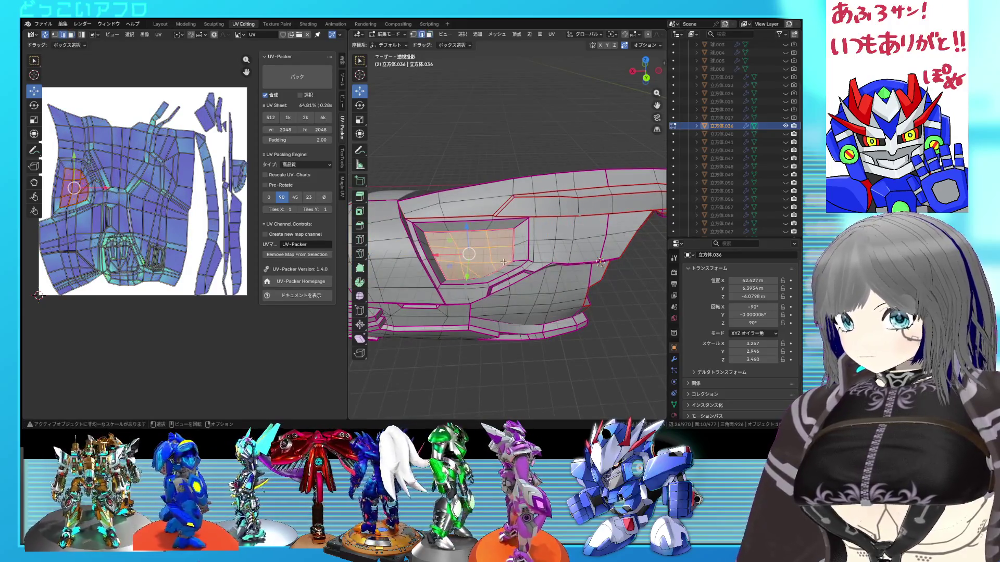
key("1")
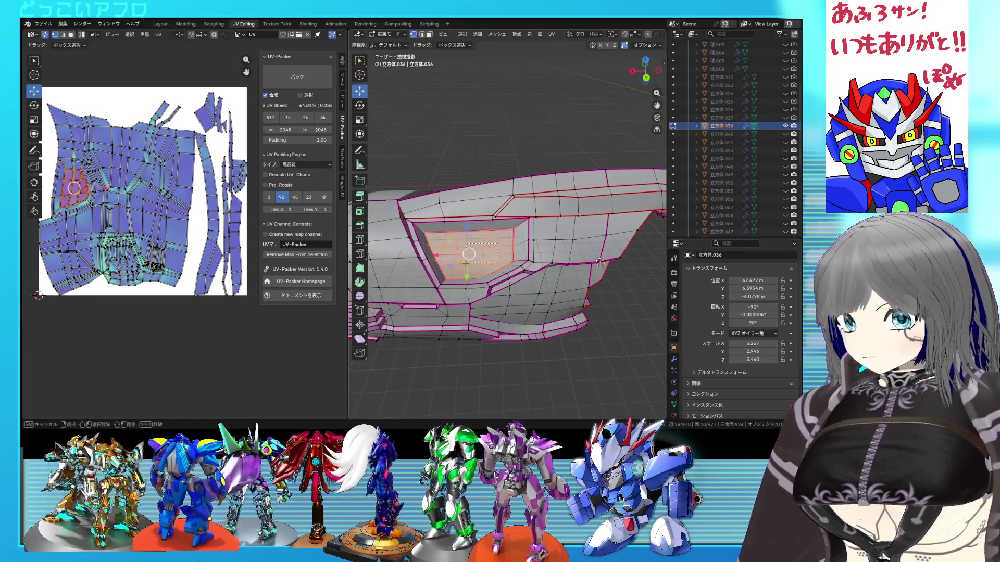
right_click(458, 267)
left_click(485, 258)
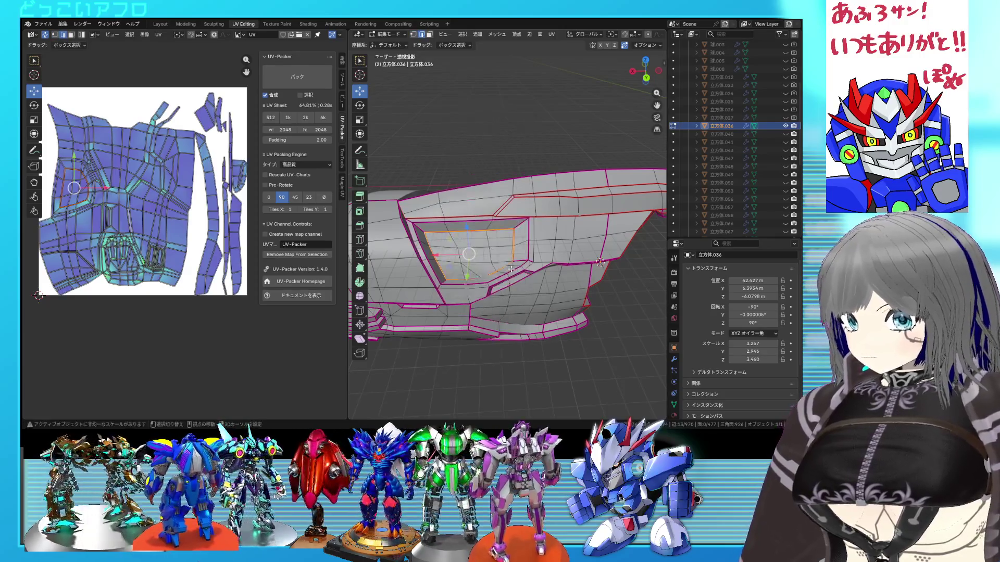
key("alt+z")
Step: Save 32.blend and pin the recess panel's UVs in place
key("a")
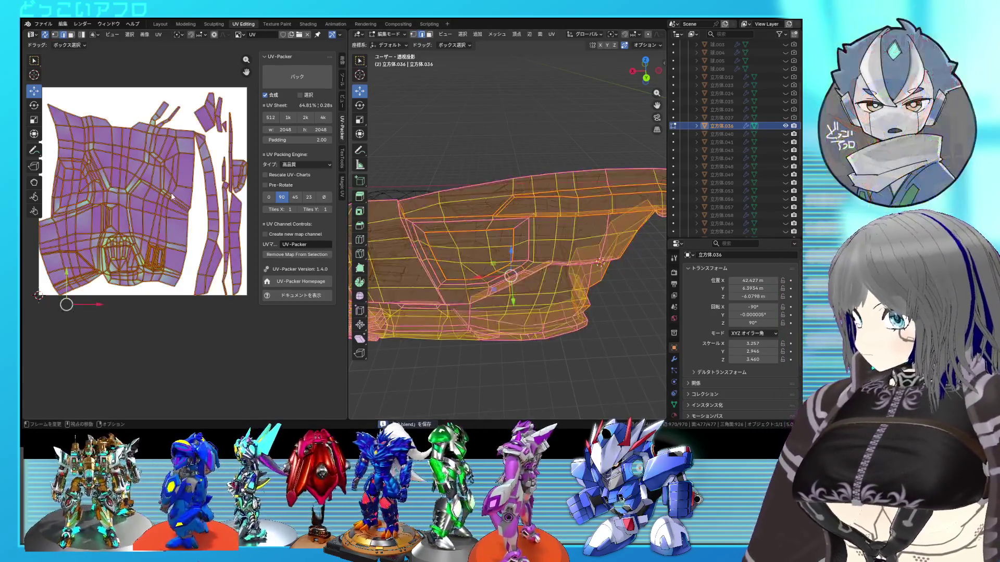
scroll(184, 210, "down", 1)
key("ctrl+s")
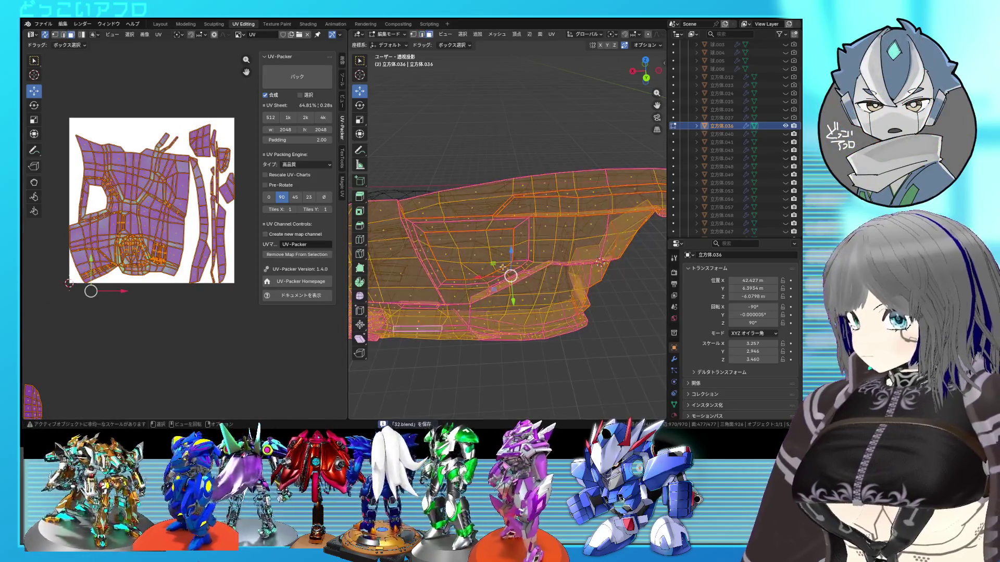
key("alt+z")
scroll(186, 234, "down", 4)
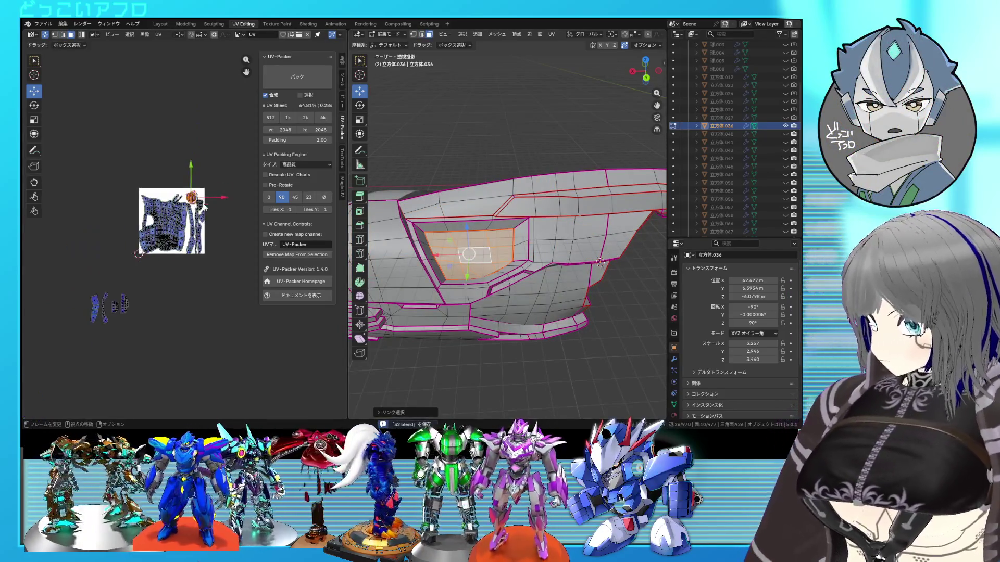
right_click(124, 291)
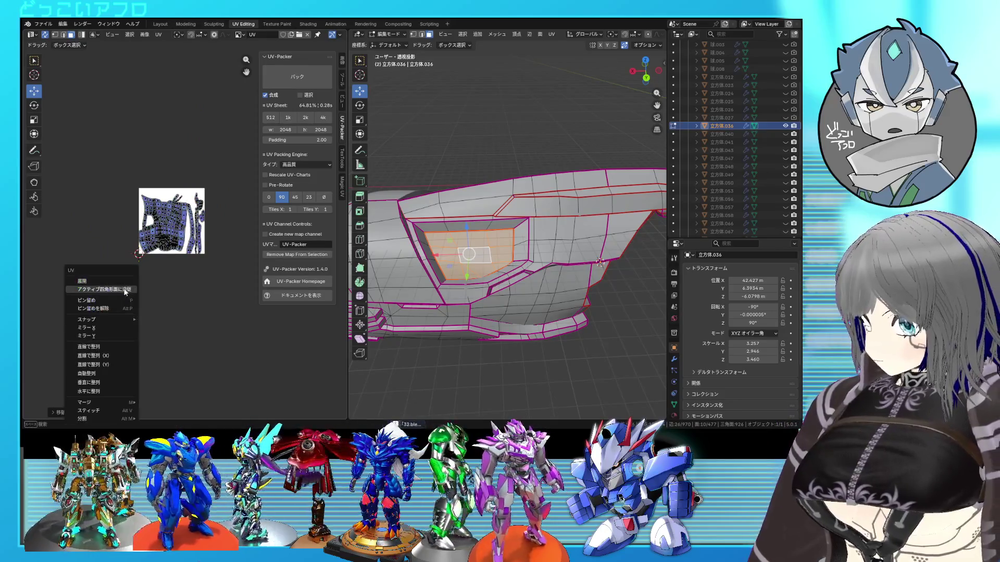
left_click(122, 299)
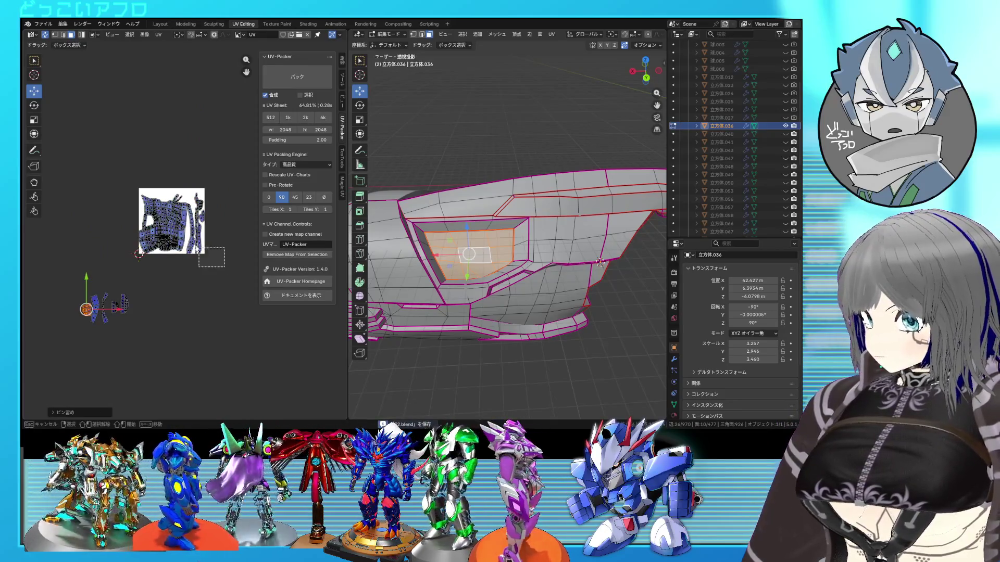
Step: Re-unwrap the whole mesh around the pinned recess island and save 32.blend
key("a")
right_click(157, 180)
left_click(150, 166)
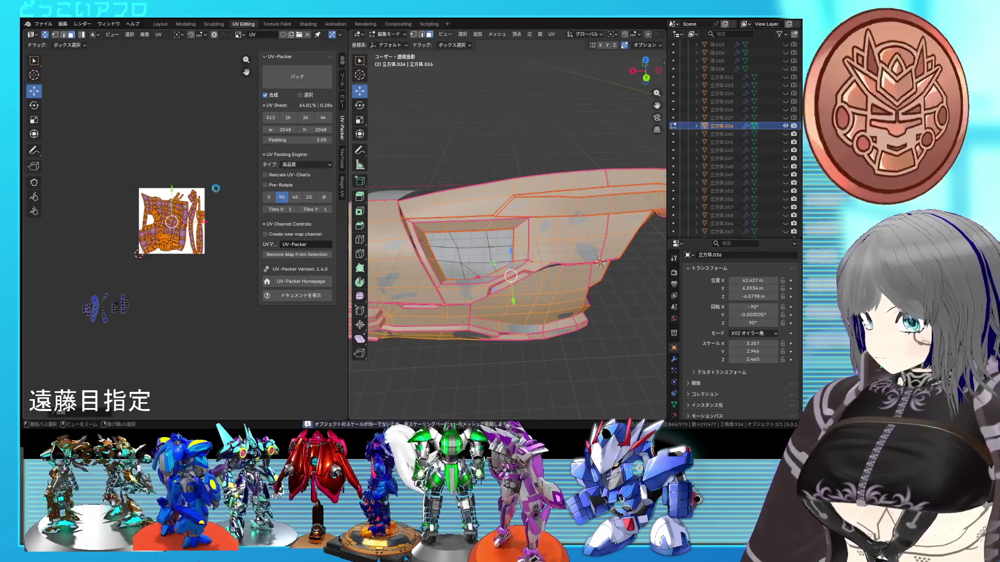
key("ctrl+s")
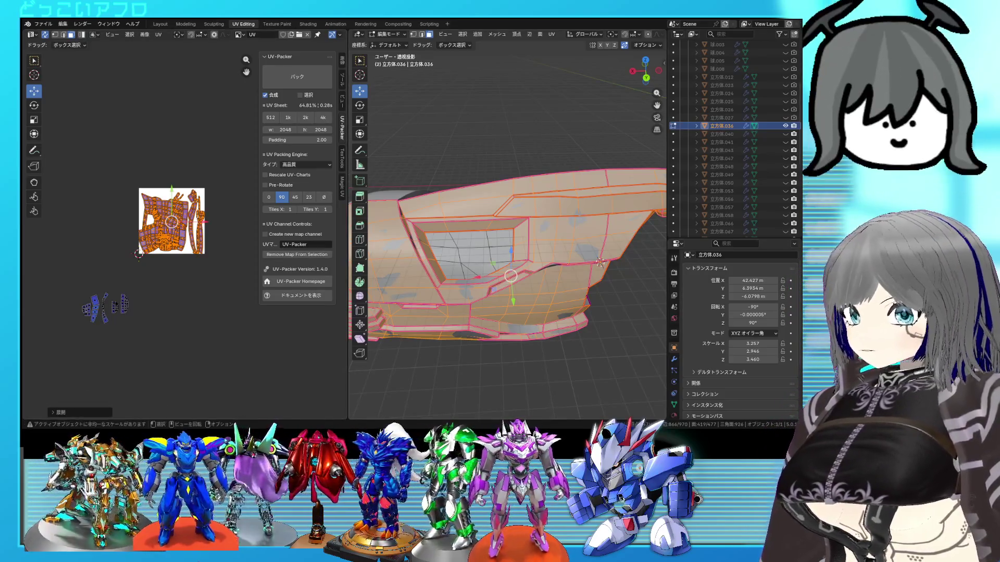
middle_click_drag(547, 266, 551, 271)
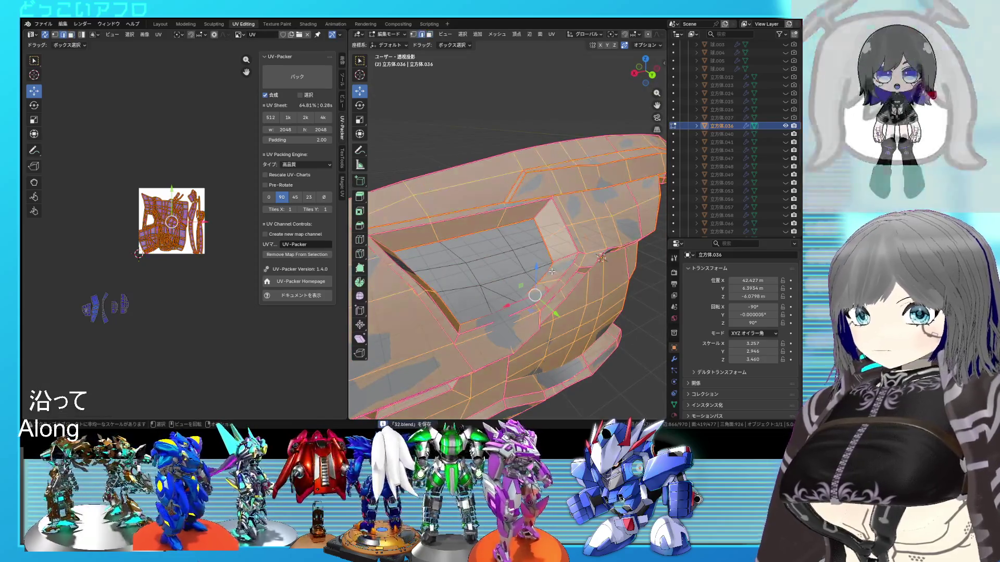
key("alt+a")
Step: Select edges along the stepped ridge above the recess and mark the first ridge seam
mouse_move(562, 254)
middle_mouse_down()
mouse_move(547, 276)
mouse_move(525, 278)
middle_mouse_up()
left_click(525, 279, "alt")
right_click(525, 279)
scroll(162, 227, "up", 2)
mouse_move(460, 234)
middle_mouse_down()
mouse_move(572, 247)
mouse_move(547, 242)
middle_mouse_up()
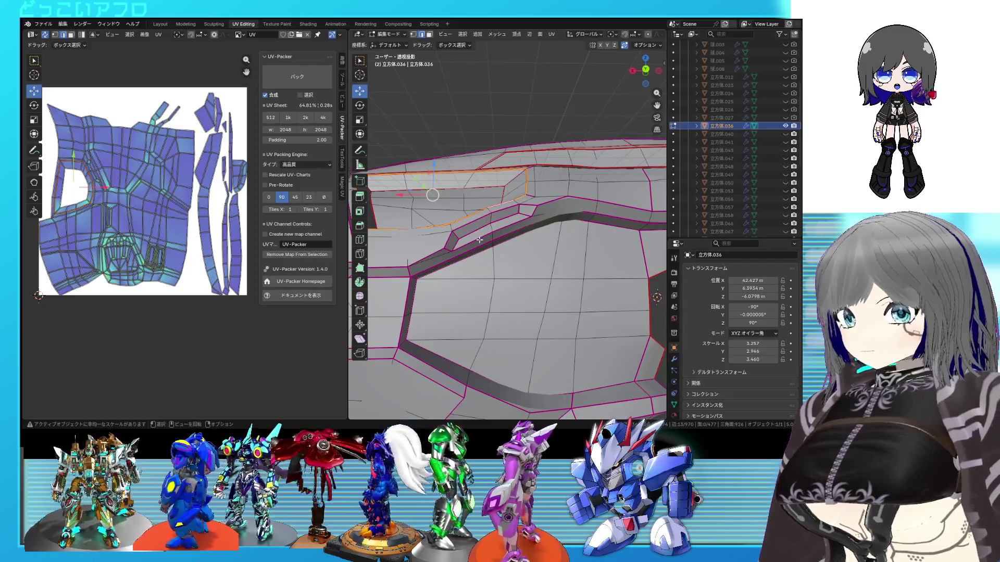
left_click(472, 240)
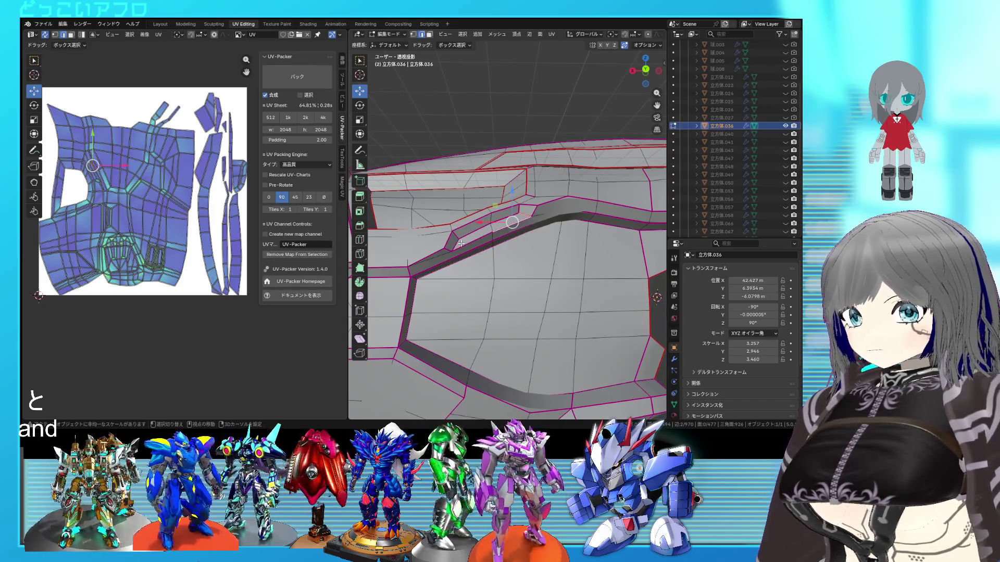
right_click(512, 217)
left_click(513, 217)
left_click(530, 211)
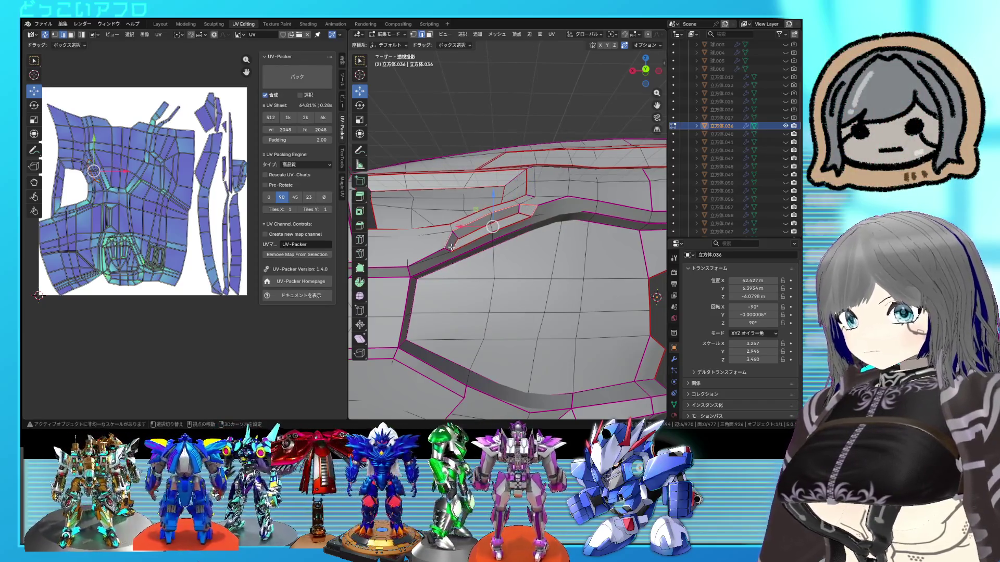
right_click(525, 215)
mouse_move(548, 230)
middle_mouse_down()
mouse_move(551, 264)
mouse_move(524, 239)
middle_mouse_up()
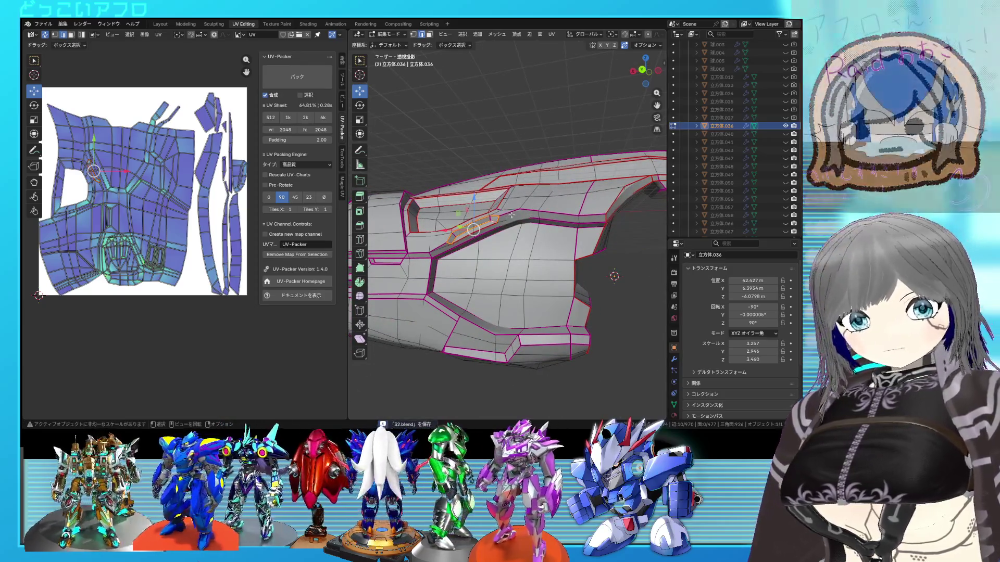
scroll(509, 217, "up", 2)
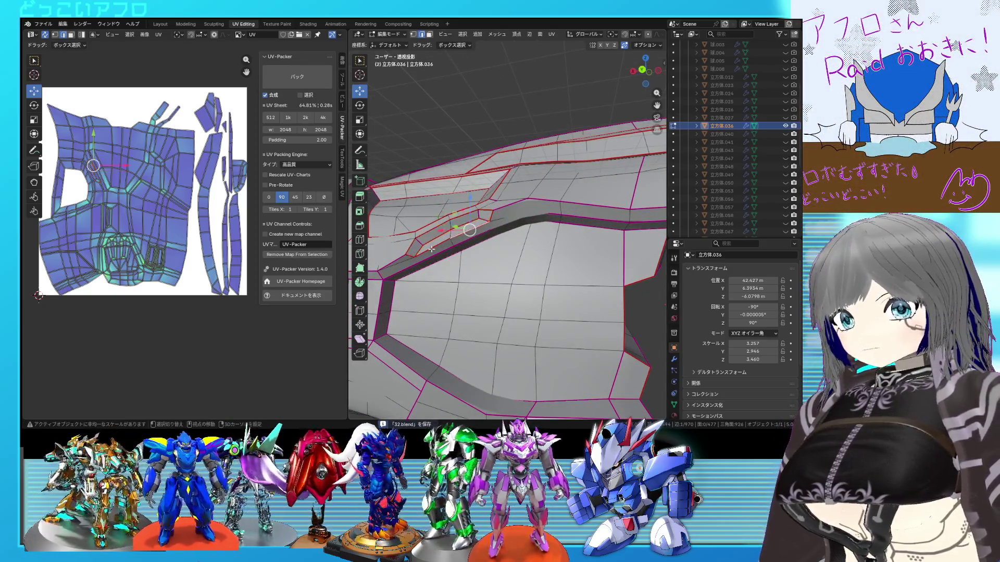
right_click(433, 250)
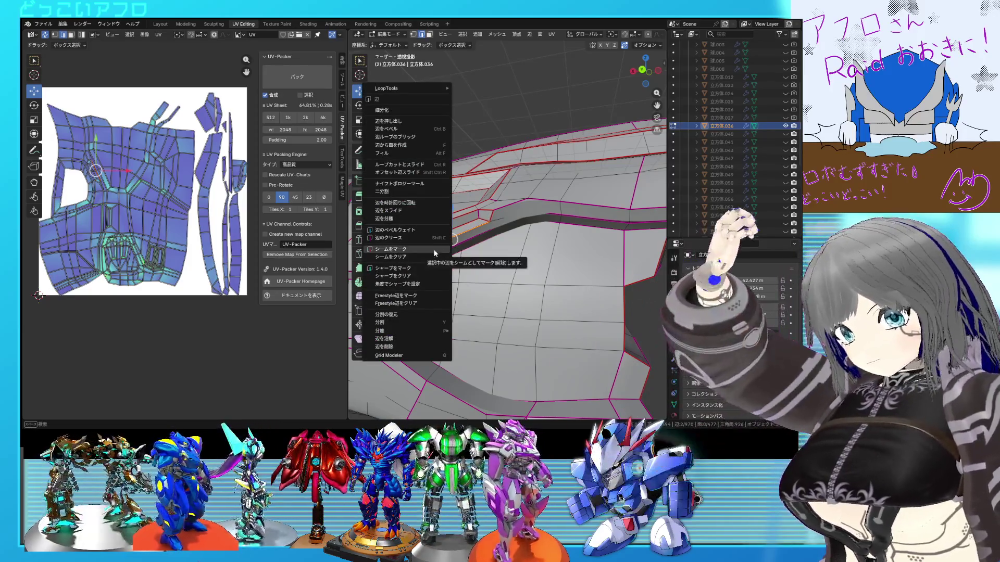
left_click(433, 251)
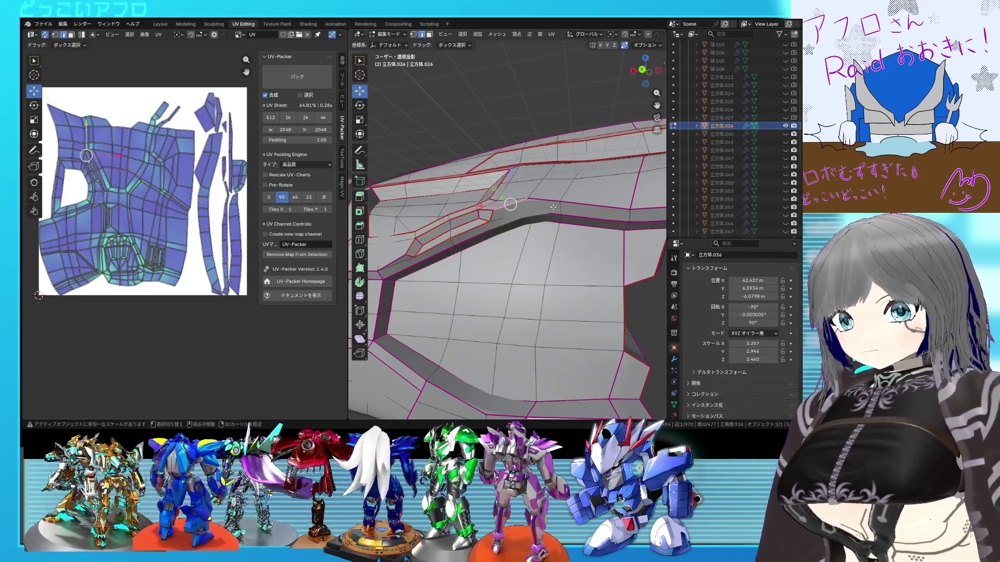
Step: Mark the next set of ridge edges as a seam
middle_click_drag(552, 207, 494, 217)
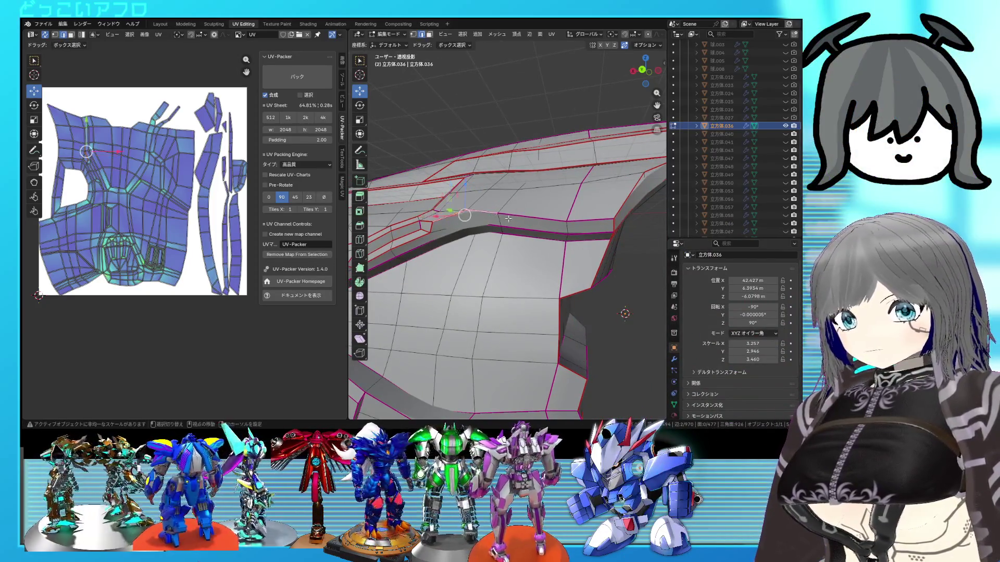
mouse_move(575, 223)
middle_mouse_down()
mouse_move(539, 252)
mouse_move(549, 245)
middle_mouse_up()
right_click(541, 252)
left_click(540, 248)
scroll(540, 253, "up", 3)
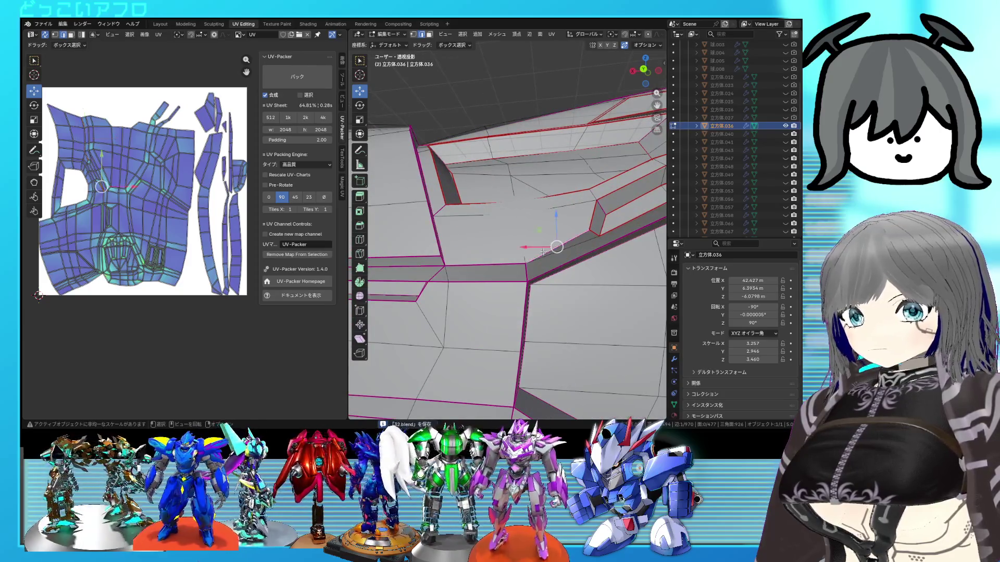
Step: Check under the ridge in wireframe and mark the remaining ridge edges as a seam
middle_click_drag(498, 266, 459, 270)
key("shift+z")
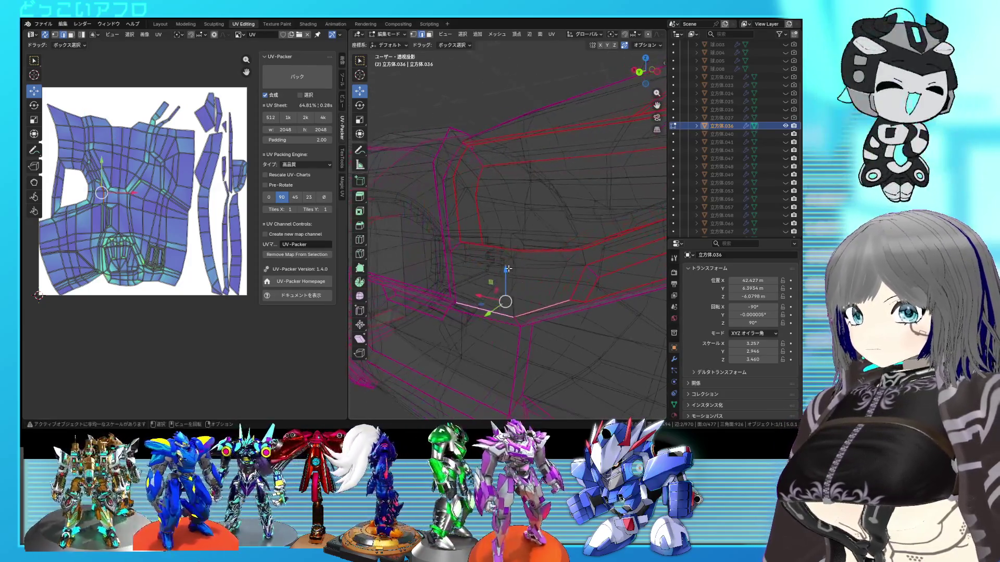
key("shift+z")
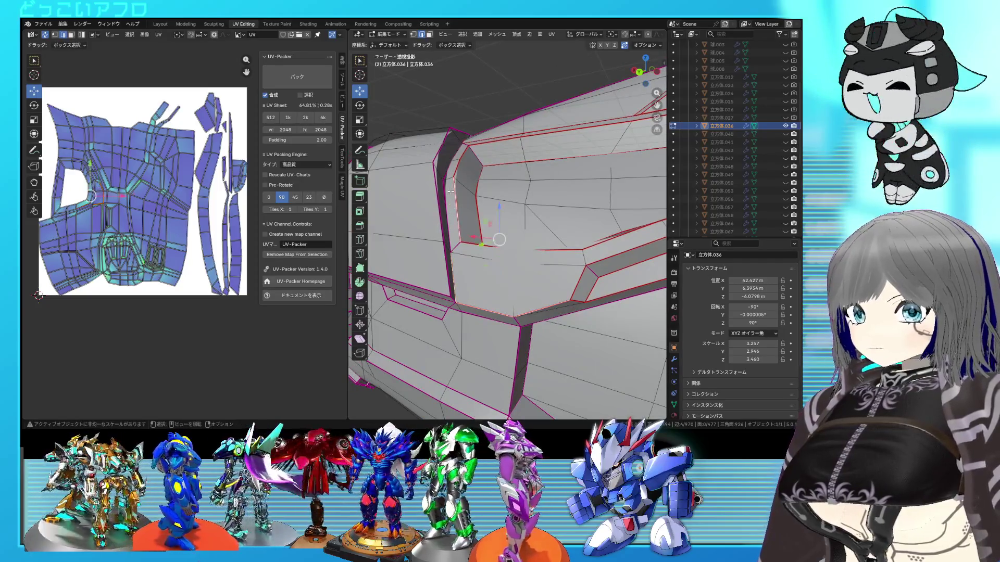
key("shift+z")
mouse_move(446, 197)
middle_mouse_down()
mouse_move(484, 245)
mouse_move(541, 220)
middle_mouse_up()
key("shift+z")
key("ctrl+e")
left_click(484, 244)
Step: Save the file and select the armor panel's connected face region
key("ctrl+s")
left_click(572, 205)
key("ctrl+l")
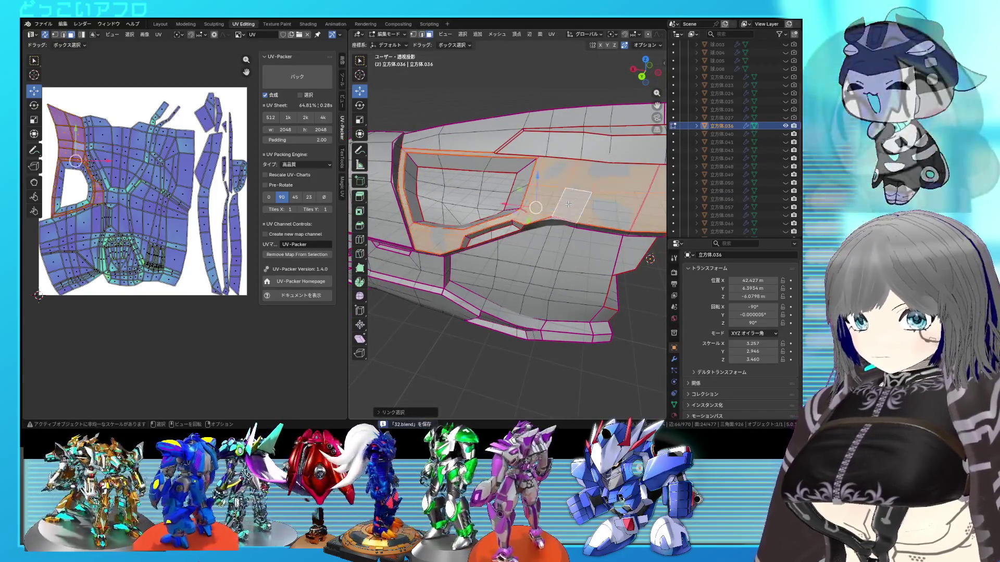
scroll(185, 236, "down", 3)
Step: Re-unwrap all faces, then select the top-ridge edge loop and apply the edge operation
key("a")
key("u")
left_click(88, 103)
scroll(88, 103, "up", 2)
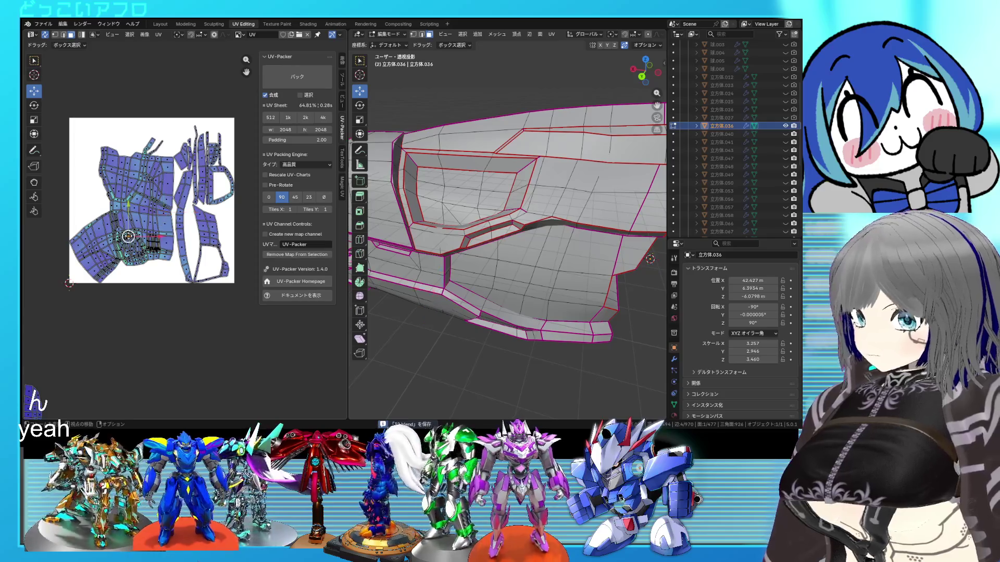
key("l")
middle_click_drag(547, 211, 588, 184)
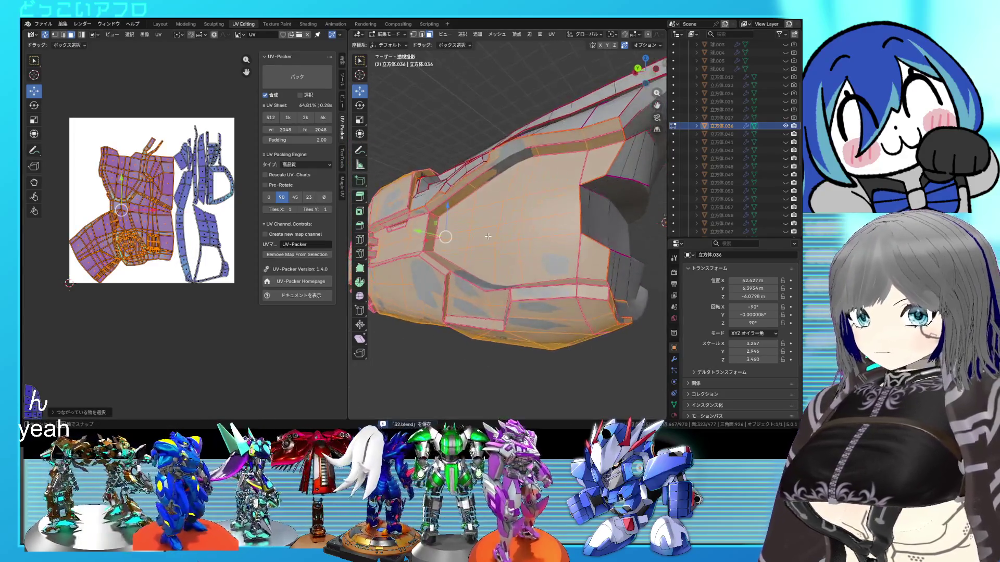
left_click(505, 164, "alt")
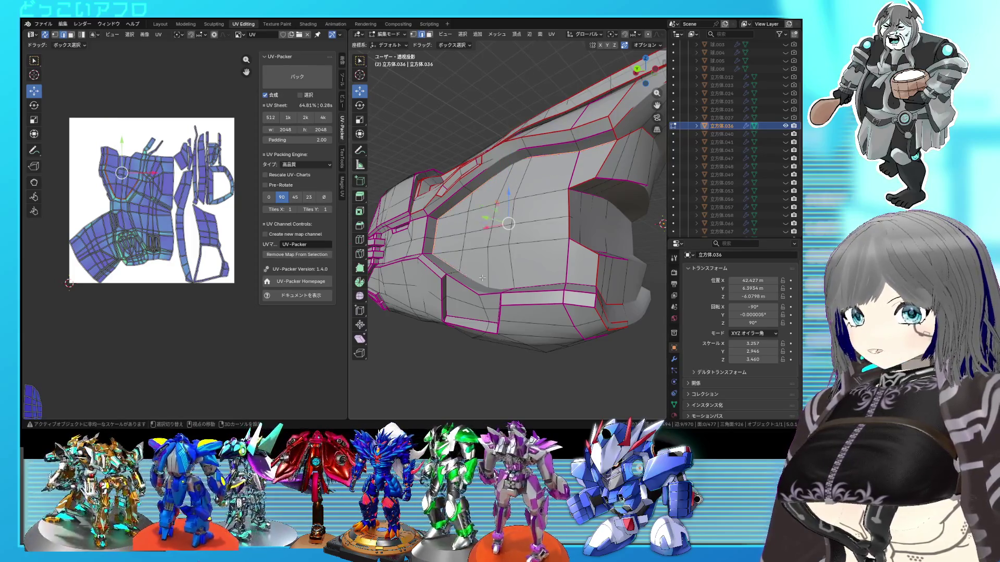
middle_click_drag(498, 286, 536, 296)
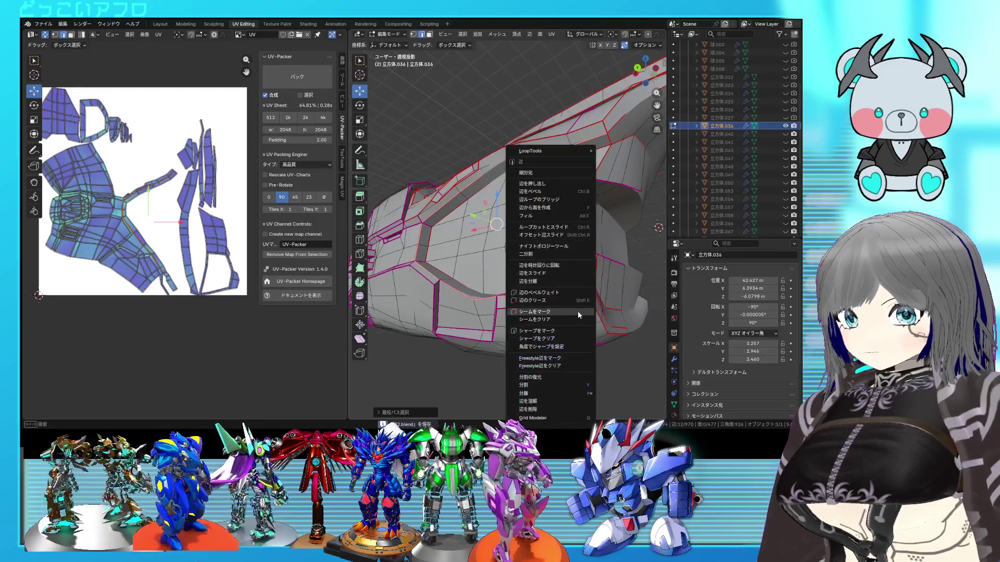
left_click(577, 311)
Step: Re-unwrap the whole mesh again and select a connected region to check its island
key("a")
right_click(137, 244)
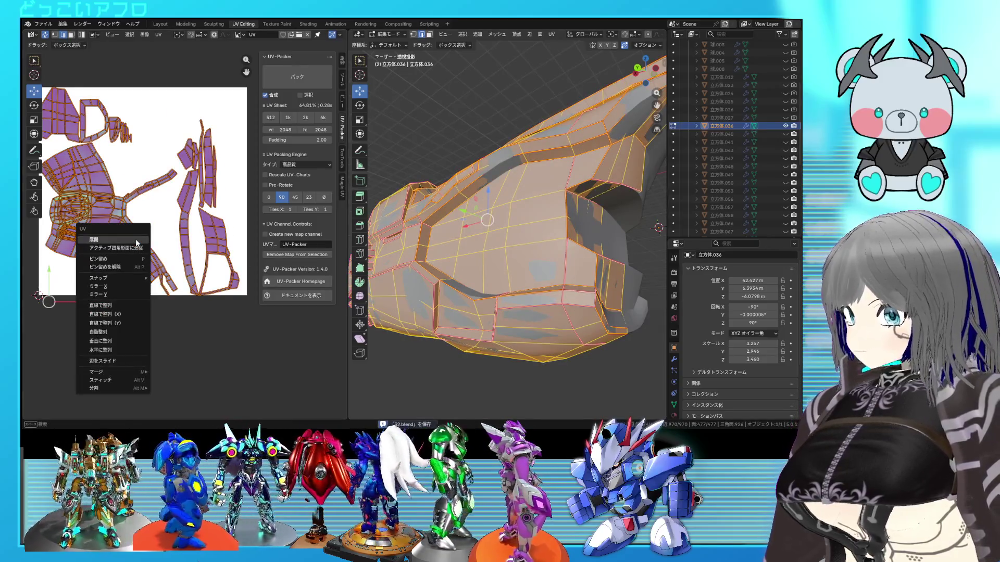
left_click(137, 241)
key("alt+a")
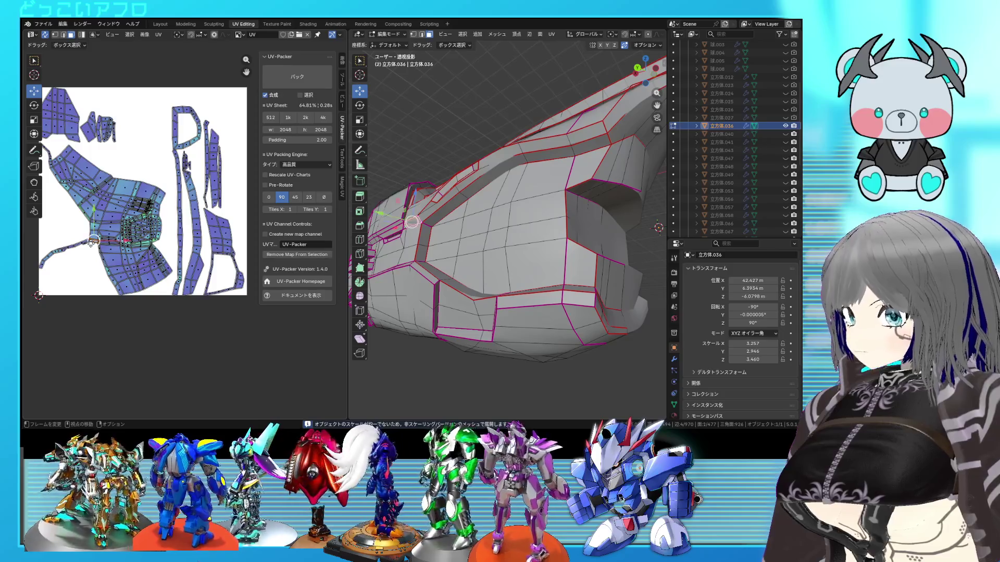
key("ctrl+l")
Step: Mark the recessed slots' edge loops as seams via Edge > Mark Seam
mouse_move(469, 234)
middle_mouse_down()
mouse_move(432, 227)
mouse_move(507, 232)
middle_mouse_up()
key("alt+a")
key("ctrl+e")
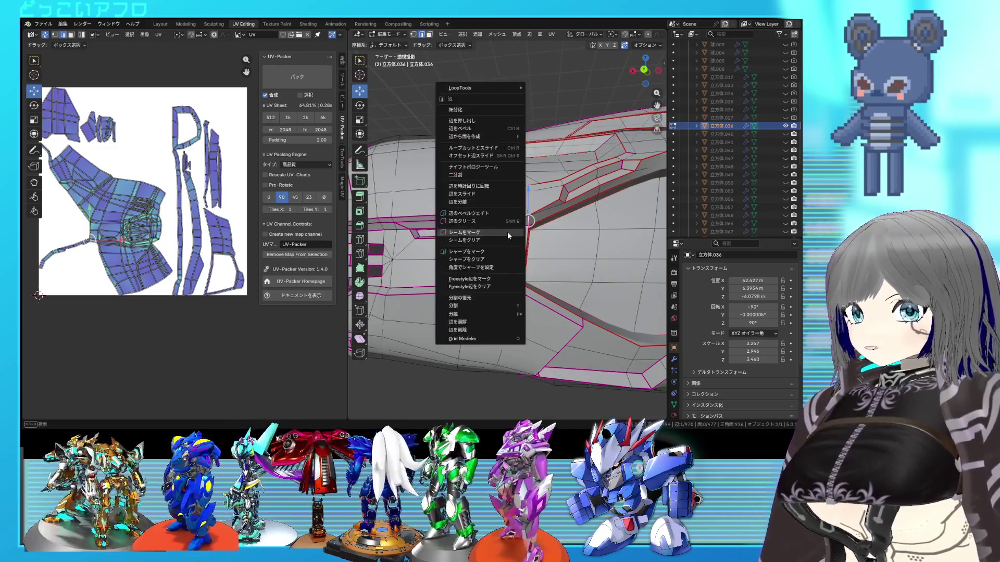
left_click(502, 231)
middle_click_drag(502, 232, 514, 233)
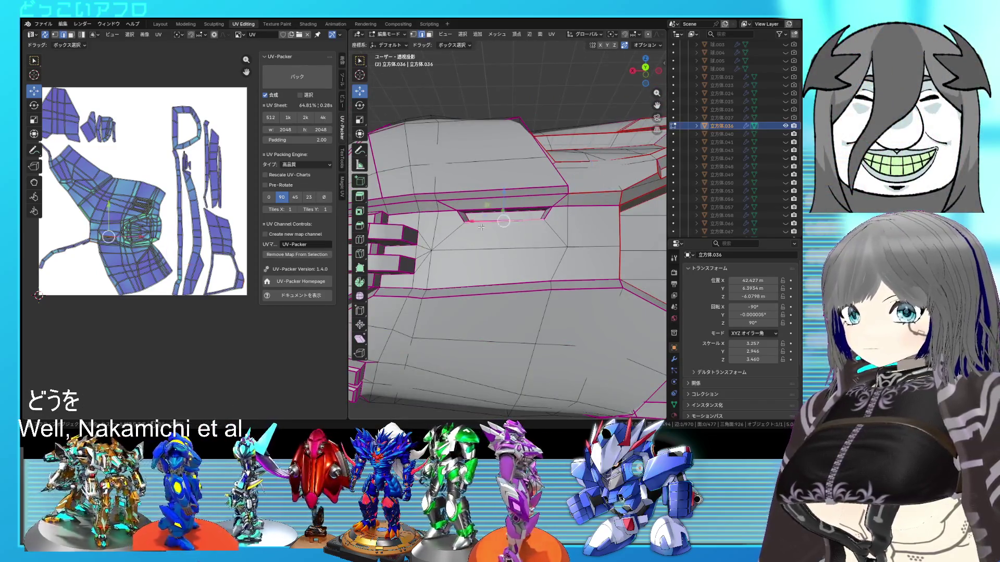
key("ctrl+e")
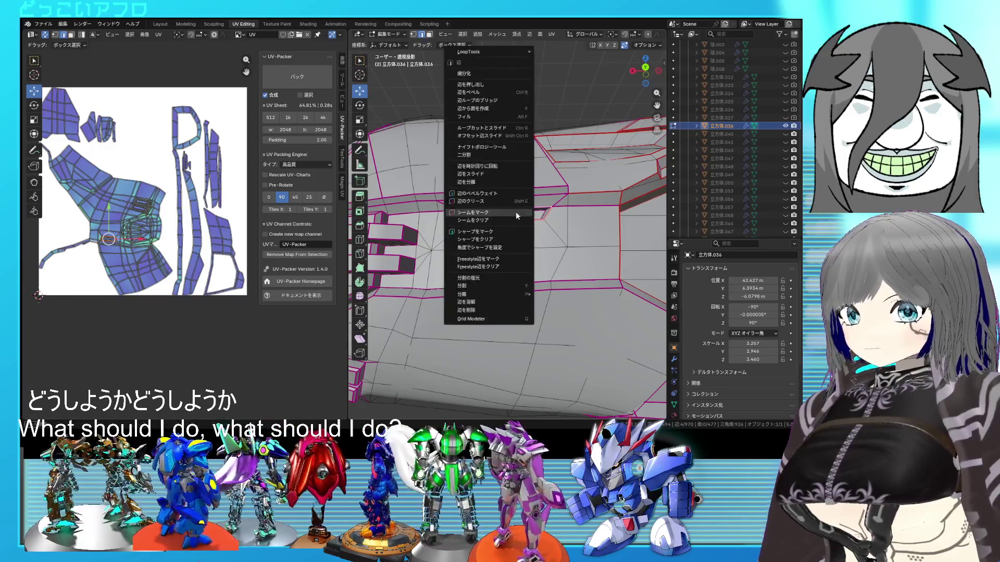
left_click(516, 212)
key("ctrl+e")
left_click(513, 212)
Step: Apply the edge operation at the front end and check hidden edges in see-through view
mouse_move(513, 212)
middle_mouse_down()
mouse_move(538, 229)
mouse_move(539, 250)
middle_mouse_up()
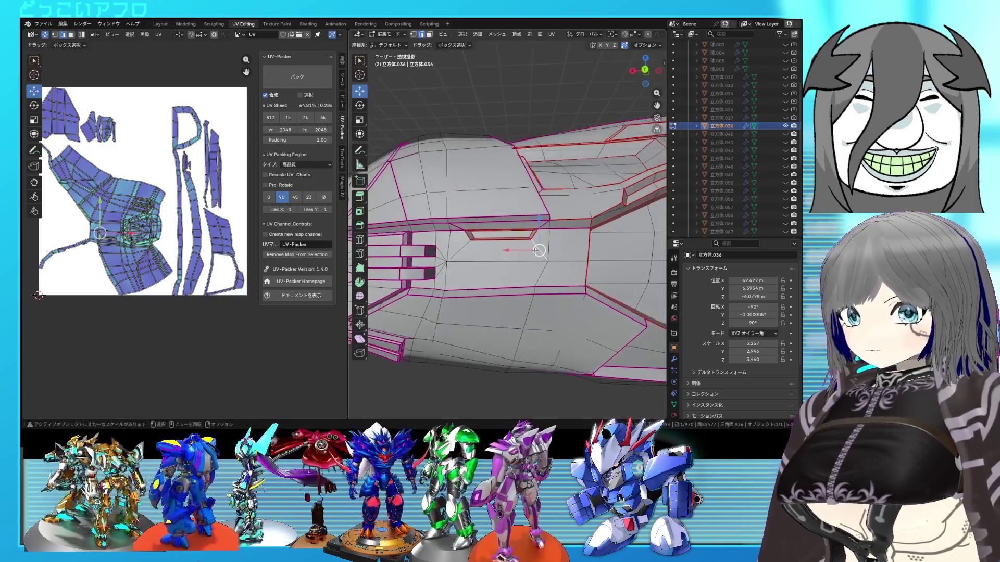
mouse_move(552, 288)
middle_mouse_down()
mouse_move(504, 243)
mouse_move(528, 246)
mouse_move(441, 217)
mouse_move(458, 195)
middle_mouse_up()
key("ctrl+e")
left_click(532, 249)
scroll(531, 249, "up", 3)
key("shift+z")
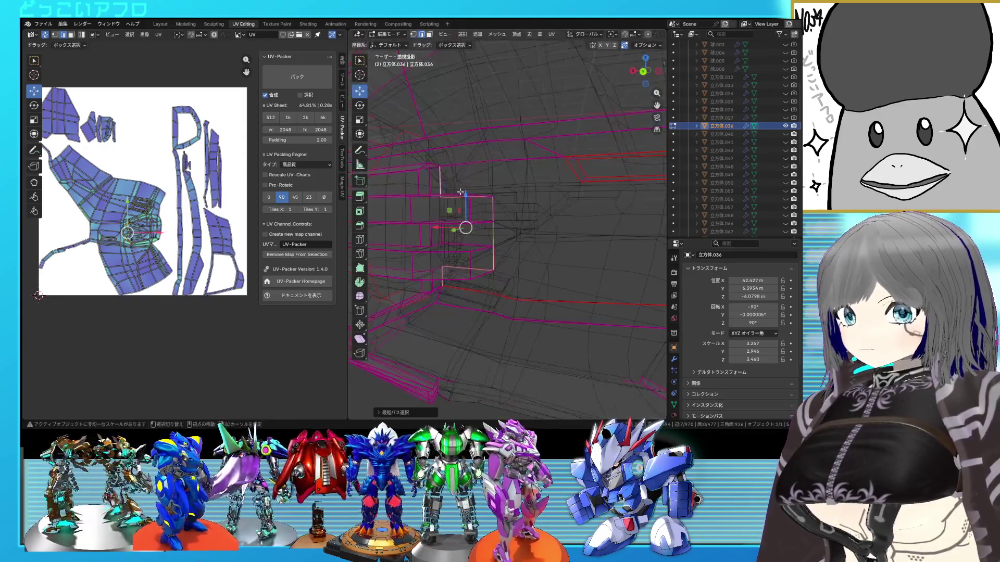
key("shift+z")
scroll(499, 216, "up", 2)
mouse_move(499, 216)
middle_mouse_down()
mouse_move(471, 215)
mouse_move(451, 234)
middle_mouse_up()
key("shift+z")
key("shift+z")
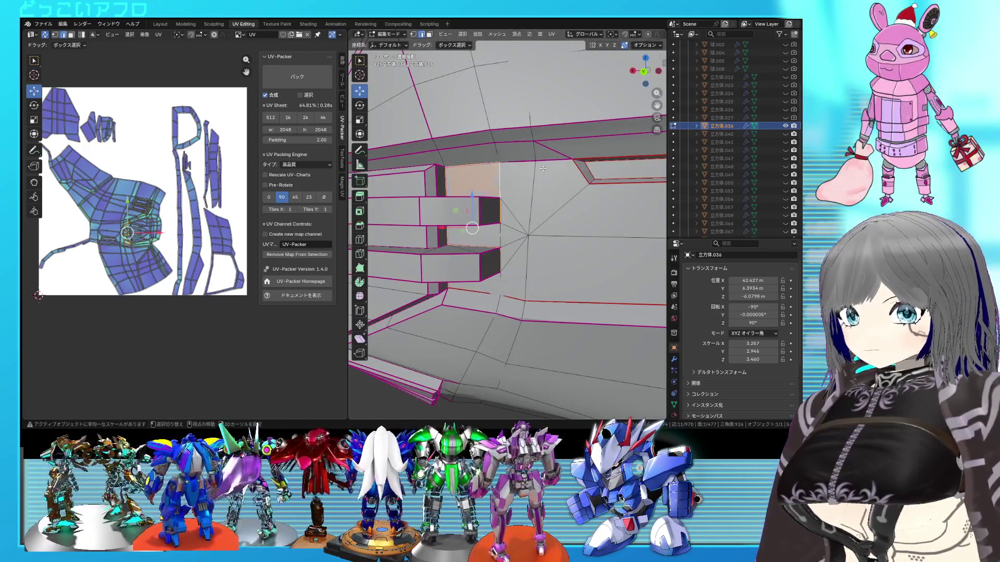
key("shift+z")
key("shift+z")
Step: Select the shortest edge path along the ridge and mark it as a seam
mouse_move(549, 166)
middle_mouse_down()
mouse_move(546, 231)
mouse_move(487, 263)
middle_mouse_up()
right_click(546, 232)
key("Escape")
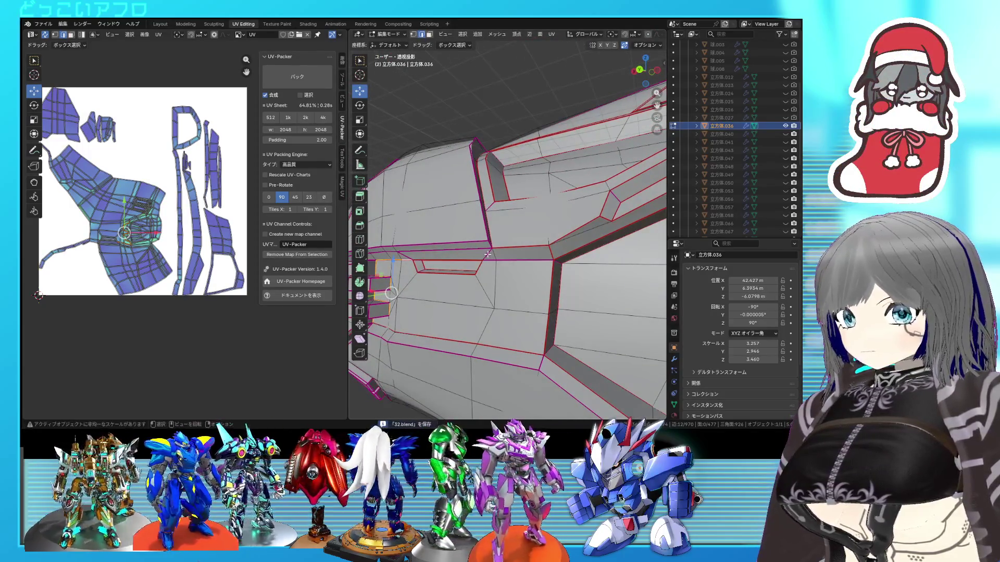
middle_click_drag(488, 253, 509, 255)
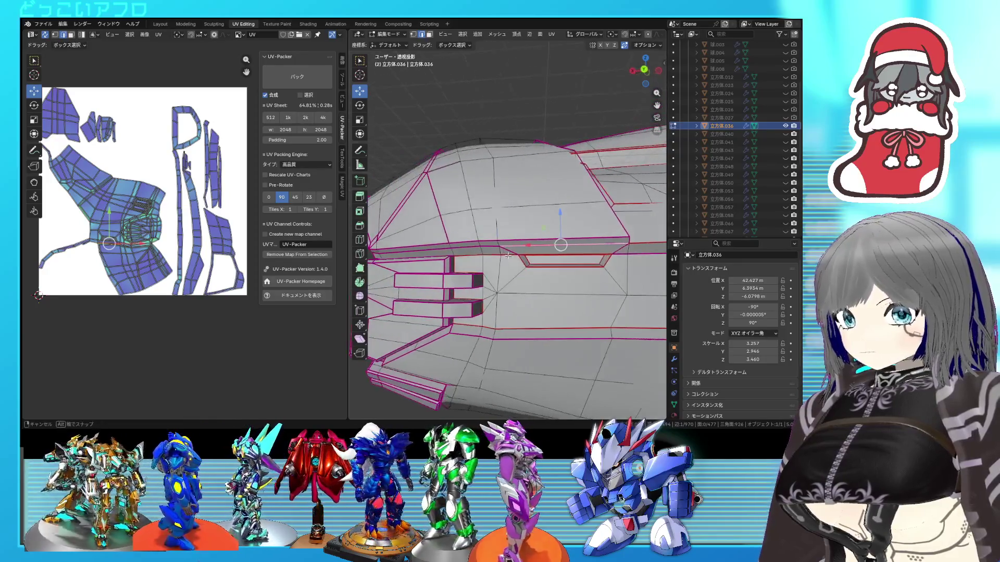
left_click(419, 250, "ctrl")
middle_click_drag(419, 249, 491, 255)
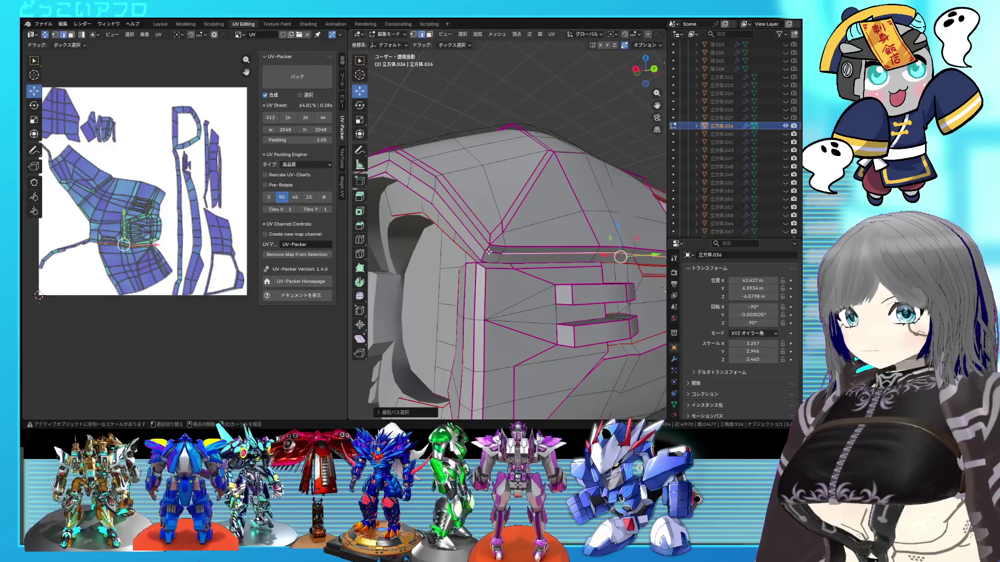
scroll(489, 252, "down", 3)
scroll(496, 257, "down", 2)
right_click(494, 244)
left_click(494, 245)
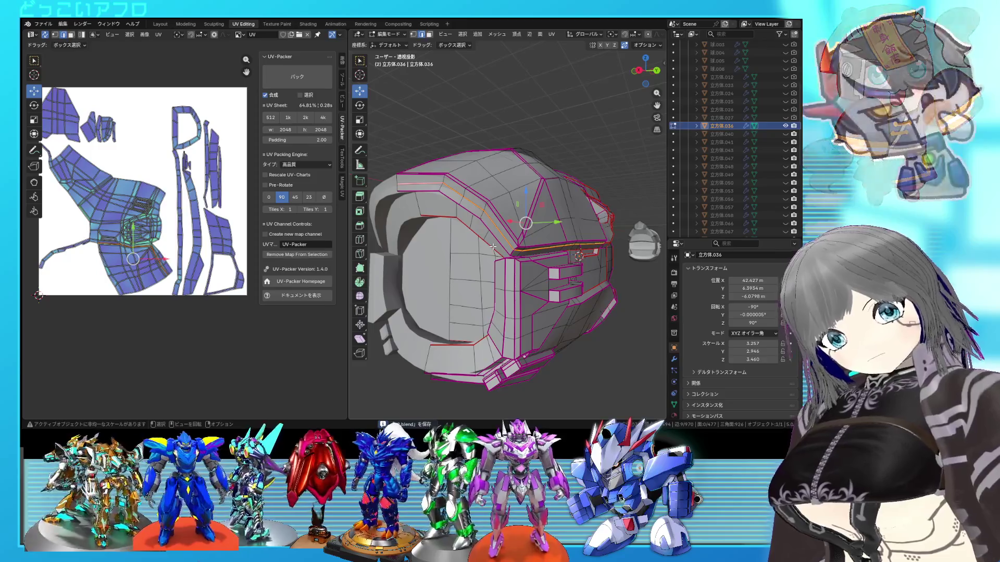
Step: Finish a quick scale, save the file, and select the panel's linked faces to inspect
key("s")
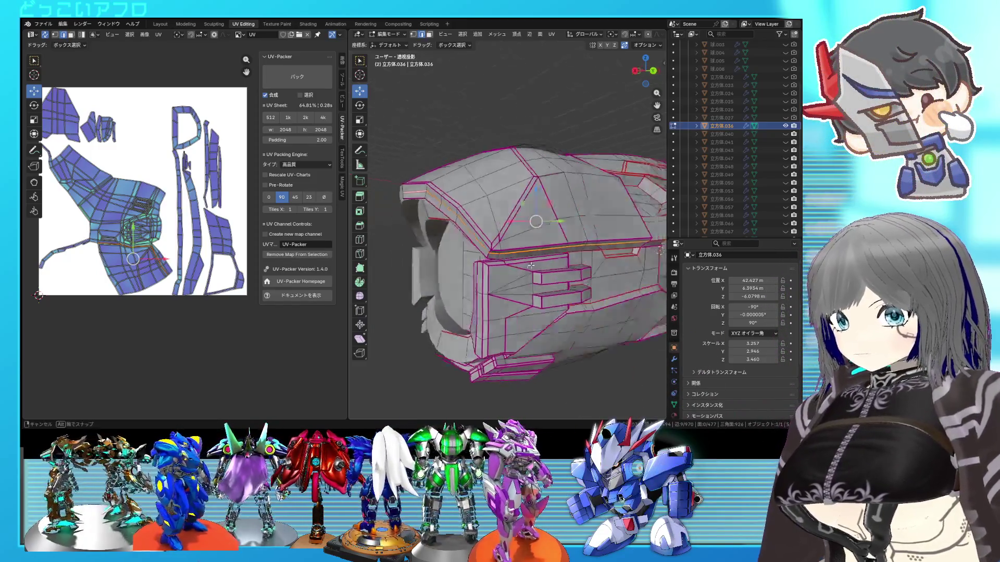
left_click(532, 266)
scroll(532, 266, "up", 2)
key("ctrl+s")
scroll(500, 263, "up", 2)
scroll(474, 260, "up", 2)
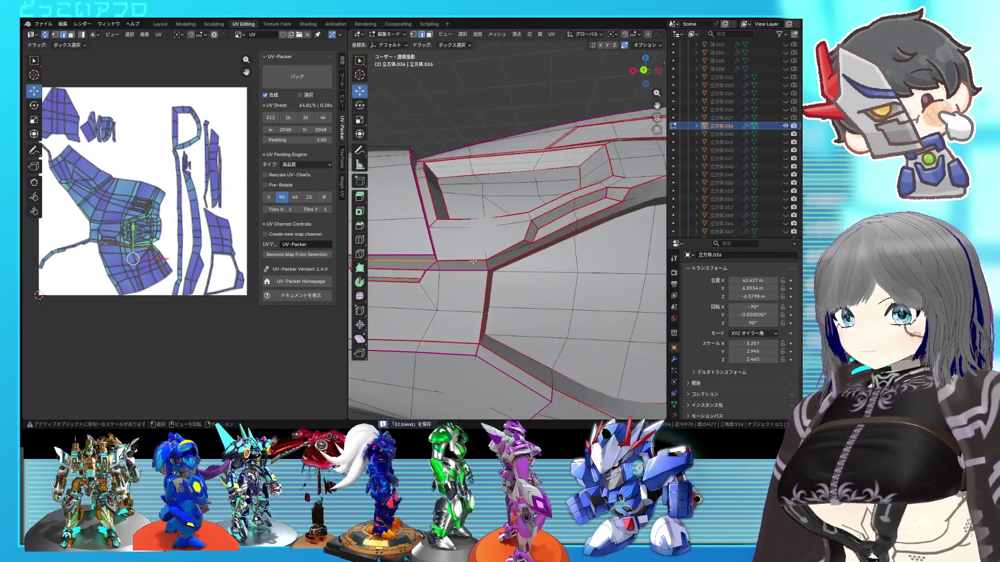
middle_click_drag(473, 260, 484, 260)
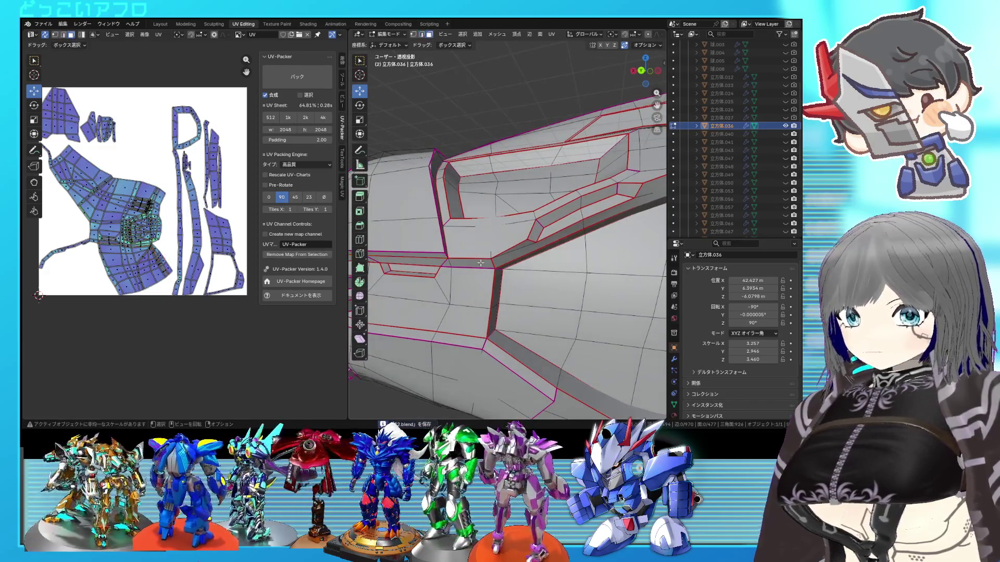
middle_click_drag(472, 262, 500, 274)
key("l")
key("l")
key("l")
scroll(509, 280, "up", 2)
scroll(508, 280, "up", 2)
scroll(533, 274, "up", 1)
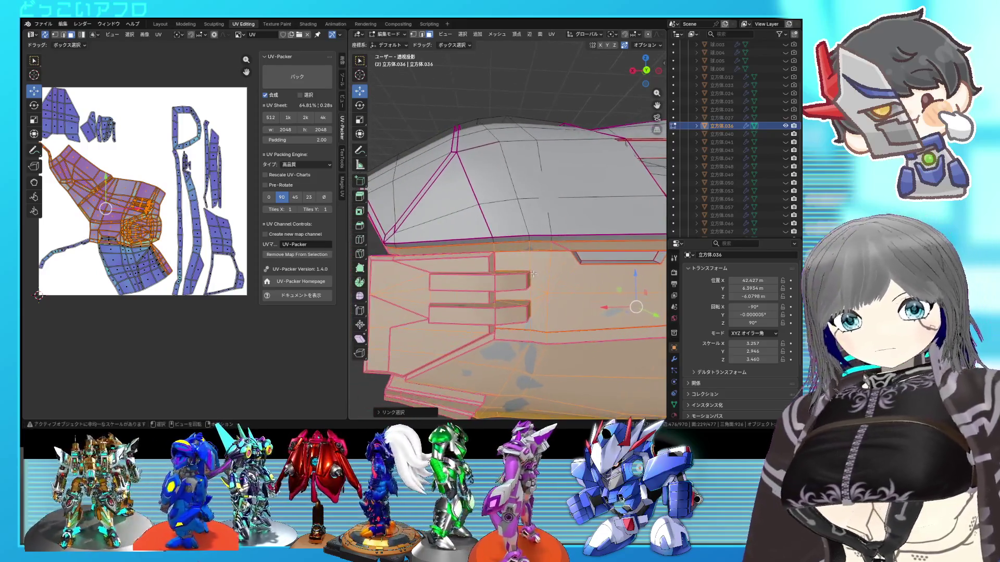
left_click(515, 286)
key("alt+z")
mouse_move(508, 292)
middle_mouse_down()
mouse_move(514, 300)
mouse_move(485, 267)
mouse_move(574, 267)
middle_mouse_up()
key("alt+z")
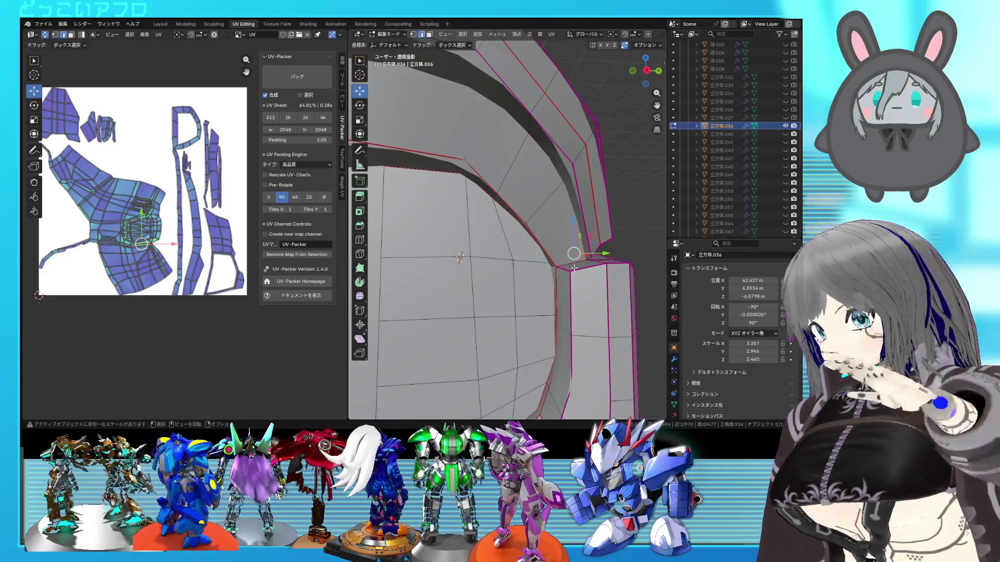
right_click(594, 285)
scroll(562, 274, "down", 3)
middle_click_drag(562, 274, 510, 272)
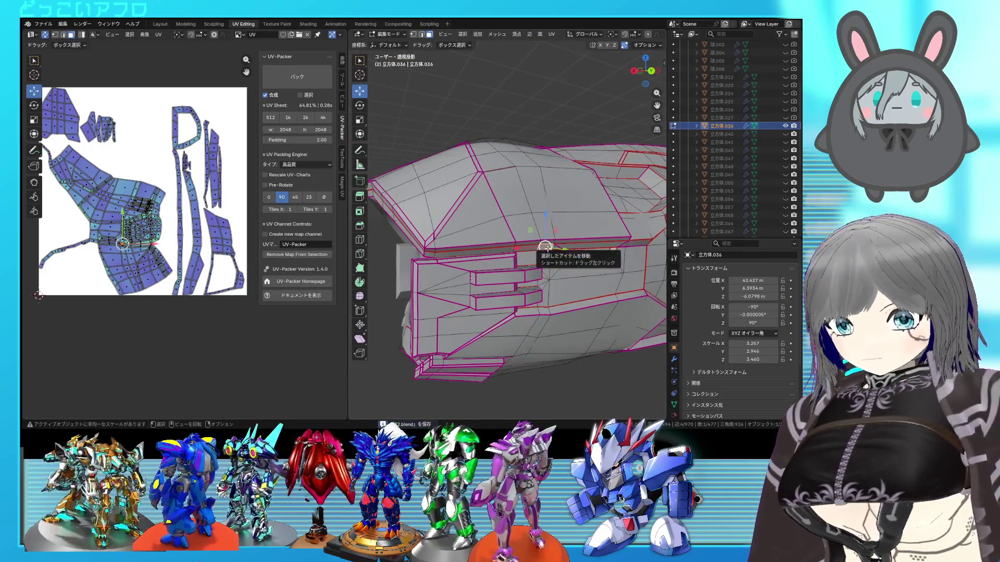
key("ctrl+l")
scroll(545, 248, "up", 2)
mouse_move(546, 247)
middle_mouse_down()
mouse_move(490, 213)
mouse_move(560, 233)
middle_mouse_up()
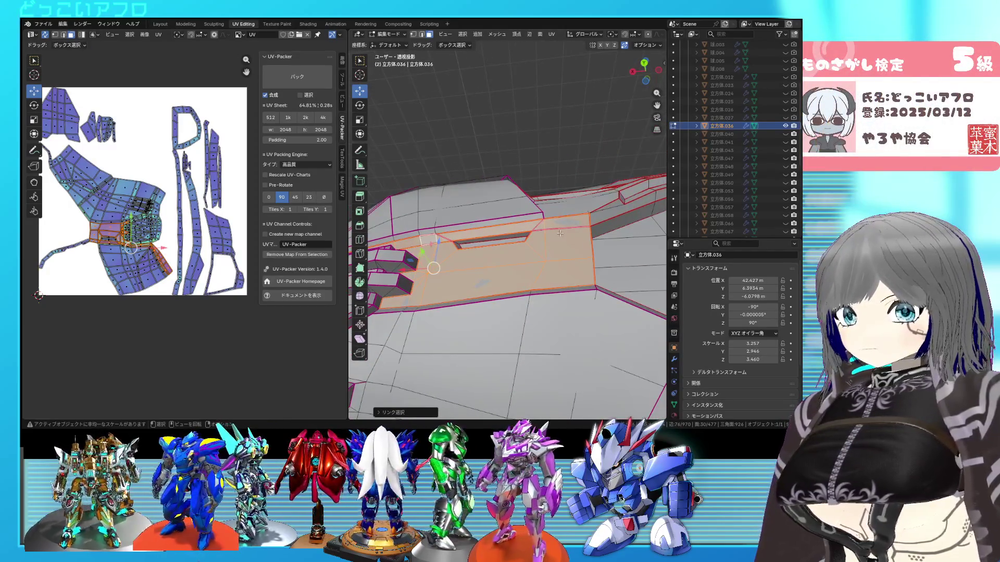
scroll(537, 235, "up", 2)
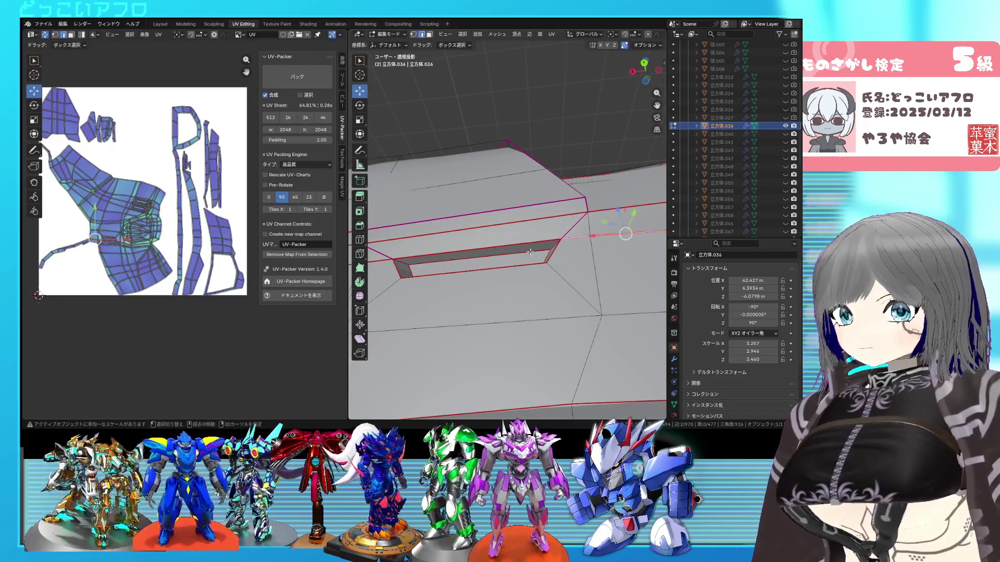
middle_click_drag(530, 250, 463, 284)
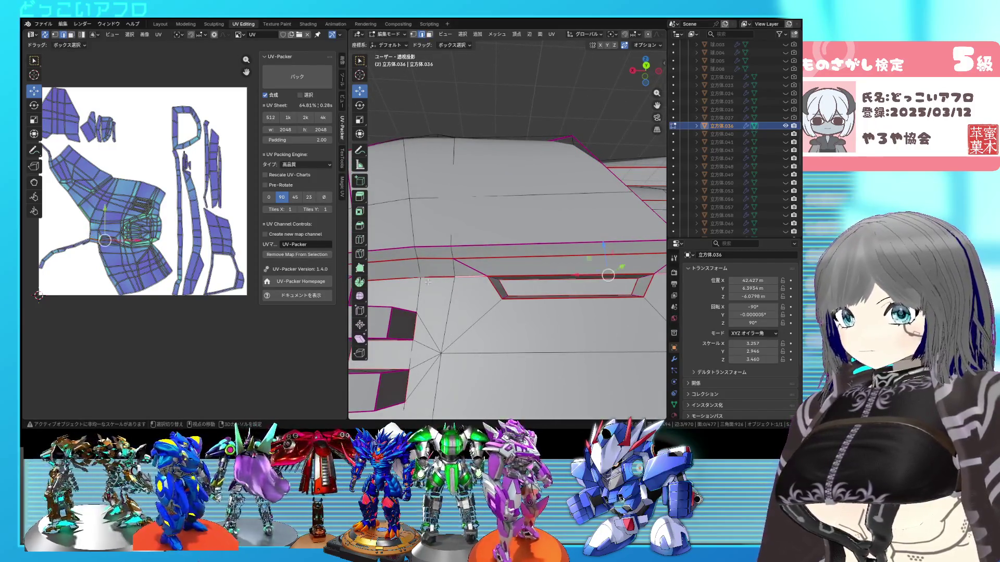
right_click(454, 285)
middle_click_drag(479, 288, 516, 238)
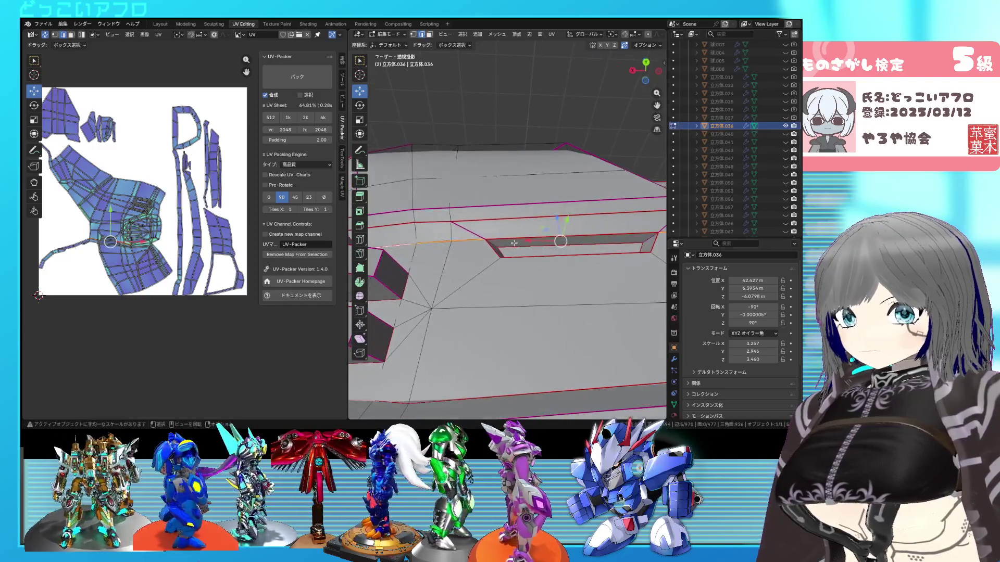
right_click(516, 238)
left_click(508, 241)
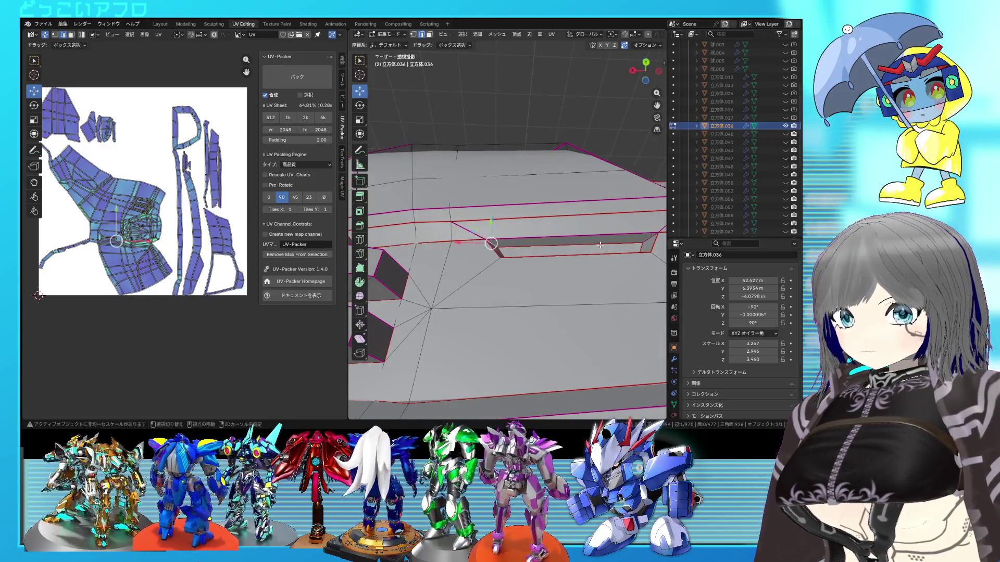
middle_click_drag(601, 245, 603, 252)
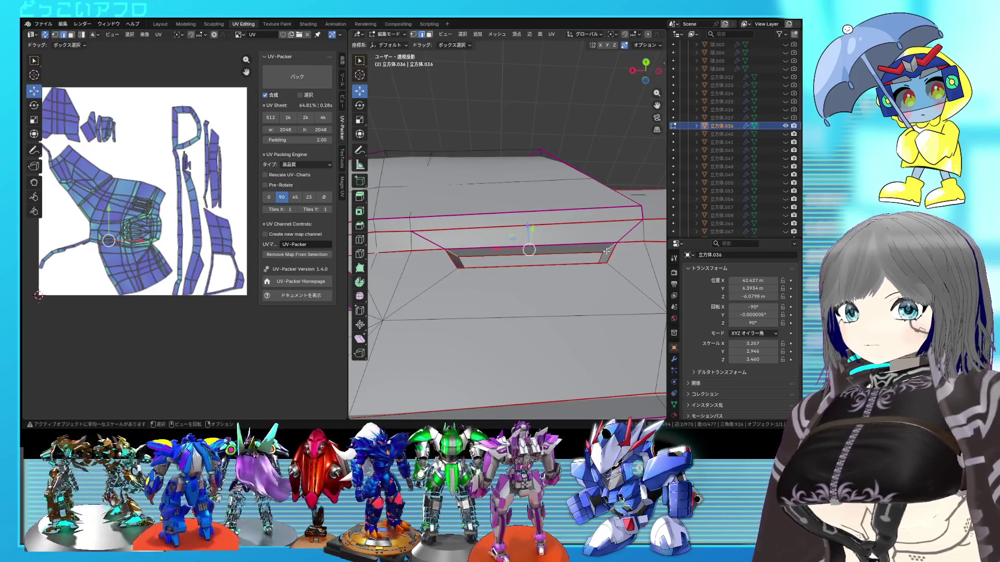
right_click(587, 244)
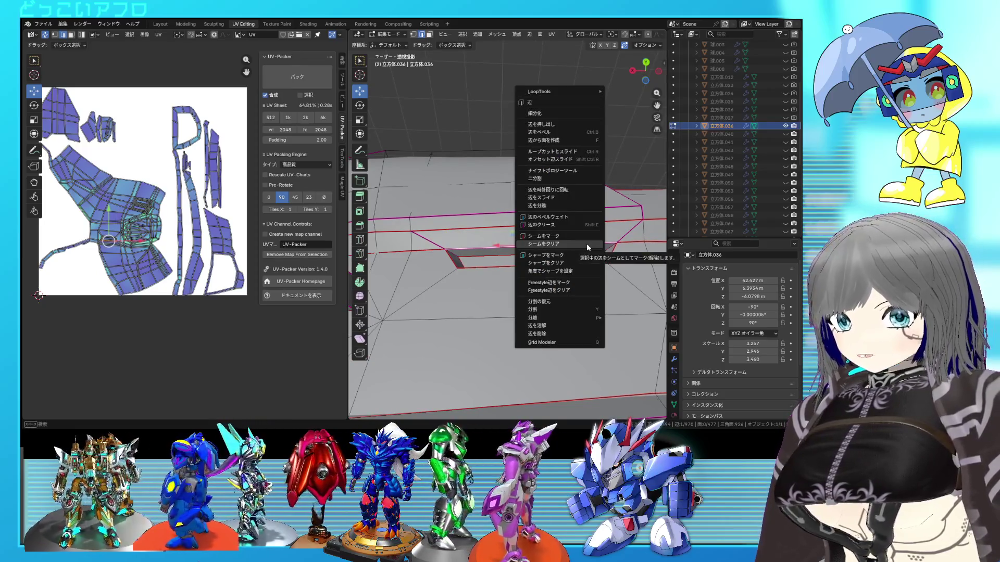
left_click(587, 243)
right_click(608, 251)
key("Escape")
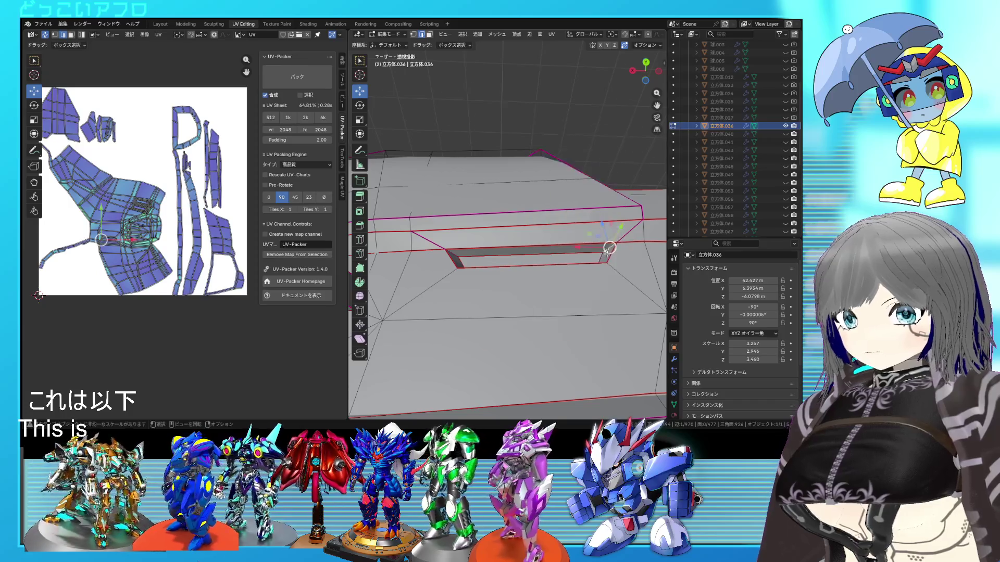
key("a")
scroll(586, 266, "down", 3)
key("u")
left_click(214, 212)
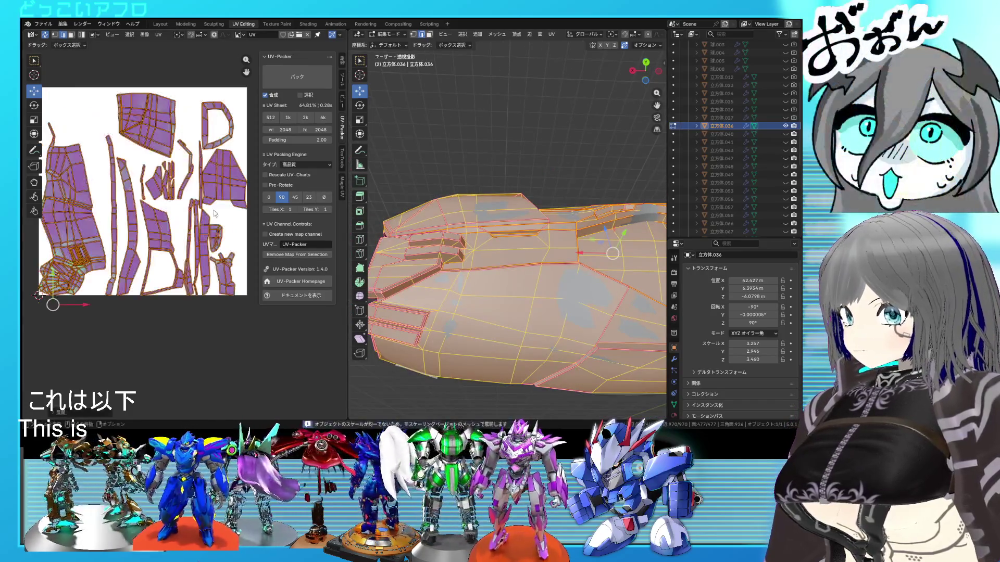
left_click(415, 297)
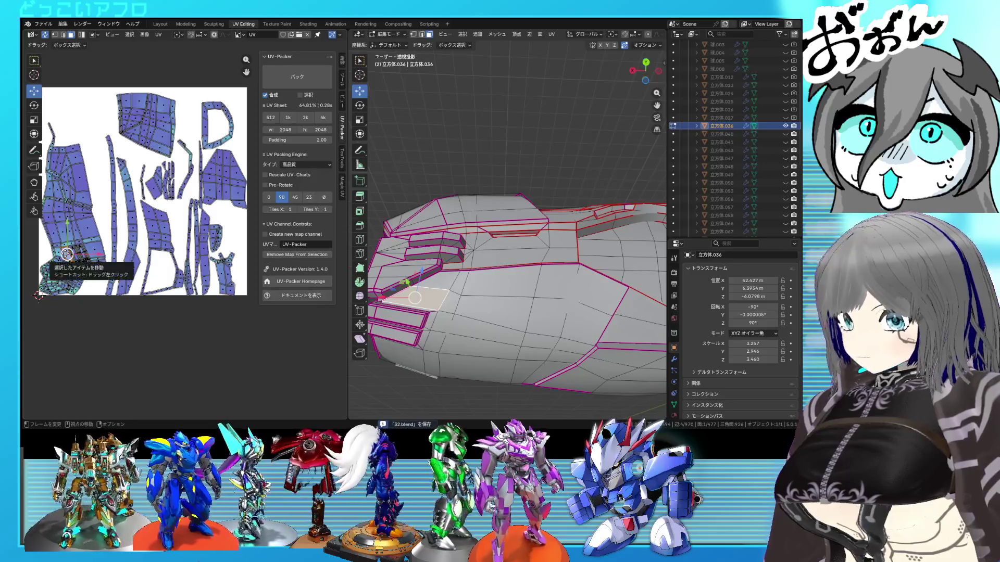
key("ctrl+l")
mouse_move(457, 277)
middle_mouse_down()
mouse_move(554, 314)
mouse_move(464, 263)
mouse_move(475, 263)
middle_mouse_up()
scroll(515, 305, "up", 3)
left_click(553, 314)
key("ctrl+z")
left_click(402, 230)
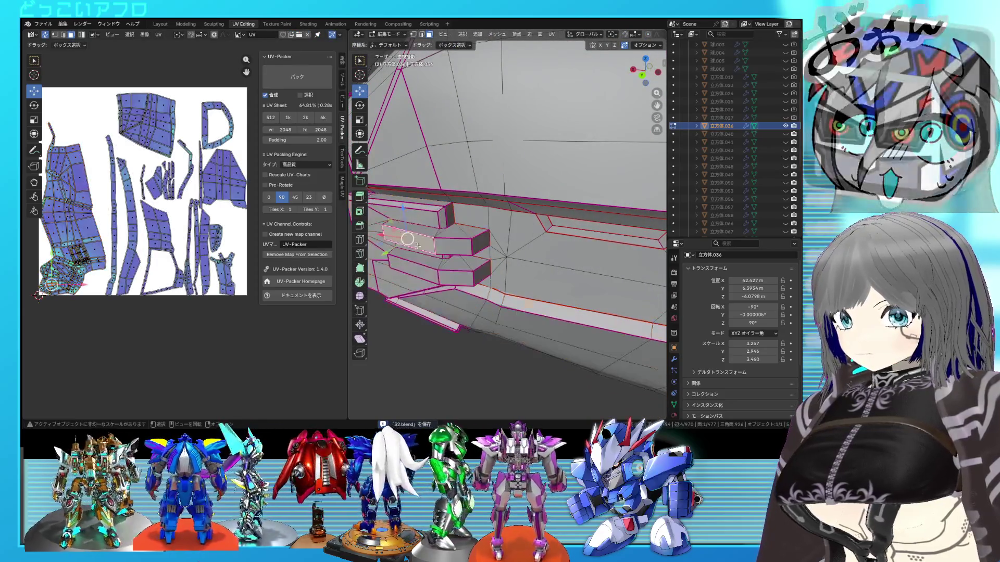
middle_click_drag(402, 230, 520, 283)
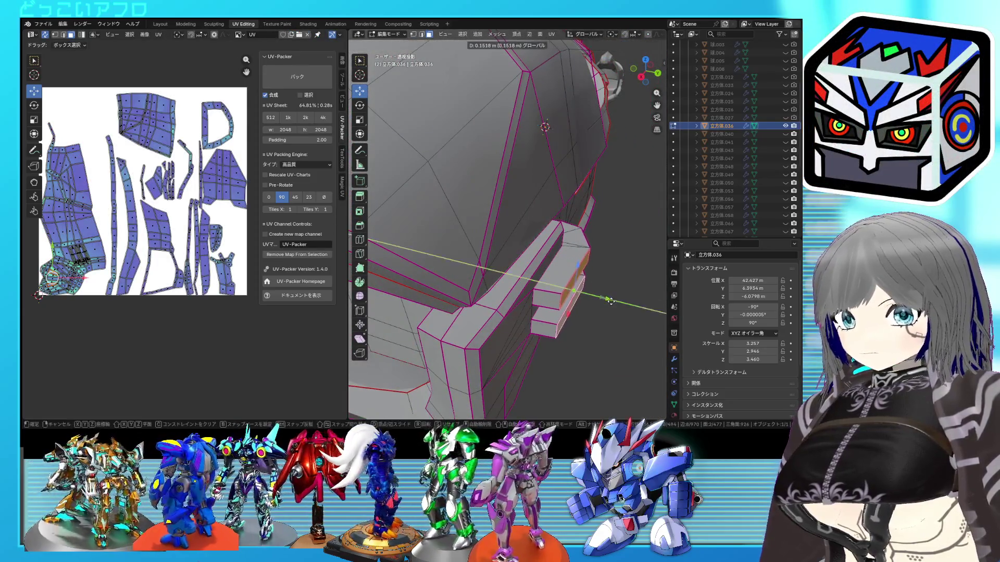
key("Tab")
mouse_move(610, 301)
middle_mouse_down()
mouse_move(490, 279)
mouse_move(505, 230)
mouse_move(462, 255)
mouse_move(473, 181)
middle_mouse_up()
key("Tab")
left_click(473, 182)
left_click(443, 173, "shift")
key("alt+z")
middle_click_drag(490, 223, 461, 258)
key("alt+z")
right_click(483, 243)
key("Escape")
key("alt+z")
key("alt+z")
right_click(528, 280)
left_click(534, 278)
key("ctrl+s")
scroll(533, 277, "down", 2)
mouse_move(533, 277)
middle_mouse_down()
mouse_move(468, 282)
mouse_move(482, 238)
middle_mouse_up()
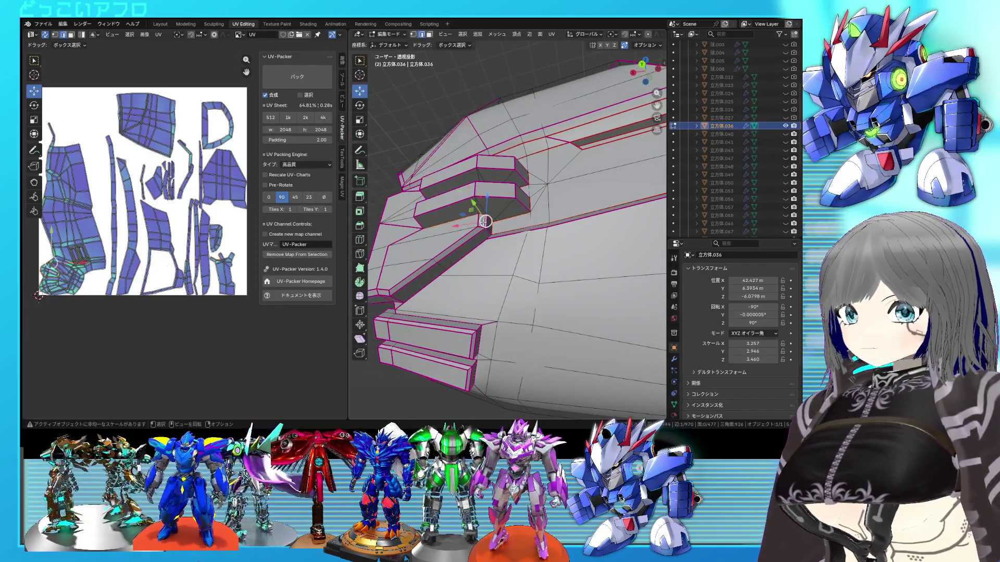
middle_click_drag(473, 242, 497, 241)
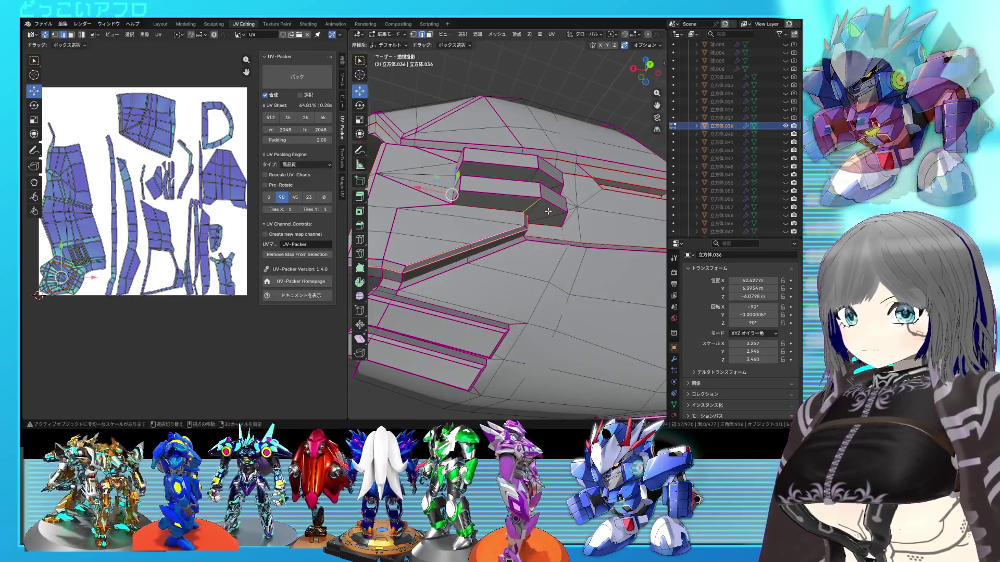
key("alt+z")
key("alt+z")
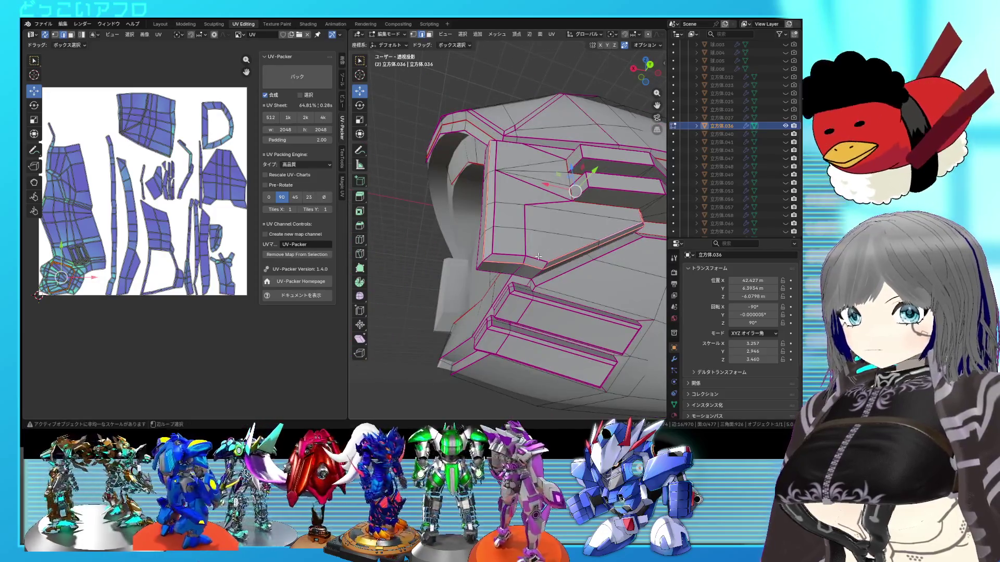
mouse_move(543, 220)
middle_mouse_down()
mouse_move(581, 222)
mouse_move(556, 248)
middle_mouse_up()
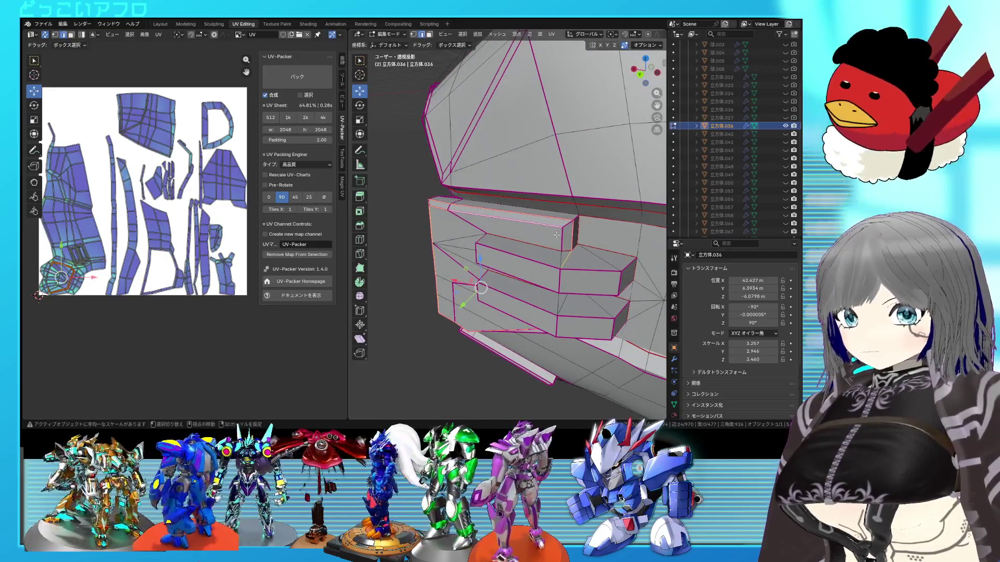
Step: Mark the selected recess groove edges as seams, checking them in see-through view
right_click(555, 248)
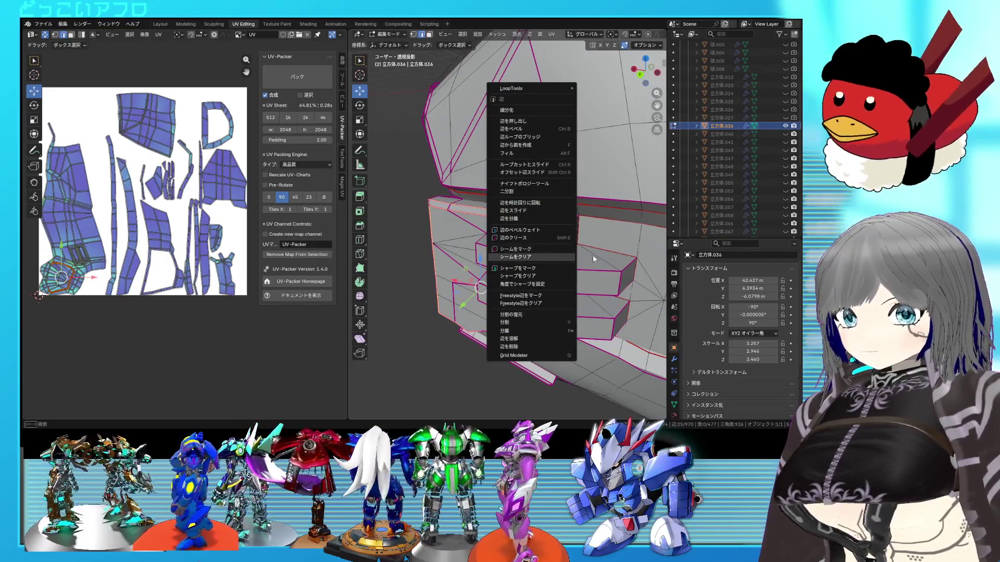
left_click(574, 263)
key("alt+z")
key("alt+z")
right_click(577, 265)
left_click(574, 263)
key("alt+z")
middle_click_drag(576, 264, 559, 264)
key("alt+z")
Step: Re-unwrap the whole mesh and select one connected piece to check its UV island
key("a")
key("u")
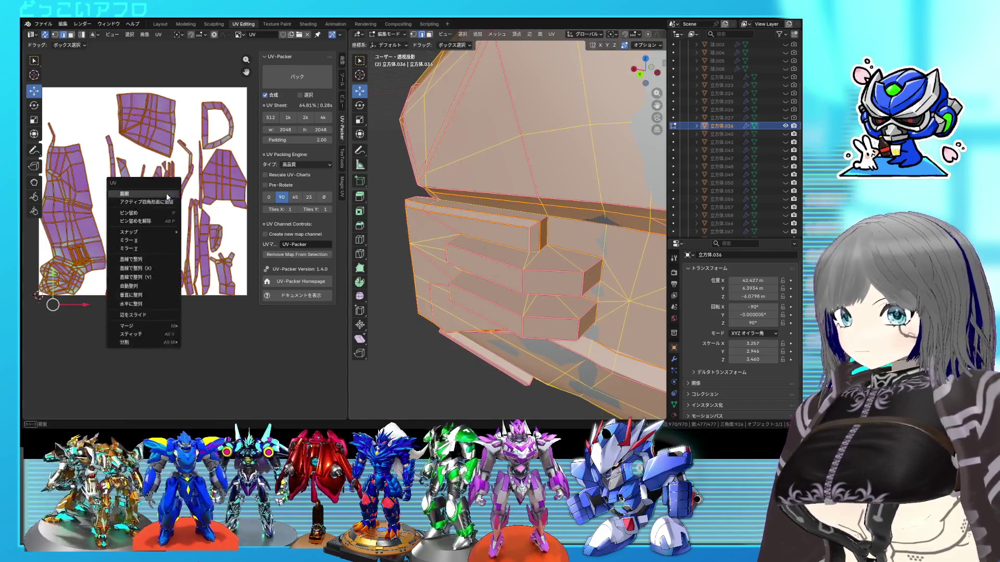
left_click(168, 198)
key("alt+a")
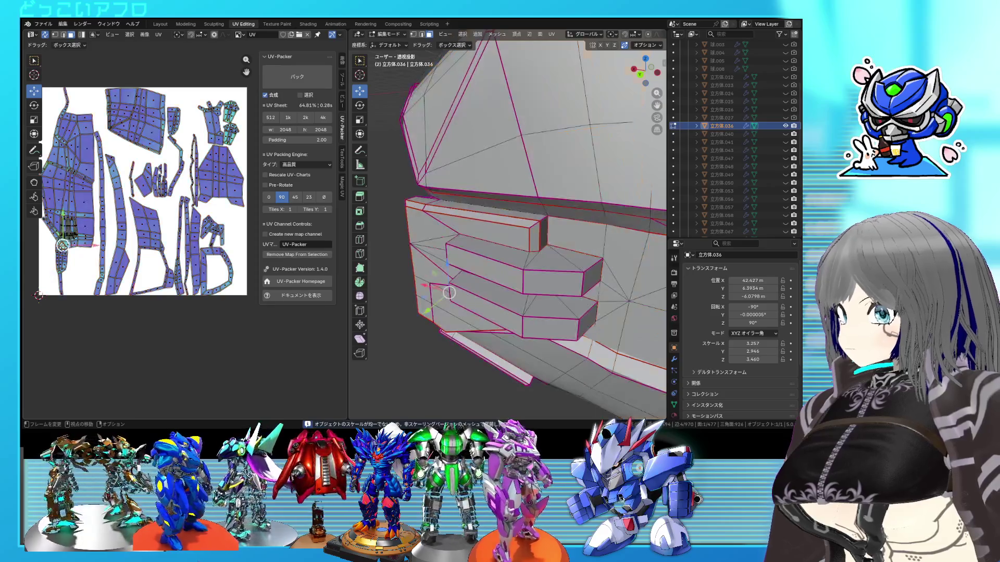
key("l")
middle_click_drag(449, 293, 560, 239)
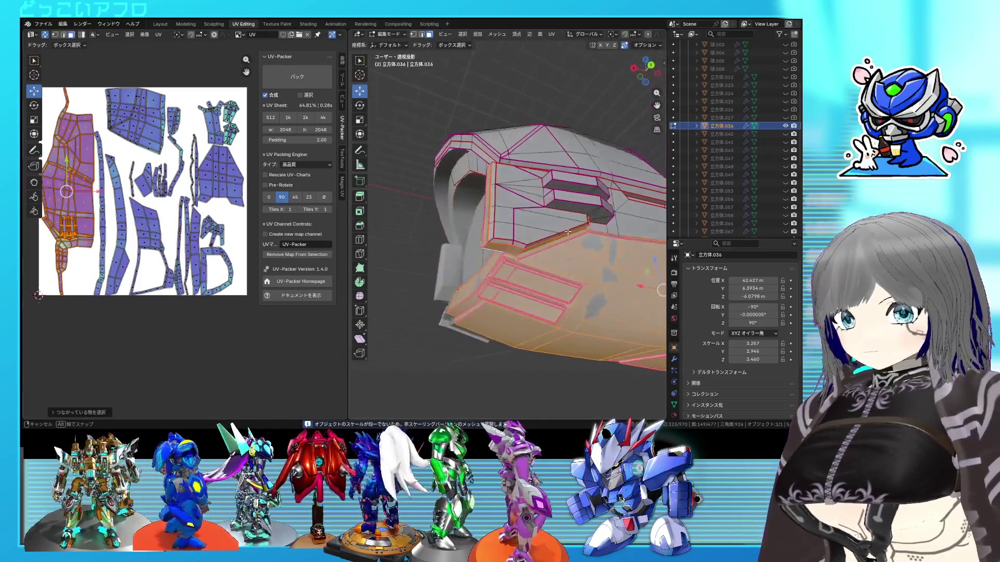
mouse_move(560, 239)
middle_mouse_down()
mouse_move(521, 236)
mouse_move(526, 267)
middle_mouse_up()
key("alt+a")
Step: Select the groove edge loop, re-unwrap the whole mesh again and orbit toward the inner rim
left_click(579, 234, "alt")
key("shift+z")
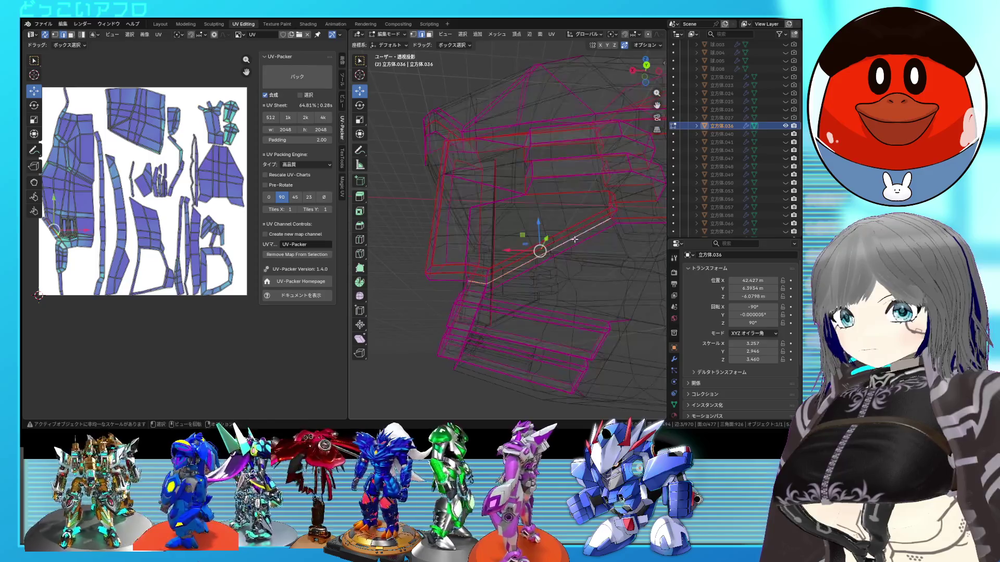
key("shift+z")
key("ctrl+e")
key("a")
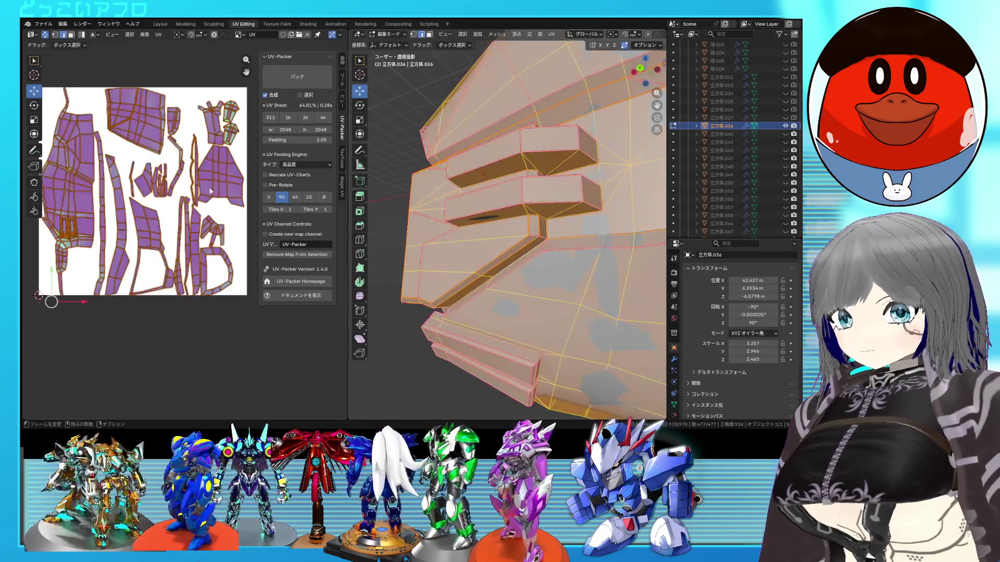
key("u")
left_click(202, 188)
key("alt+a")
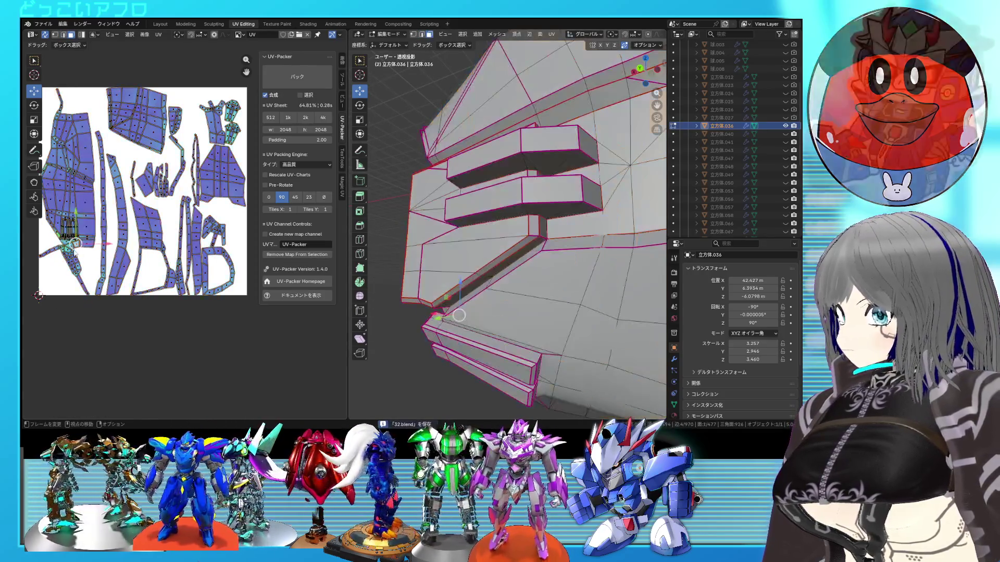
middle_click_drag(563, 266, 591, 277)
middle_click_drag(529, 238, 510, 273)
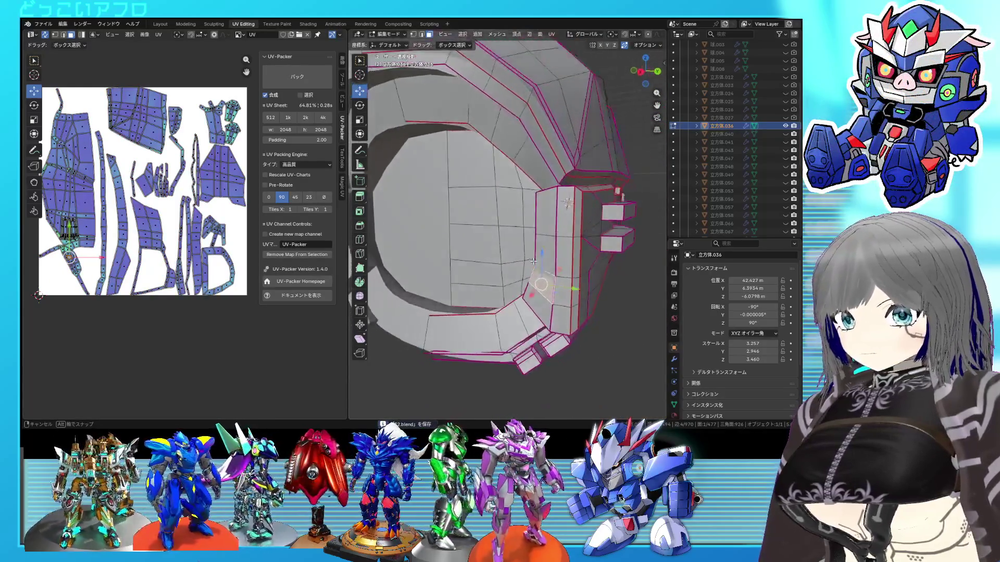
mouse_move(570, 232)
middle_mouse_down()
mouse_move(530, 232)
mouse_move(511, 219)
mouse_move(536, 232)
mouse_move(573, 303)
middle_mouse_up()
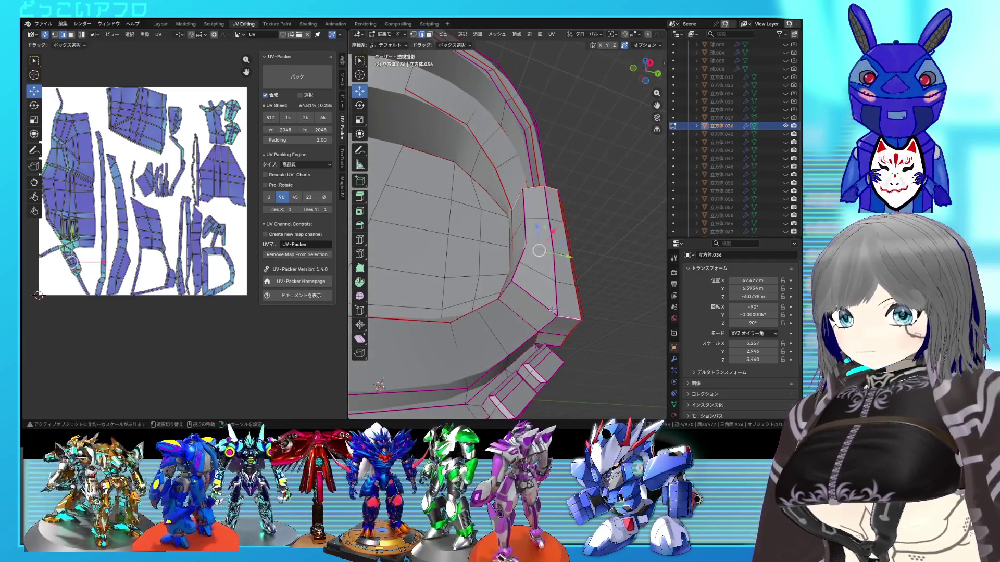
Step: Re-unwrap the whole mesh and select a connected piece to check its UV island
right_click(506, 288)
key("a")
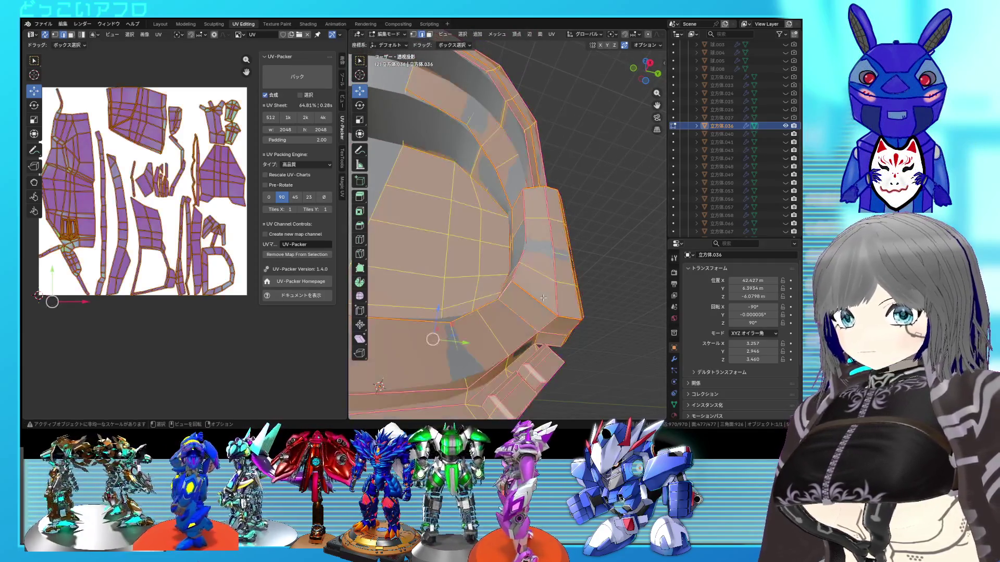
right_click(197, 222)
left_click(198, 220)
mouse_move(468, 297)
middle_mouse_down()
mouse_move(506, 278)
mouse_move(480, 251)
middle_mouse_up()
left_click(520, 250)
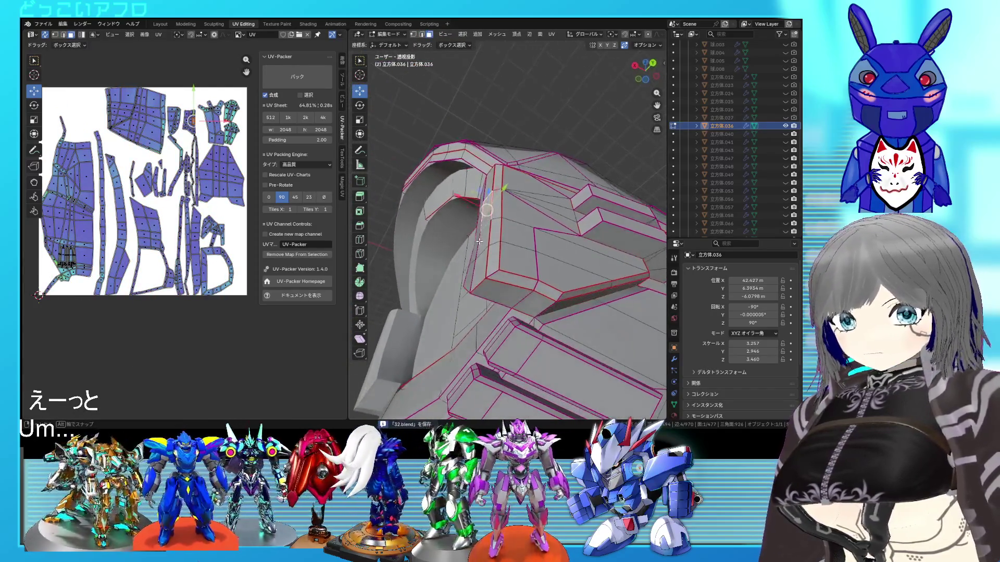
mouse_move(480, 250)
middle_mouse_down()
mouse_move(500, 235)
mouse_move(428, 279)
mouse_move(529, 234)
middle_mouse_up()
key("ctrl+l")
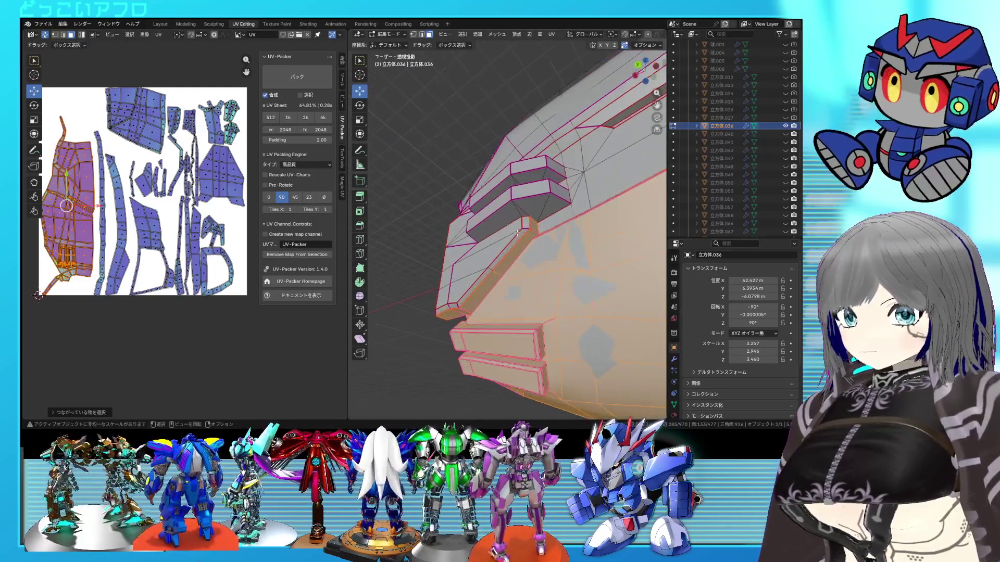
Step: Select the upper block and then the lower part as linked regions to inspect their islands
left_click(524, 200)
key("ctrl+l")
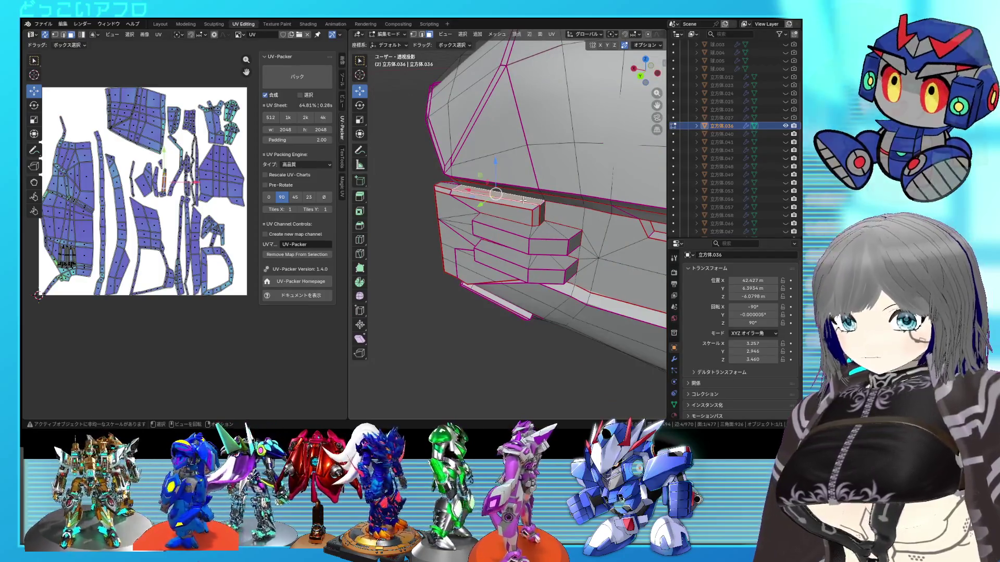
middle_click_drag(524, 201, 547, 144)
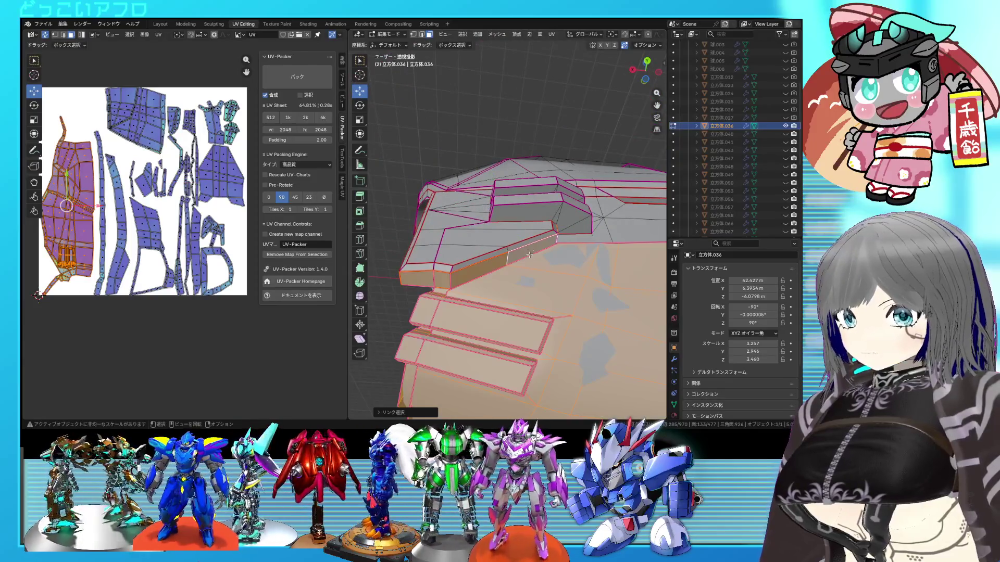
middle_click_drag(533, 249, 531, 265)
right_click(448, 299)
key("Escape")
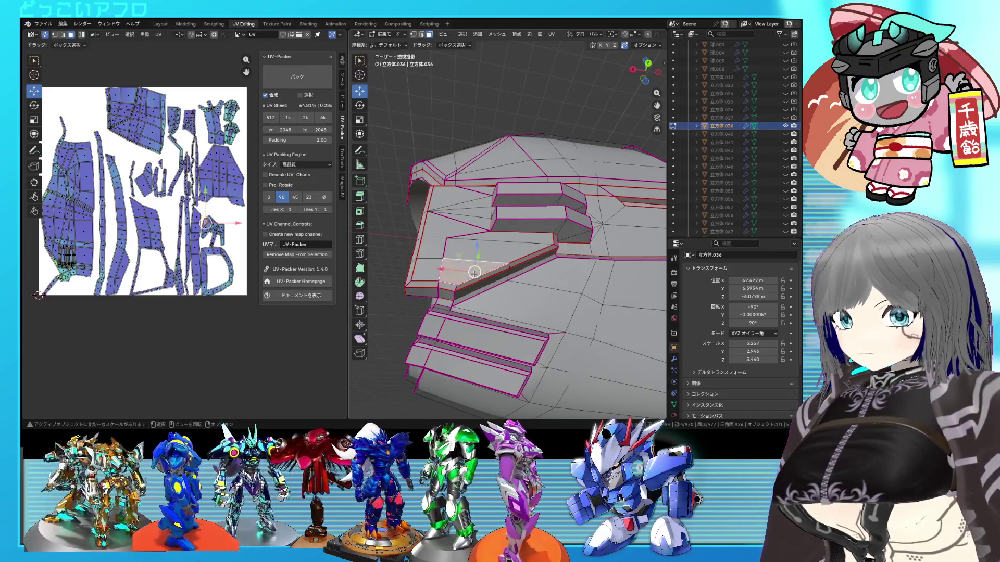
key("l")
left_click(467, 289)
key("ctrl+l")
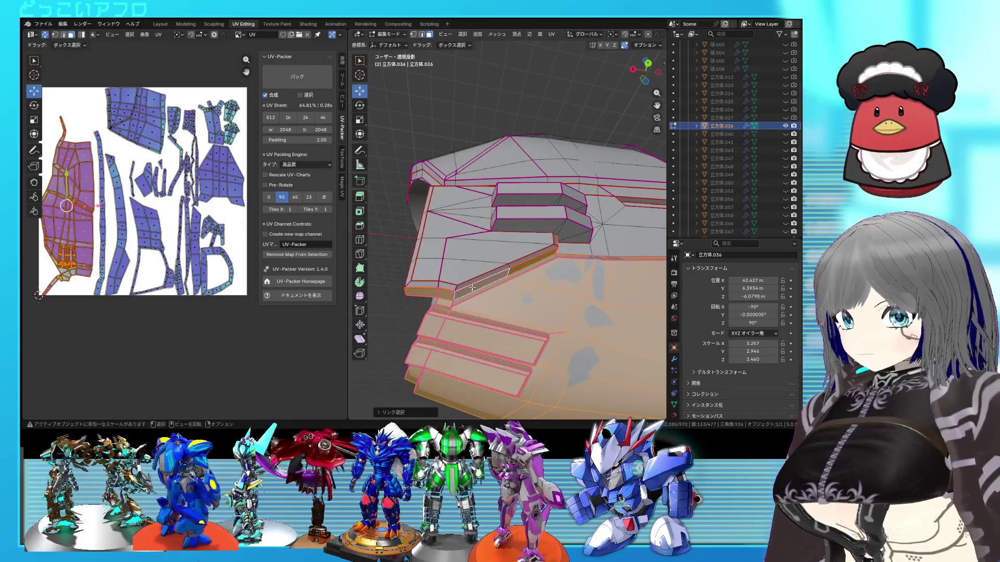
middle_click_drag(462, 290, 503, 278)
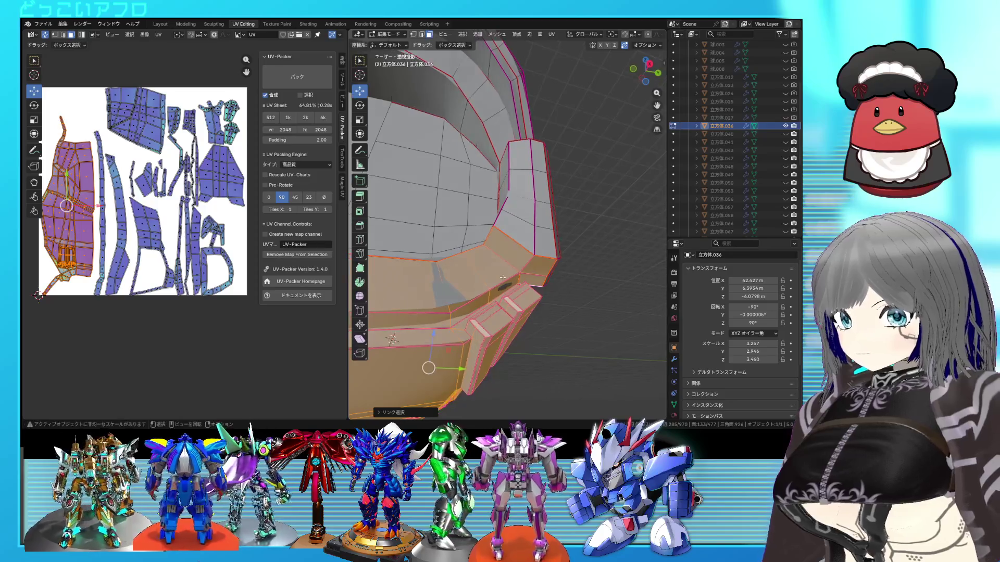
Step: Mark the selected panel edge as a seam and view the result
left_click(502, 263)
right_click(502, 266)
left_click(502, 265)
mouse_move(502, 266)
middle_mouse_down()
mouse_move(469, 286)
mouse_move(464, 274)
middle_mouse_up()
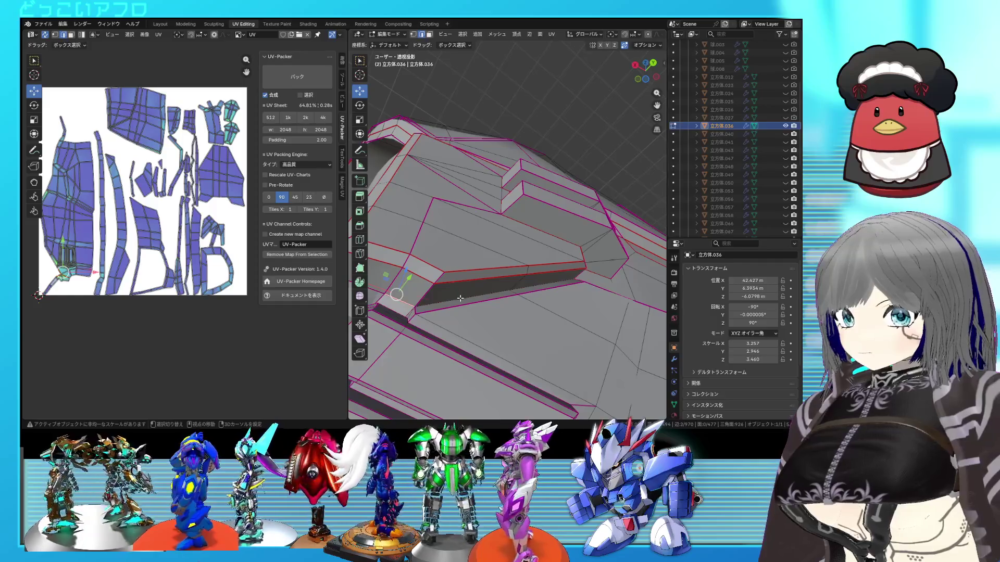
Step: Find the hidden groove edge under the upper panel in X-ray and mark it as a seam
key("alt+z")
middle_click_drag(530, 286, 530, 281)
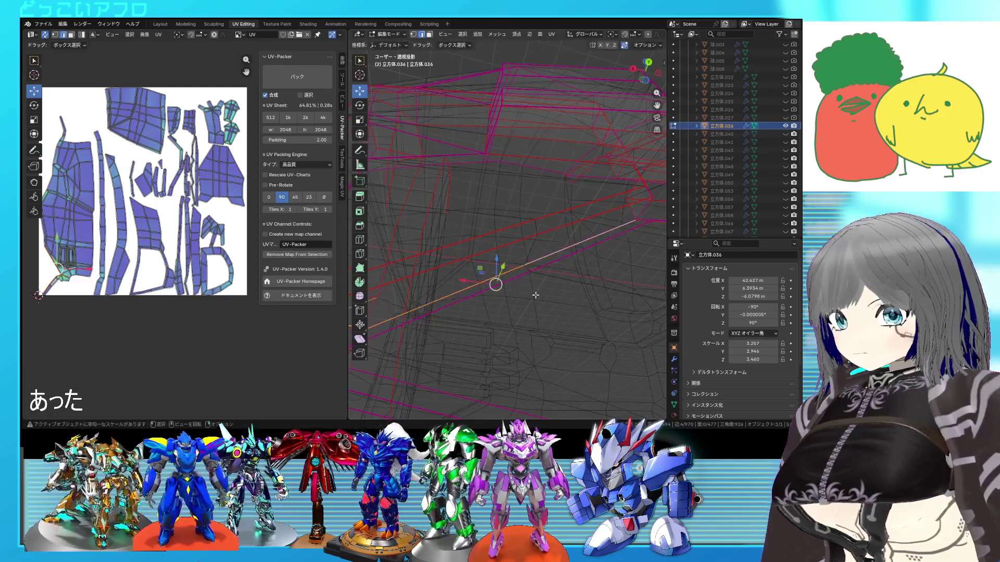
key("alt+z")
right_click(542, 298)
left_click(541, 297)
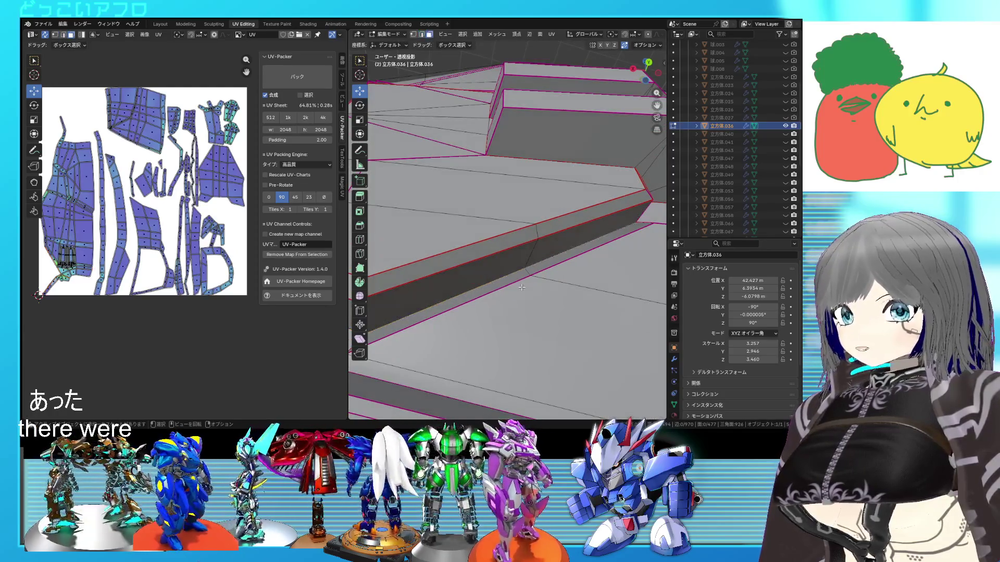
Step: Select the strip faces below the seam to check their islands, cancelling an accidental move
key("l")
scroll(521, 288, "down", 3)
scroll(501, 274, "down", 3)
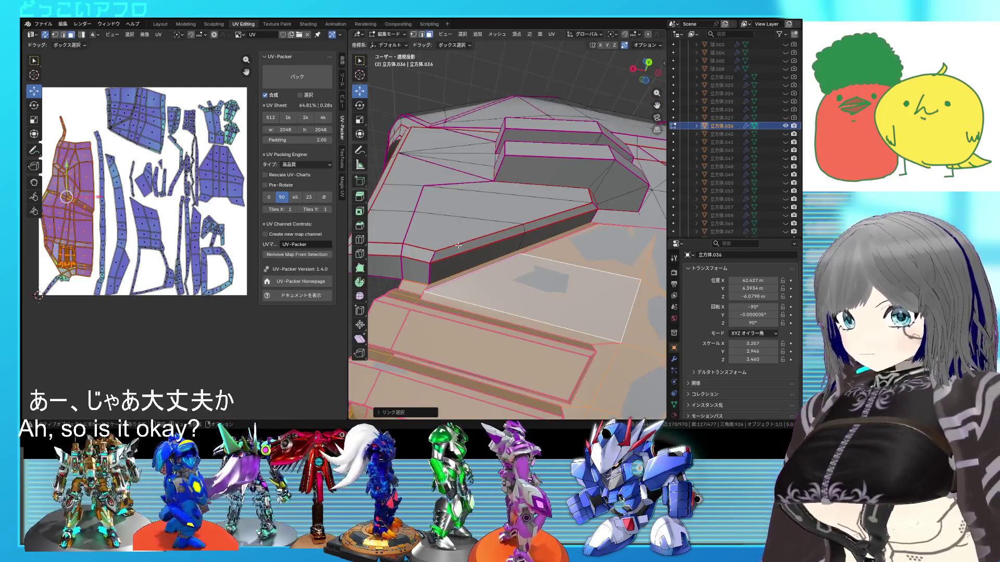
left_click(460, 254)
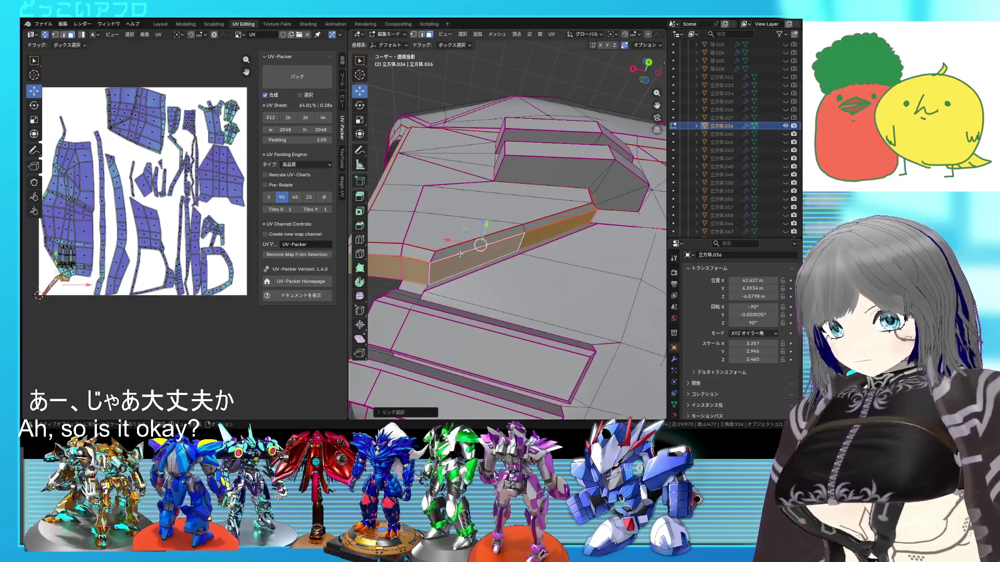
middle_click_drag(460, 253, 543, 266)
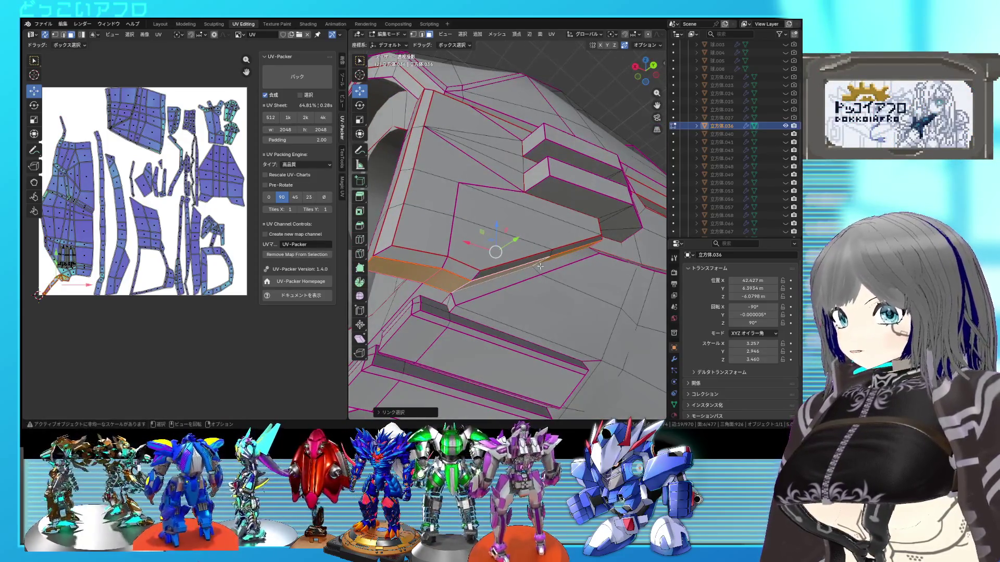
scroll(522, 307, "up", 2)
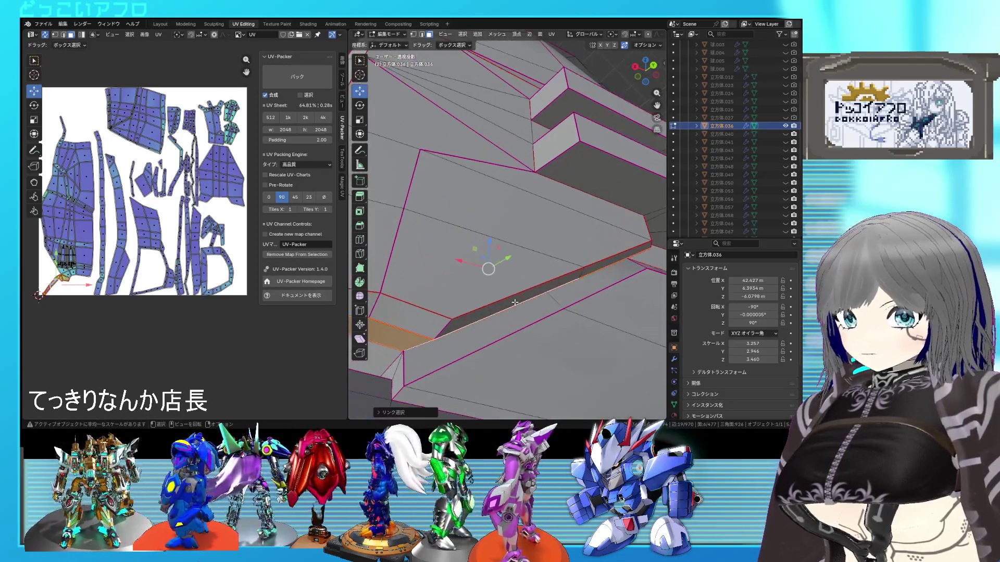
scroll(500, 299, "up", 2)
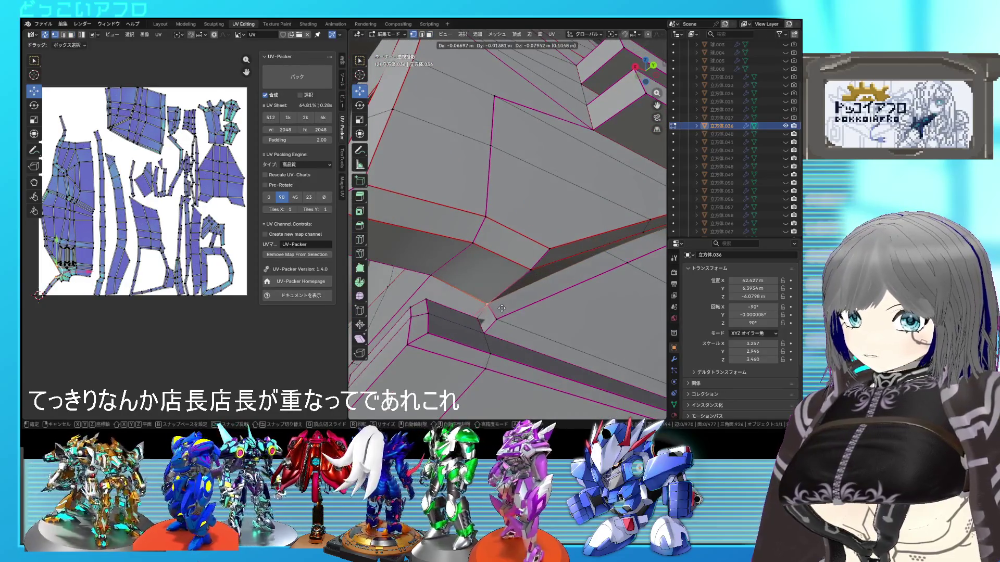
right_click(501, 308)
mouse_move(501, 308)
middle_mouse_down()
mouse_move(568, 318)
mouse_move(512, 286)
mouse_move(497, 243)
middle_mouse_up()
left_click(507, 274)
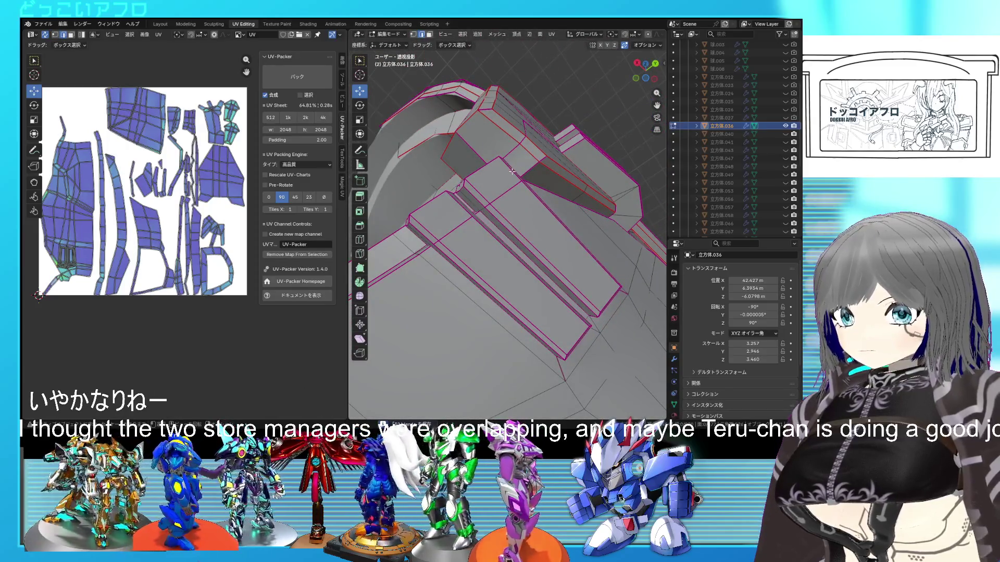
Step: Inspect the raised blocks and recessed corner, checking hidden edges in see-through view
middle_click_drag(512, 172, 470, 243)
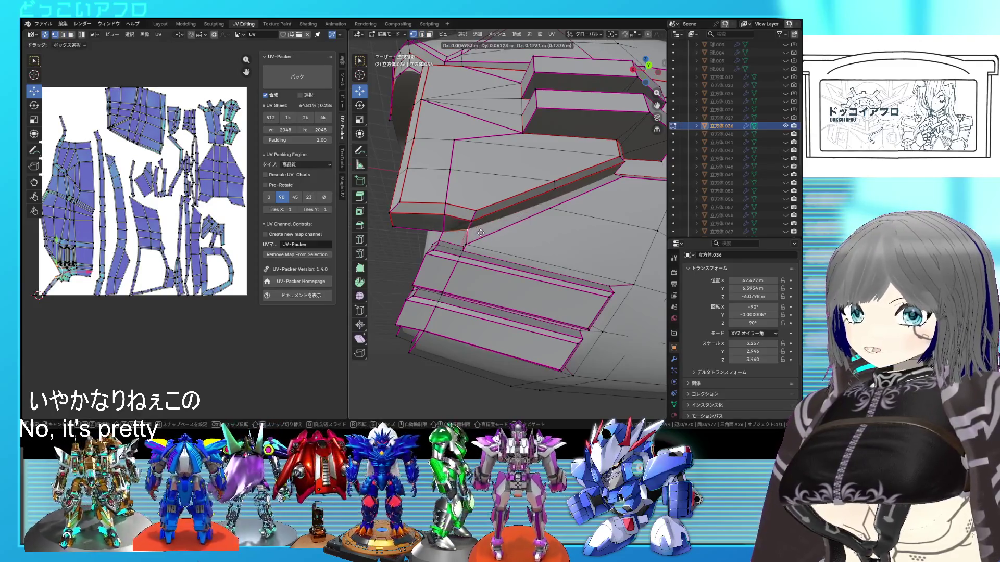
middle_click_drag(481, 247, 563, 219)
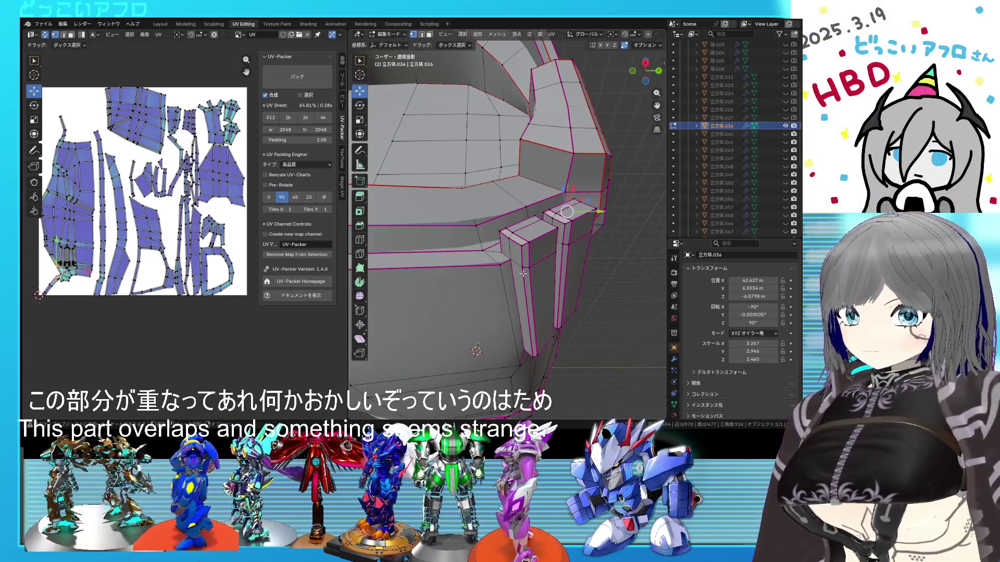
mouse_move(525, 270)
middle_mouse_down()
mouse_move(473, 287)
mouse_move(509, 277)
middle_mouse_up()
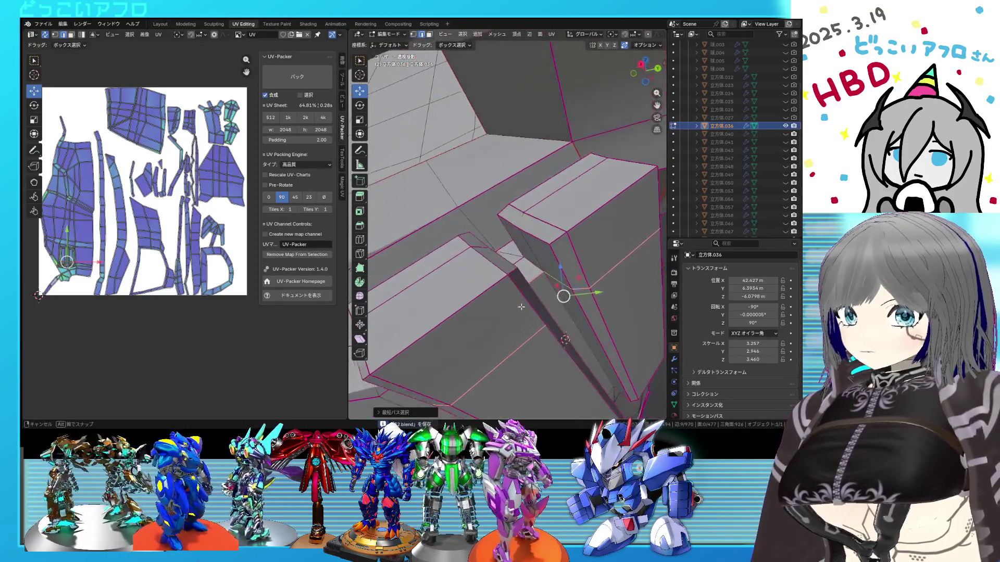
middle_click_drag(507, 277, 516, 258)
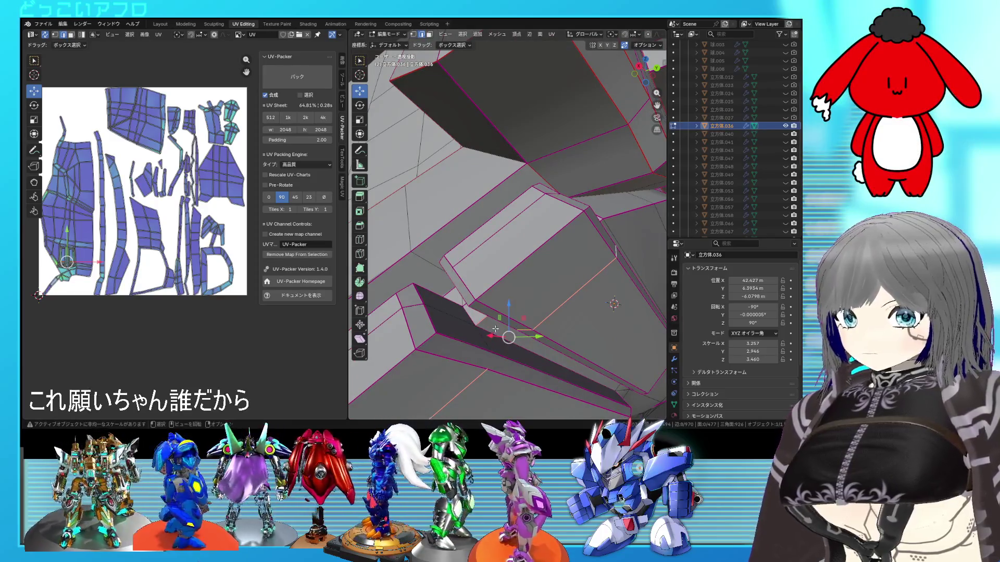
scroll(495, 331, "down", 2)
key("alt+z")
key("alt+z")
scroll(505, 309, "up", 3)
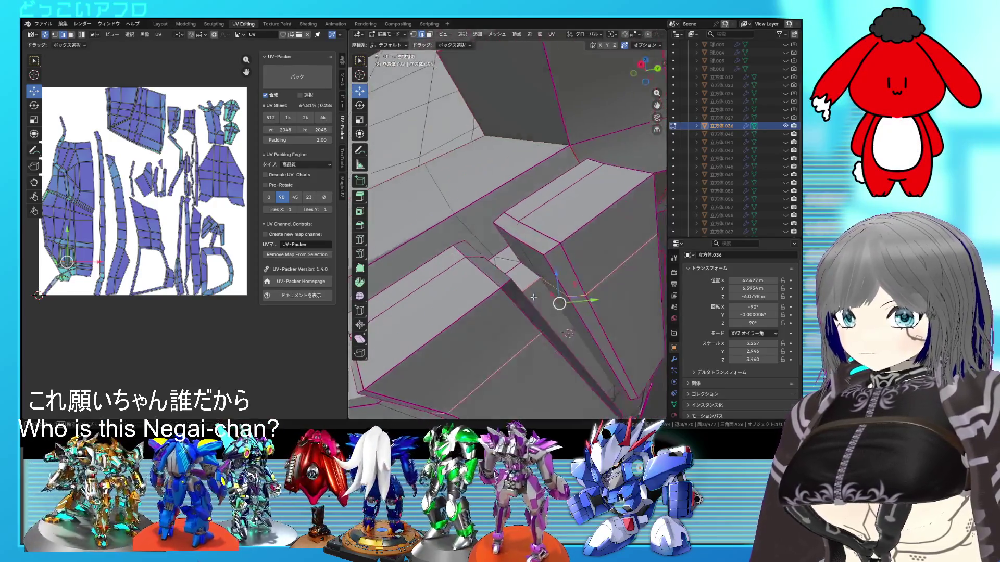
key("alt+z")
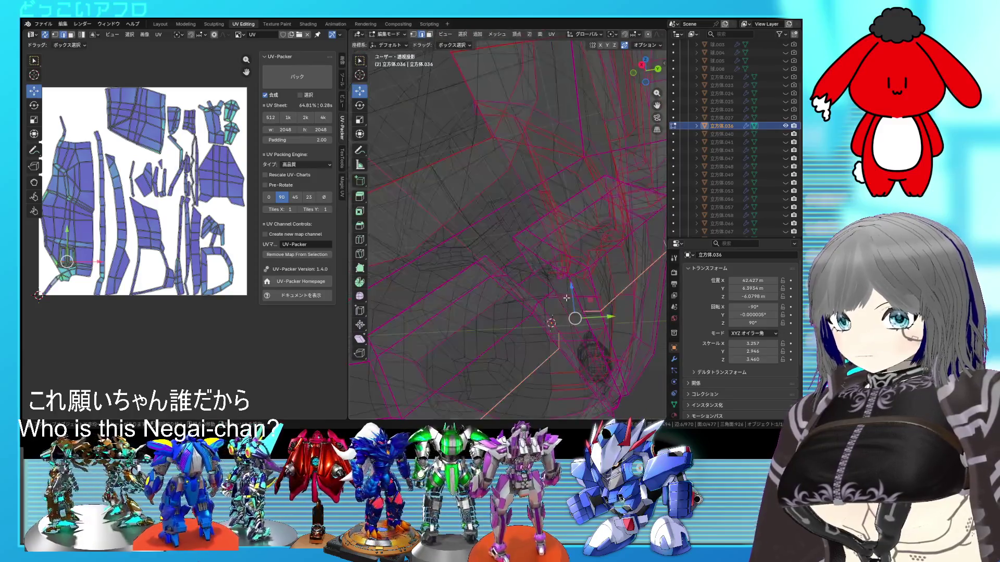
mouse_move(567, 298)
middle_mouse_down()
mouse_move(473, 310)
mouse_move(539, 245)
mouse_move(537, 275)
middle_mouse_up()
key("alt+z")
scroll(518, 312, "up", 2)
Step: Add an edge loop across the small protruding block with Ctrl+R and save the file
key("ctrl+r")
left_click(473, 310)
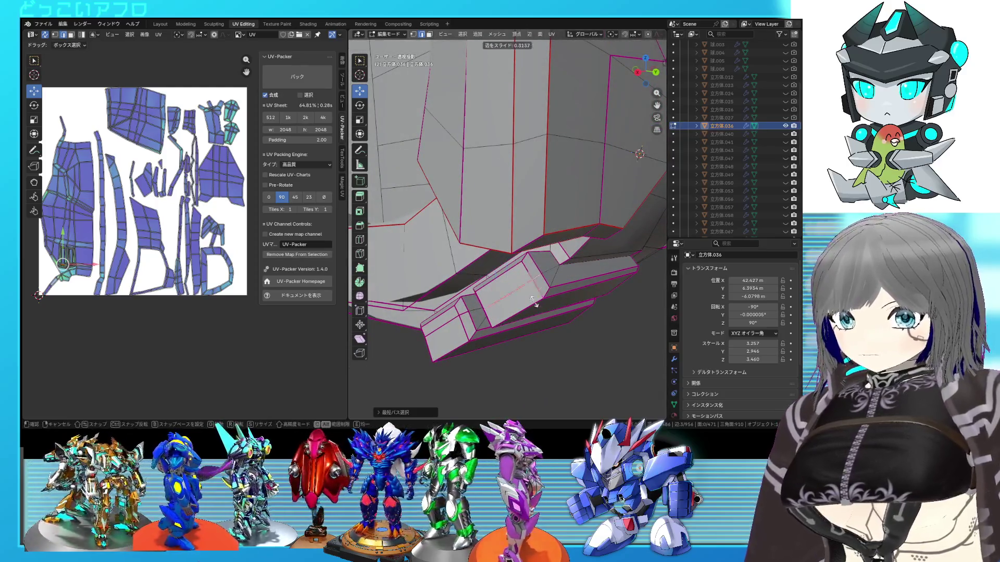
middle_click_drag(549, 344, 540, 266)
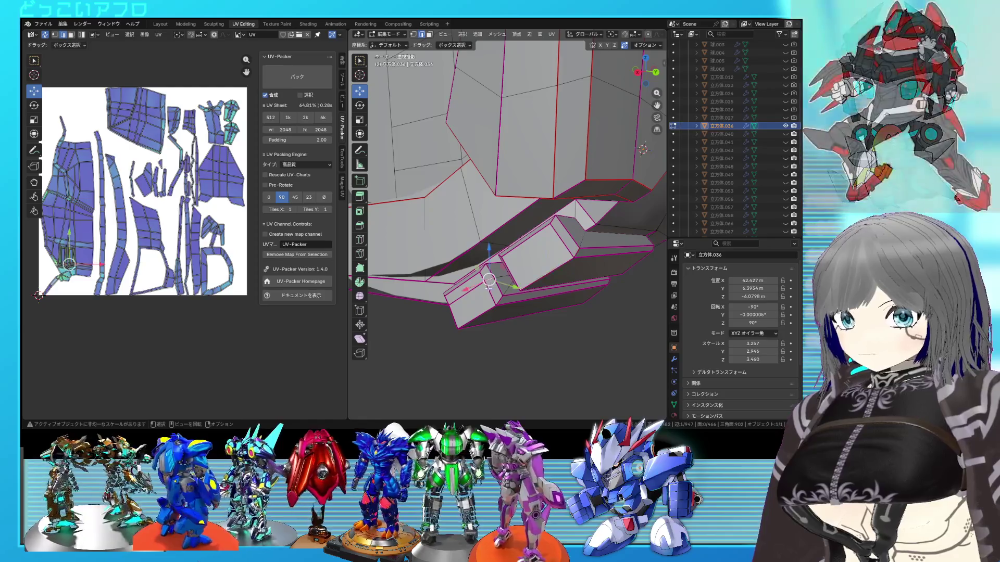
scroll(540, 267, "up", 2)
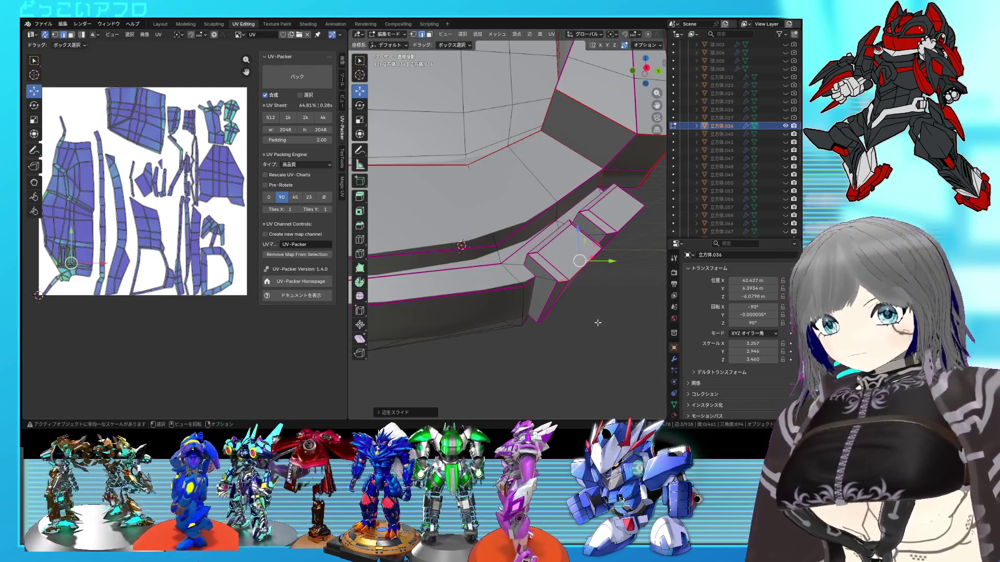
middle_click_drag(597, 323, 500, 292)
key("ctrl+s")
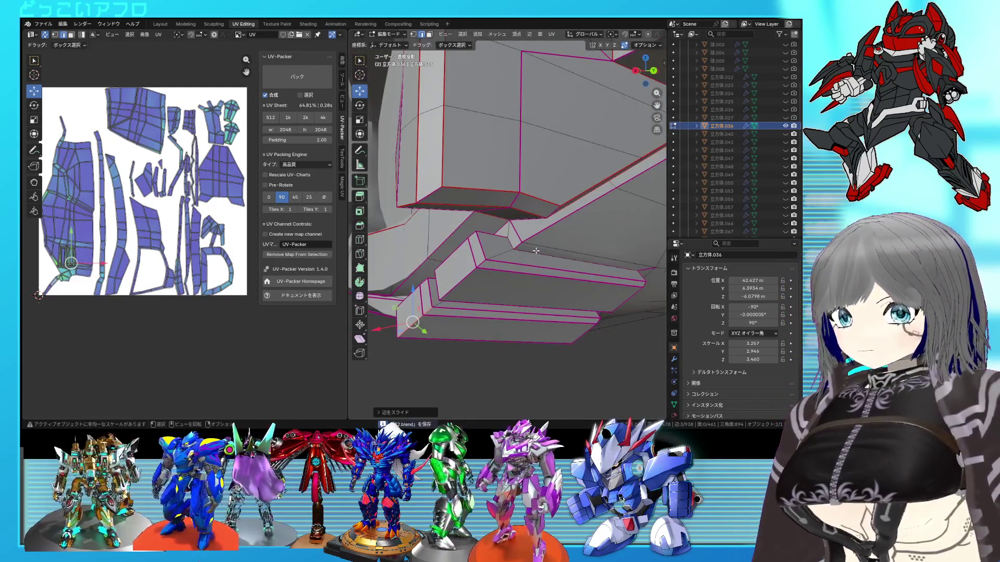
Step: Select the lower recess panel edges in wireframe and mark them as seams
key("shift+z")
middle_click_drag(536, 251, 555, 237)
key("shift+z")
key("shift+z")
left_click(558, 239, "alt")
key("shift+z")
key("ctrl+e")
left_click(560, 269)
mouse_move(560, 268)
middle_mouse_down()
mouse_move(553, 297)
mouse_move(516, 267)
mouse_move(514, 247)
mouse_move(539, 258)
middle_mouse_up()
key("shift+z")
key("shift+z")
key("ctrl+e")
left_click(576, 278)
Step: Save the file, then select a panel face and its whole connected island in face mode
mouse_move(558, 302)
middle_mouse_down()
mouse_move(495, 275)
mouse_move(528, 285)
mouse_move(528, 269)
mouse_move(448, 221)
mouse_move(555, 188)
middle_mouse_up()
key("3")
key("ctrl+s")
left_click(527, 265)
key("ctrl+l")
scroll(554, 188, "down", 3)
Step: Re-unwrap the whole armor mesh, then look down onto the top panel
key("a")
scroll(232, 272, "down", 1)
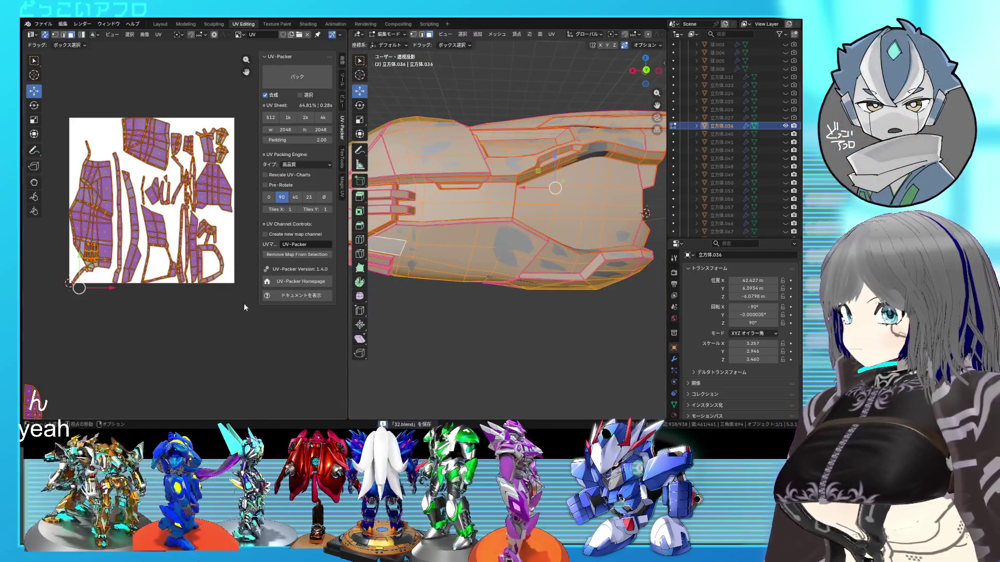
key("u")
left_click(82, 106)
scroll(142, 121, "up", 3)
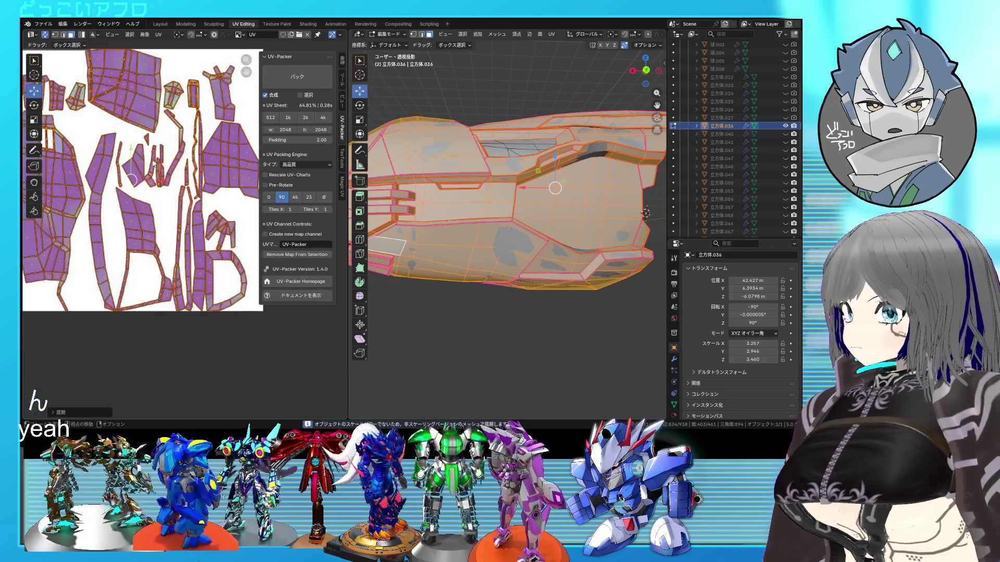
scroll(507, 235, "up", 2)
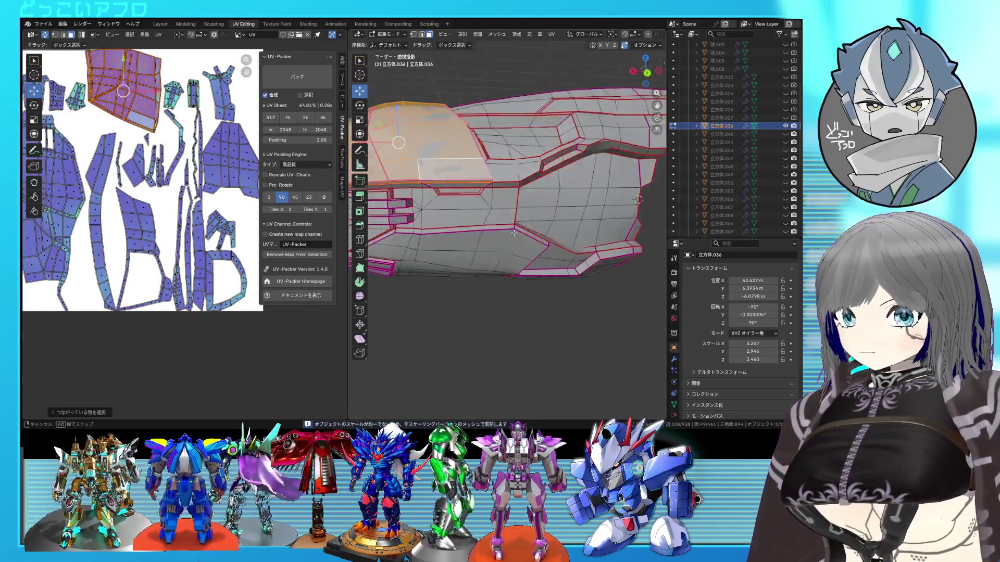
middle_click_drag(508, 234, 540, 301)
scroll(541, 301, "up", 2)
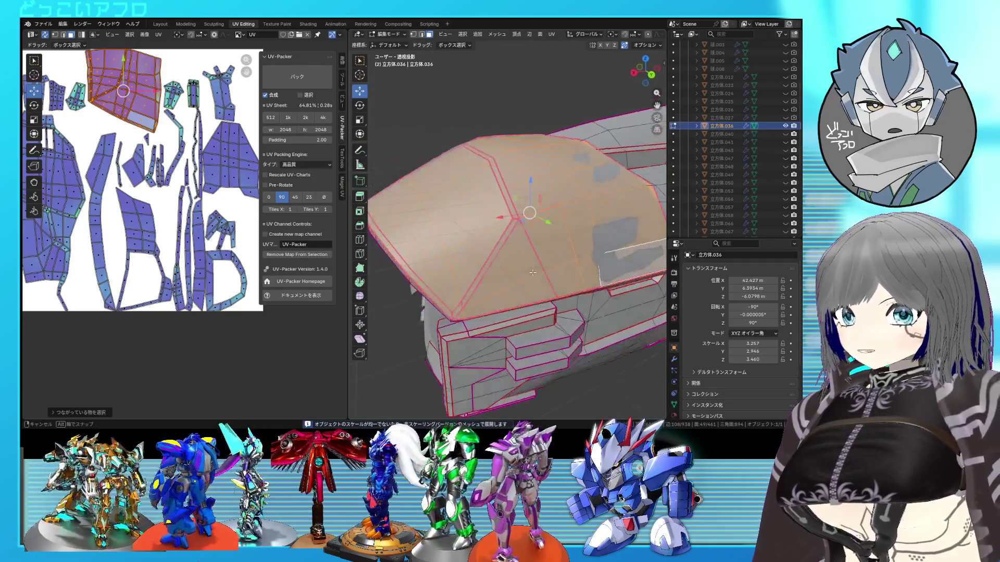
scroll(539, 300, "up", 2)
mouse_move(539, 300)
middle_mouse_down()
mouse_move(497, 231)
mouse_move(487, 233)
mouse_move(546, 294)
mouse_move(451, 283)
middle_mouse_up()
scroll(497, 231, "down", 2)
Step: Mark two edge loops along the top panel grooves as seams
left_click(487, 234, "alt")
scroll(537, 289, "up", 2)
right_click(545, 293)
left_click(540, 288)
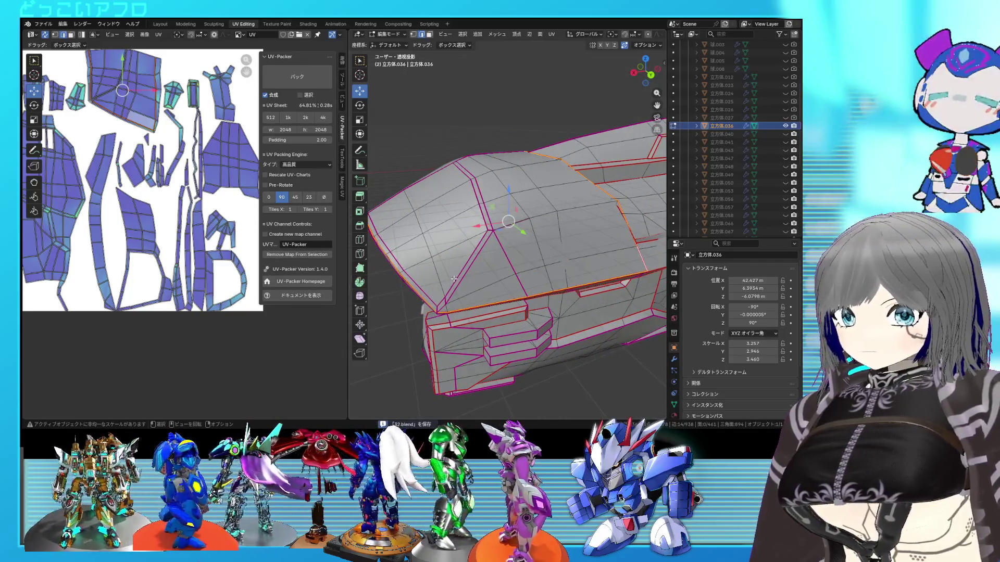
left_click(453, 279)
middle_click_drag(426, 293, 511, 297)
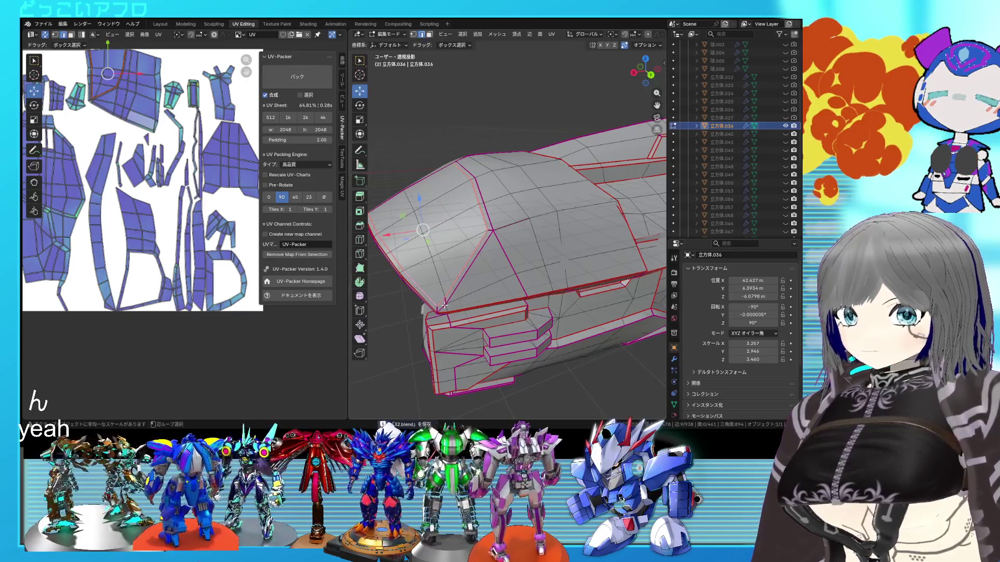
right_click(506, 284)
left_click(509, 282)
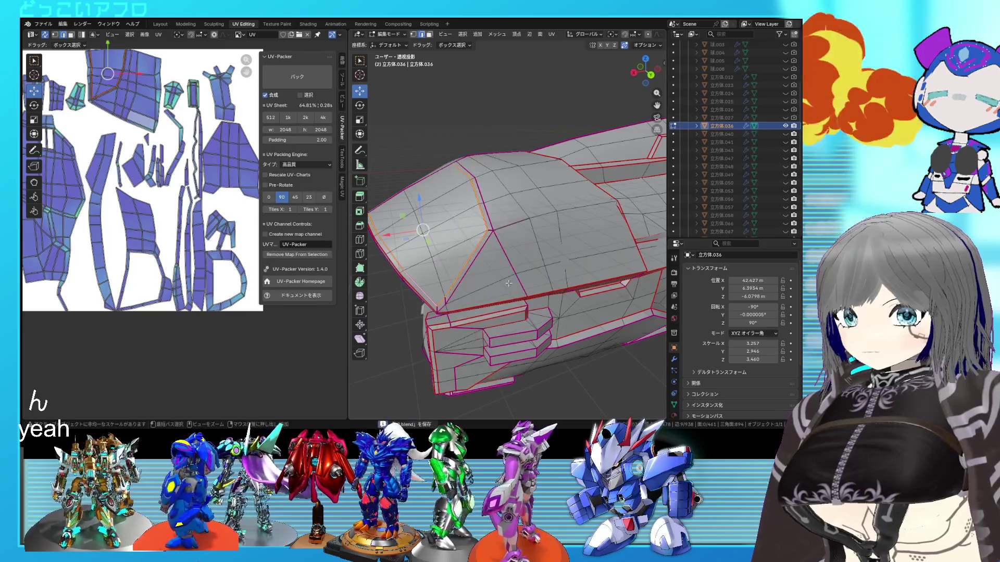
Step: Re-unwrap the whole mesh with the new panel seams and inspect the side recess
middle_click_drag(545, 286, 531, 301)
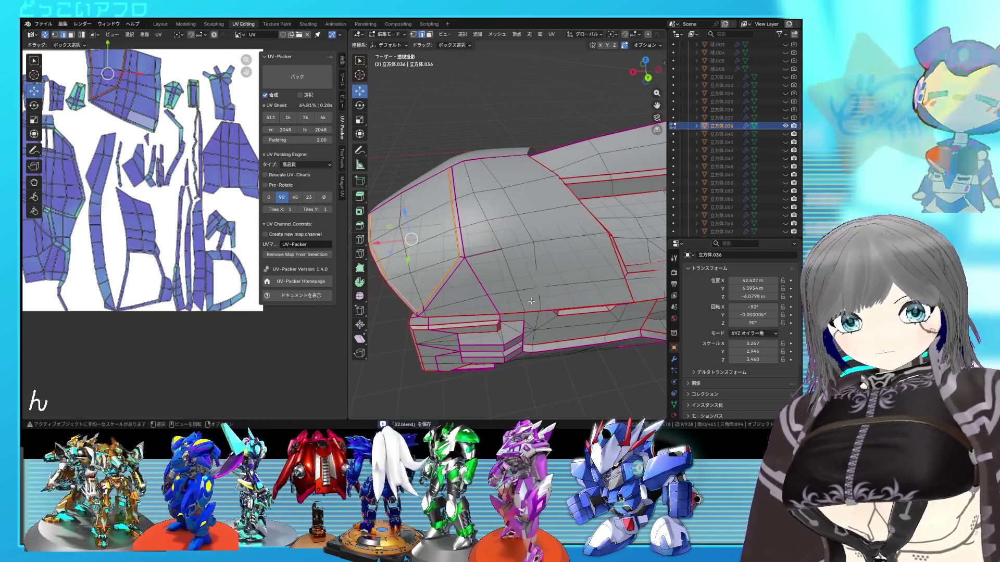
middle_click_drag(527, 301, 548, 297)
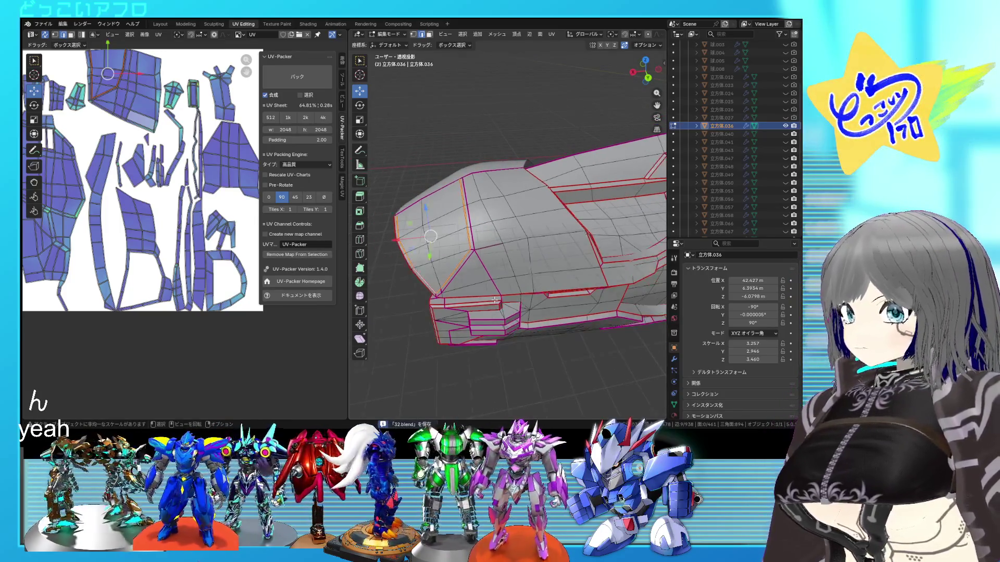
key("a")
key("u")
left_click(83, 221)
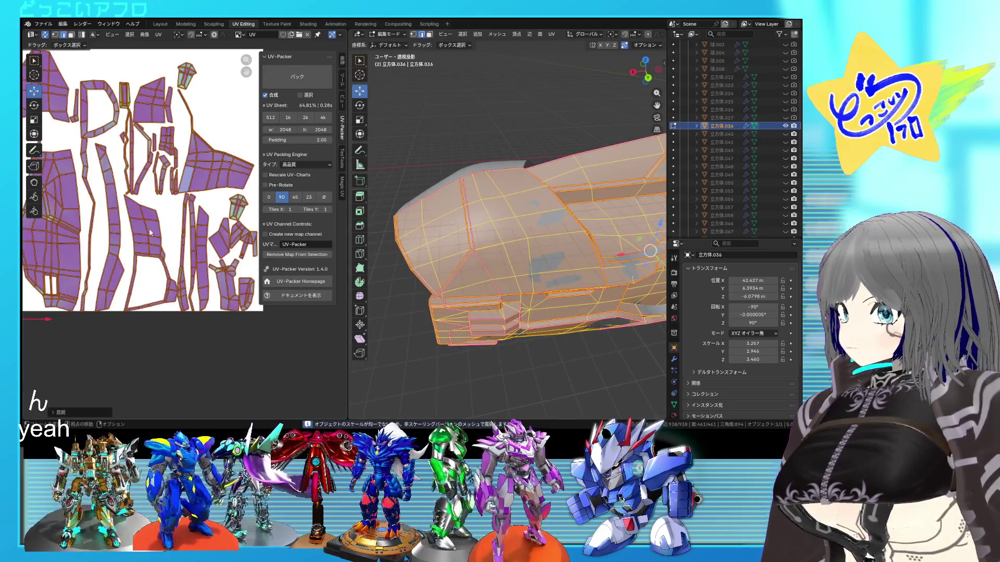
left_click(575, 197)
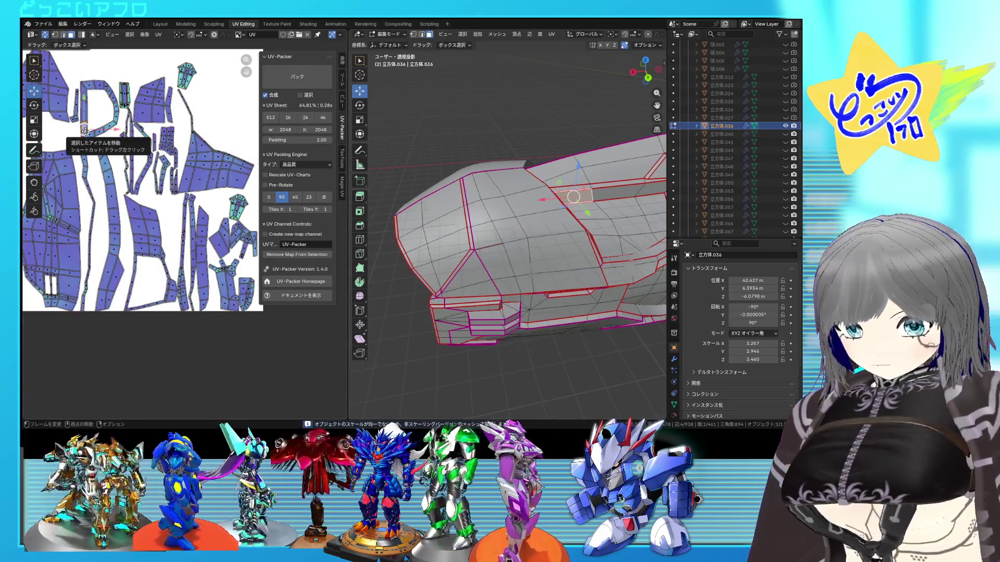
middle_click_drag(472, 203, 697, 223)
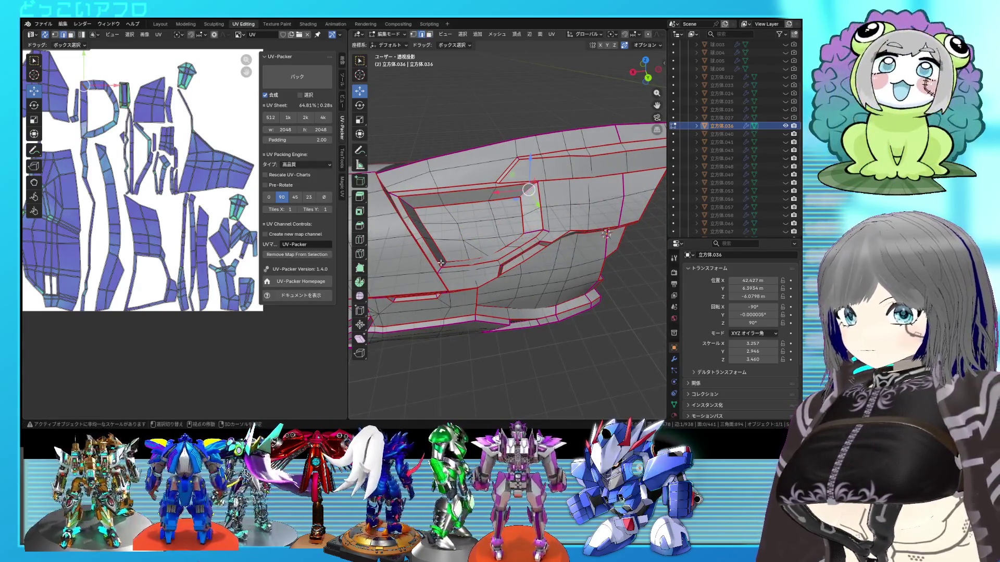
right_click(515, 264)
Step: Save the file, re-unwrap everything again from the UV editor and clear the selection
key("a")
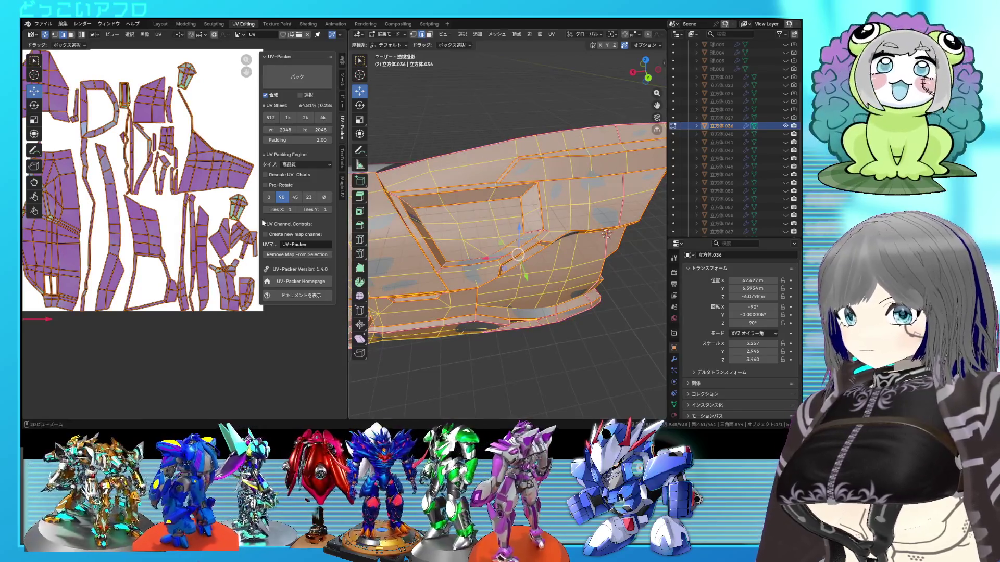
key("ctrl+s")
right_click(243, 218)
left_click(242, 216)
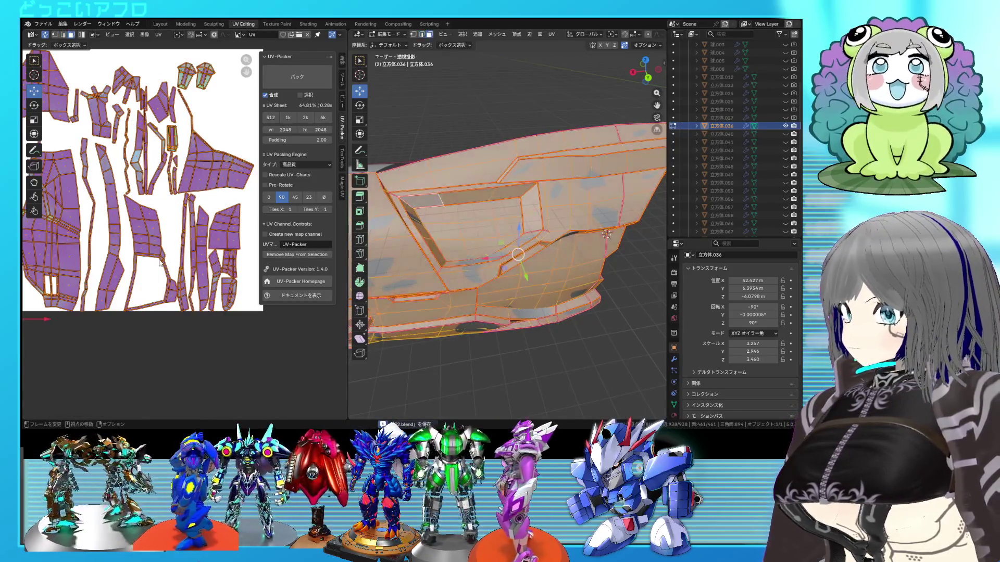
key("alt+a")
mouse_move(481, 296)
middle_mouse_down()
mouse_move(485, 268)
mouse_move(518, 247)
mouse_move(526, 219)
middle_mouse_up()
Step: Select an edge inside the recess using see-through display and mark it as a seam
key("alt+z")
left_click(523, 211)
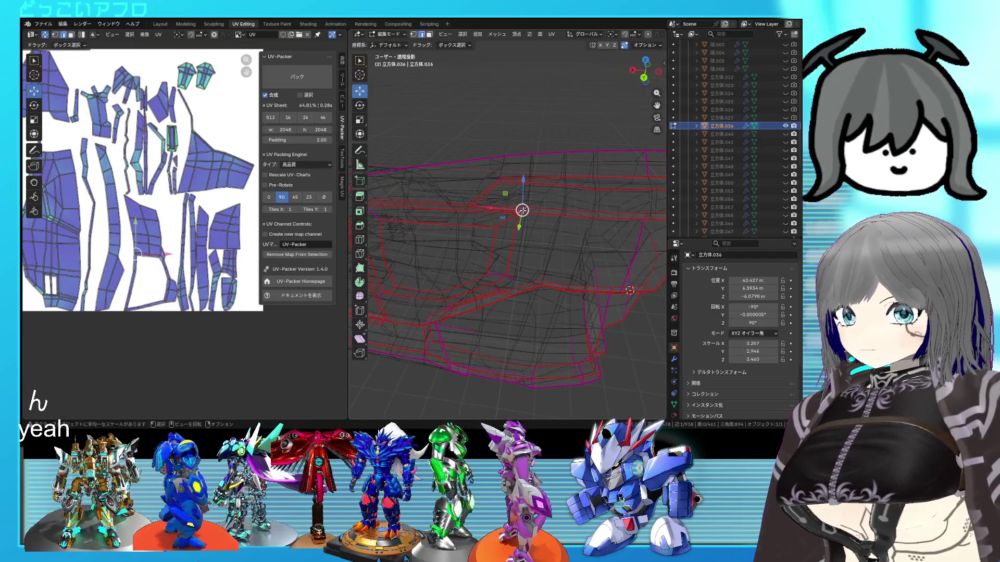
key("alt+z")
mouse_move(523, 234)
middle_mouse_down()
mouse_move(553, 256)
mouse_move(540, 262)
middle_mouse_up()
right_click(552, 256)
left_click(552, 255)
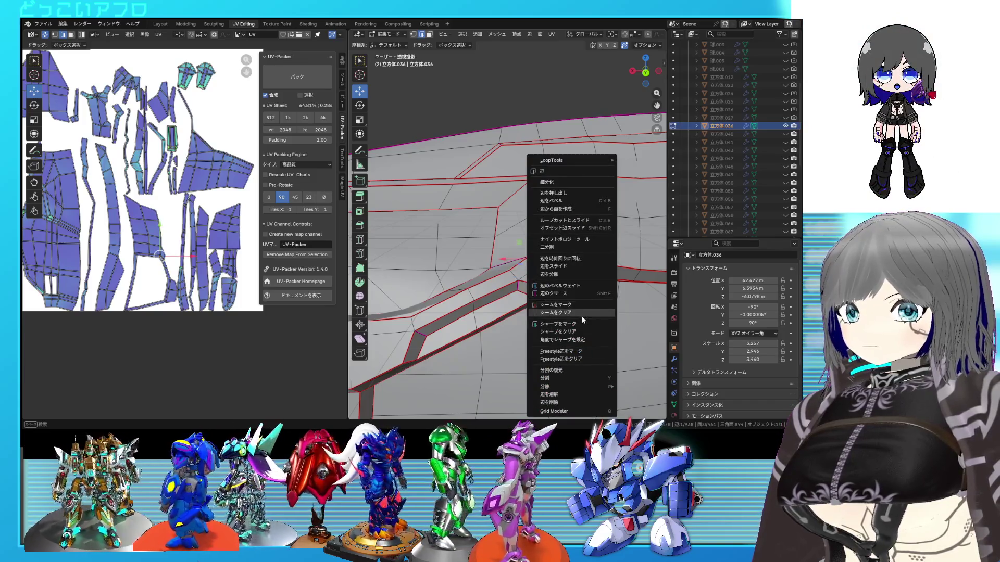
Step: Clear the seam from that edge, re-unwrap the whole mesh and deselect everything
left_click(582, 319)
scroll(579, 304, "down", 4)
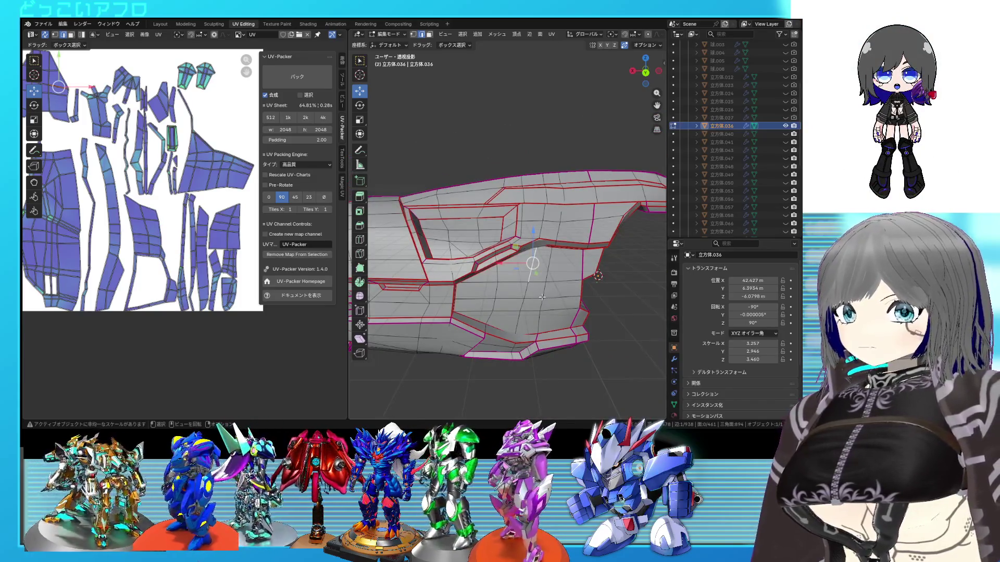
key("a")
key("u")
left_click(188, 249)
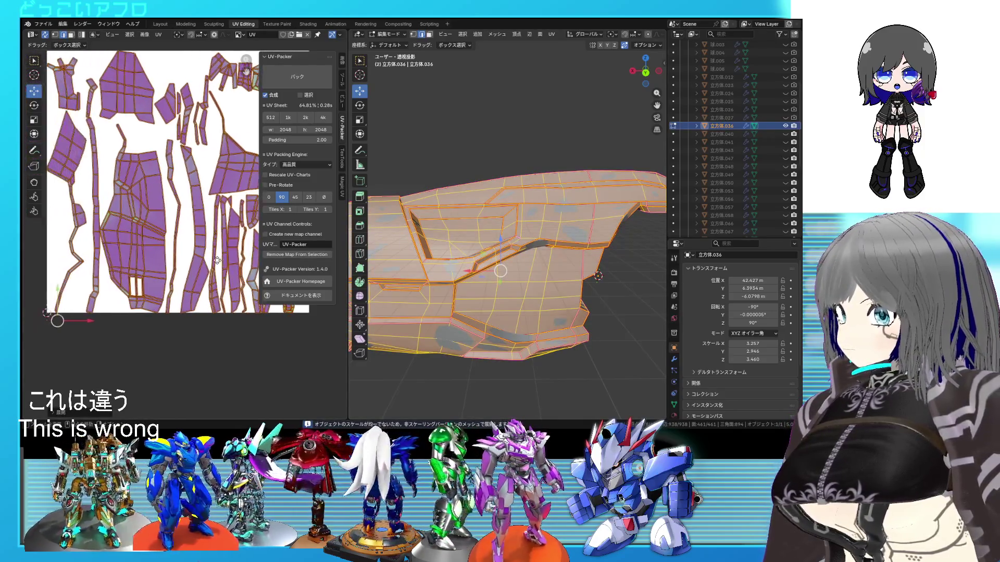
key("alt+a")
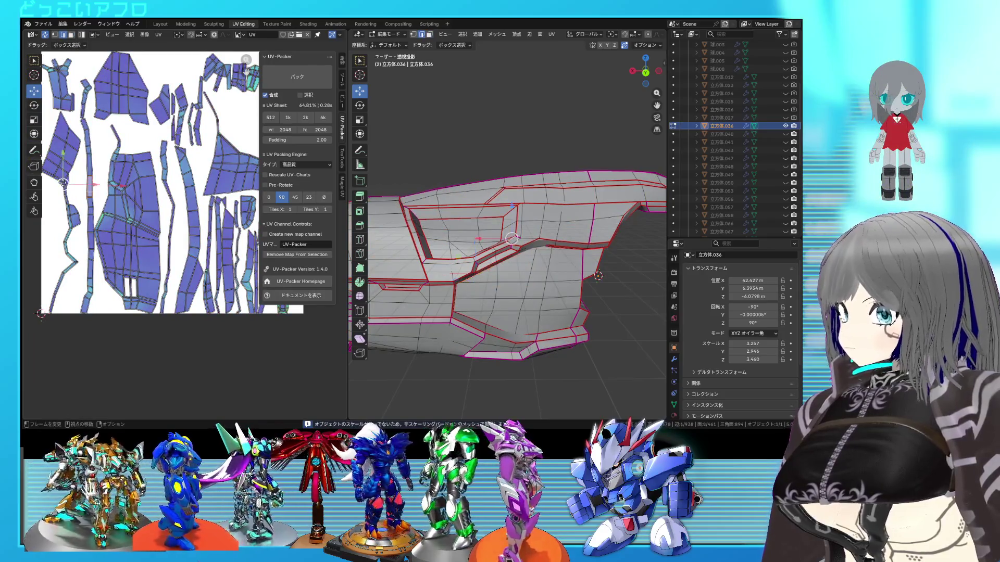
scroll(544, 254, "up", 5)
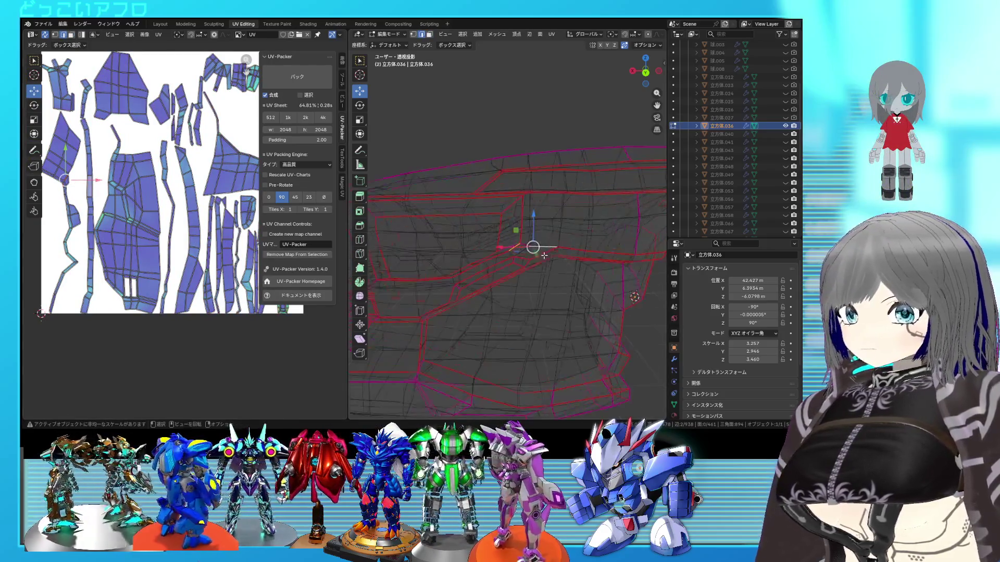
scroll(543, 254, "down", 2)
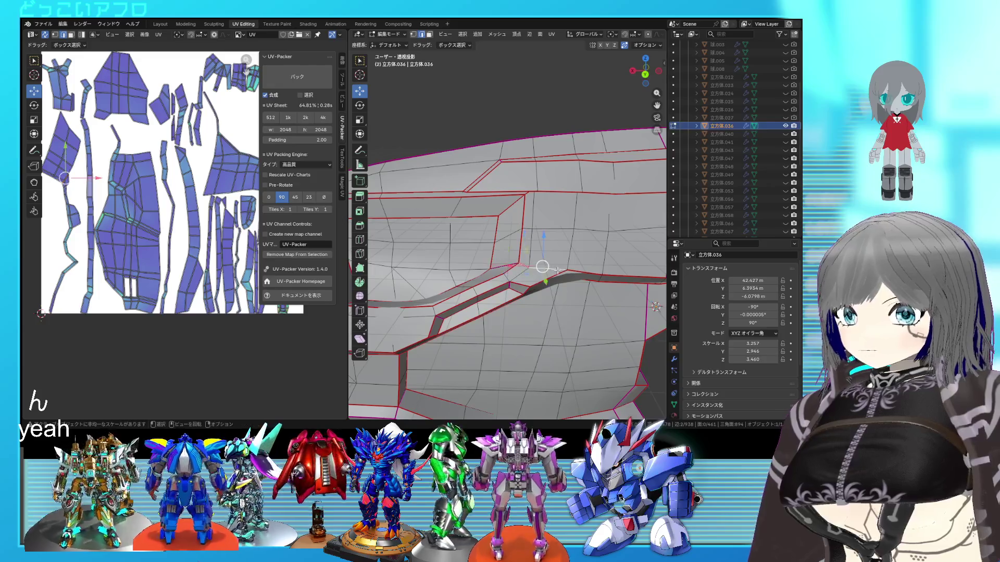
Step: Select all, bring up and dismiss the UV actions, then deselect the mesh again
right_click(563, 270)
key("Escape")
key("a")
right_click(180, 219)
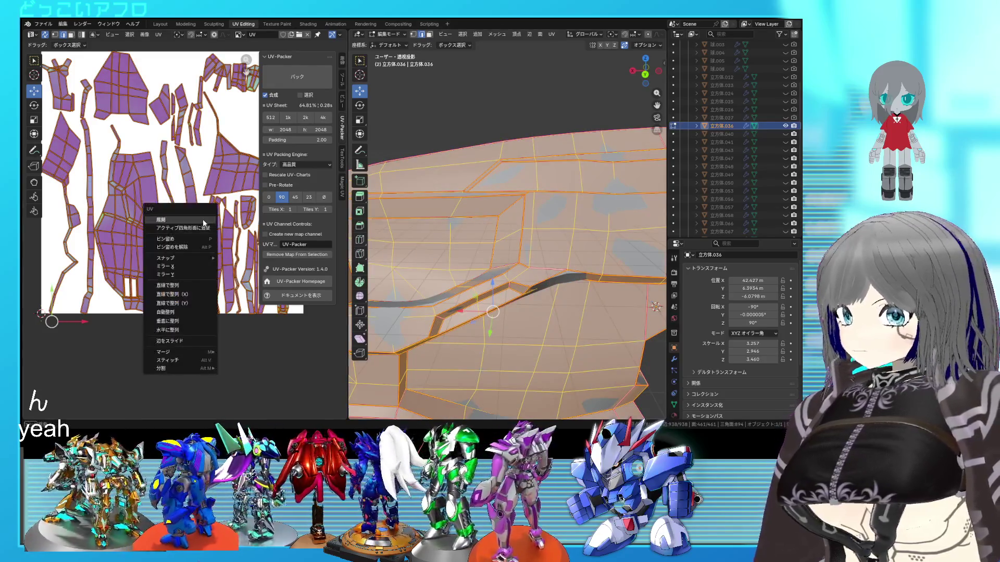
key("Escape")
scroll(94, 283, "down", 3)
key("alt+a")
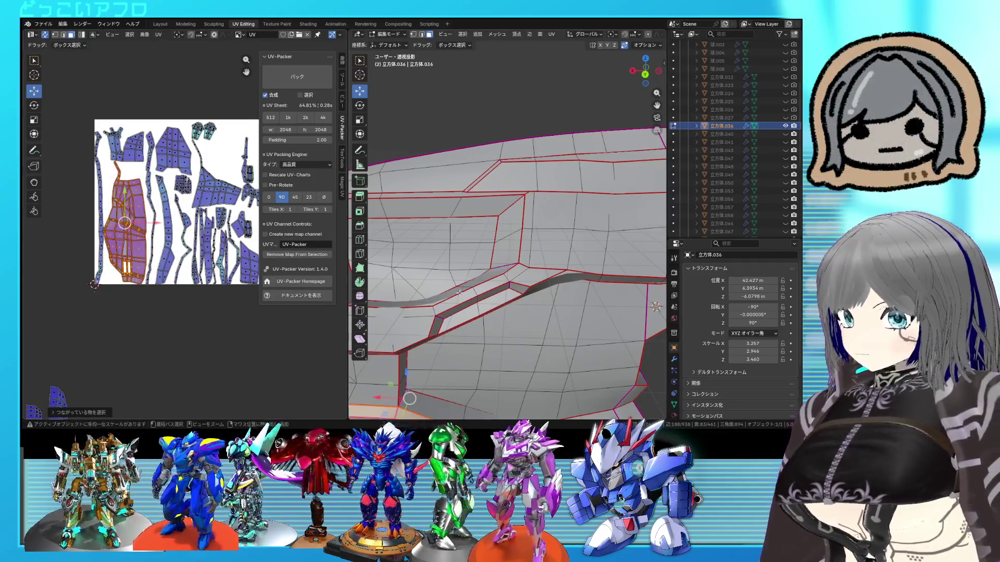
scroll(460, 292, "down", 4)
Step: Orbit around the part to inspect the seams from the underside, top and front
middle_click_drag(459, 293, 515, 299)
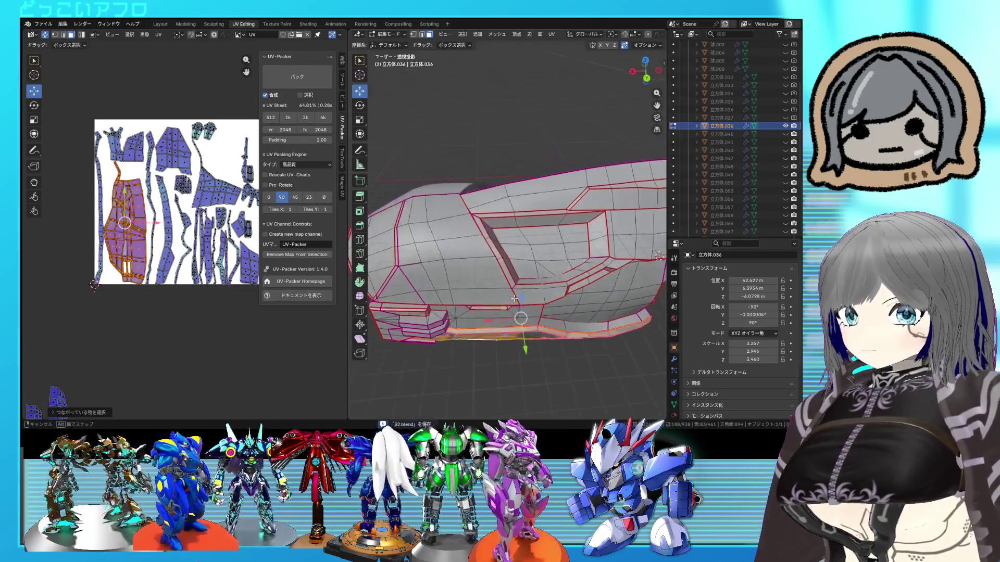
mouse_move(515, 300)
middle_mouse_down()
mouse_move(516, 285)
mouse_move(514, 297)
middle_mouse_up()
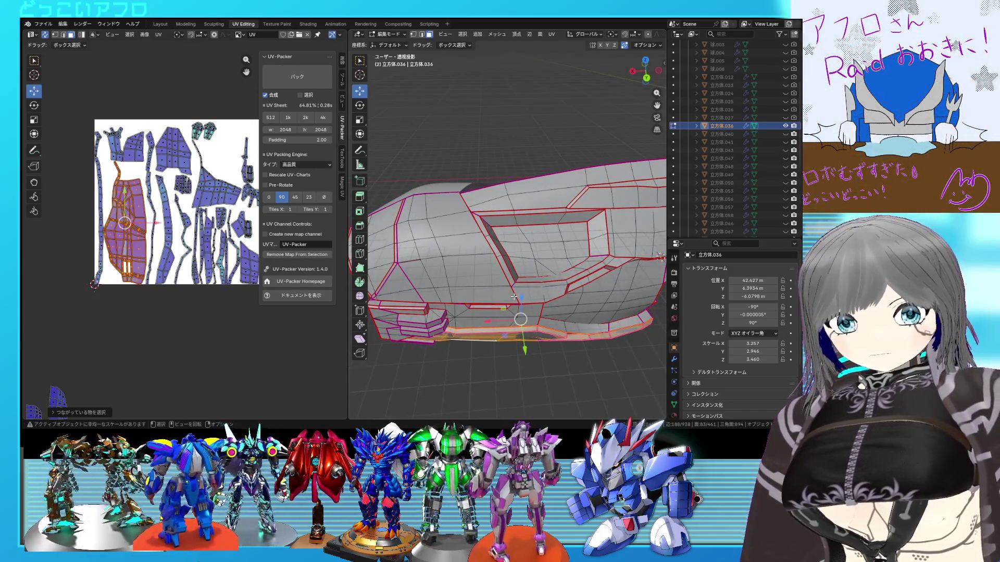
mouse_move(514, 297)
middle_mouse_down()
mouse_move(537, 294)
mouse_move(553, 275)
mouse_move(534, 313)
mouse_move(516, 313)
mouse_move(565, 284)
middle_mouse_up()
key("alt+a")
right_click(585, 249, "shift")
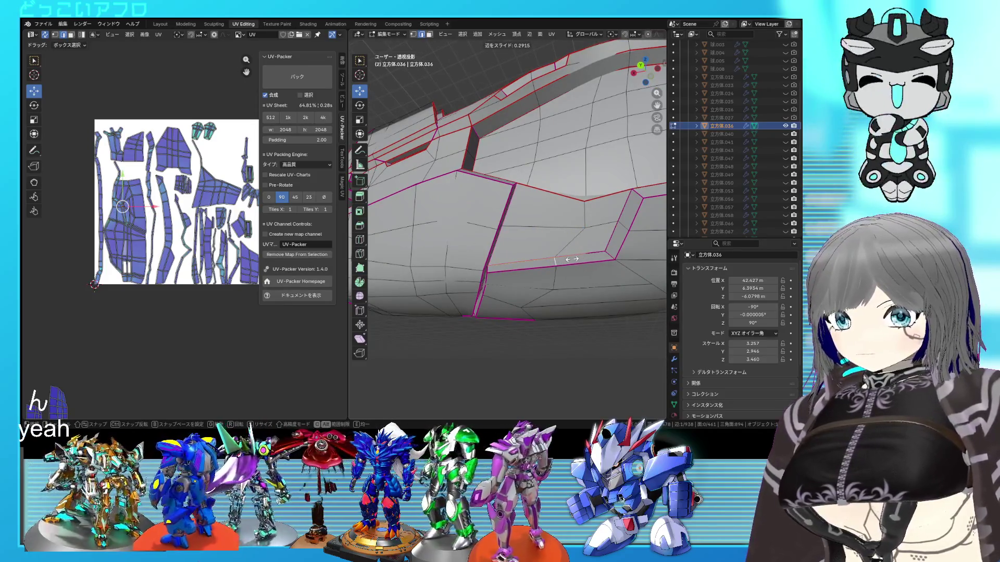
Step: Slide the lower panel edge and its vertices along the surface into their new positions
mouse_move(587, 249)
middle_mouse_down()
mouse_move(530, 273)
mouse_move(553, 268)
mouse_move(532, 261)
middle_mouse_up()
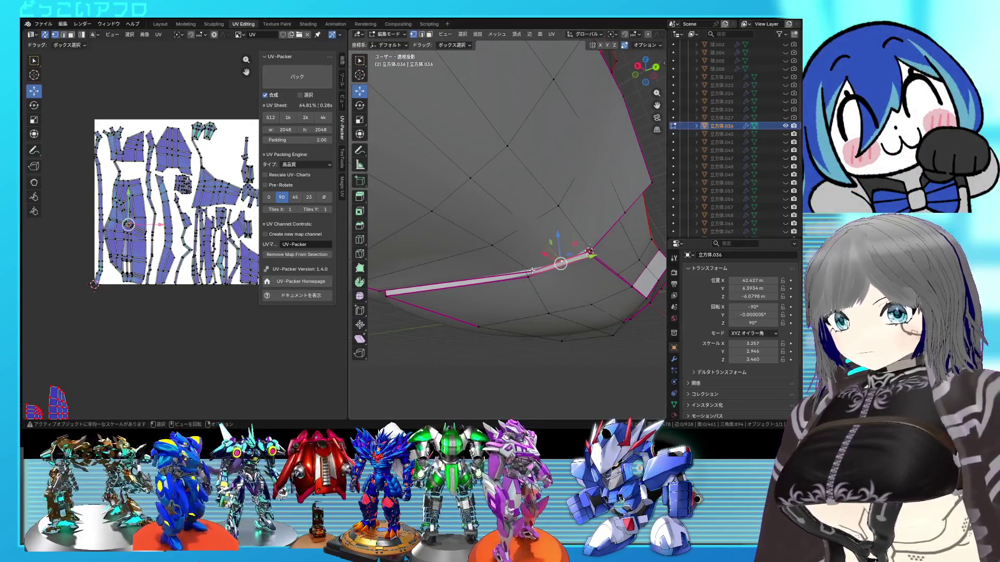
left_click(570, 269)
mouse_move(572, 268)
middle_mouse_down()
mouse_move(514, 291)
mouse_move(480, 285)
mouse_move(535, 220)
mouse_move(533, 231)
mouse_move(492, 231)
mouse_move(520, 270)
mouse_move(525, 242)
mouse_move(570, 233)
mouse_move(557, 271)
middle_mouse_up()
scroll(497, 289, "up", 2)
key("Tab")
key("Tab")
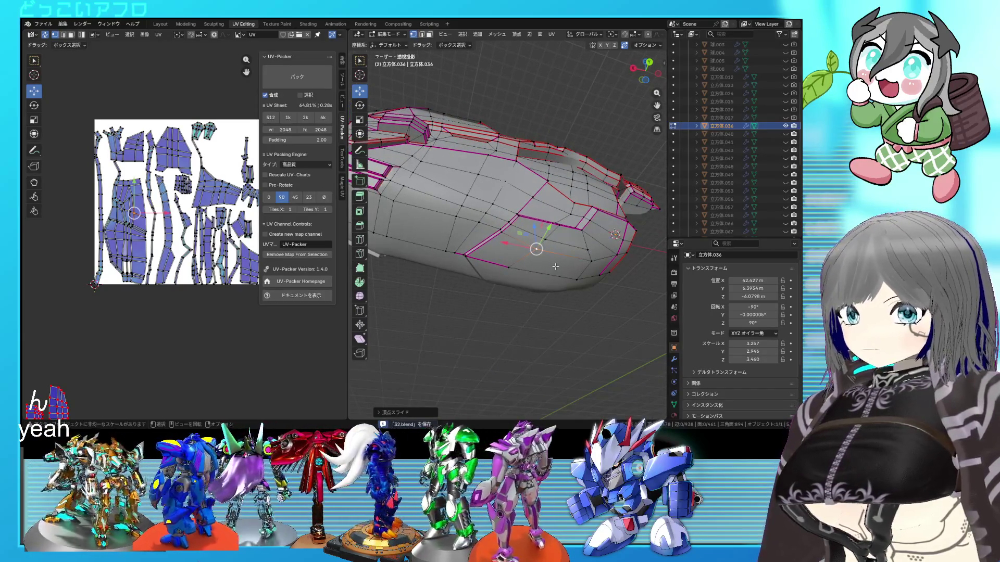
scroll(553, 266, "up", 2)
scroll(553, 266, "up", 2)
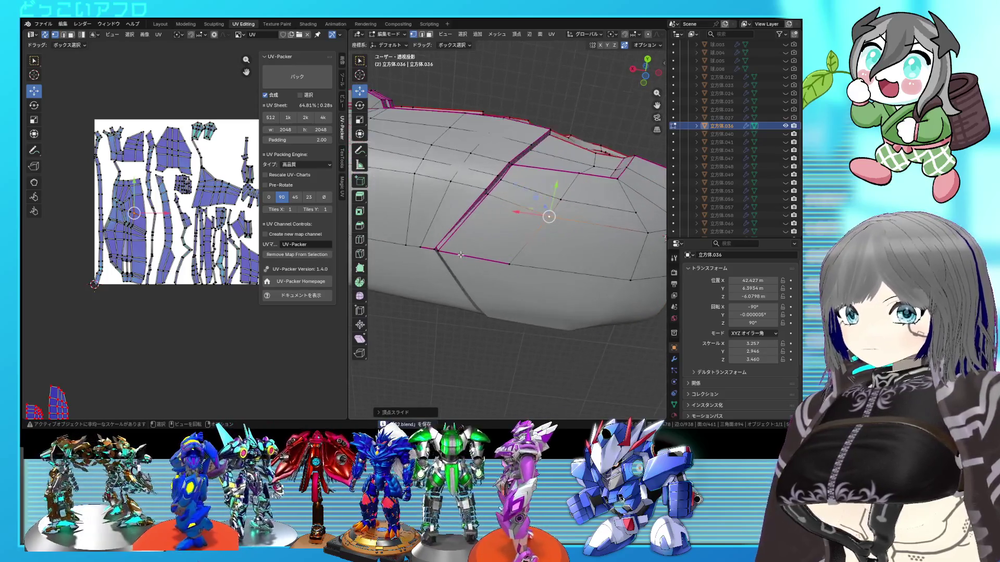
Step: Check the result in wireframe, then leave edit mode back to object mode
key("shift+z")
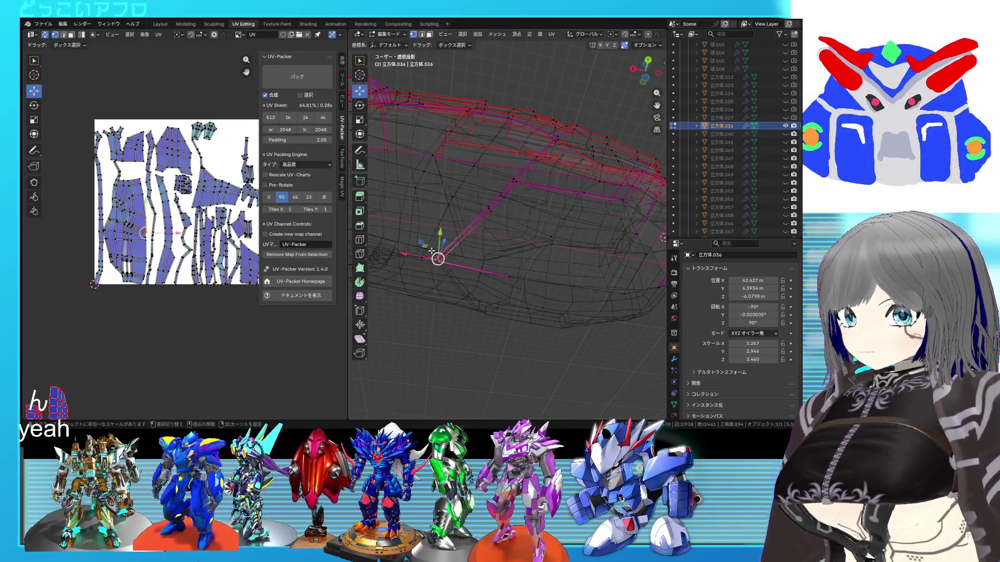
key("shift+z")
mouse_move(431, 251)
middle_mouse_down()
mouse_move(522, 233)
mouse_move(524, 256)
mouse_move(497, 311)
mouse_move(519, 289)
mouse_move(502, 278)
middle_mouse_up()
key("Tab")
scroll(521, 232, "down", 3)
scroll(504, 293, "up", 3)
scroll(520, 299, "up", 2)
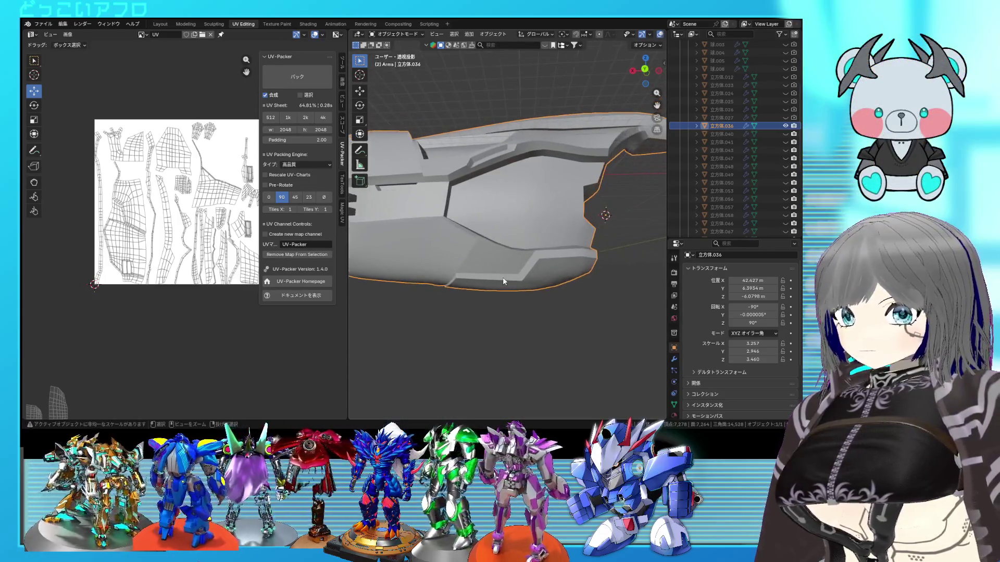
Step: Return to edit mode on the armor part and save 32.blend
key("Tab")
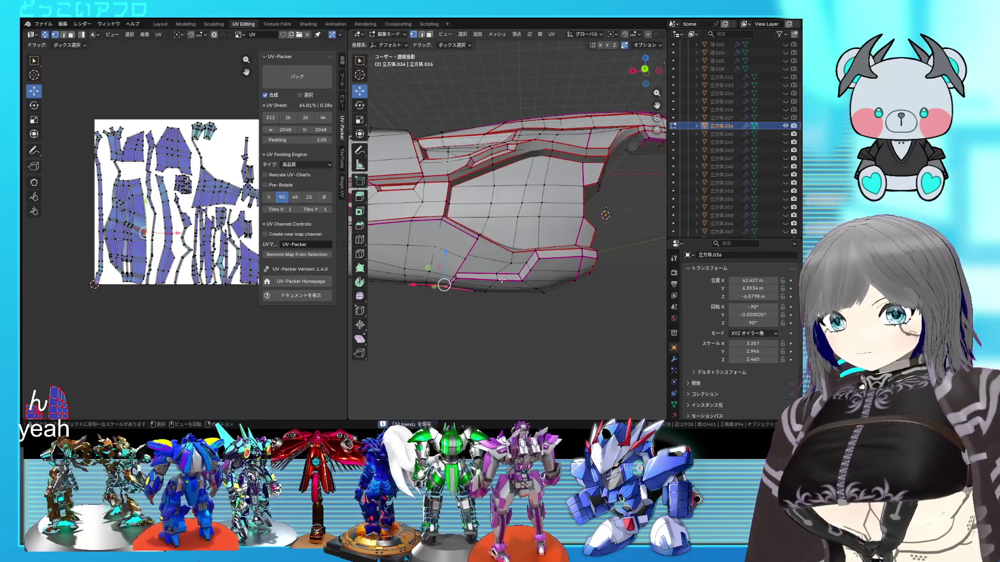
mouse_move(500, 277)
middle_mouse_down()
mouse_move(524, 241)
mouse_move(494, 243)
middle_mouse_up()
key("ctrl+s")
scroll(508, 257, "up", 3)
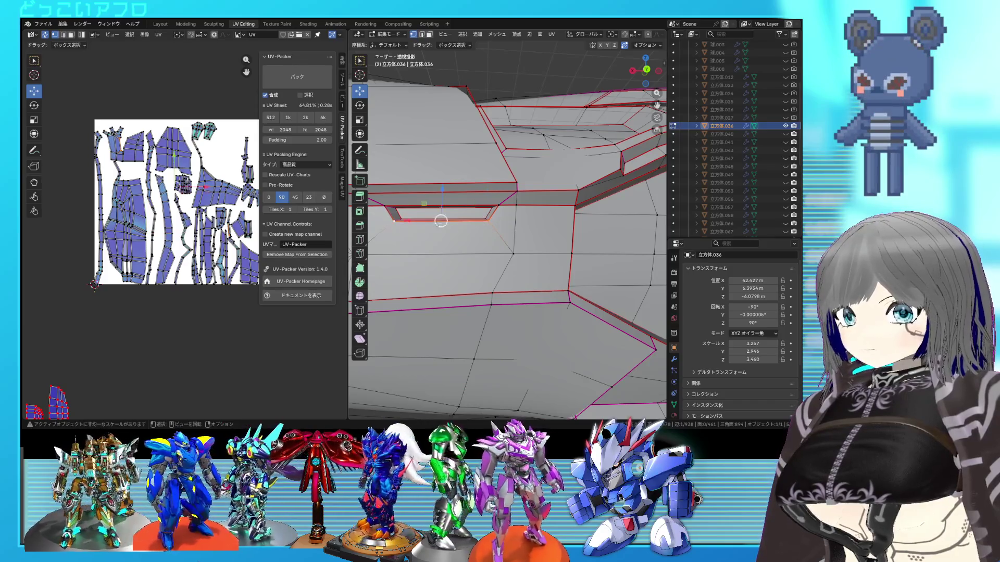
scroll(441, 198, "down", 2)
scroll(461, 215, "down", 3)
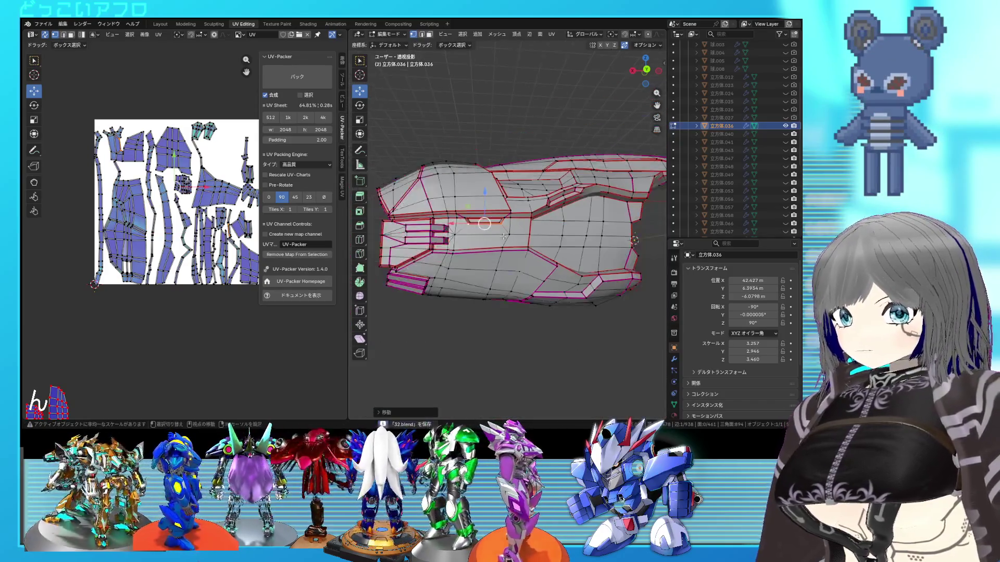
scroll(482, 235, "down", 2)
mouse_move(493, 240)
middle_mouse_down()
mouse_move(485, 237)
mouse_move(505, 230)
middle_mouse_up()
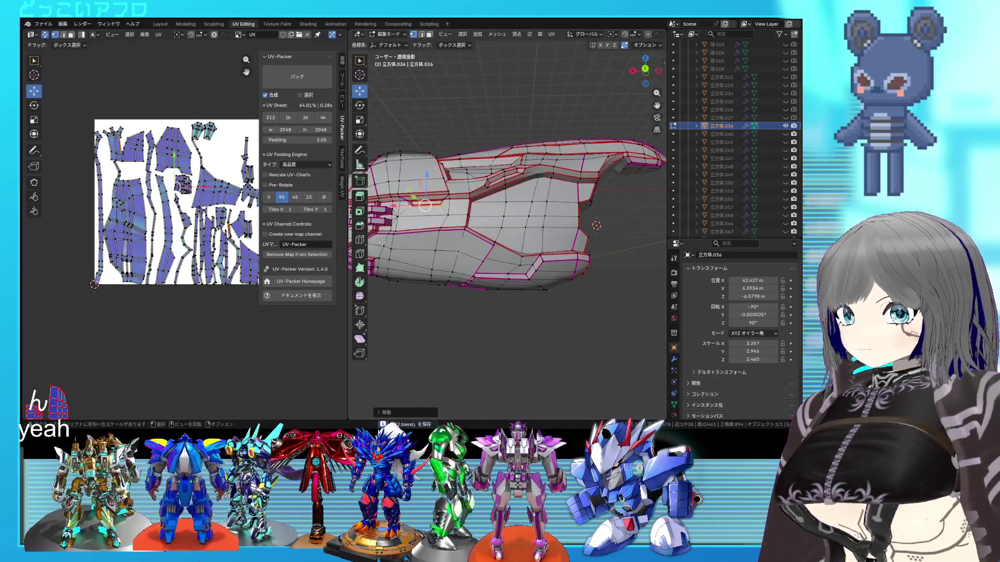
Step: Re-unwrap the whole mesh to follow the adjusted seams and deselect everything
key("a")
key("u")
left_click(270, 236)
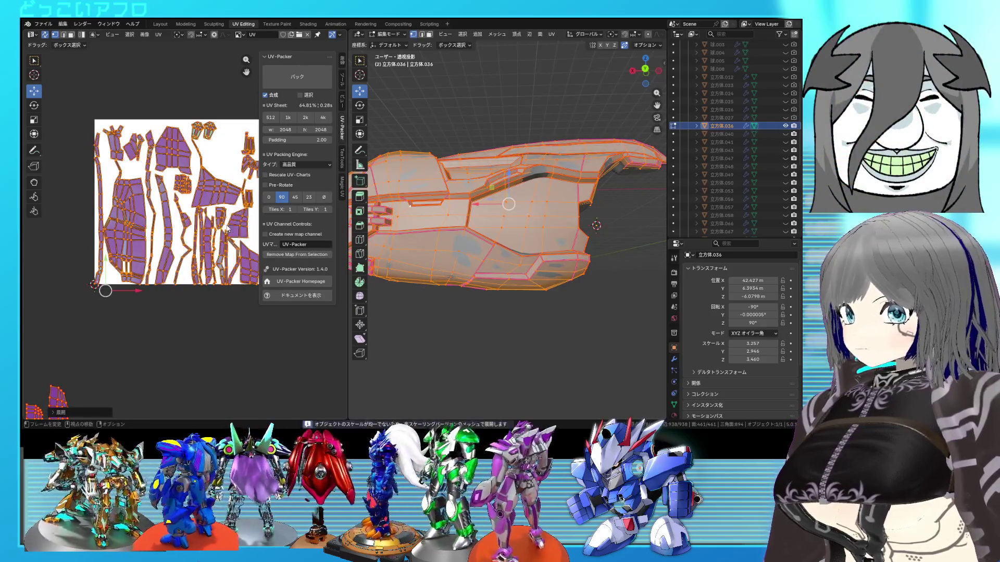
key("alt+a")
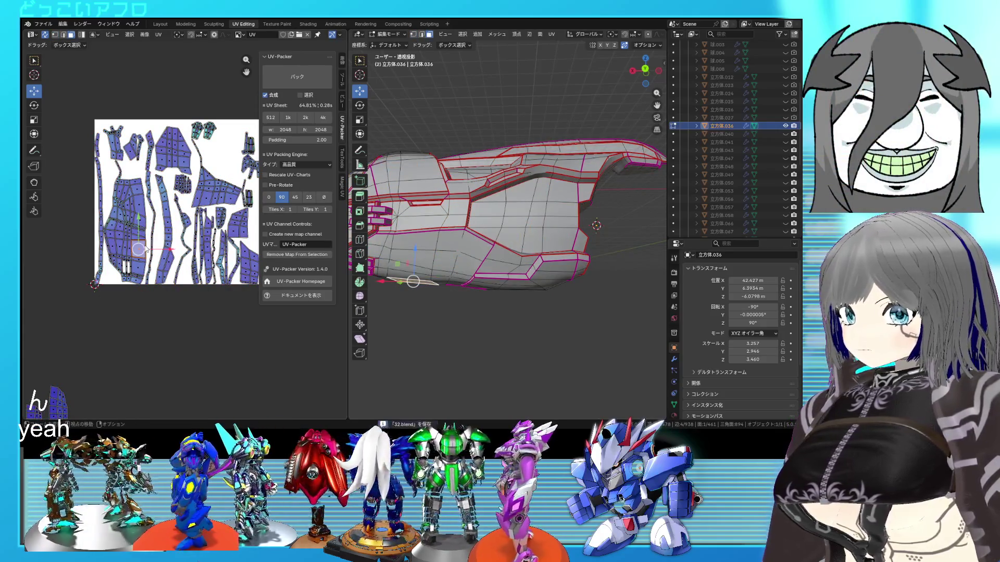
scroll(508, 235, "up", 3)
mouse_move(508, 235)
middle_mouse_down()
mouse_move(527, 235)
mouse_move(462, 189)
middle_mouse_up()
scroll(527, 235, "up", 3)
Step: Switch to vertex select, briefly view the object from outside, then re-enter editing in see-through display
key("1")
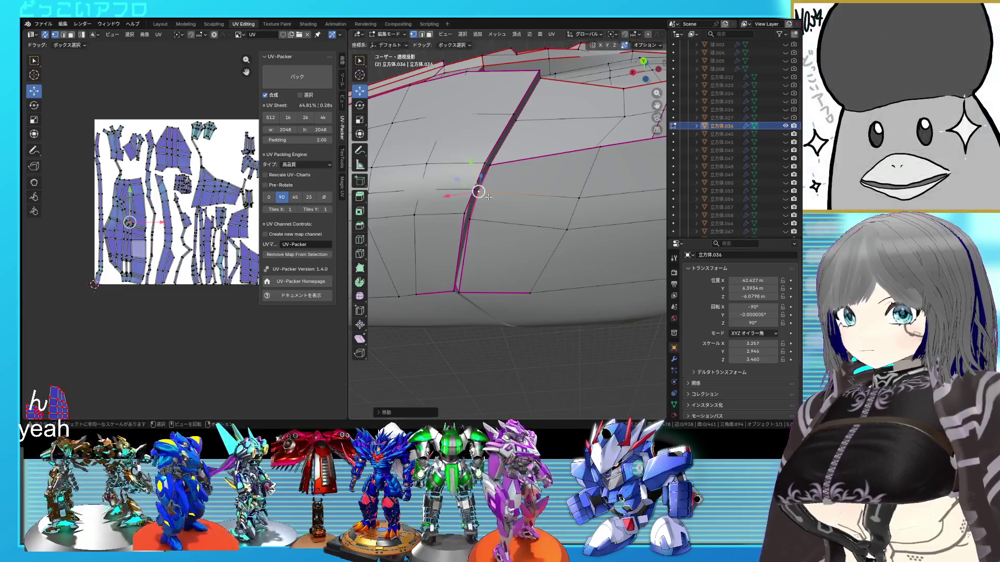
key("Tab")
scroll(557, 241, "down", 3)
mouse_move(557, 241)
middle_mouse_down()
mouse_move(575, 266)
mouse_move(558, 300)
middle_mouse_up()
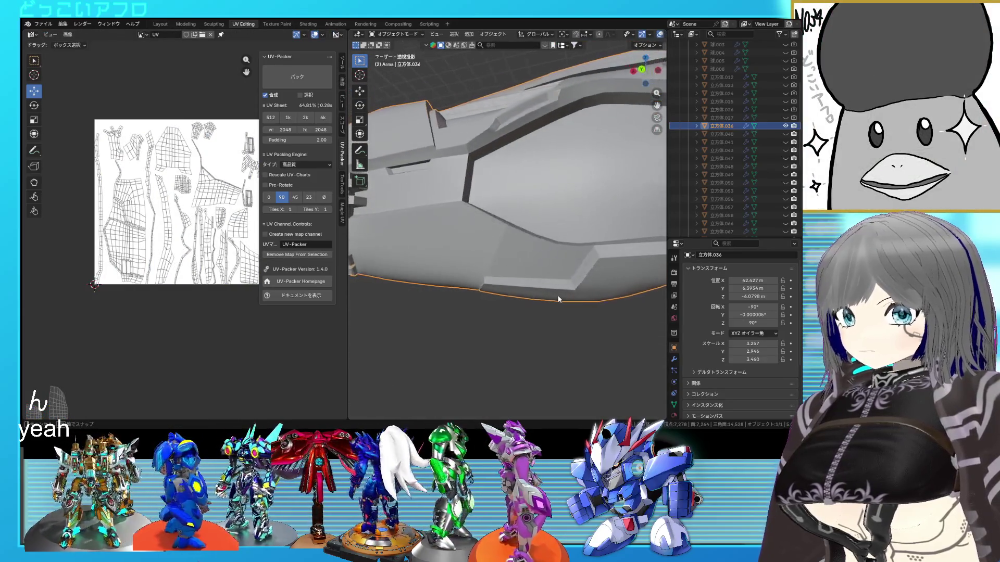
key("Tab")
key("alt+z")
middle_click_drag(475, 284, 459, 300)
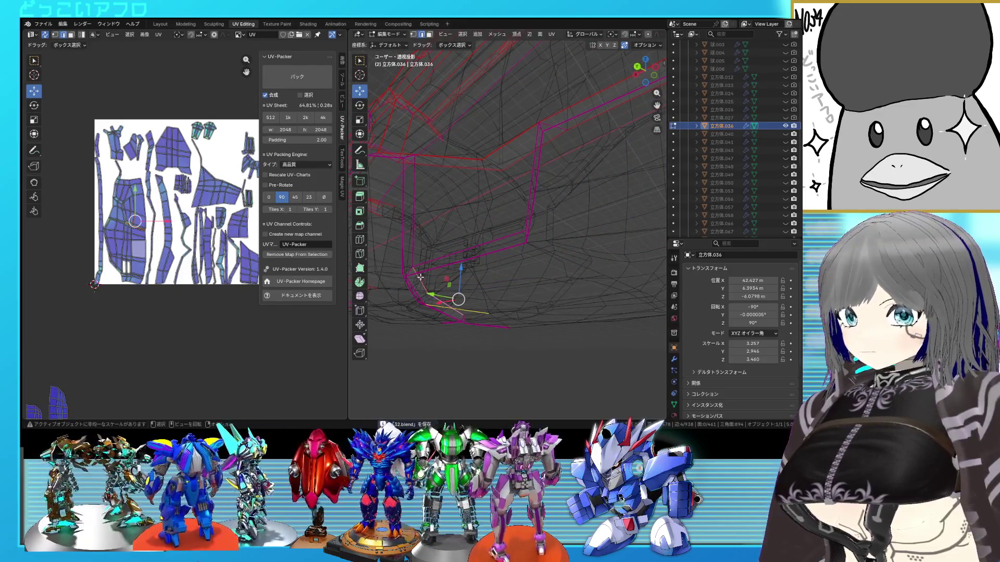
Step: Orbit into the inner structure, re-unwrap the UV islands and deselect them
mouse_move(421, 278)
middle_mouse_down()
mouse_move(474, 263)
mouse_move(460, 304)
mouse_move(537, 285)
mouse_move(533, 270)
middle_mouse_up()
scroll(473, 264, "up", 3)
key("alt+z")
scroll(492, 299, "up", 2)
scroll(546, 264, "down", 2)
right_click(532, 263)
left_click(532, 263)
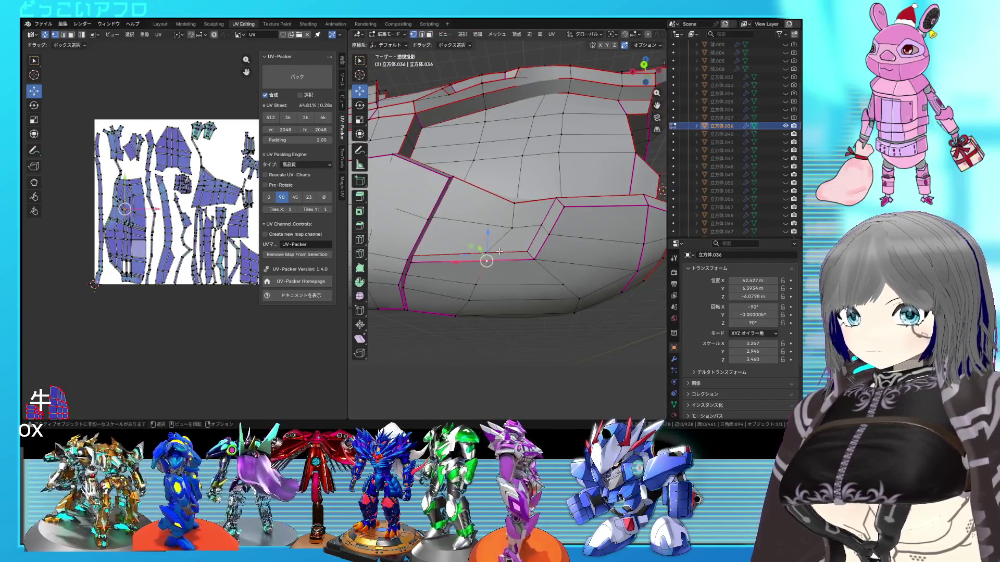
key("alt+a")
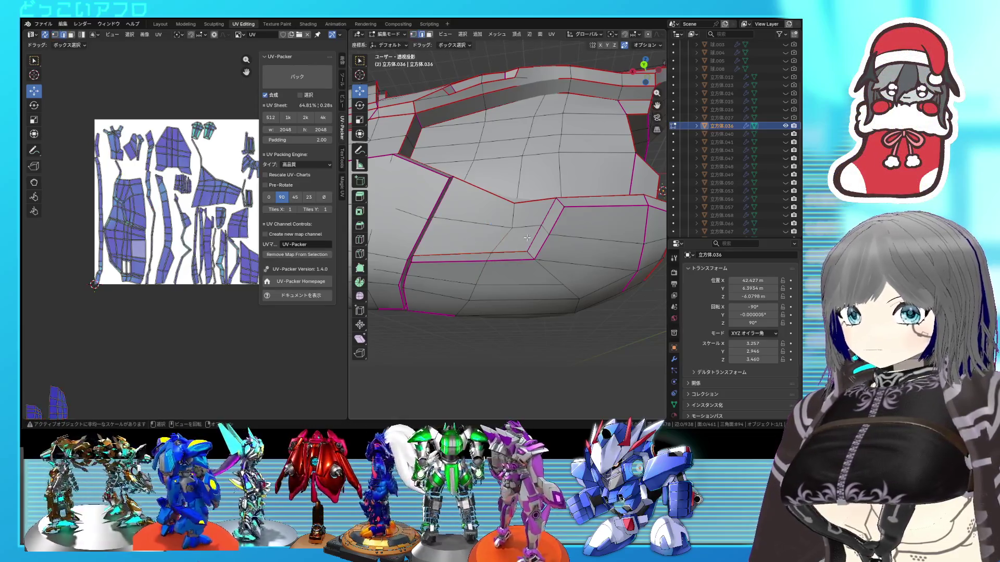
Step: Select edges around the recessed panel and mark them as seams
mouse_move(546, 214)
middle_mouse_down()
mouse_move(550, 274)
mouse_move(565, 232)
middle_mouse_up()
right_click(550, 274)
left_click(530, 278)
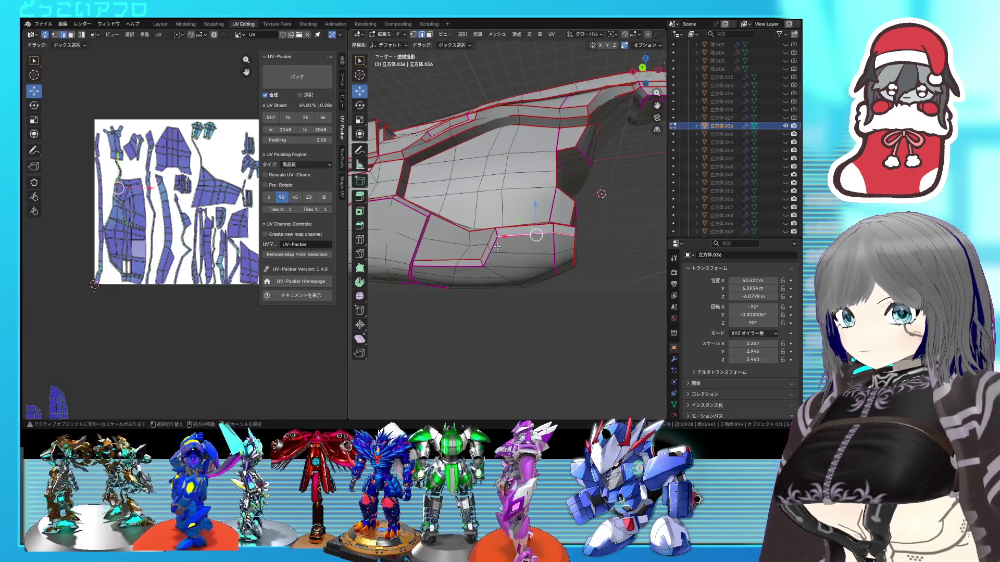
middle_click_drag(478, 268, 483, 235)
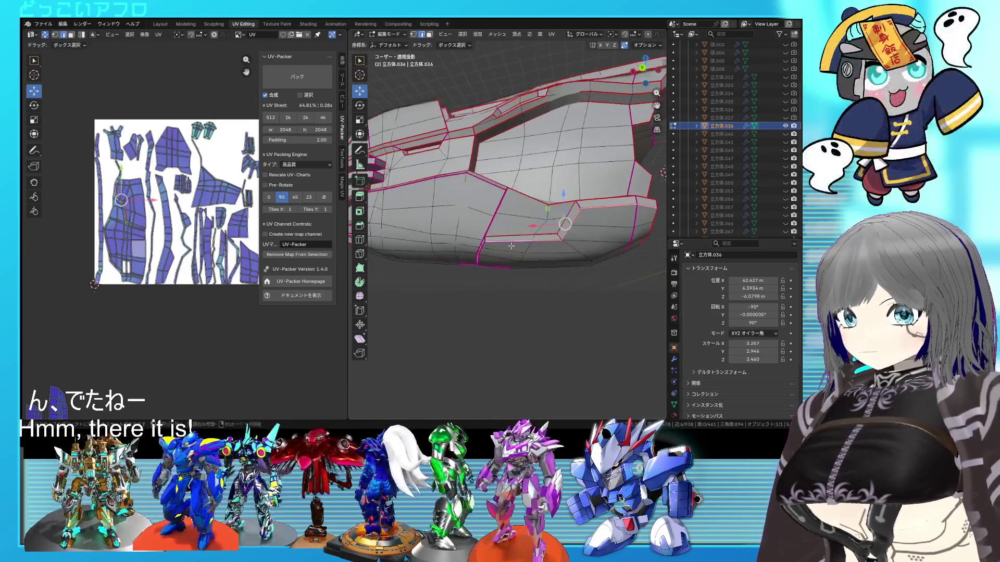
scroll(482, 227, "up", 2)
scroll(482, 217, "up", 2)
right_click(489, 250)
left_click(514, 258)
Step: Check the edges in wireframe, then mark a further set of recess edges as seams via Ctrl+E
key("shift+z")
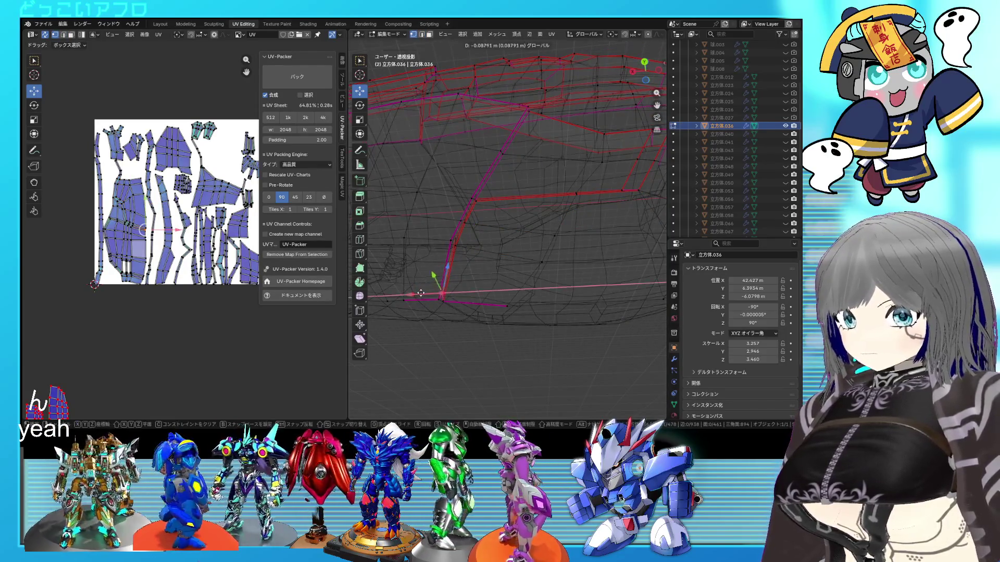
key("shift+z")
mouse_move(476, 235)
middle_mouse_down()
mouse_move(532, 185)
mouse_move(646, 184)
middle_mouse_up()
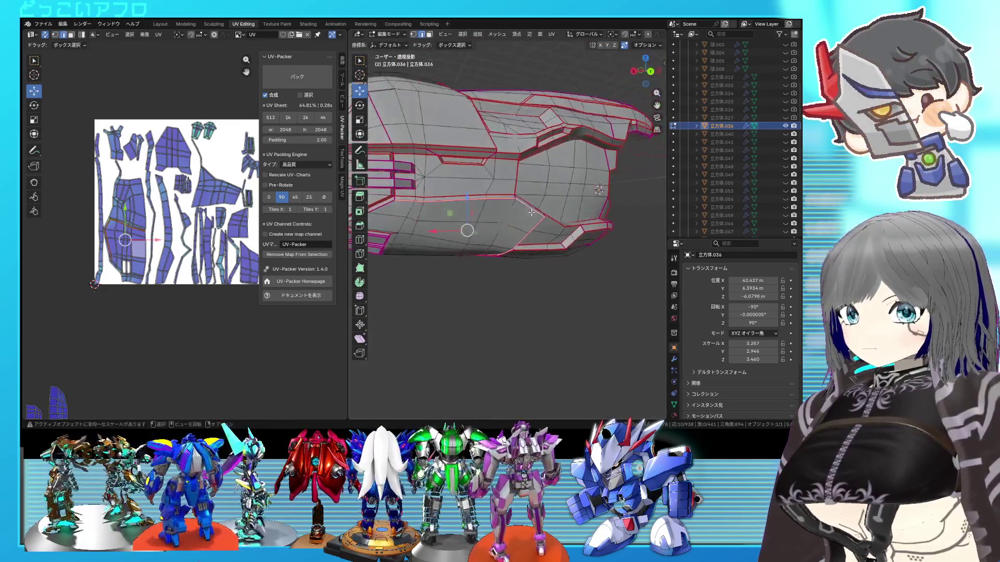
scroll(468, 200, "up", 3)
mouse_move(468, 200)
middle_mouse_down()
mouse_move(581, 208)
mouse_move(445, 209)
middle_mouse_up()
key("ctrl+e")
left_click(581, 207)
scroll(580, 208, "up", 3)
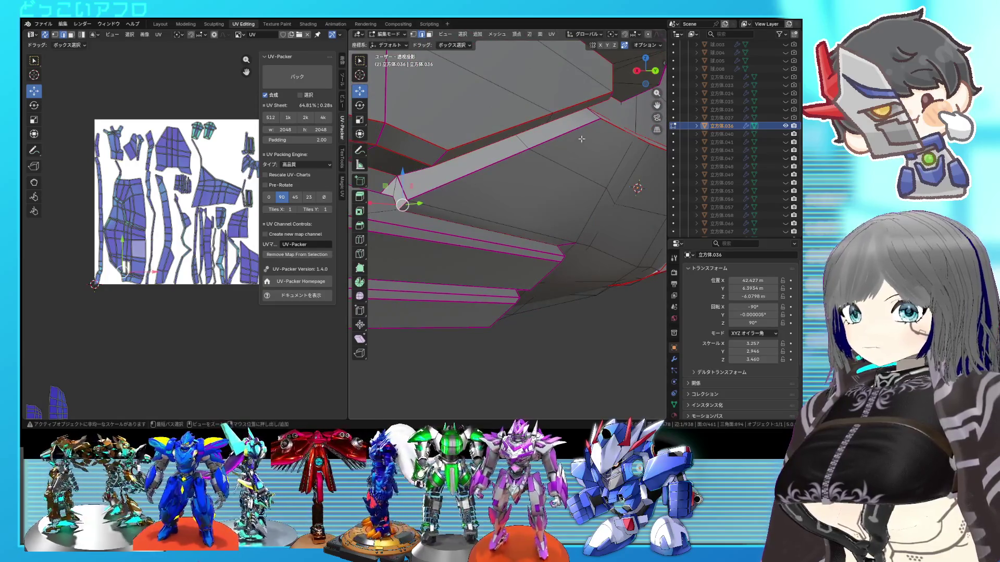
Step: Extend the selection along the shortest edge path, then select the entire mesh
left_click(581, 139, "ctrl")
mouse_move(581, 139)
middle_mouse_down()
mouse_move(521, 199)
mouse_move(536, 195)
middle_mouse_up()
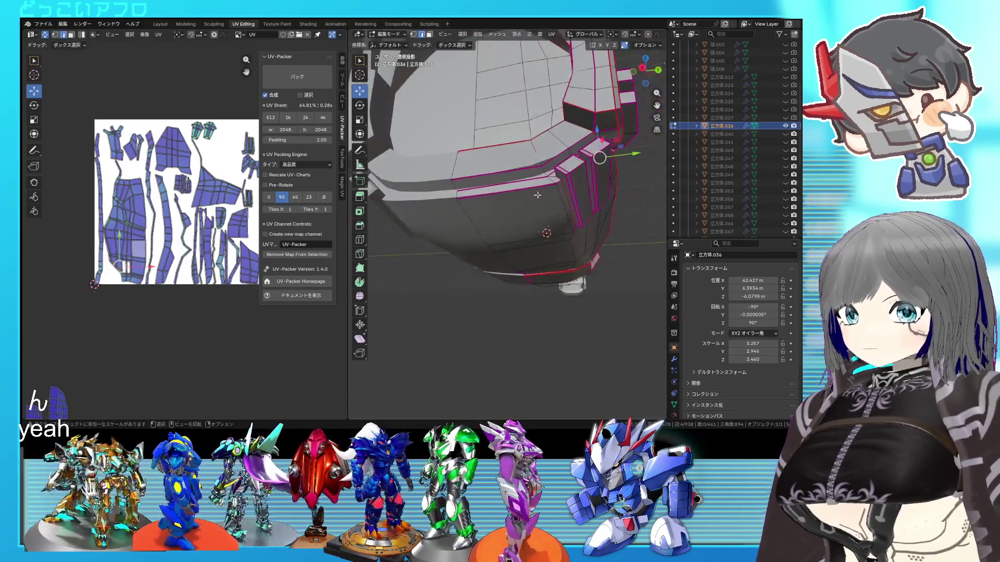
right_click(531, 191)
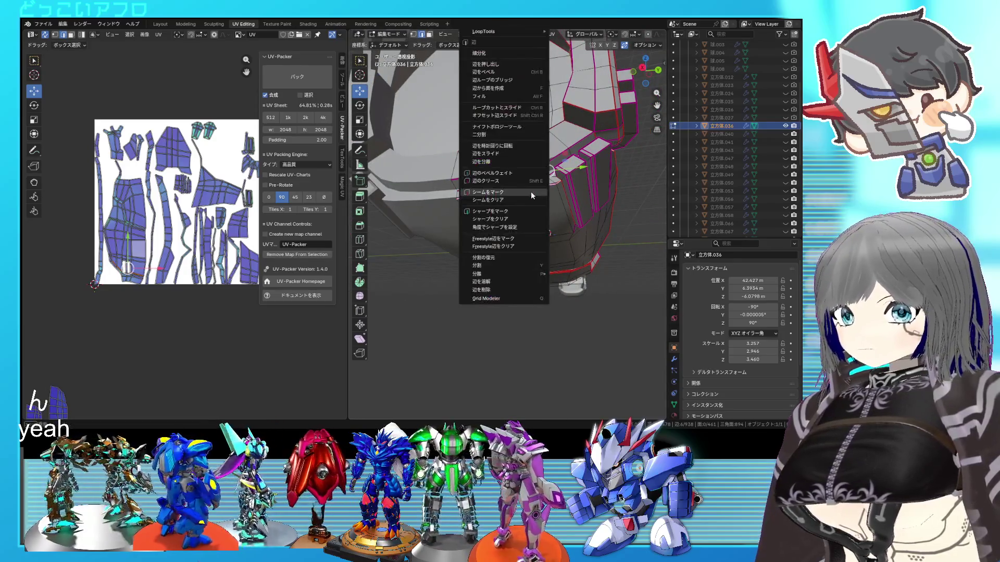
mouse_move(531, 191)
middle_mouse_down()
mouse_move(572, 203)
mouse_move(548, 195)
middle_mouse_up()
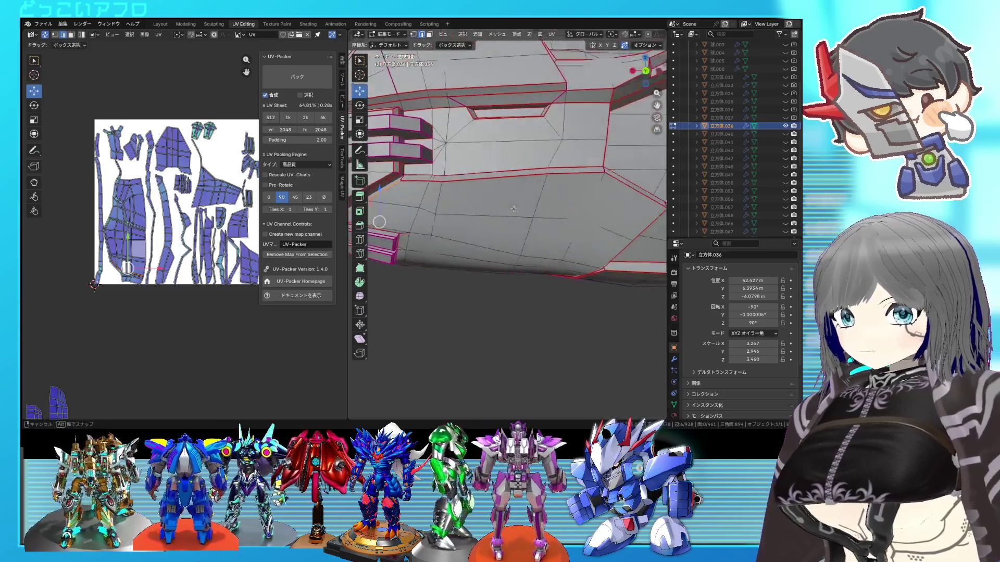
scroll(547, 196, "down", 3)
key("a")
Step: Re-unwrap the whole mesh into a fresh layout and deselect it
key("u")
left_click(247, 193)
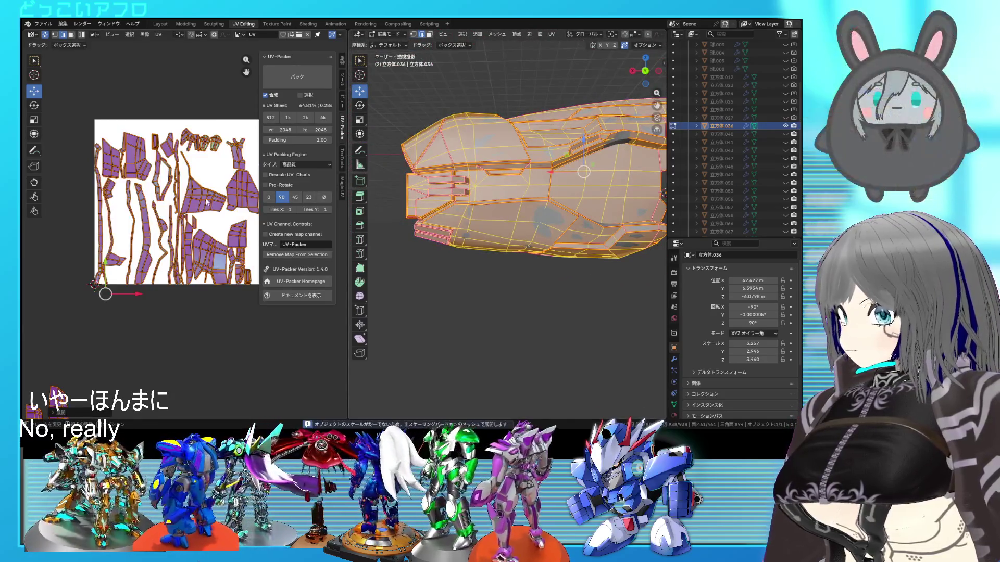
left_click(82, 250)
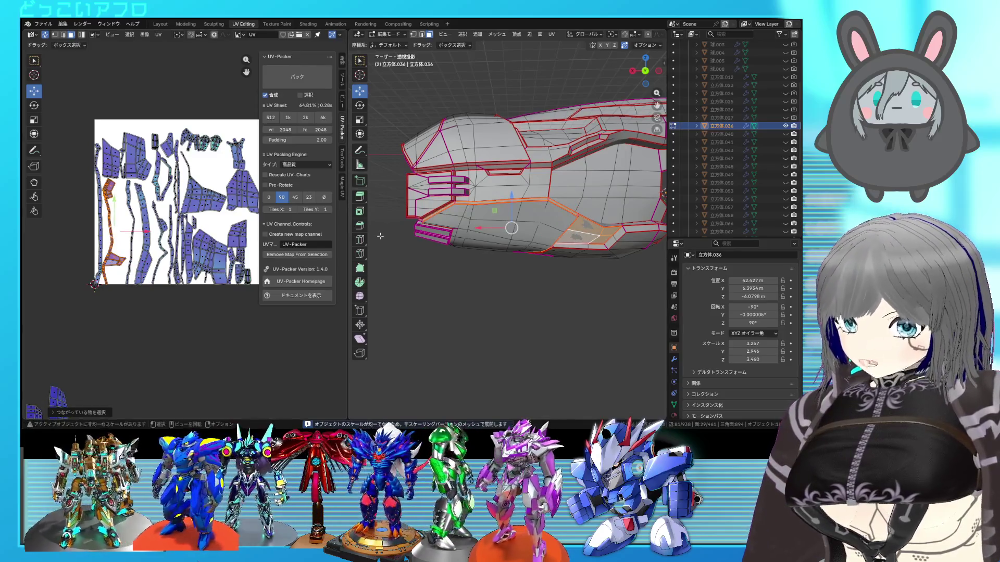
scroll(380, 236, "up", 2)
scroll(387, 231, "up", 2)
scroll(394, 226, "up", 3)
scroll(402, 222, "up", 2)
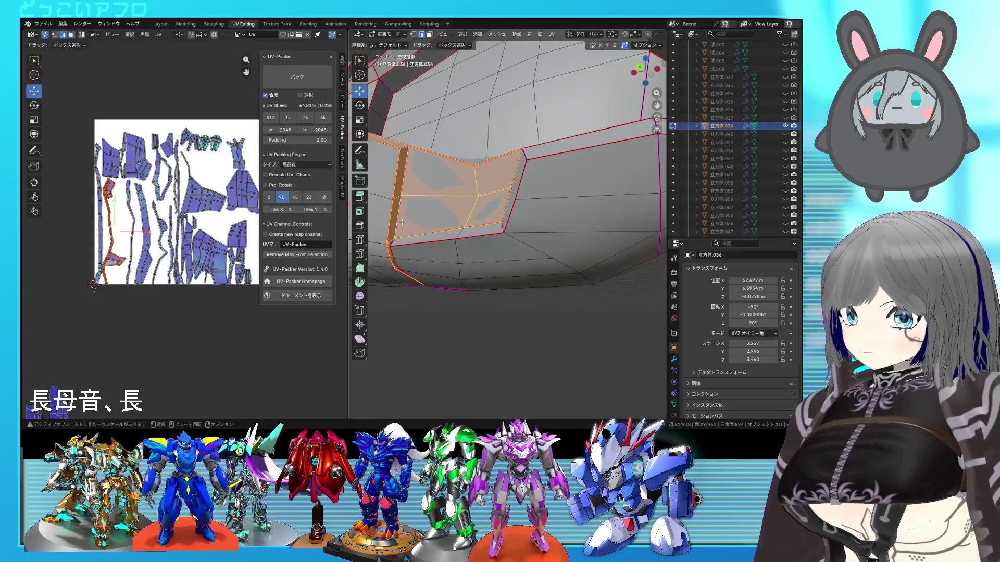
scroll(403, 151, "down", 2)
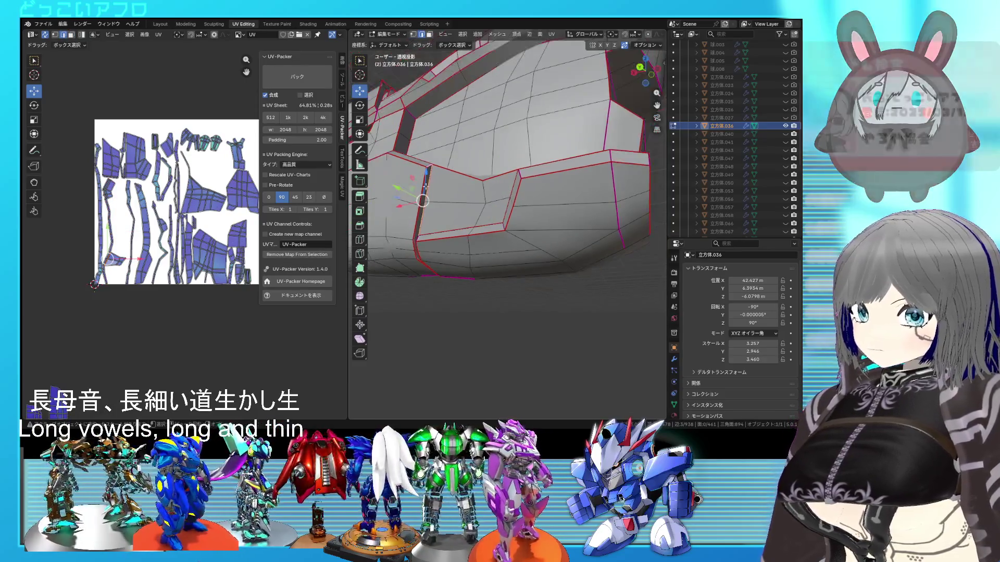
right_click(484, 233)
scroll(484, 234, "down", 2)
scroll(513, 284, "up", 2)
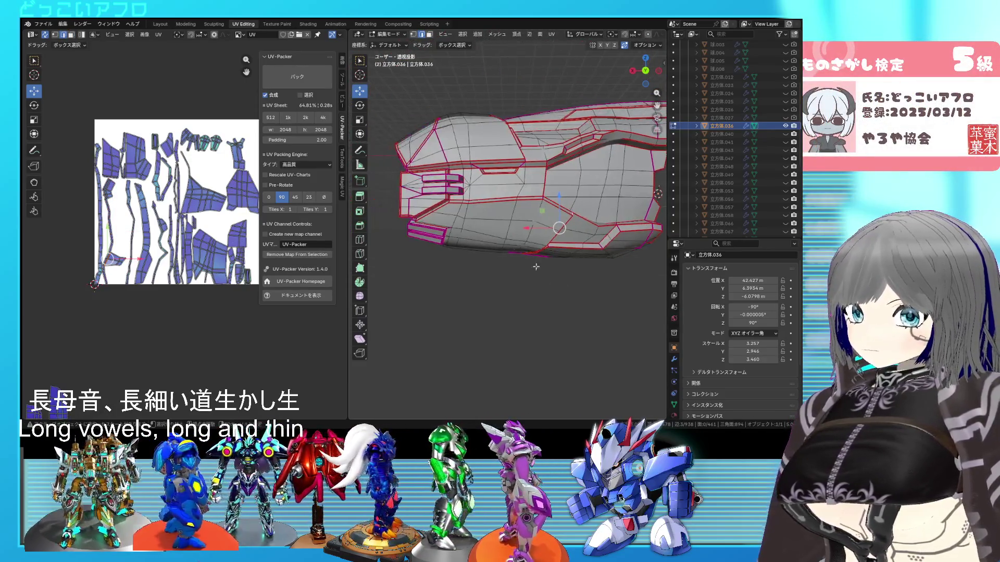
middle_click_drag(514, 283, 485, 243)
Step: Mark the chosen recess edges as a seam and re-unwrap the whole mesh from the UV editor
right_click(467, 228)
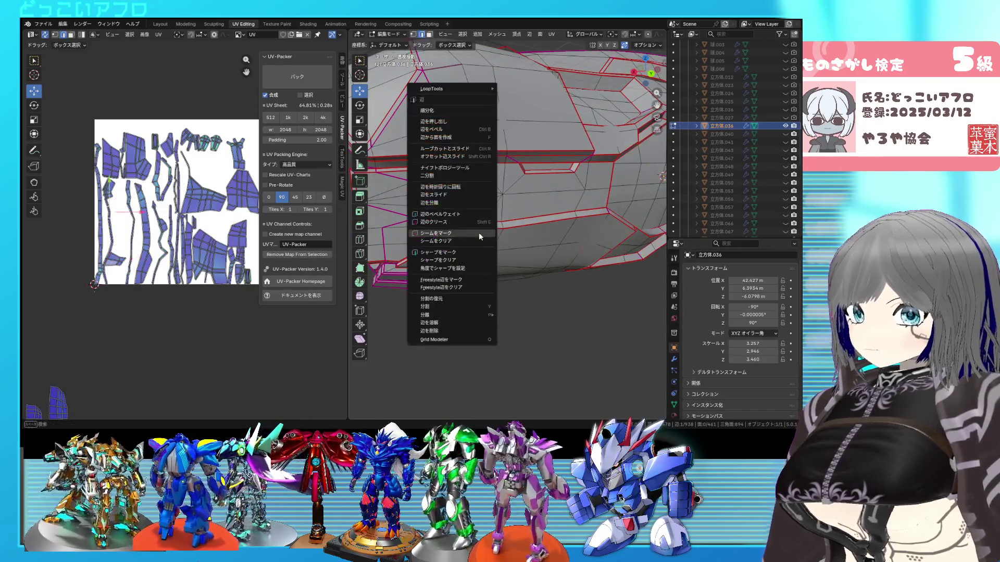
key("Escape")
key("a")
right_click(178, 209)
left_click(180, 207)
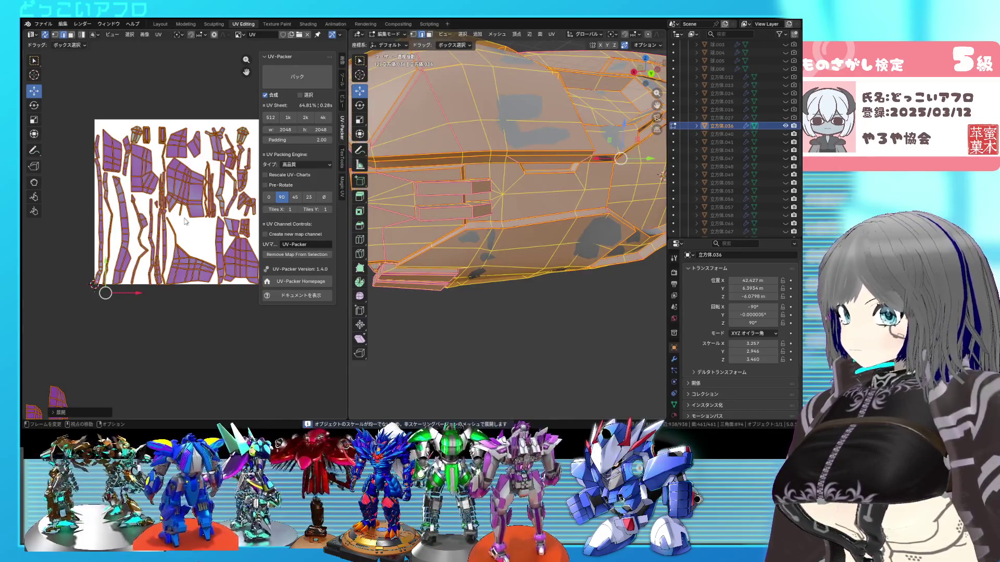
Step: Select the faces around the inner recess using see-through shading and centre the view on them
left_click(138, 242)
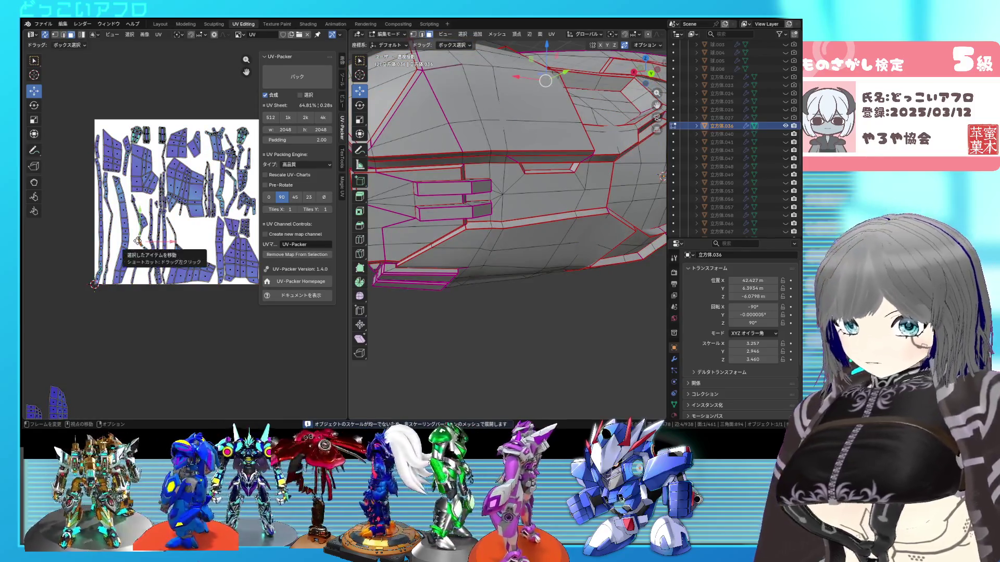
scroll(508, 164, "down", 3)
key("alt+z")
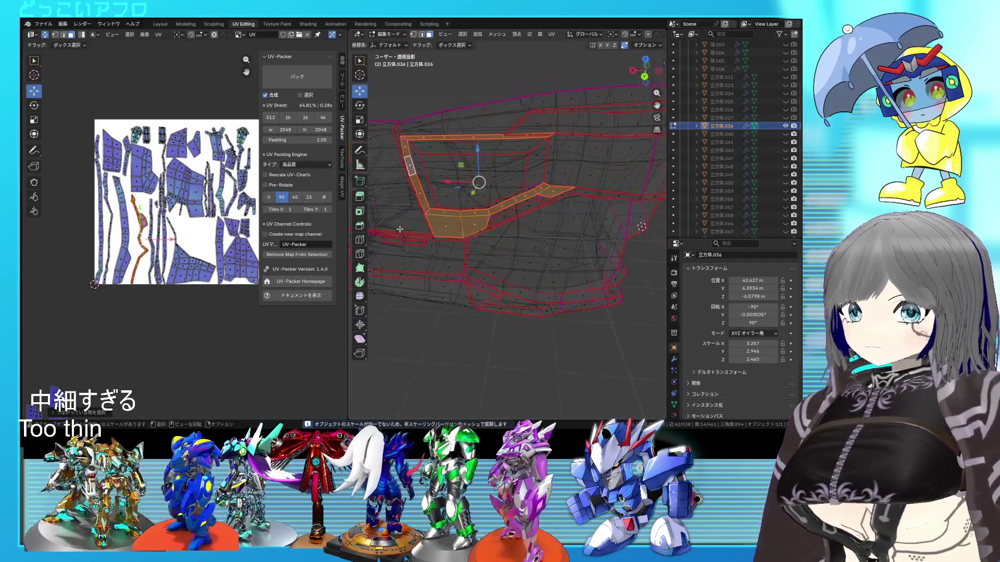
middle_click_drag(508, 165, 405, 168)
key("KP_Decimal")
key("alt+z")
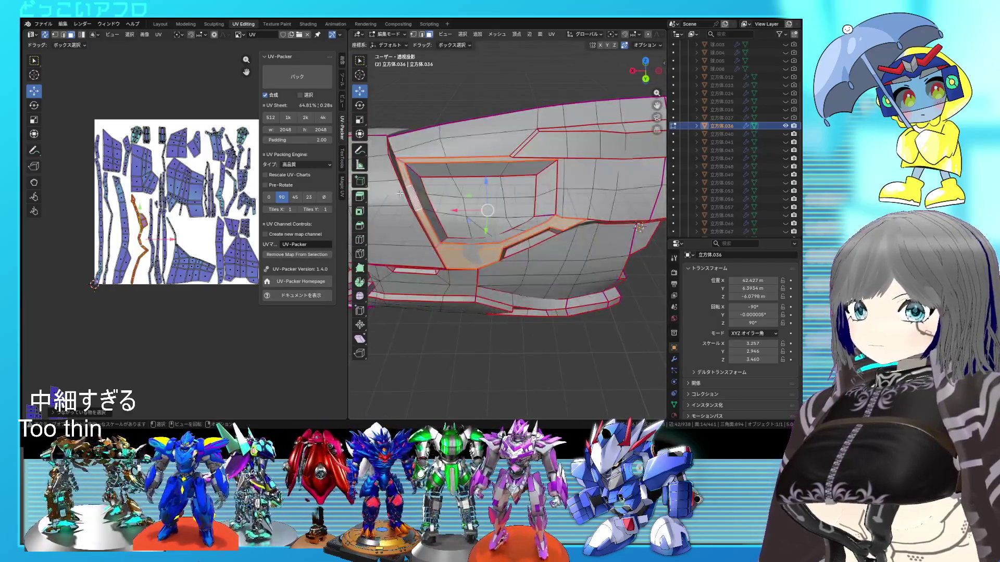
Step: Mark the inner recess edges as a seam, re-unwrap the UVs with it and deselect all faces
right_click(542, 239)
key("Escape")
key("a")
right_click(174, 198)
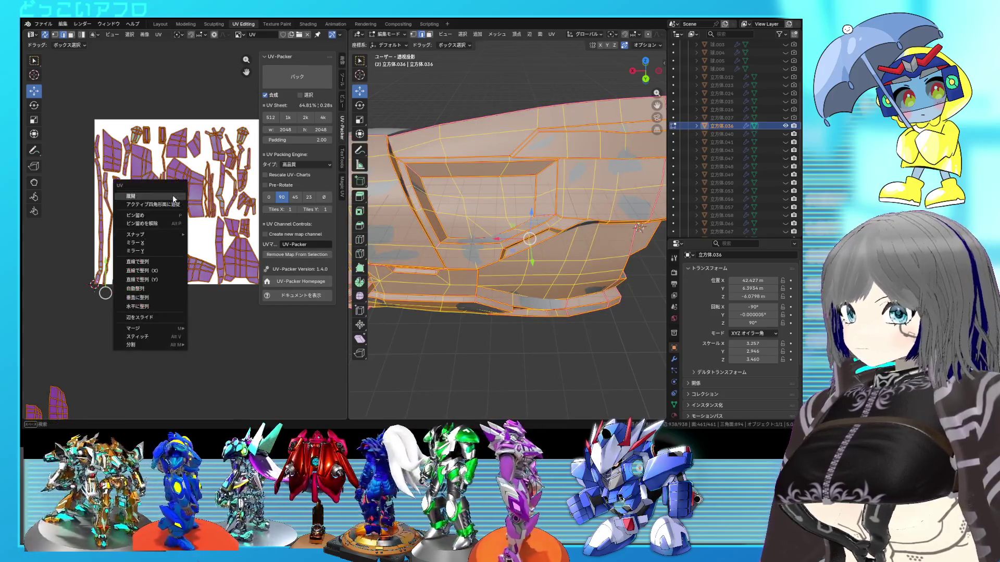
left_click(174, 198)
scroll(160, 247, "up", 2)
key("alt+a")
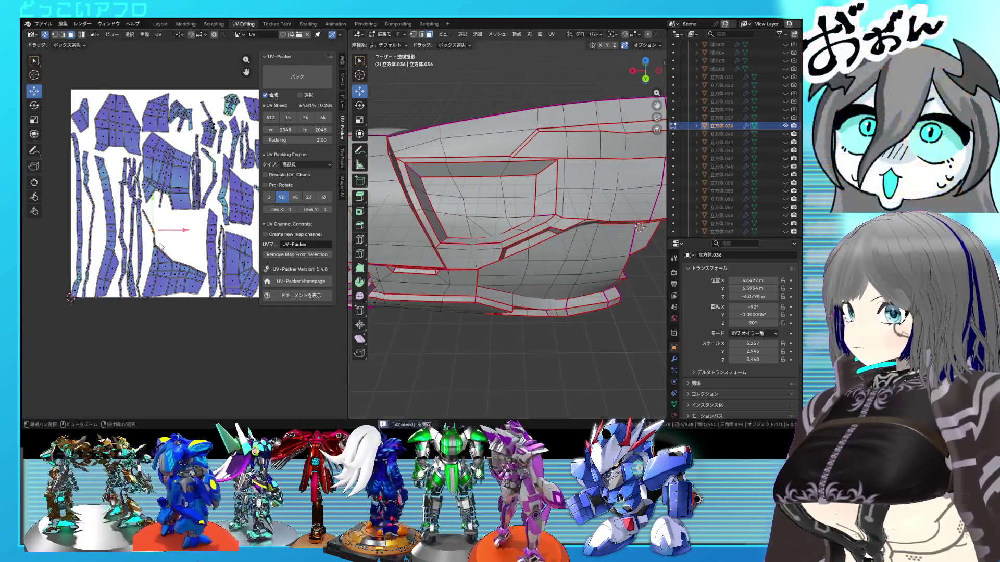
scroll(162, 250, "up", 2)
scroll(134, 262, "up", 2)
scroll(126, 265, "up", 2)
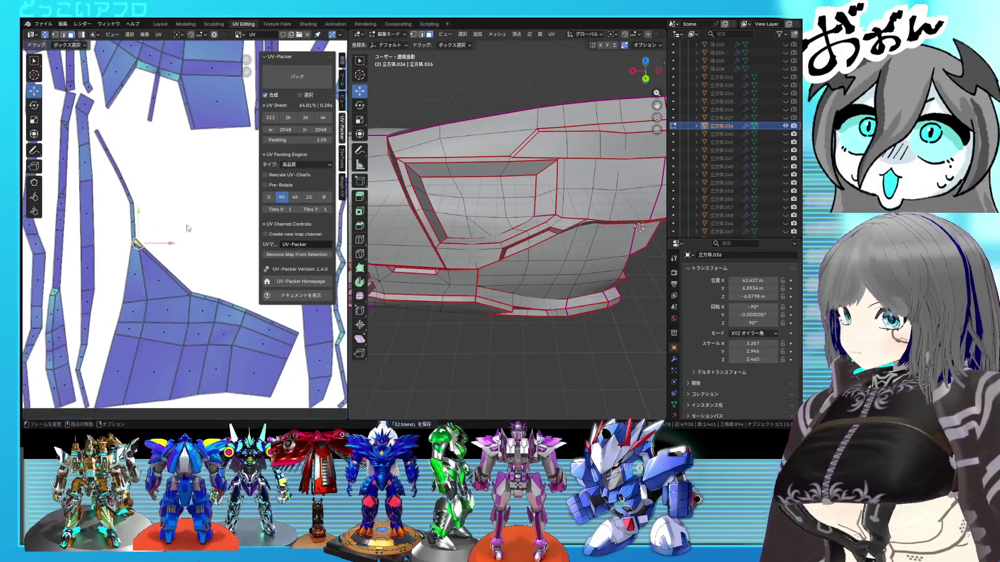
scroll(120, 268, "up", 2)
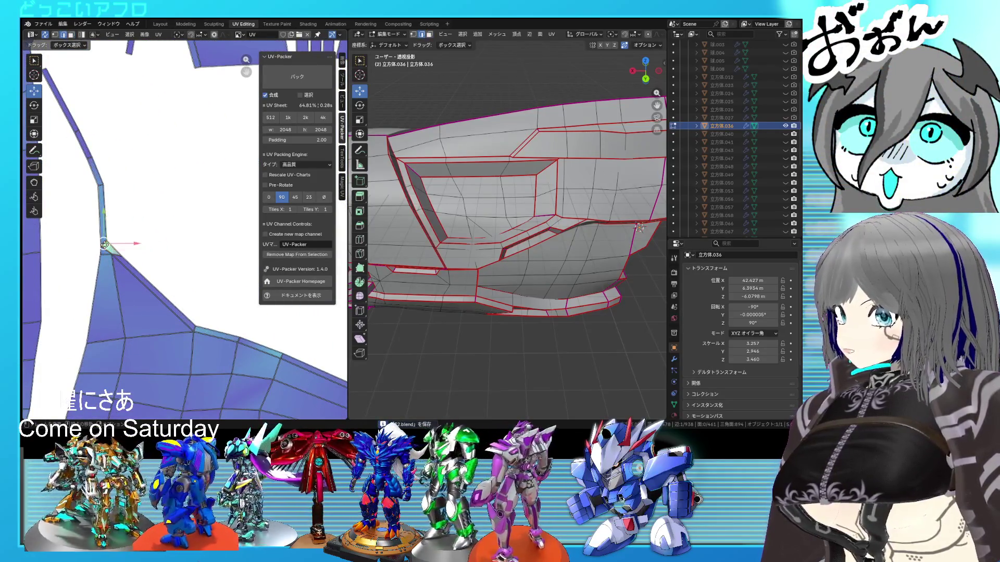
scroll(118, 257, "down", 3)
scroll(500, 235, "down", 3)
scroll(500, 234, "down", 3)
Step: Save 32.blend and orbit around the part to inspect the front slotted block from several sides
middle_click_drag(468, 257, 528, 261, "shift")
scroll(516, 252, "up", 2)
key("ctrl+s")
scroll(528, 261, "up", 2)
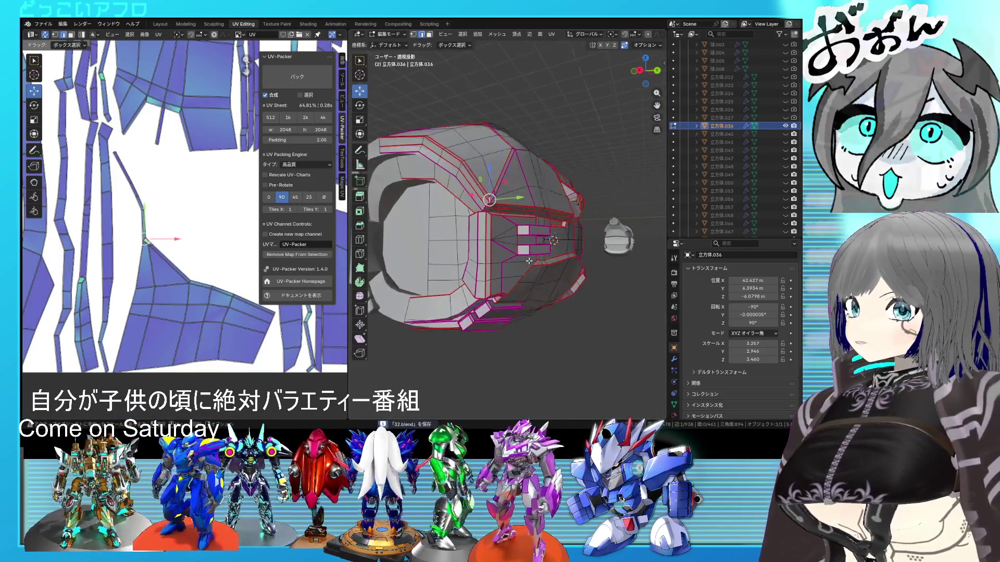
right_click(529, 260)
key("Escape")
middle_click_drag(500, 268, 483, 272)
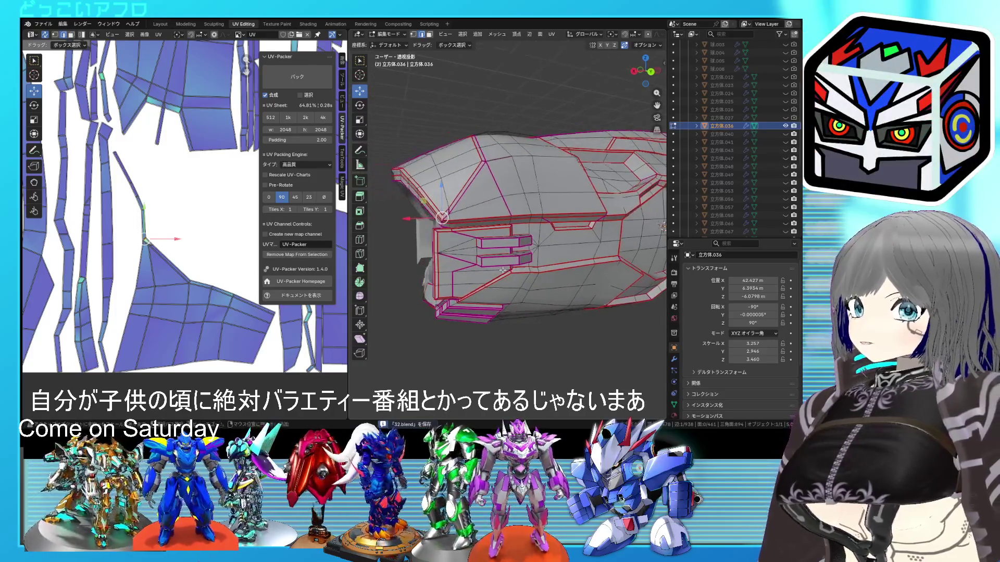
scroll(484, 272, "up", 2)
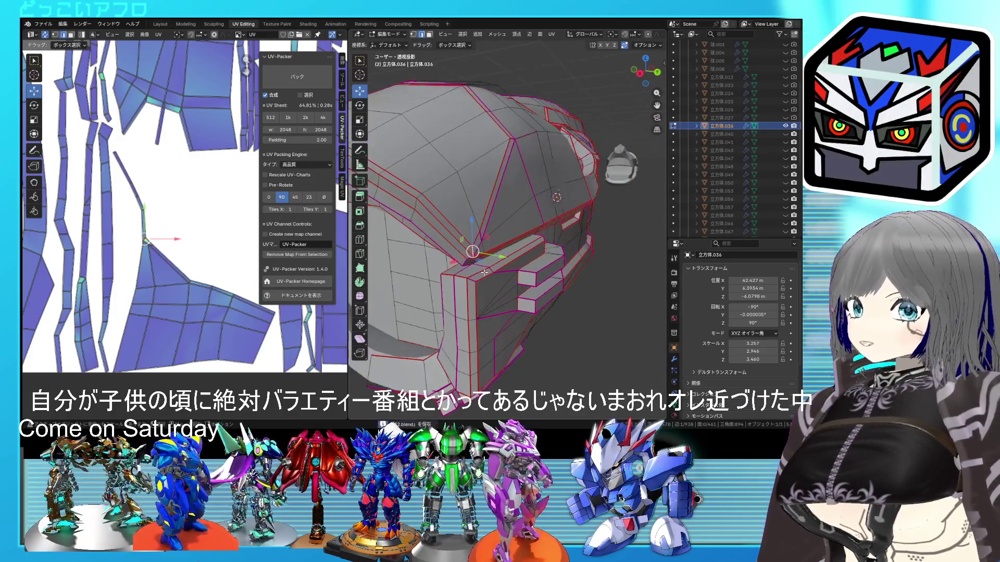
mouse_move(485, 269)
middle_mouse_down()
mouse_move(550, 279)
mouse_move(505, 281)
middle_mouse_up()
scroll(503, 282, "up", 2)
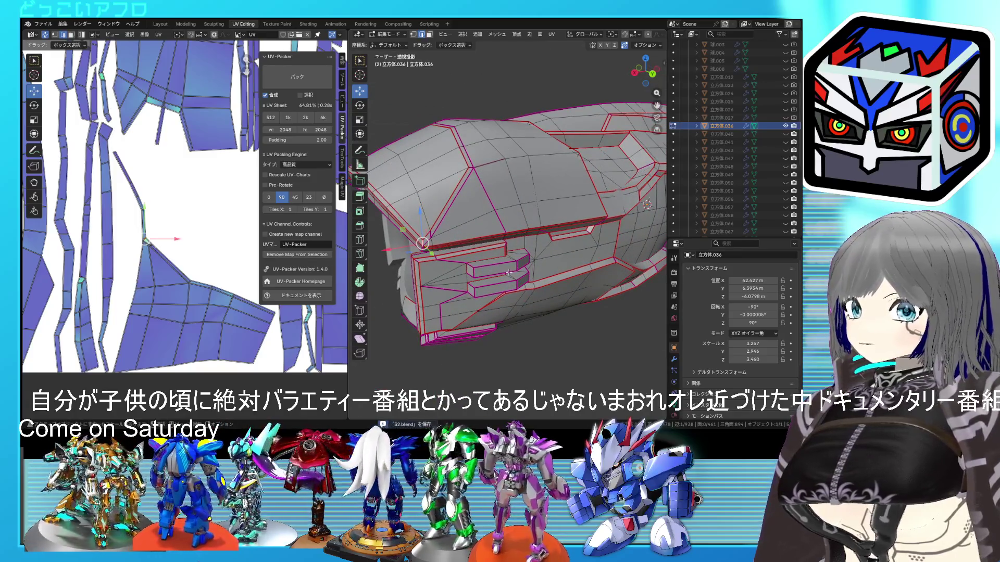
mouse_move(498, 269)
middle_mouse_down()
mouse_move(452, 263)
mouse_move(512, 262)
mouse_move(488, 258)
middle_mouse_up()
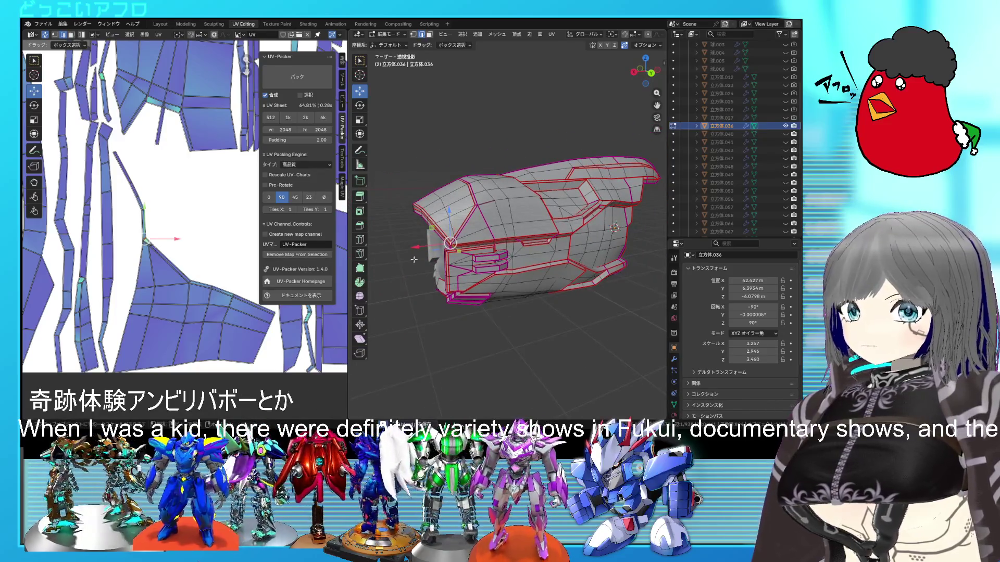
scroll(232, 260, "down", 3)
scroll(180, 254, "down", 3)
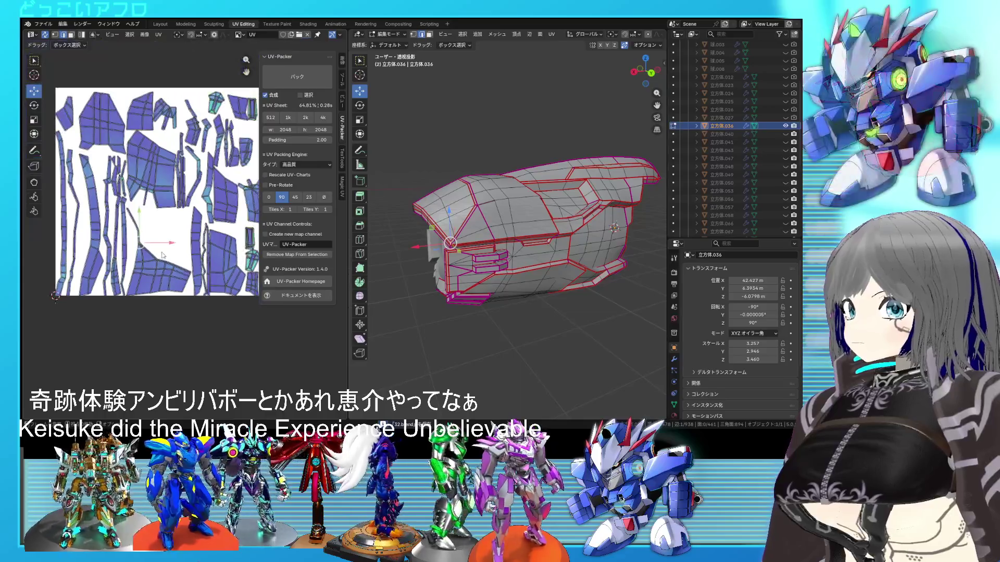
scroll(172, 251, "up", 1)
scroll(180, 284, "up", 3)
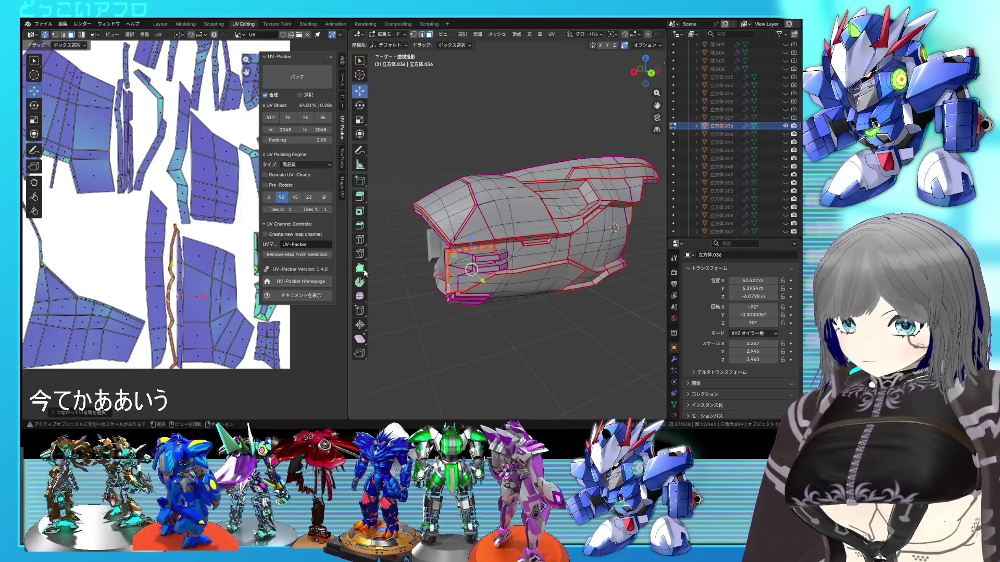
Step: Mark an added seam along the front section's panel edges
middle_click_drag(365, 271, 510, 239)
scroll(509, 239, "up", 4)
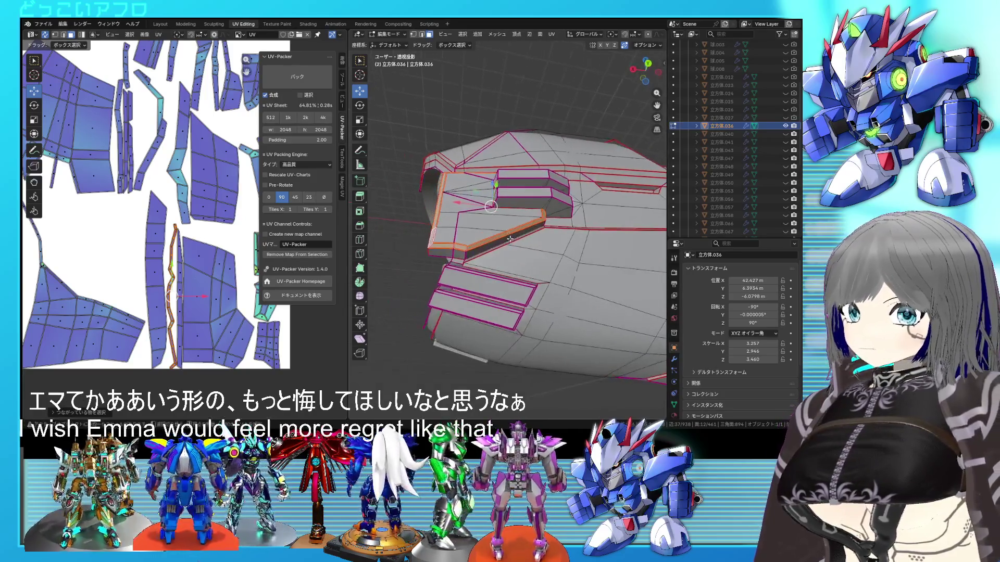
scroll(509, 239, "up", 2)
middle_click_drag(519, 235, 531, 273)
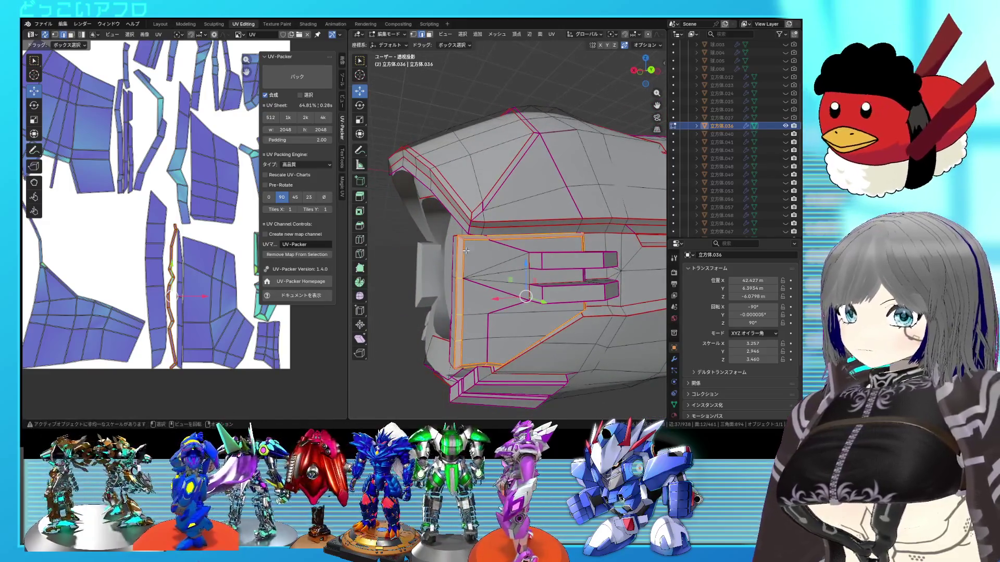
left_click(460, 238)
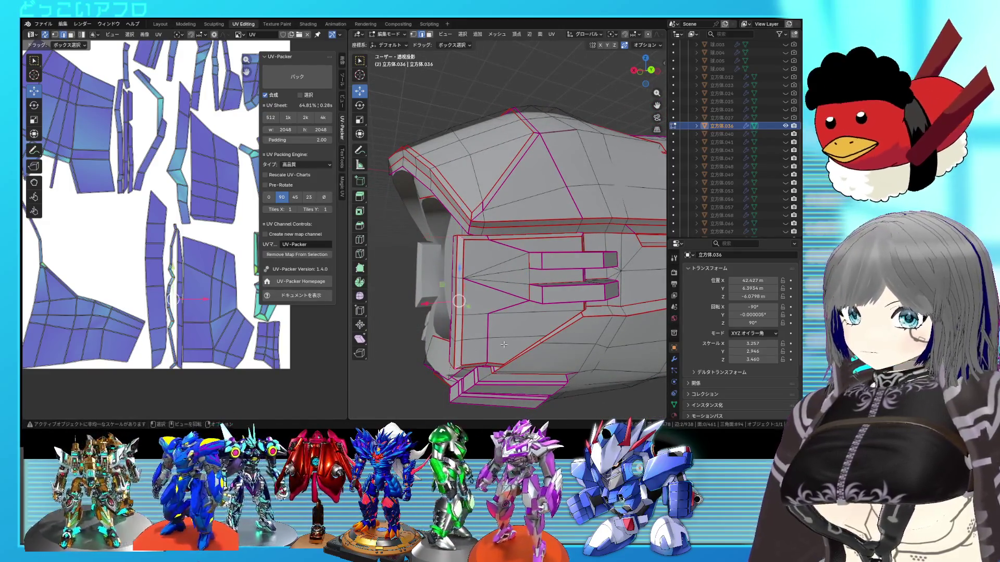
right_click(501, 338)
left_click(496, 311)
Step: Re-unwrap the whole mesh, pack the islands into the UV sheet, then select the linked lower face strip
key("a")
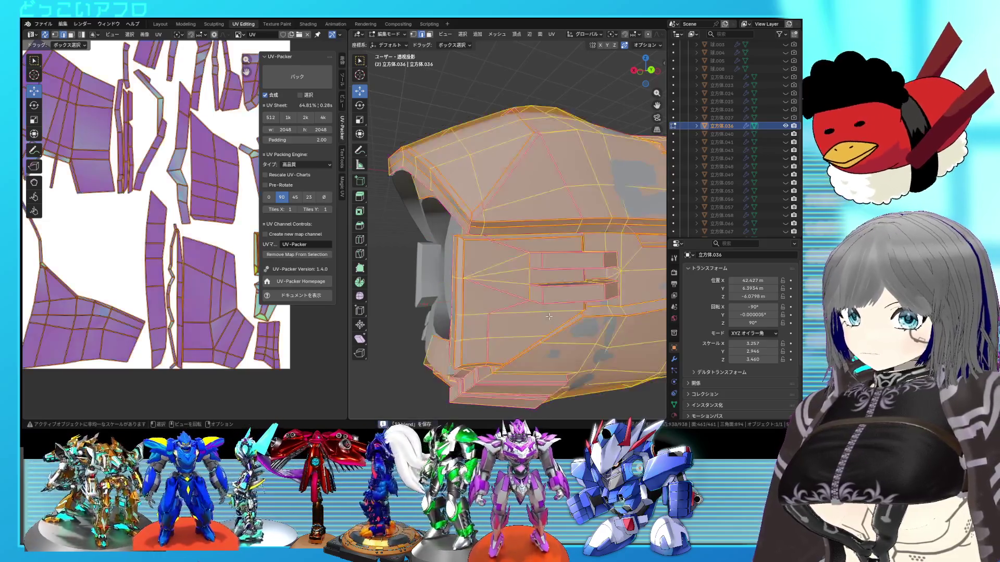
key("u")
left_click(164, 252)
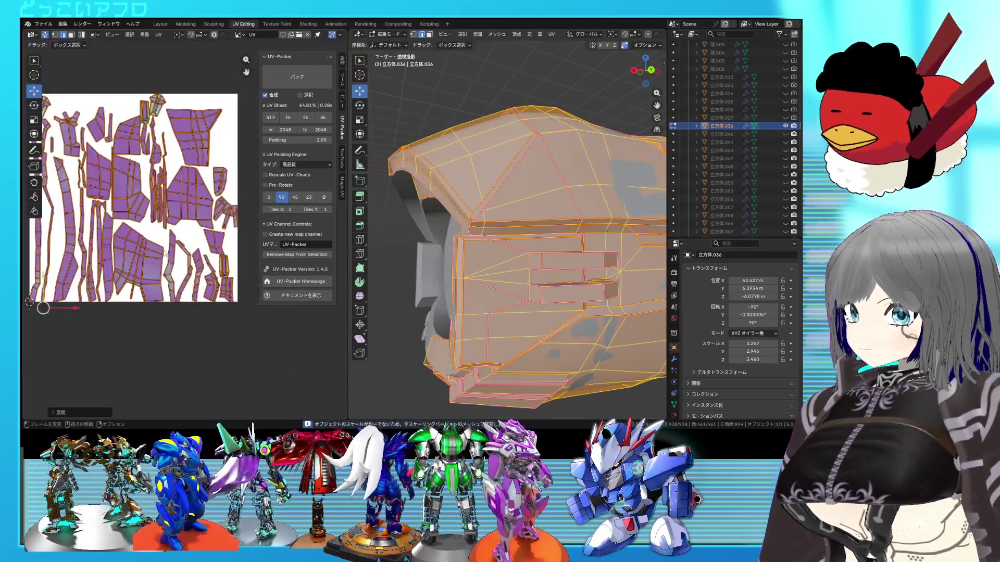
left_click(181, 251)
scroll(181, 251, "down", 2)
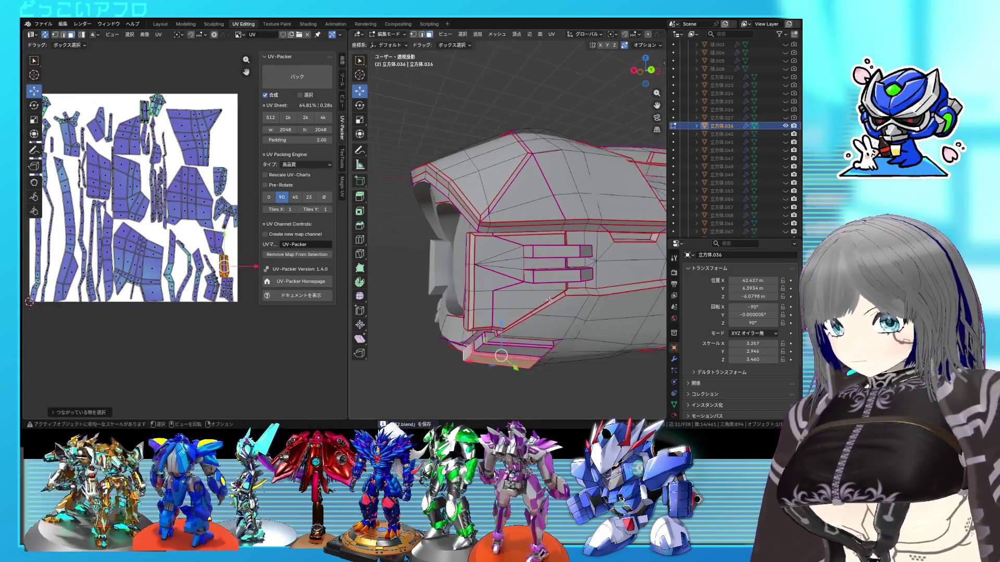
middle_click_drag(547, 274, 568, 272)
key("l")
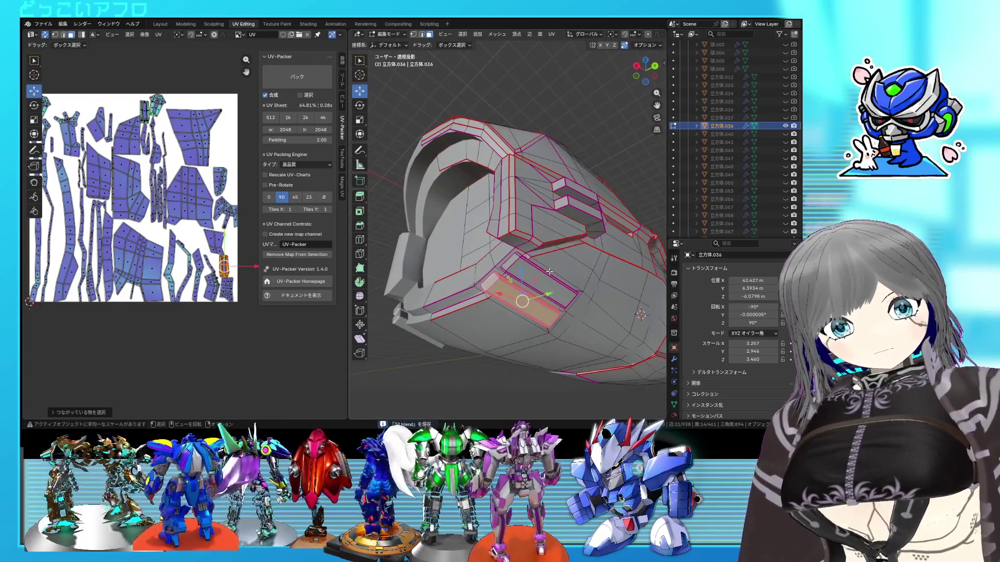
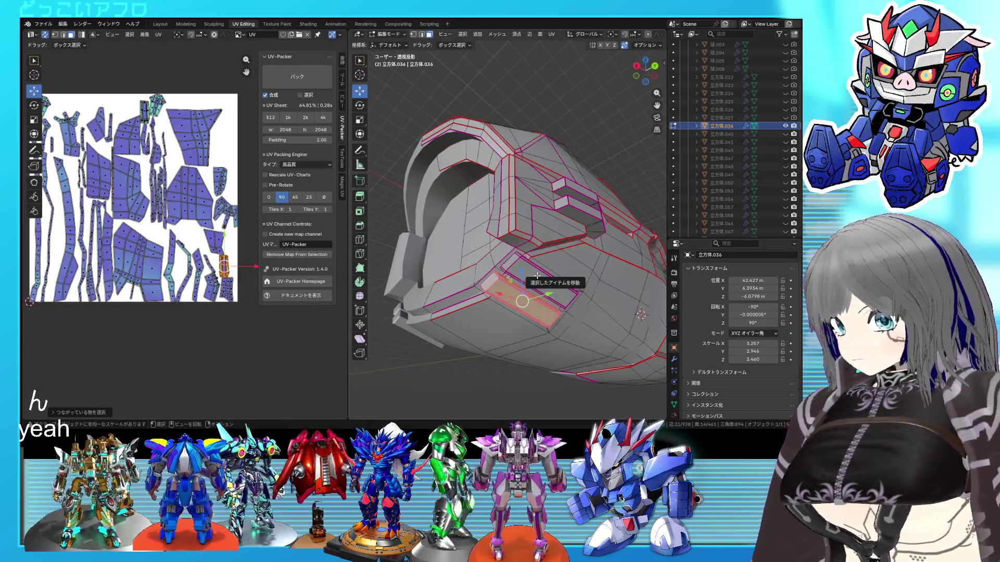
Step: Mark the edge loop along the armor part's lower step as a UV seam
middle_click_drag(542, 285, 503, 268)
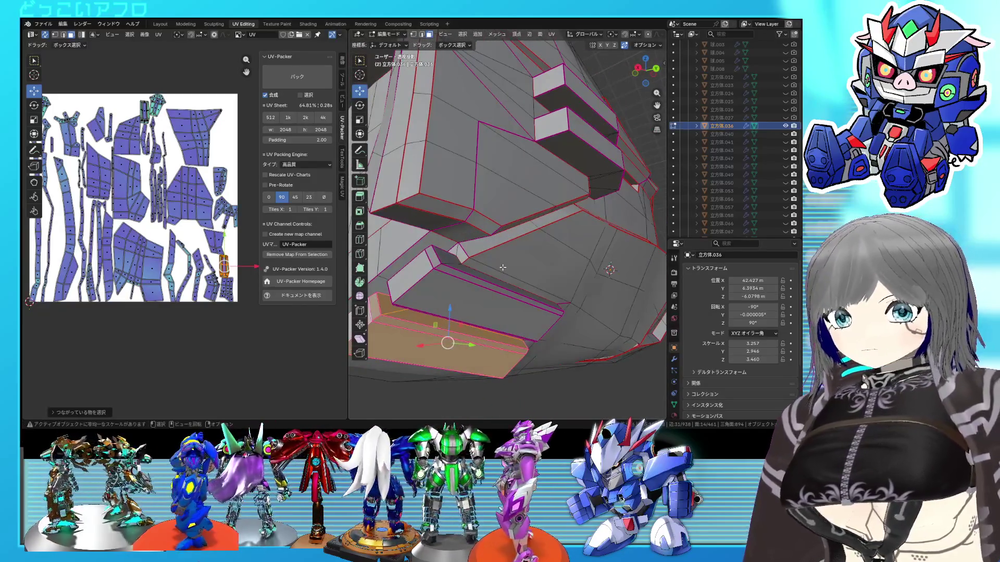
left_click(493, 287, "alt")
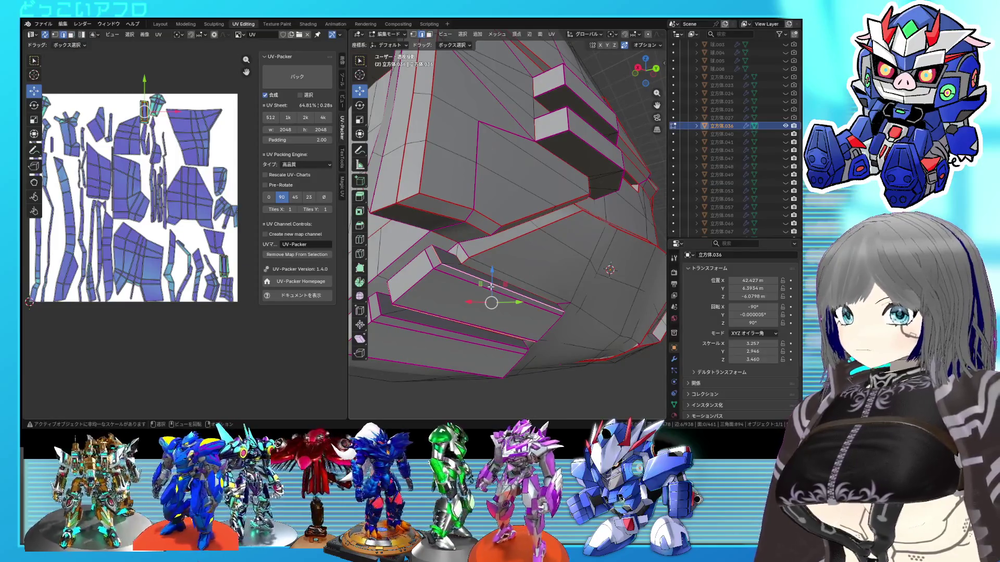
middle_click_drag(491, 287, 551, 265)
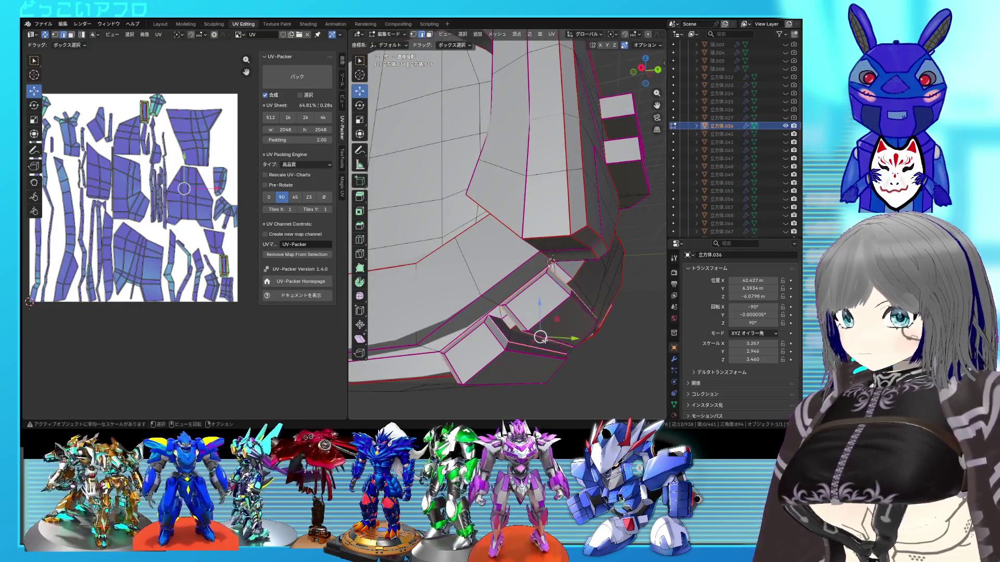
right_click(550, 262)
left_click(521, 315)
mouse_move(521, 315)
middle_mouse_down()
mouse_move(476, 333)
mouse_move(578, 226)
middle_mouse_up()
mouse_move(602, 176)
middle_mouse_down()
mouse_move(535, 176)
mouse_move(430, 290)
middle_mouse_up()
Step: Re-unwrap the whole part's UVs into a fresh island layout and clear the selection
left_click(535, 183)
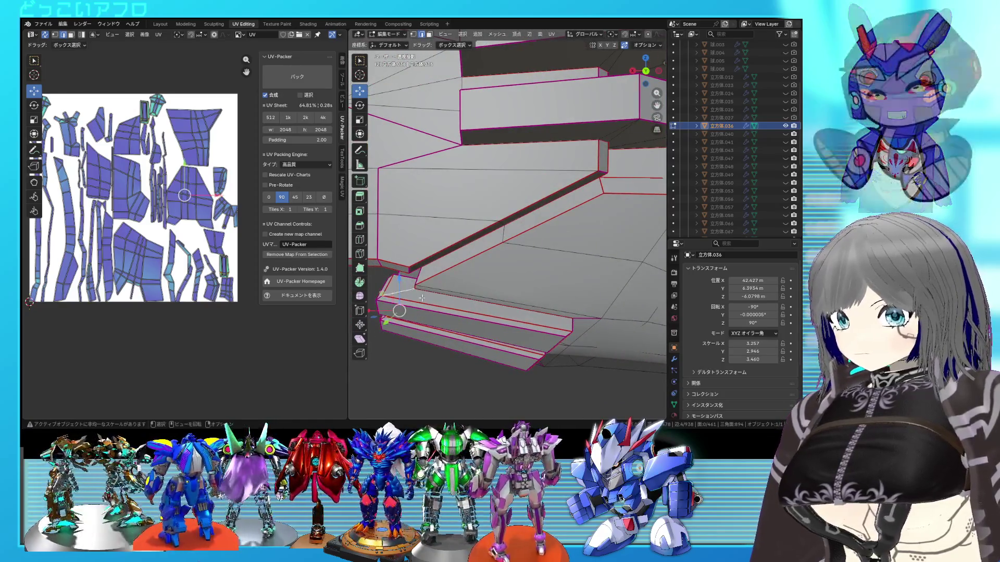
right_click(452, 298)
key("a")
right_click(174, 239)
left_click(174, 241)
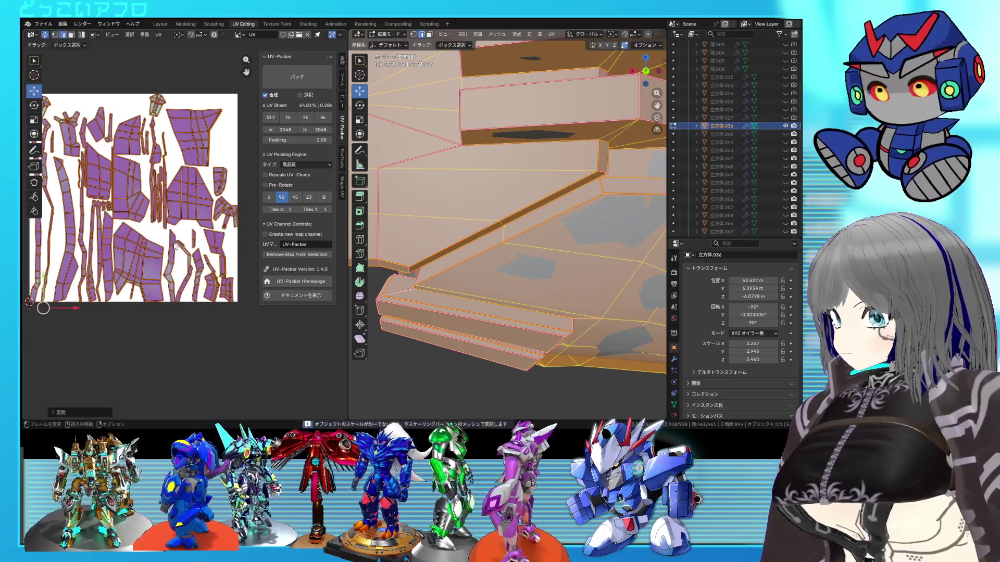
key("alt+a")
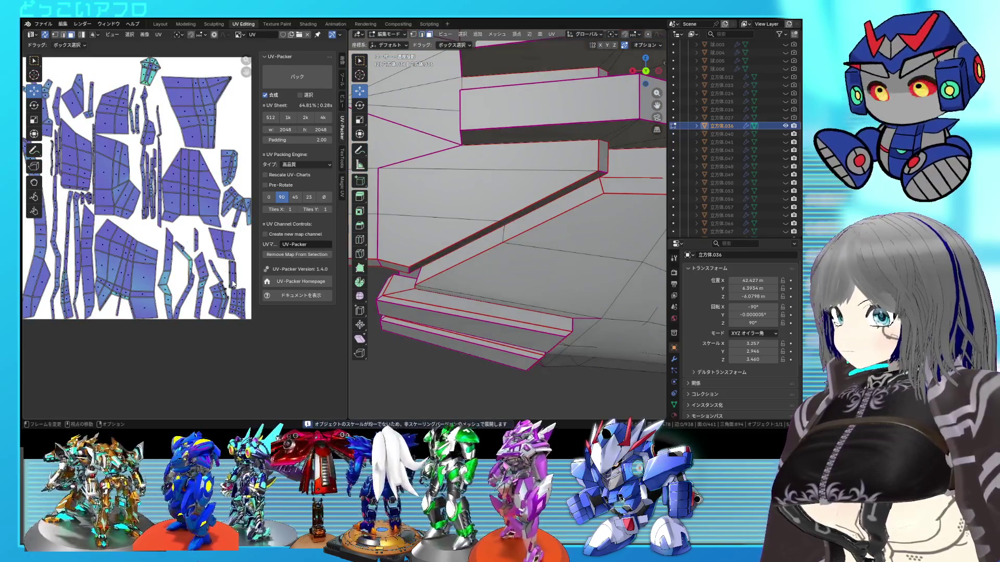
Step: Check the bottom step's linked faces against the new UV islands
key("l")
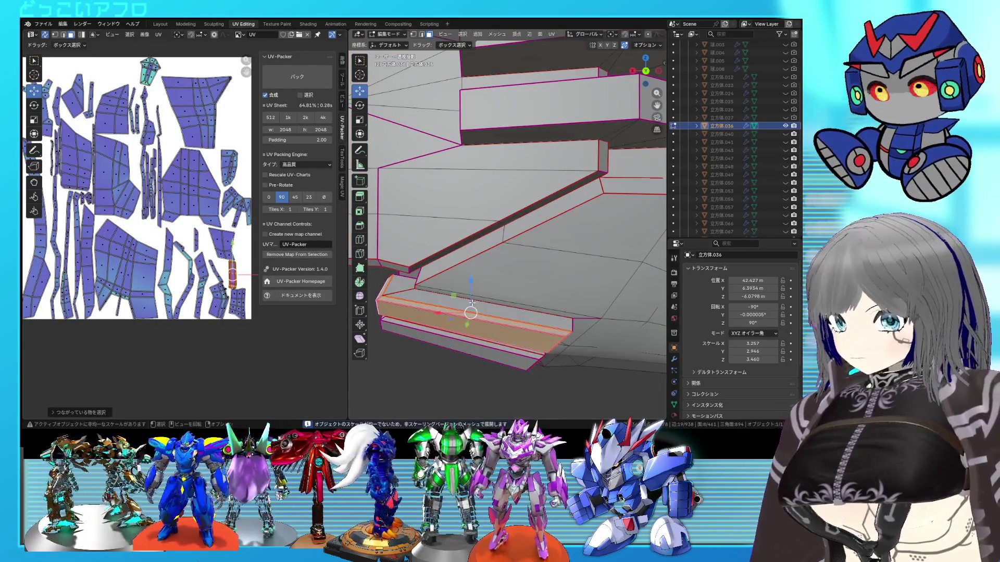
middle_click_drag(441, 304, 639, 242)
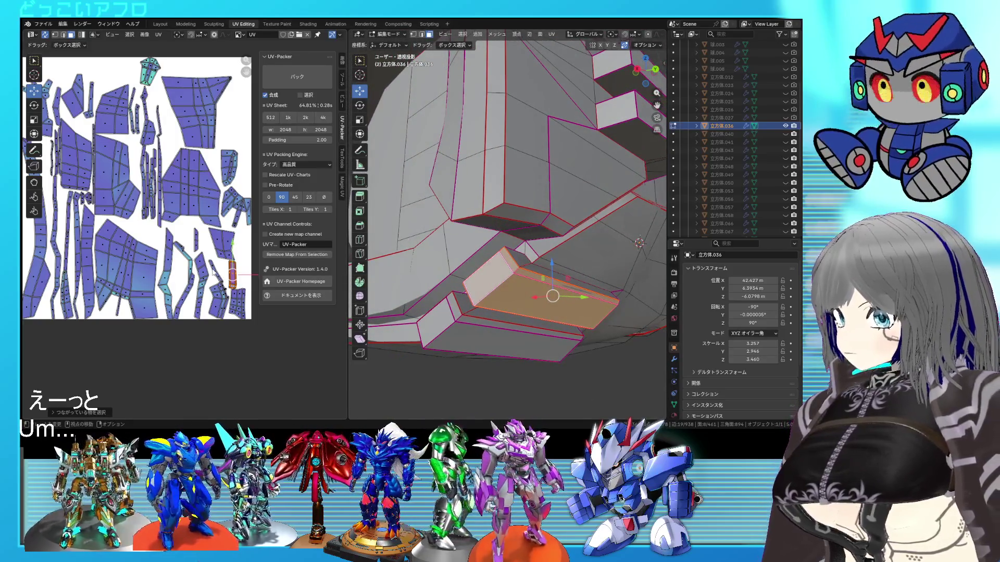
scroll(220, 279, "down", 3)
key("a")
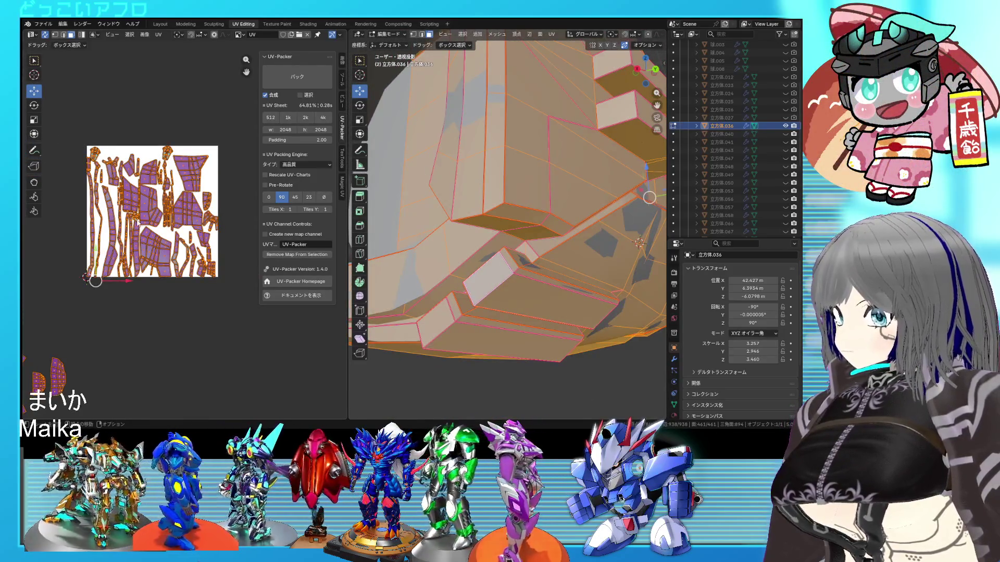
scroll(146, 225, "up", 2)
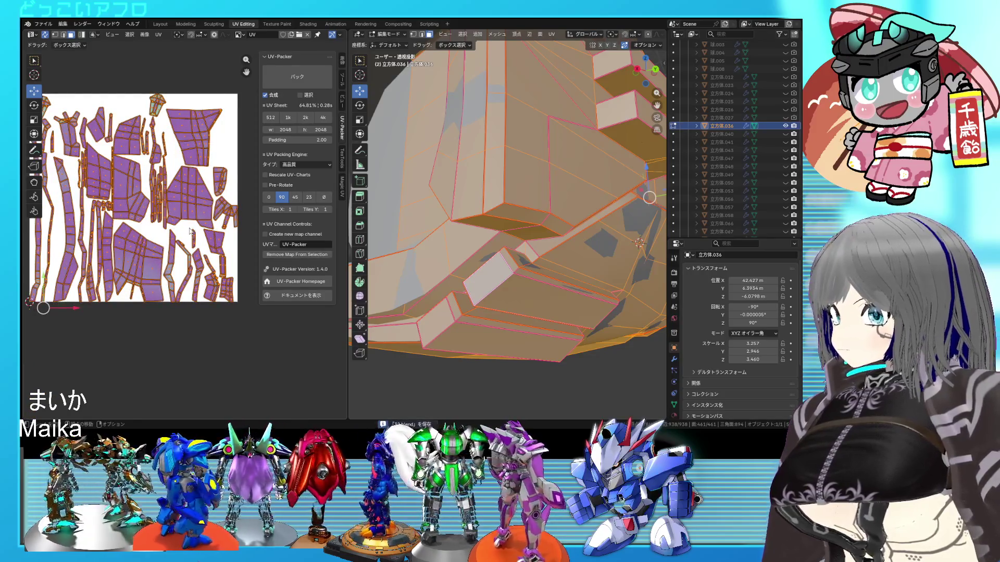
scroll(134, 196, "up", 2)
left_click(619, 114)
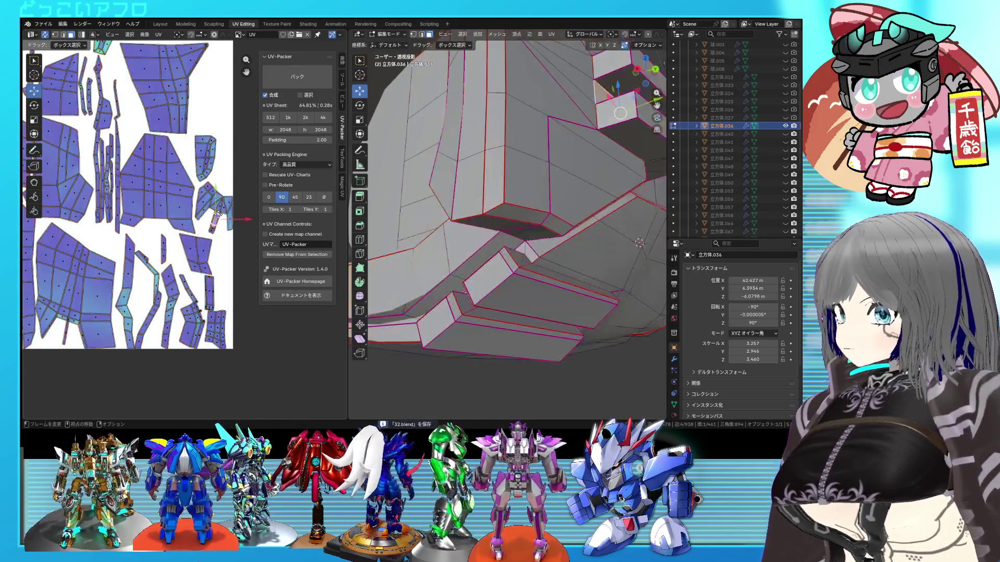
Step: Seam the edges around the panel face beside the E-shaped fins
middle_click_drag(547, 196, 501, 247)
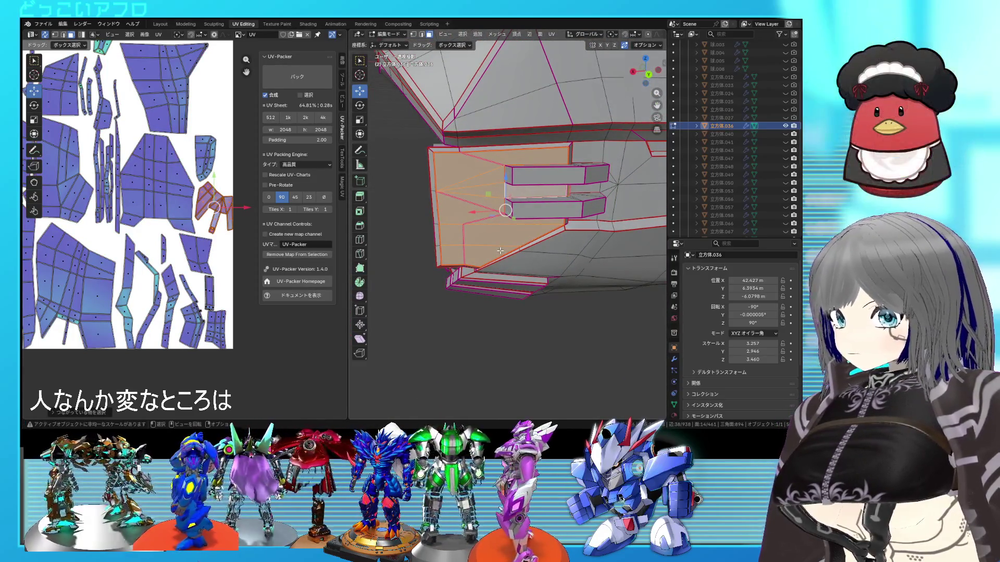
scroll(501, 248, "up", 1)
key("alt+a")
right_click(516, 196)
key("Escape")
mouse_move(516, 195)
middle_mouse_down()
mouse_move(527, 205)
mouse_move(529, 193)
mouse_move(516, 190)
middle_mouse_up()
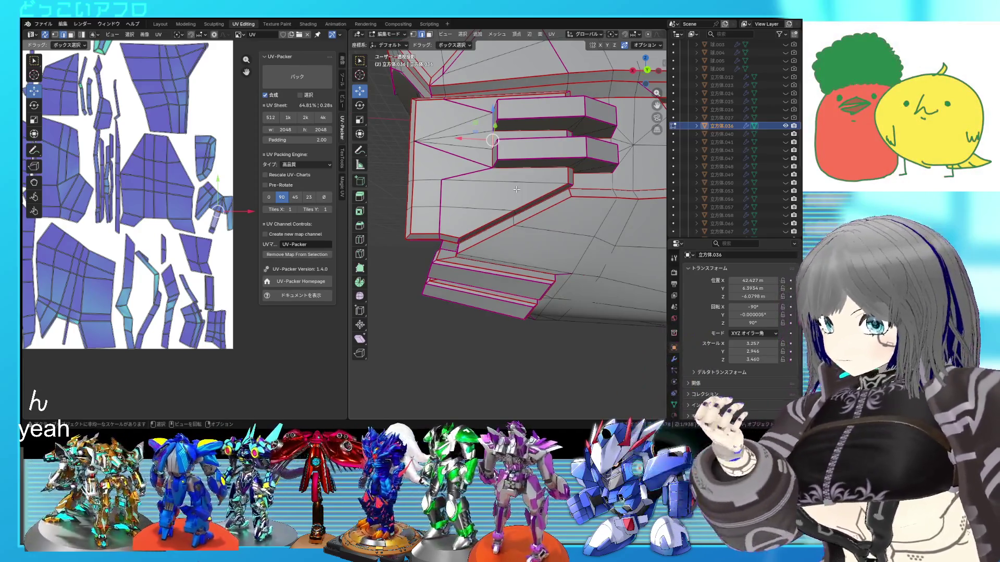
Step: Unwrap the part's UVs again into an updated layout and clear the selection
key("a")
right_click(109, 200)
left_click(109, 200)
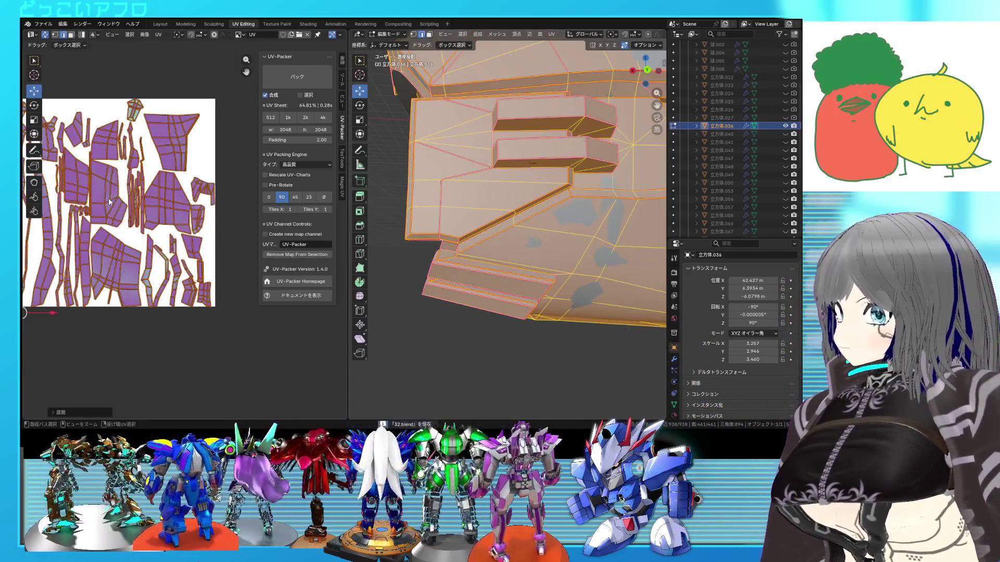
scroll(109, 202, "up", 1)
scroll(172, 220, "up", 1)
key("alt+a")
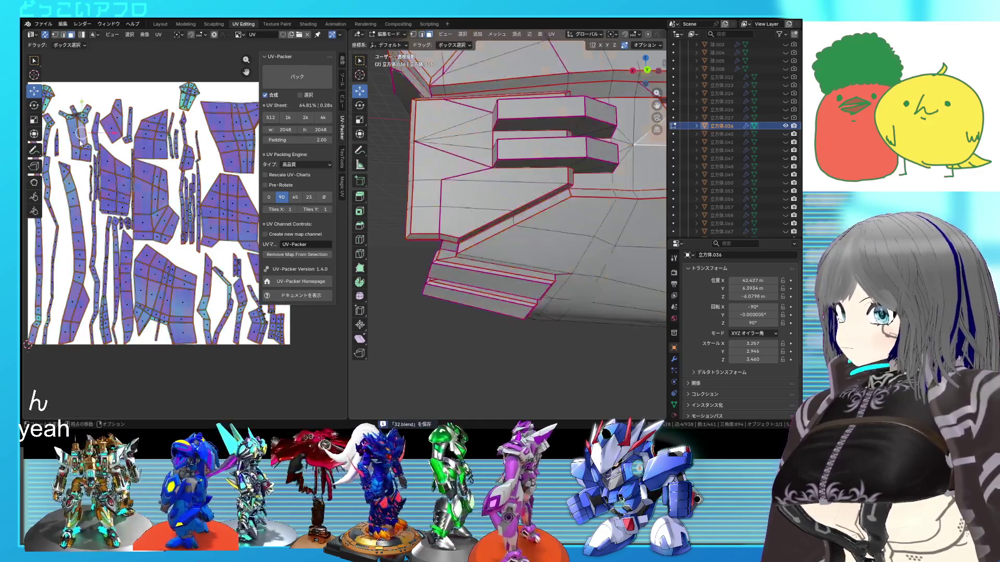
middle_click_drag(634, 142, 521, 272)
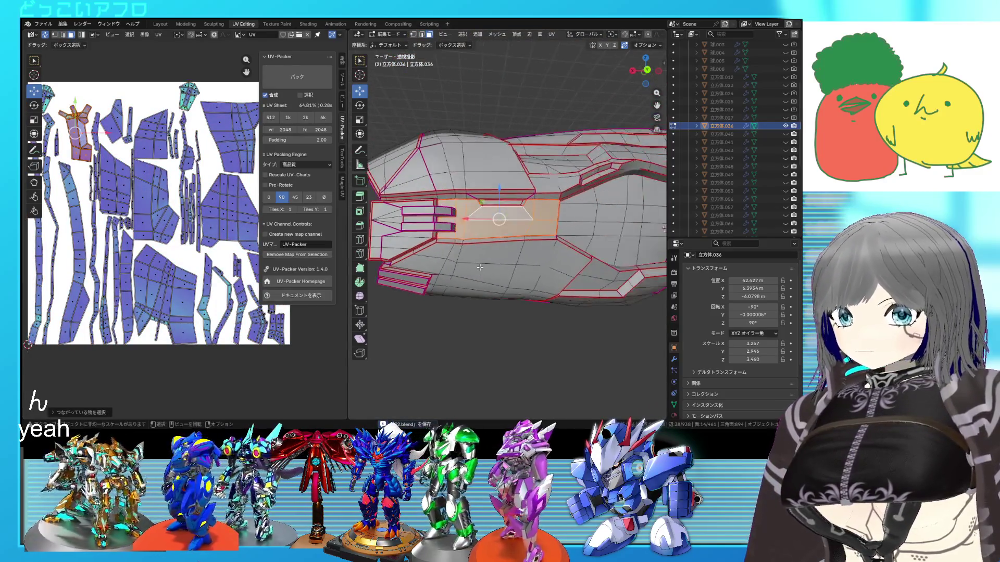
scroll(520, 272, "up", 4)
scroll(521, 273, "up", 2)
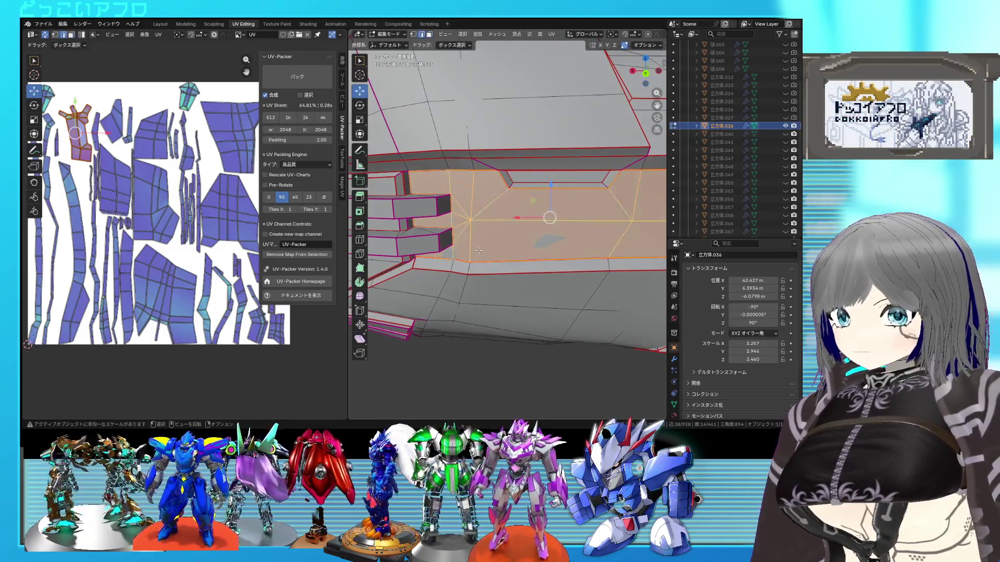
key("u")
key("a")
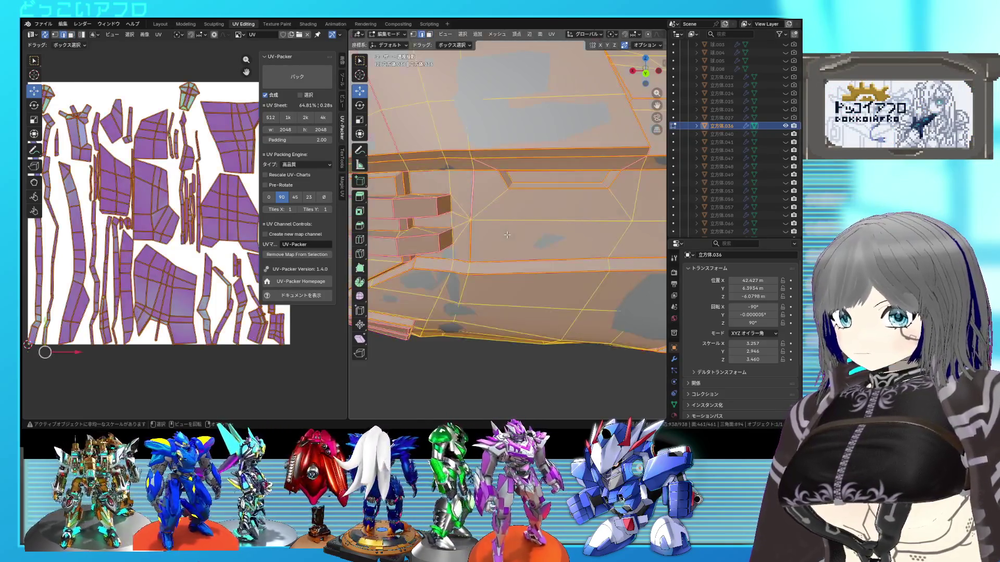
key("u")
left_click(138, 212)
key("ctrl+s")
scroll(138, 211, "down", 2)
scroll(146, 224, "up", 1)
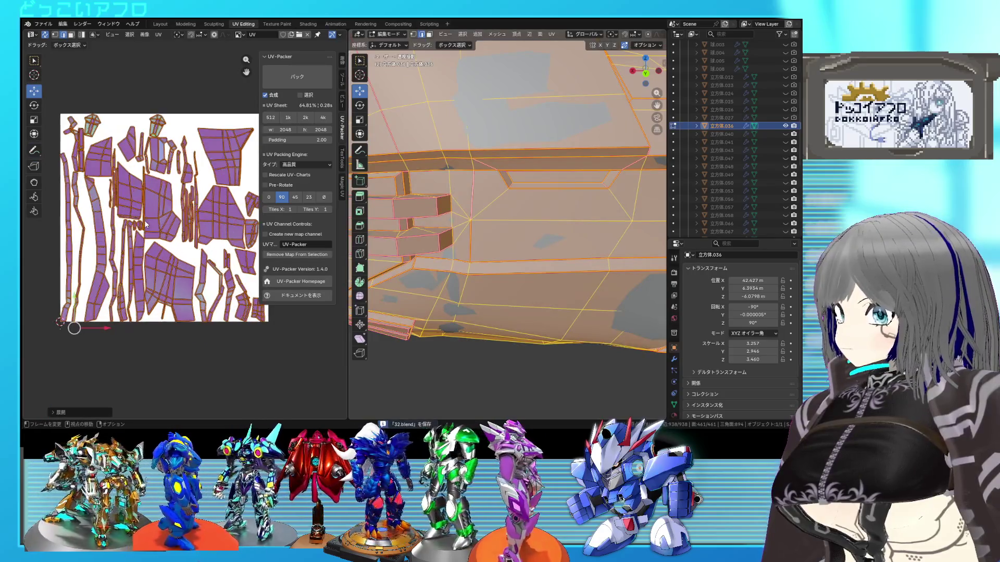
left_click(162, 239)
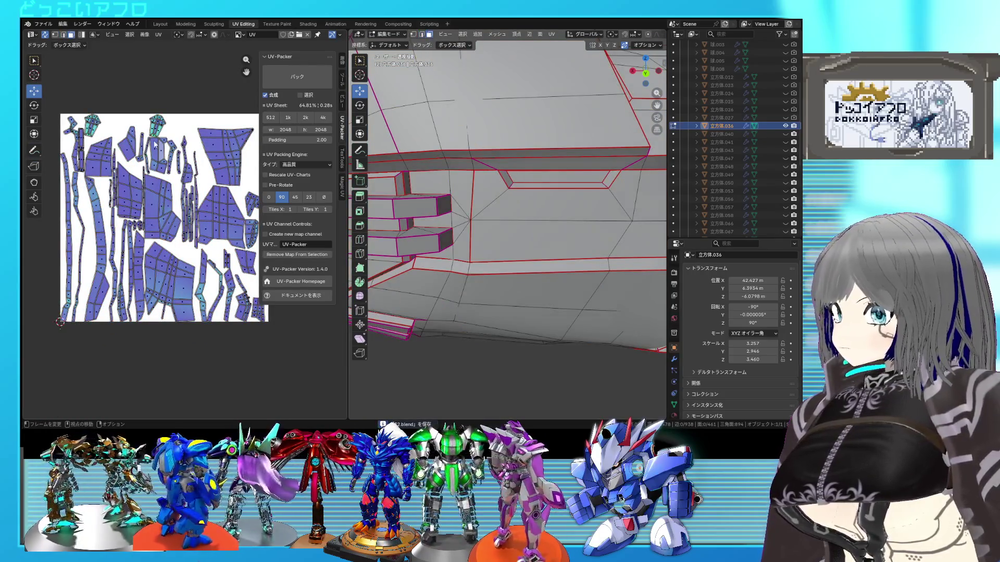
left_click(421, 246)
left_click(422, 210, "shift")
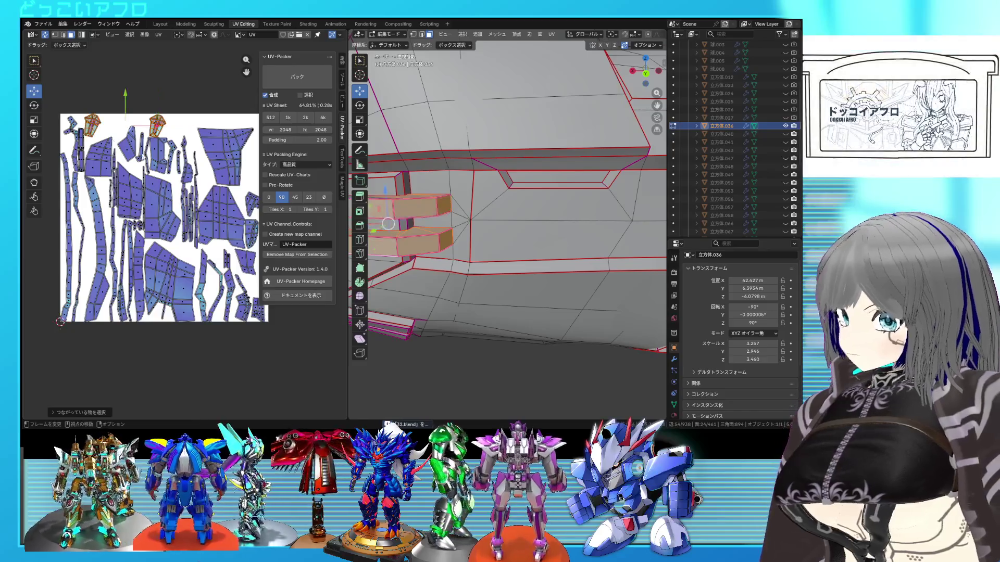
scroll(485, 284, "down", 2)
middle_click_drag(484, 284, 472, 244)
scroll(472, 244, "up", 3)
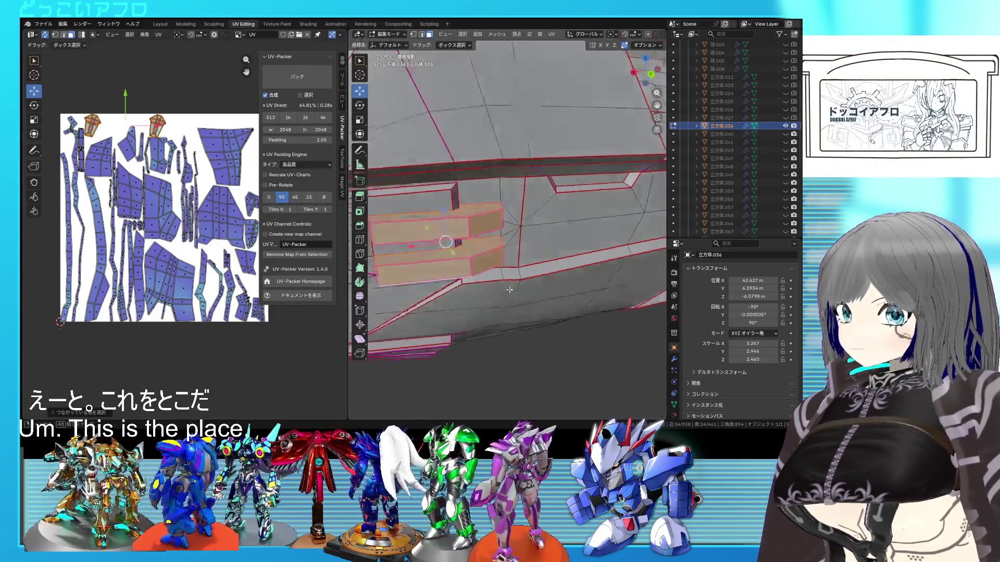
left_click(472, 245)
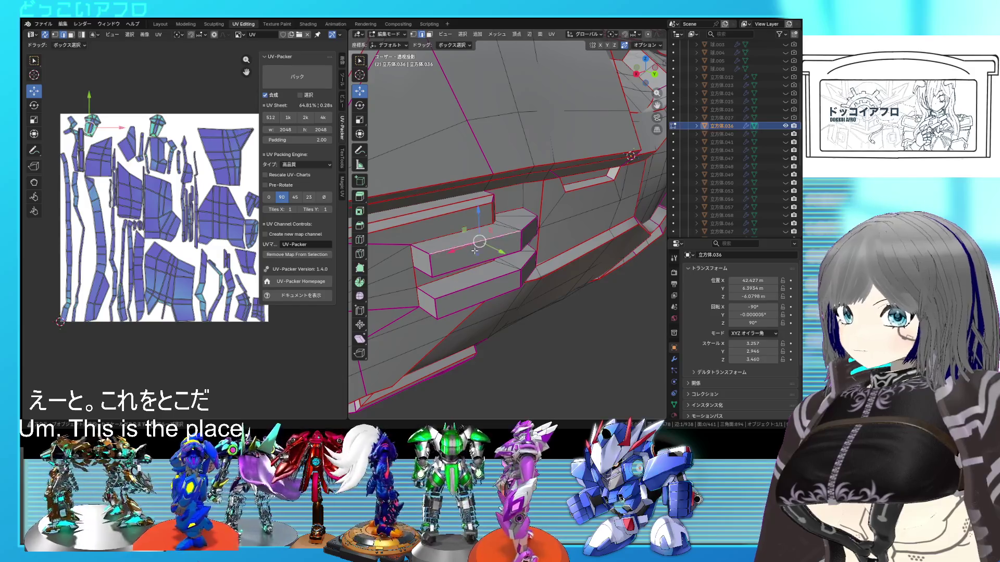
mouse_move(528, 226)
middle_mouse_down()
mouse_move(441, 231)
mouse_move(510, 259)
middle_mouse_up()
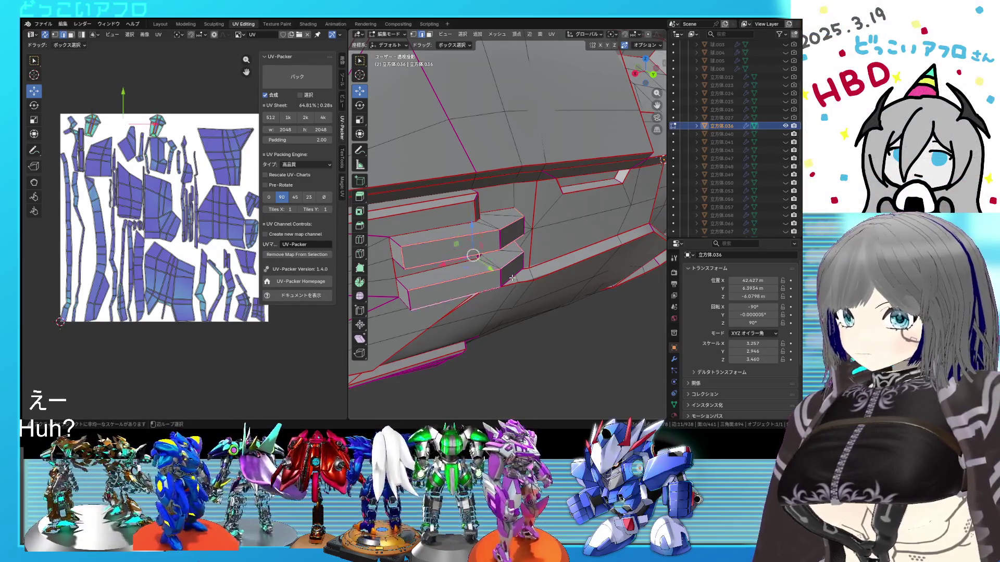
mouse_move(481, 290)
middle_mouse_down()
mouse_move(439, 250)
mouse_move(557, 290)
mouse_move(513, 285)
middle_mouse_up()
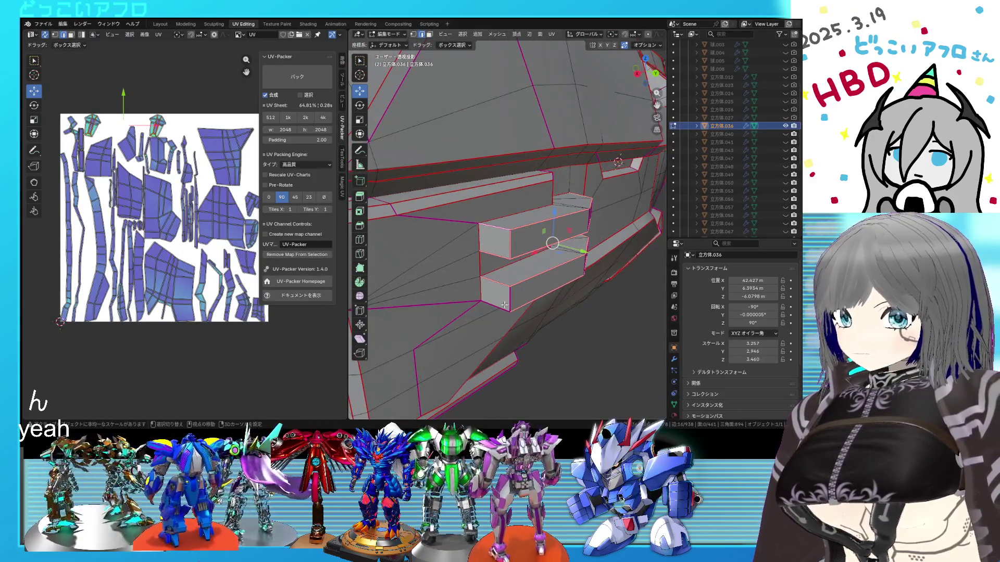
key("a")
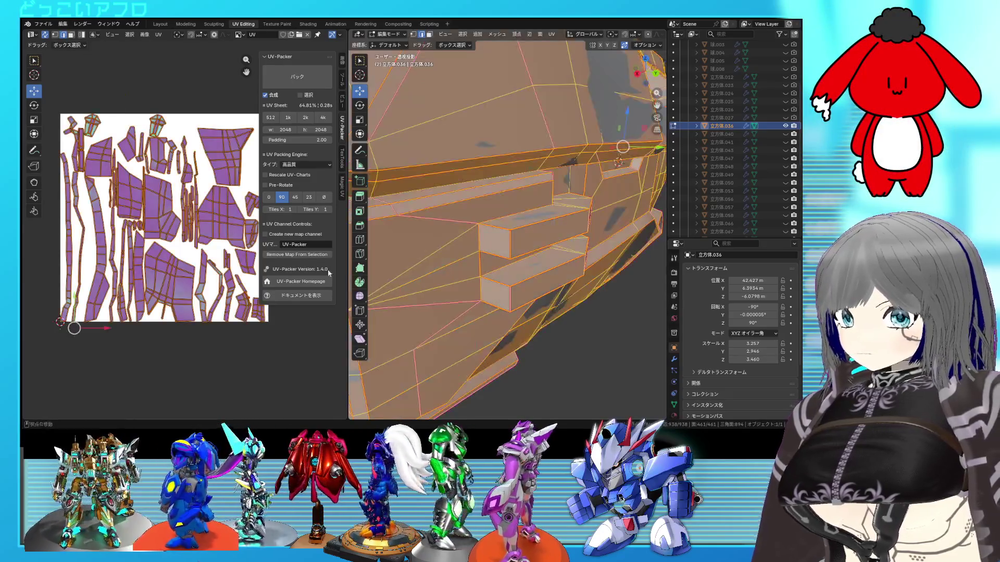
right_click(102, 230)
left_click(133, 328)
scroll(195, 257, "down", 1)
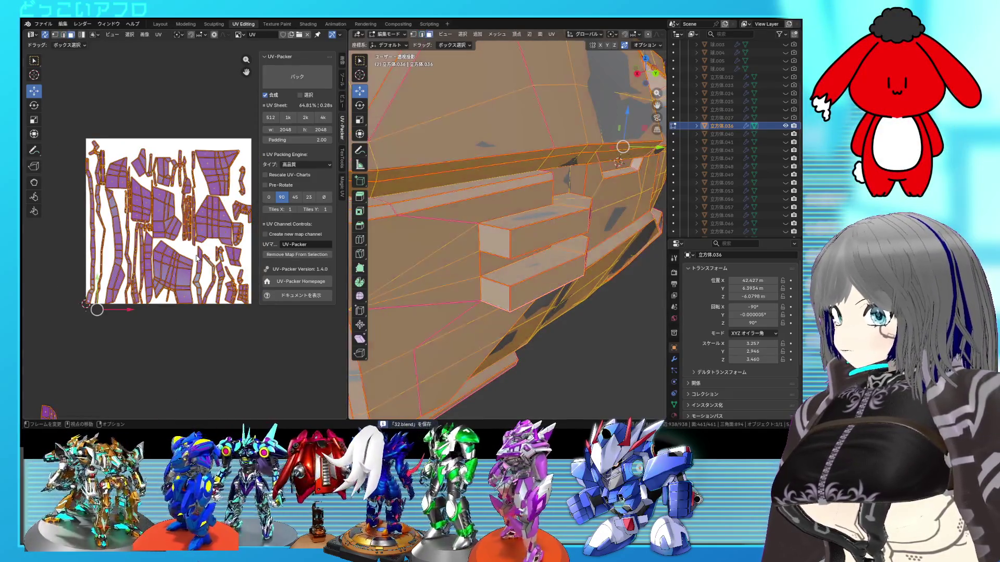
key("alt+a")
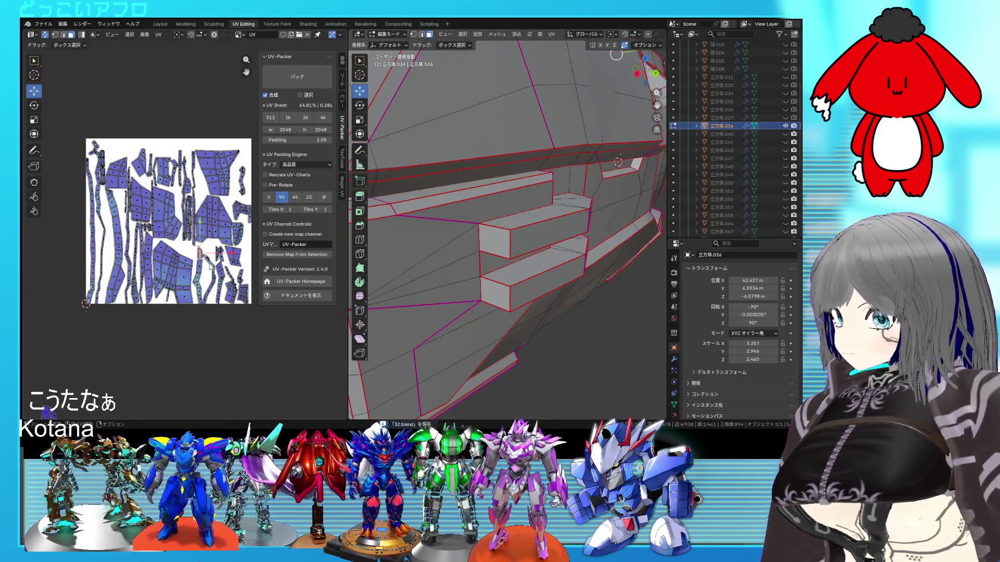
middle_click_drag(546, 235, 438, 258)
scroll(232, 283, "up", 1)
scroll(232, 284, "up", 2)
scroll(232, 283, "up", 2)
scroll(162, 174, "down", 1)
left_click(162, 173)
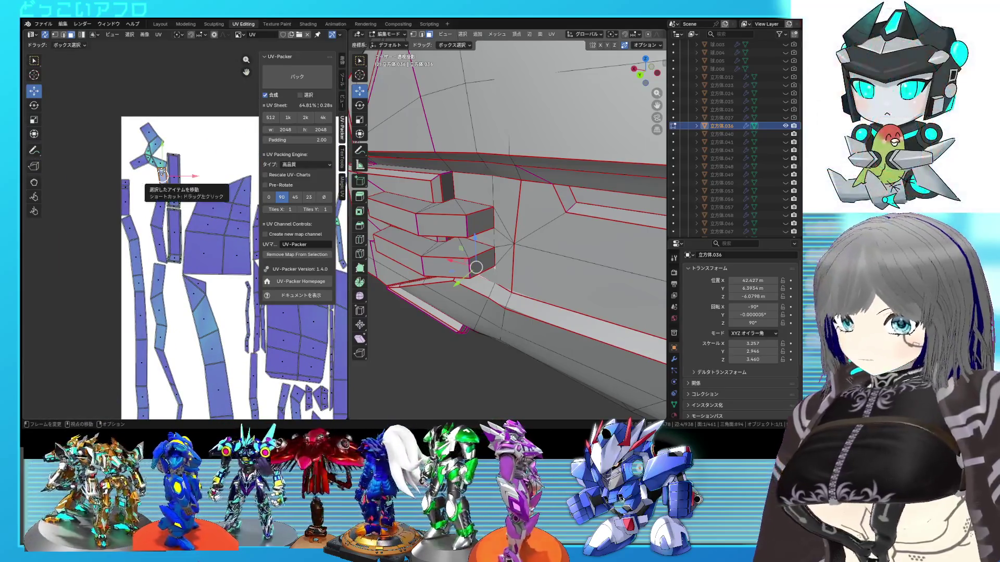
key("ctrl+l")
middle_click_drag(384, 223, 493, 262)
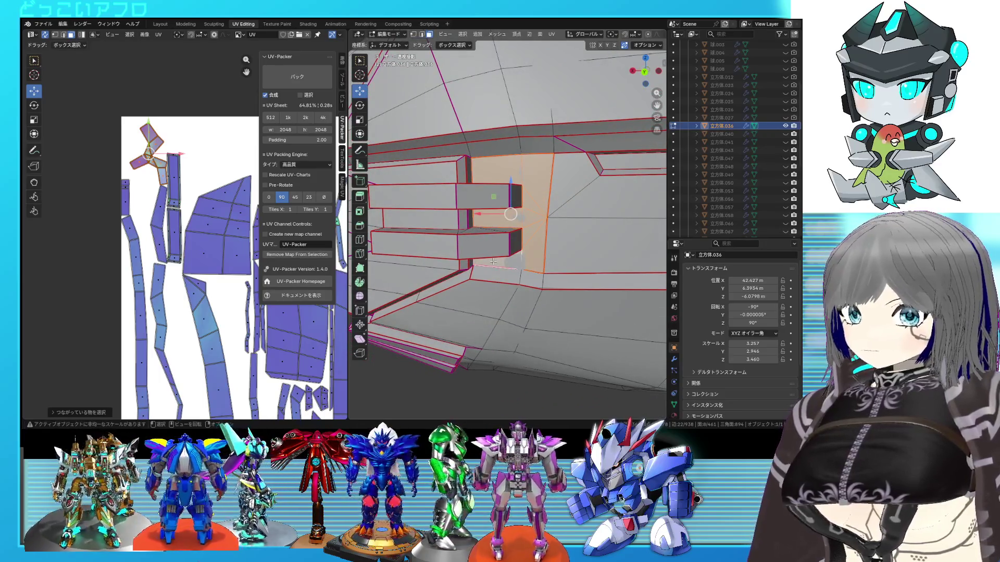
middle_click_drag(558, 262, 468, 282)
scroll(110, 188, "down", 2)
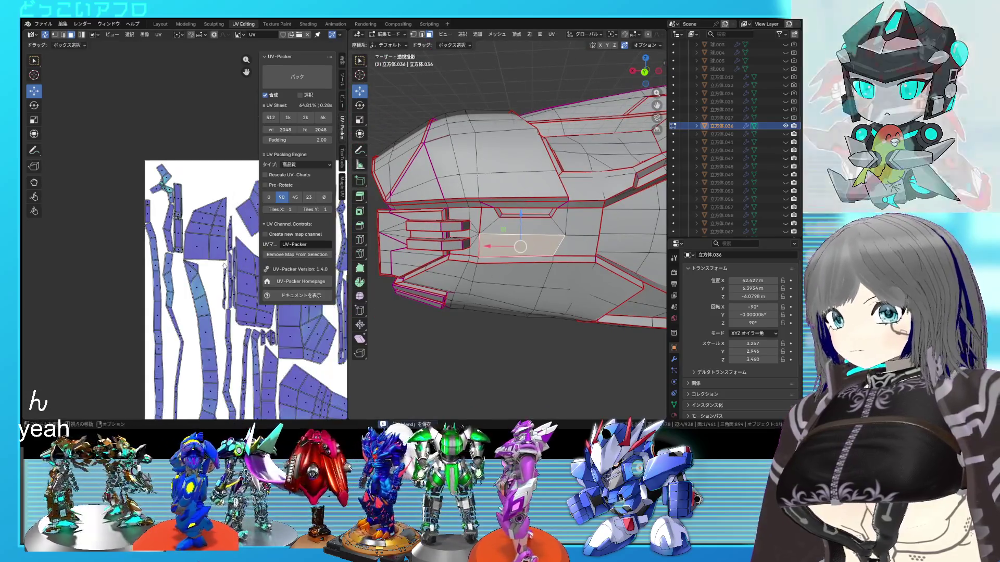
scroll(109, 187, "down", 2)
scroll(110, 187, "down", 1)
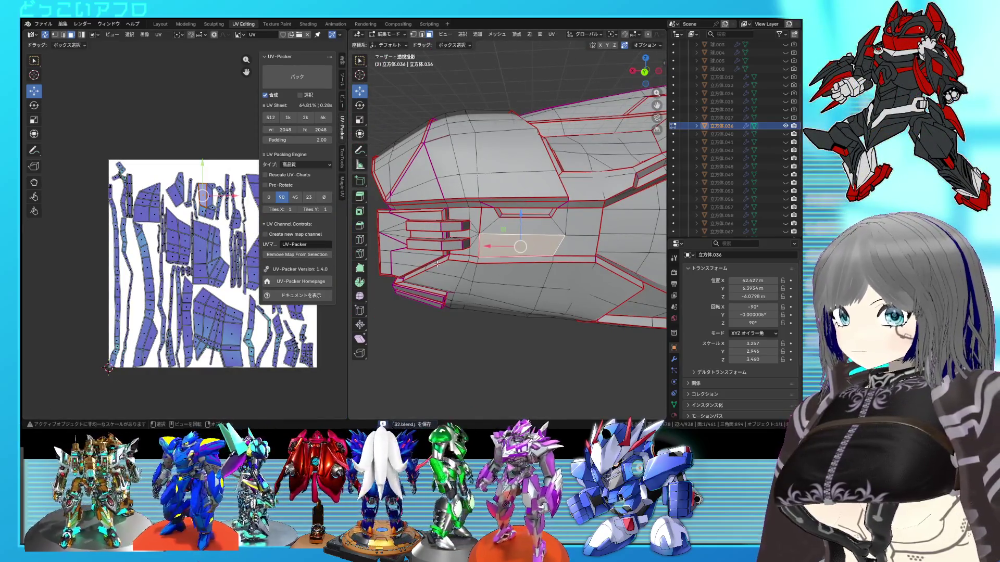
middle_click_drag(437, 264, 501, 187)
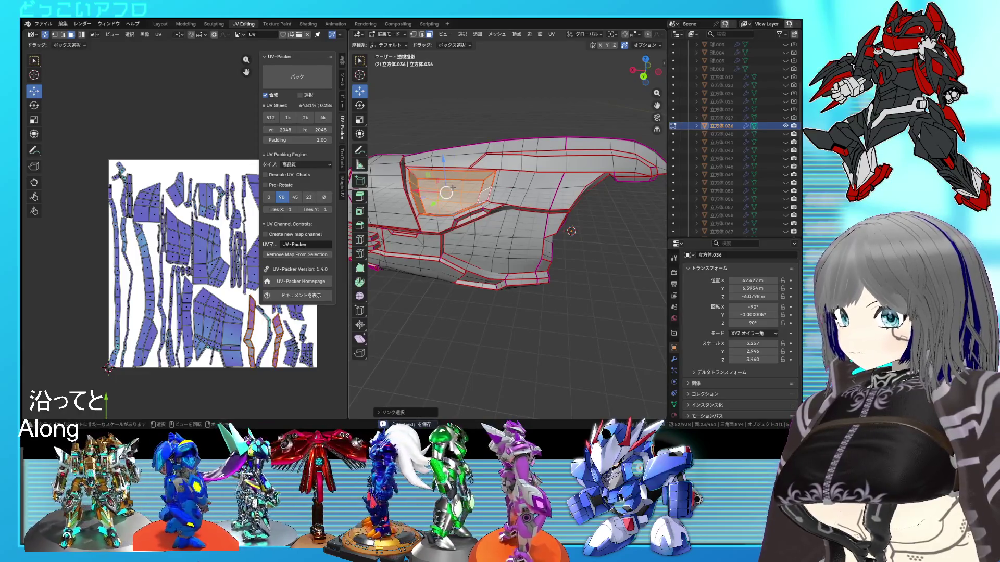
Step: Pin the off-tile UV islands of 立方体.036 in place
middle_click_drag(486, 190, 467, 205)
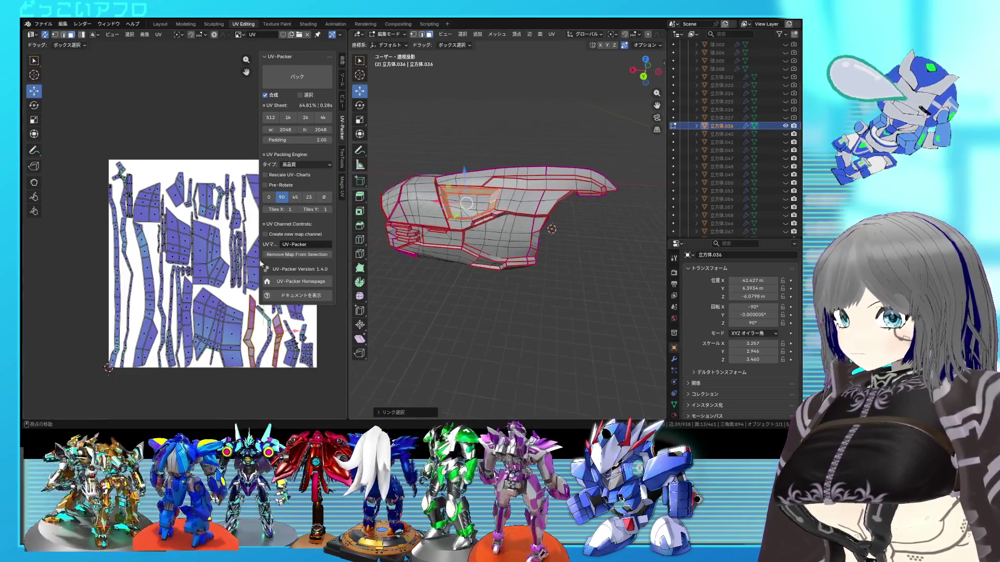
middle_click_drag(195, 259, 189, 224)
scroll(179, 171, "down", 4)
left_click(142, 292)
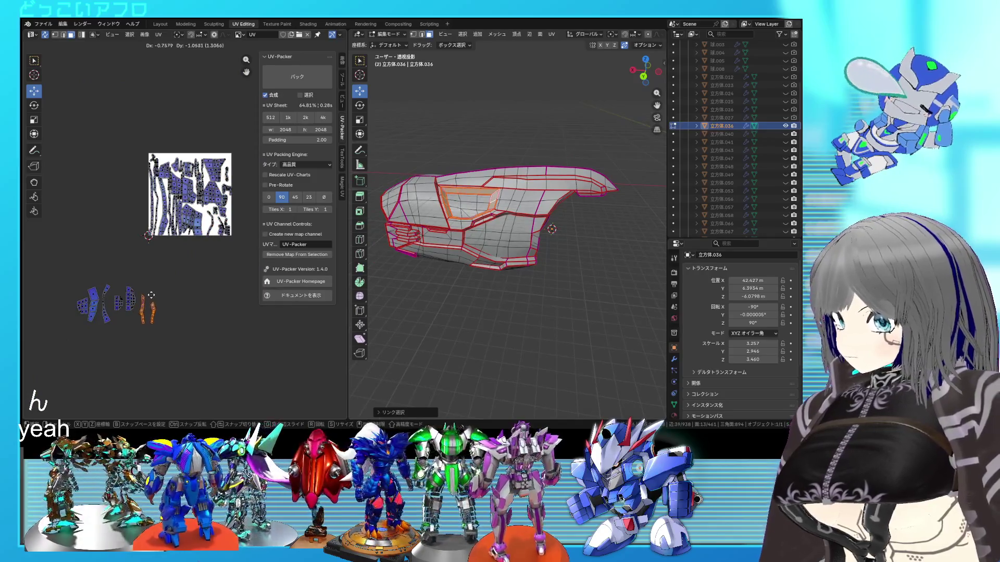
right_click(150, 294)
left_click(138, 298)
scroll(406, 207, "up", 1)
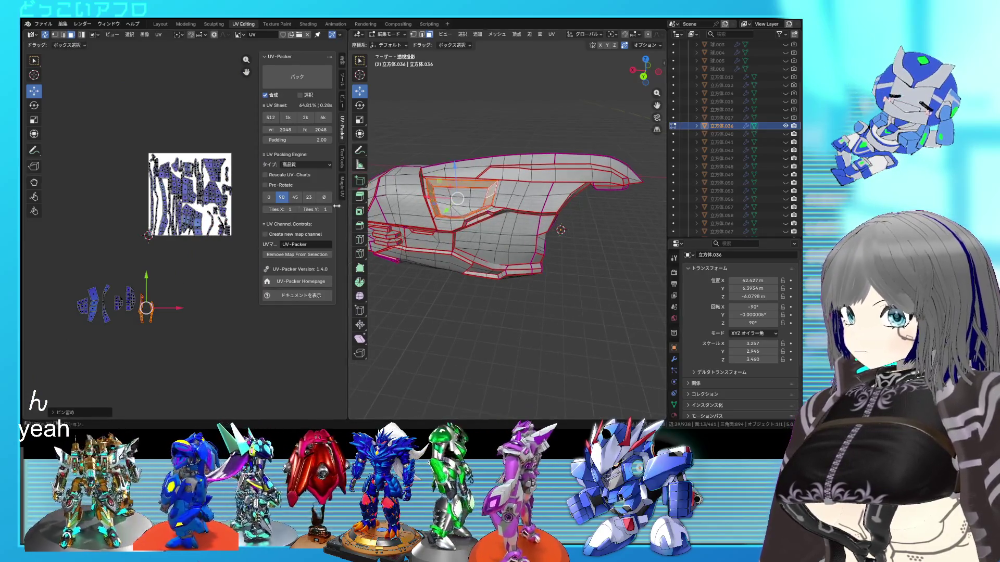
key("a")
key("u")
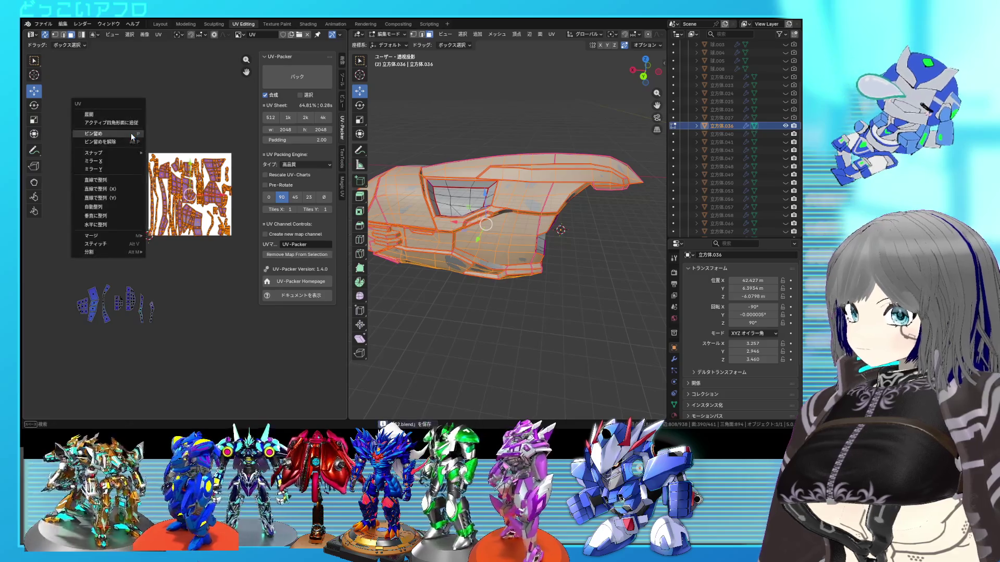
left_click(99, 122)
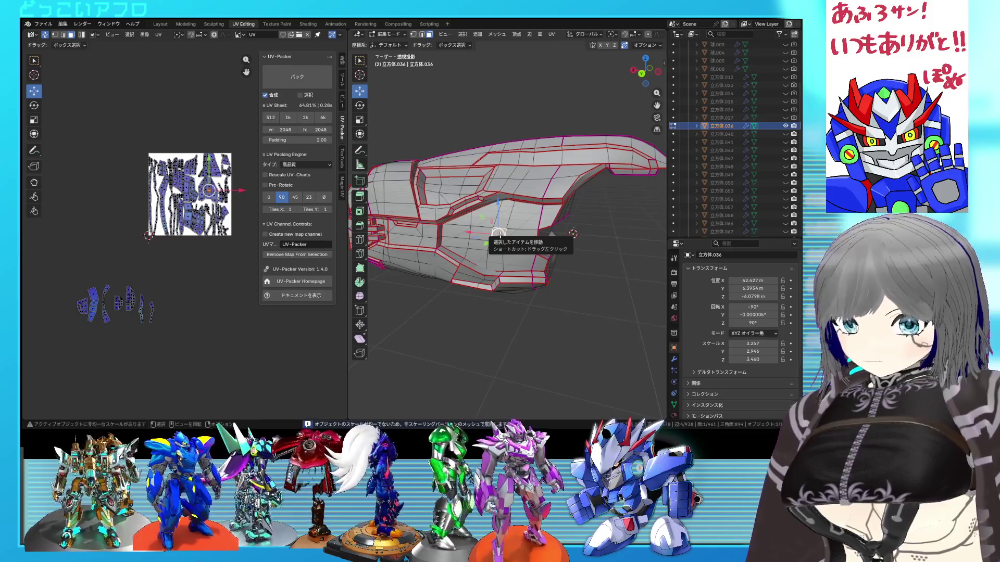
Step: Check the linked face islands around the mesh, then return 立方体.036 to Object Mode
key("l")
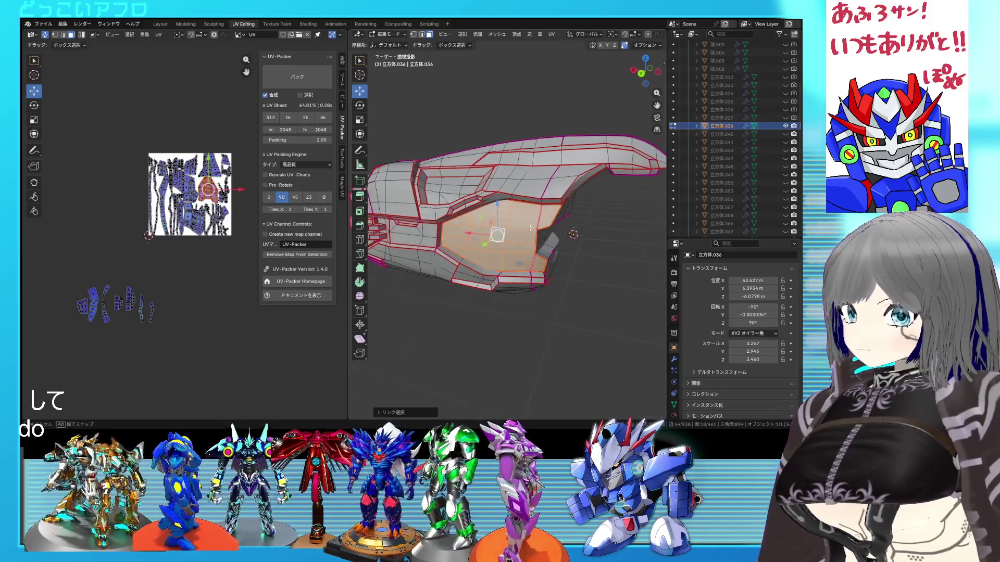
middle_click_drag(515, 234, 530, 205)
key("l")
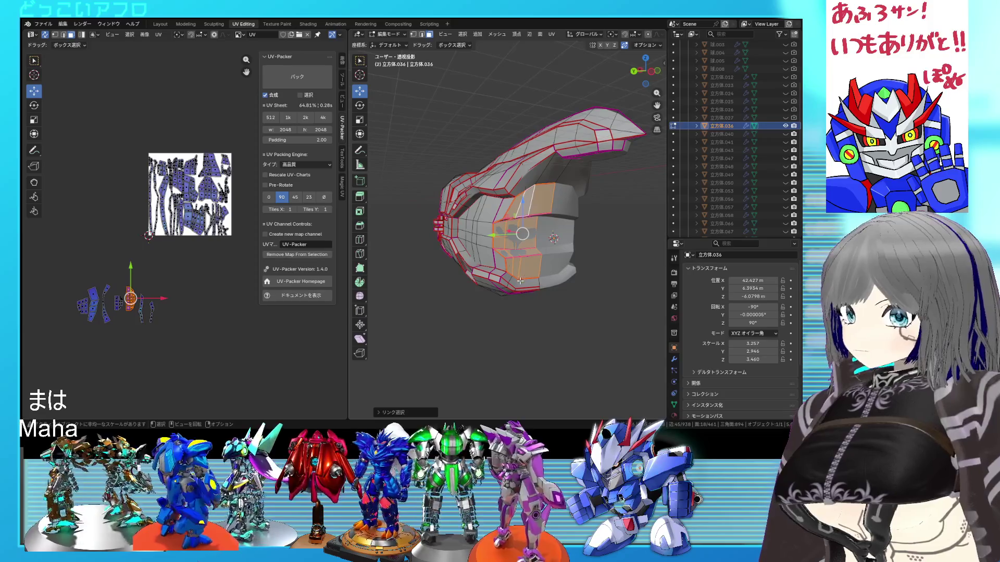
left_click(520, 280)
key("l")
middle_click_drag(483, 252, 446, 244)
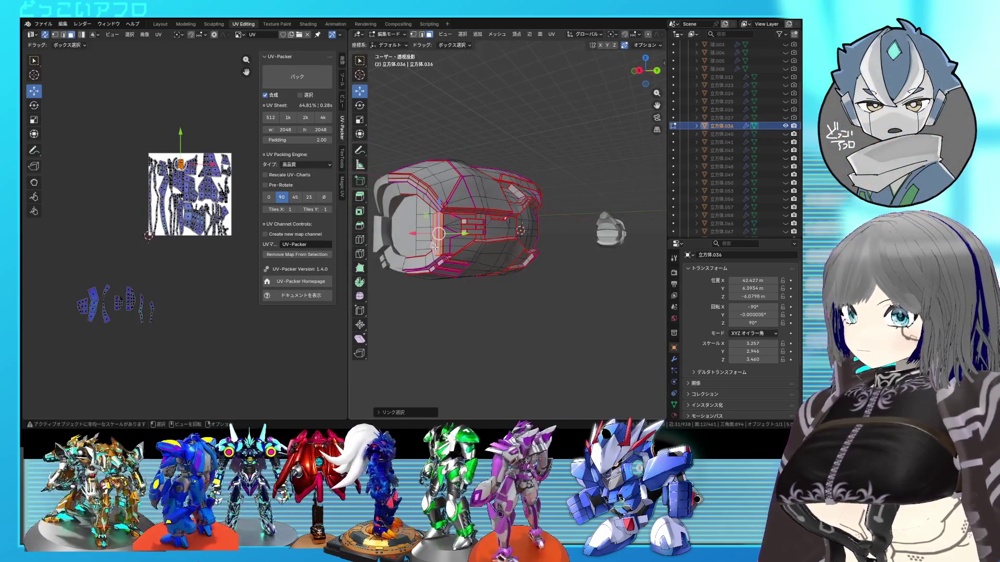
scroll(436, 243, "up", 3)
middle_click_drag(437, 244, 459, 212)
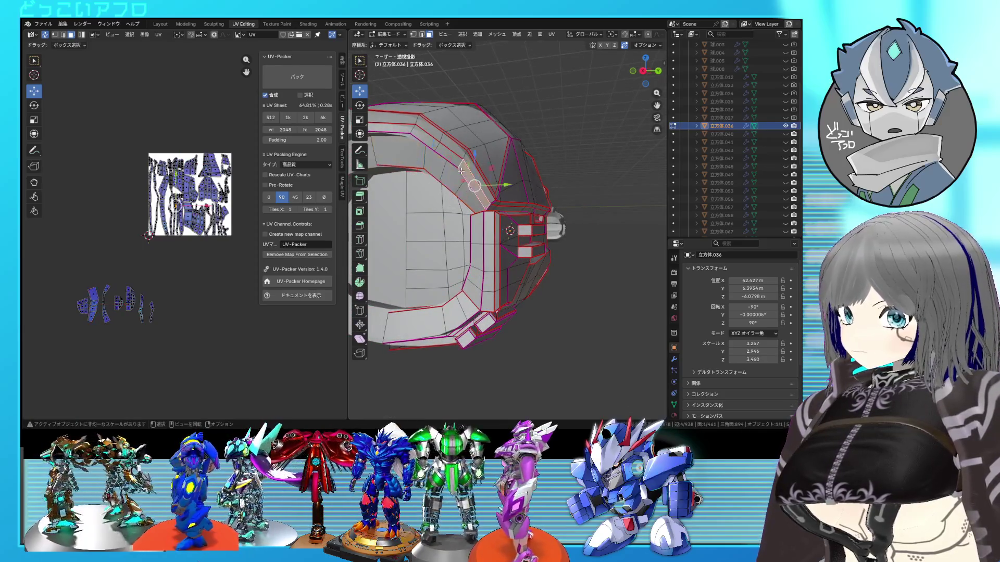
mouse_move(484, 198)
middle_mouse_down()
mouse_move(429, 209)
mouse_move(519, 213)
middle_mouse_up()
key("Tab")
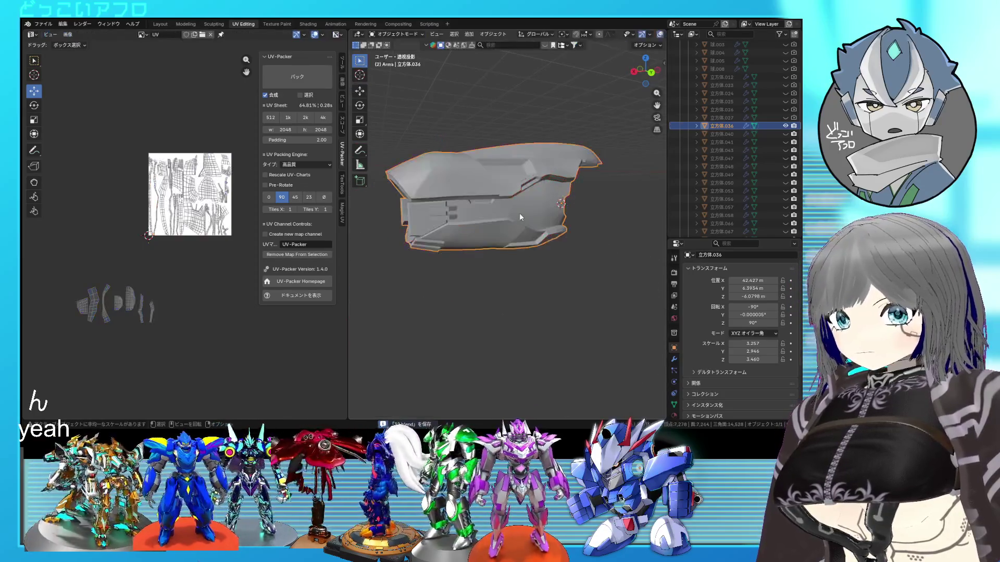
Step: Hide the finished 立方体.036 and bring 立方体.040 into Edit Mode
key("h")
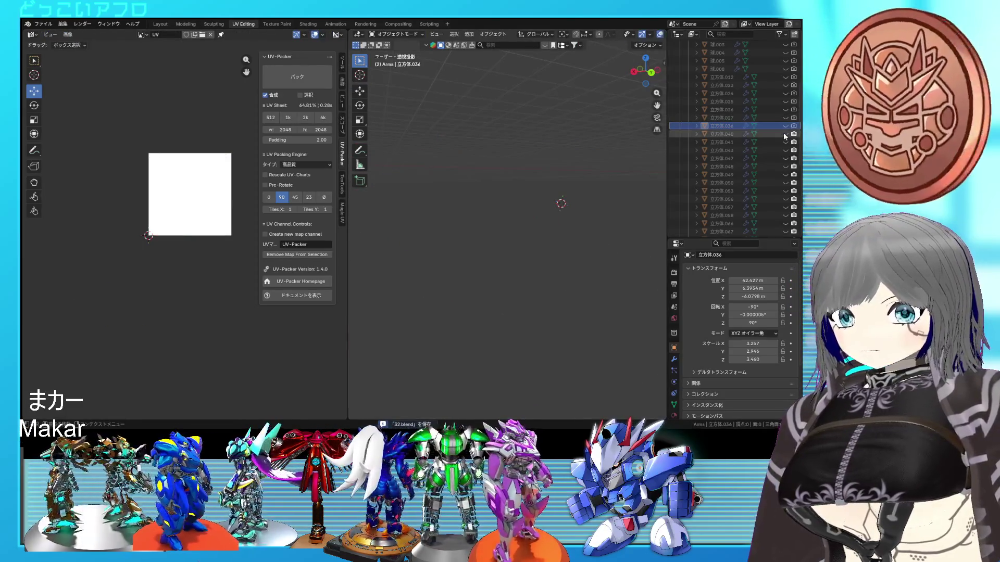
left_click(553, 211)
key("Tab")
mouse_move(554, 234)
middle_mouse_down()
mouse_move(582, 229)
mouse_move(557, 231)
middle_mouse_up()
scroll(582, 229, "up", 4)
Step: Mark all selected edges of 立方体.040 as seams and inspect the part from several angles
key("a")
right_click(557, 230)
left_click(557, 231)
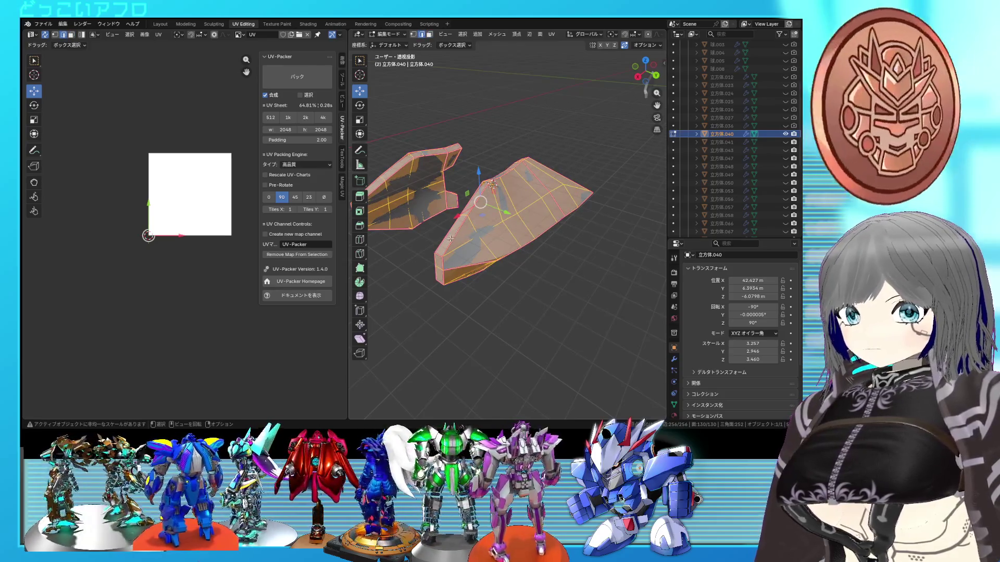
key("alt+a")
mouse_move(558, 230)
middle_mouse_down()
mouse_move(547, 227)
mouse_move(641, 275)
mouse_move(462, 188)
mouse_move(496, 220)
middle_mouse_up()
scroll(466, 195, "up", 3)
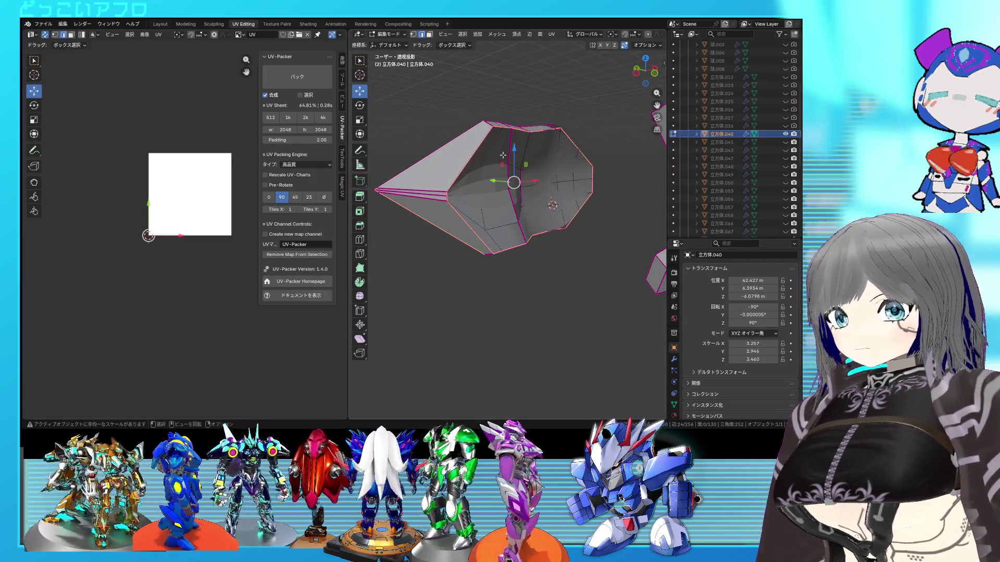
middle_click_drag(502, 155, 473, 159)
middle_click_drag(484, 185, 515, 224)
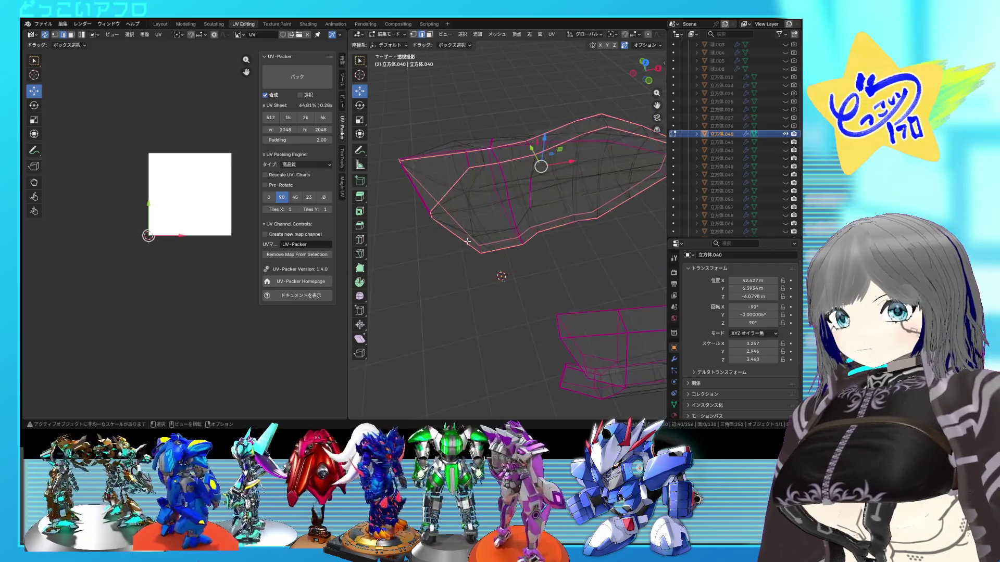
Step: Mark another edge loop of 立方体.040 as a seam and check it from the back
key("ctrl+e")
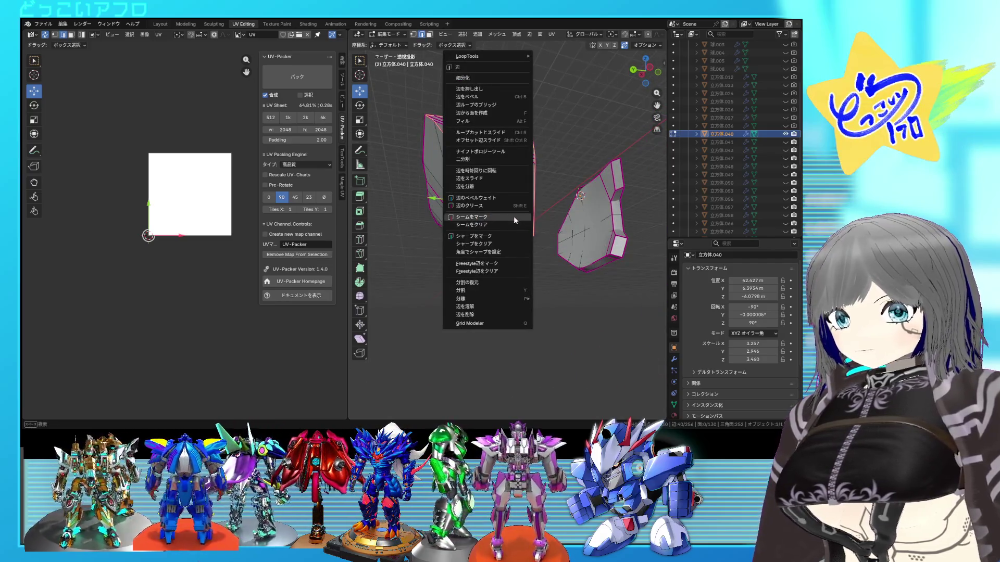
left_click(513, 216)
mouse_move(514, 217)
middle_mouse_down()
mouse_move(515, 237)
mouse_move(598, 252)
middle_mouse_up()
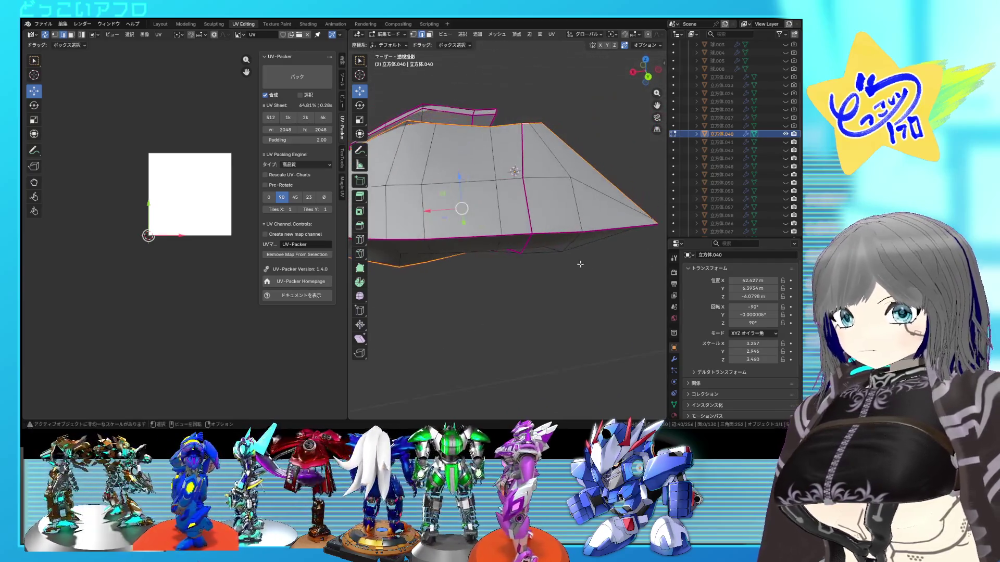
mouse_move(598, 252)
middle_mouse_down()
mouse_move(551, 236)
mouse_move(500, 244)
middle_mouse_up()
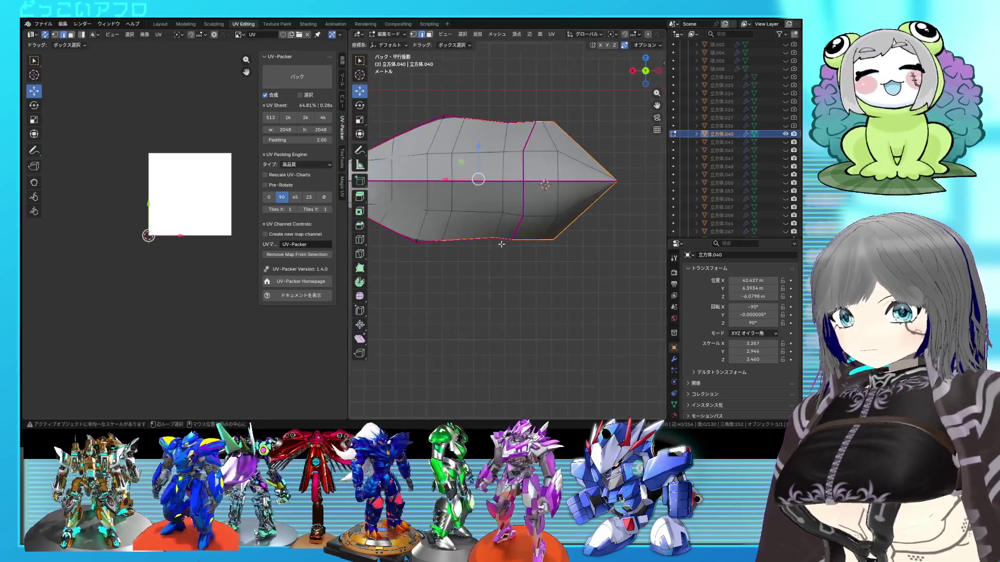
scroll(501, 243, "down", 3)
middle_click_drag(508, 186, 565, 210)
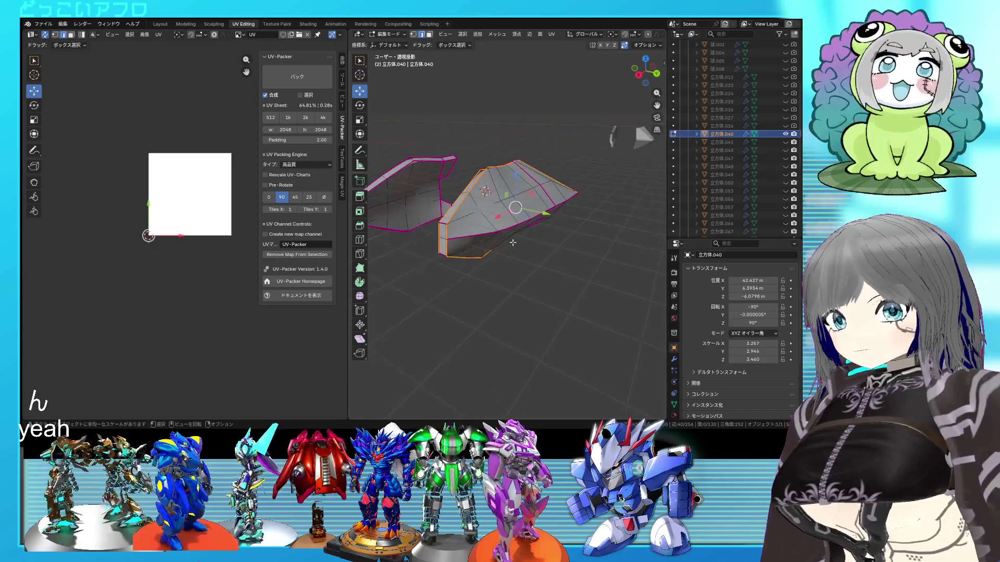
middle_click_drag(473, 235, 471, 229)
Step: Seam edges on the second piece of the part and select the whole mesh
mouse_move(541, 192)
middle_mouse_down()
mouse_move(533, 164)
mouse_move(480, 227)
mouse_move(557, 212)
middle_mouse_up()
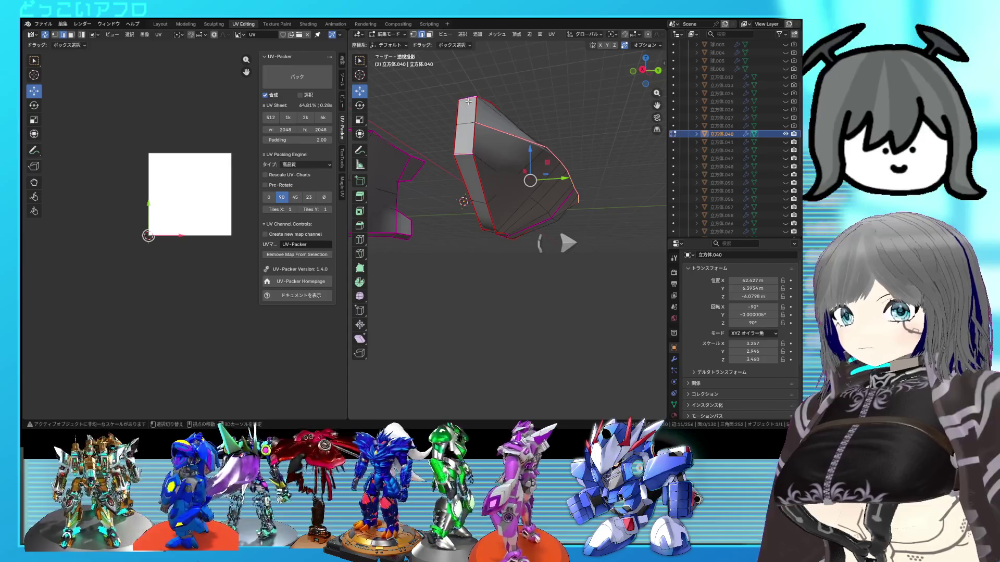
middle_click_drag(472, 154, 492, 195)
key("ctrl+e")
left_click(493, 191)
key("a")
Step: Unwrap 立方体.040 into UV islands and review the layout on the tile
key("u")
left_click(187, 174)
scroll(244, 232, "up", 3)
left_click(564, 176)
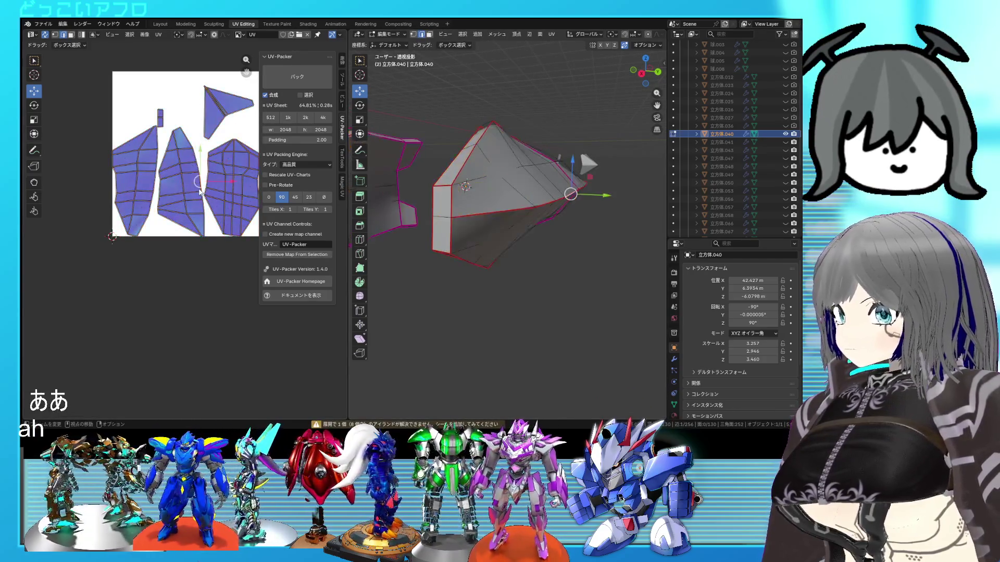
middle_click_drag(200, 183, 174, 182)
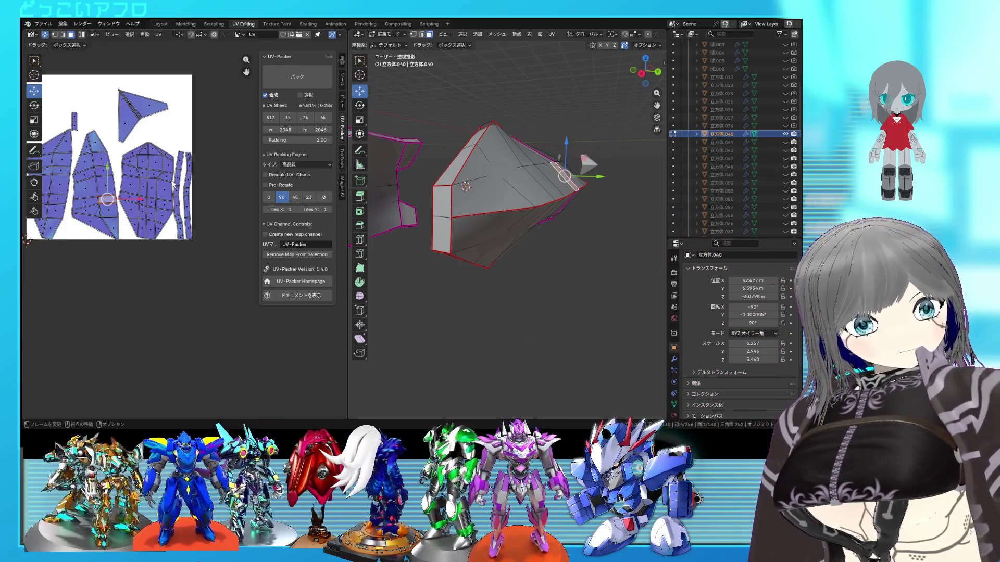
Step: Save the file and inspect the part from several angles
mouse_move(502, 219)
middle_mouse_down()
mouse_move(506, 236)
mouse_move(333, 191)
mouse_move(495, 209)
mouse_move(383, 157)
middle_mouse_up()
key("ctrl+s")
key("Tab")
key("Tab")
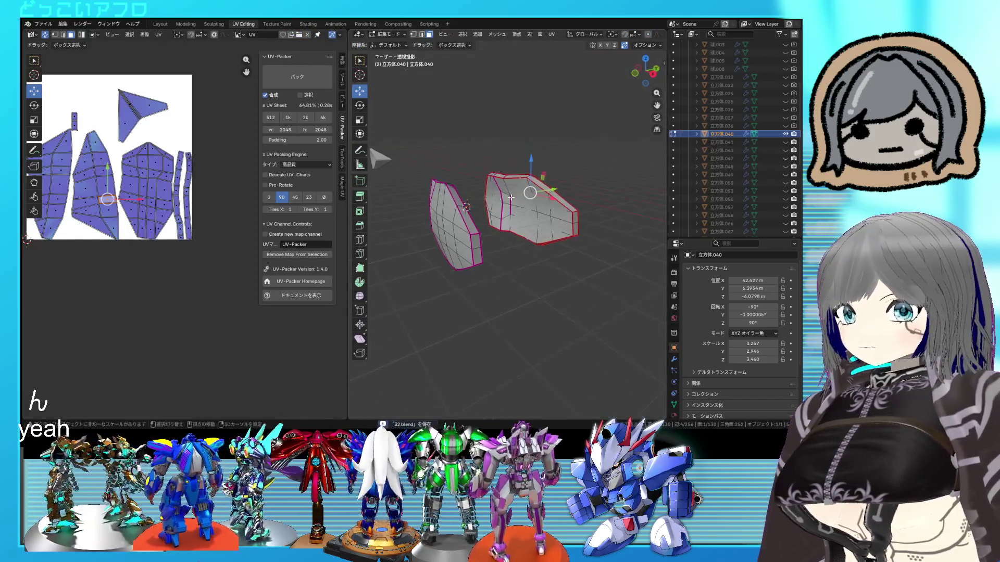
mouse_move(381, 156)
middle_mouse_down()
mouse_move(488, 235)
mouse_move(566, 223)
middle_mouse_up()
middle_click_drag(501, 230, 501, 180)
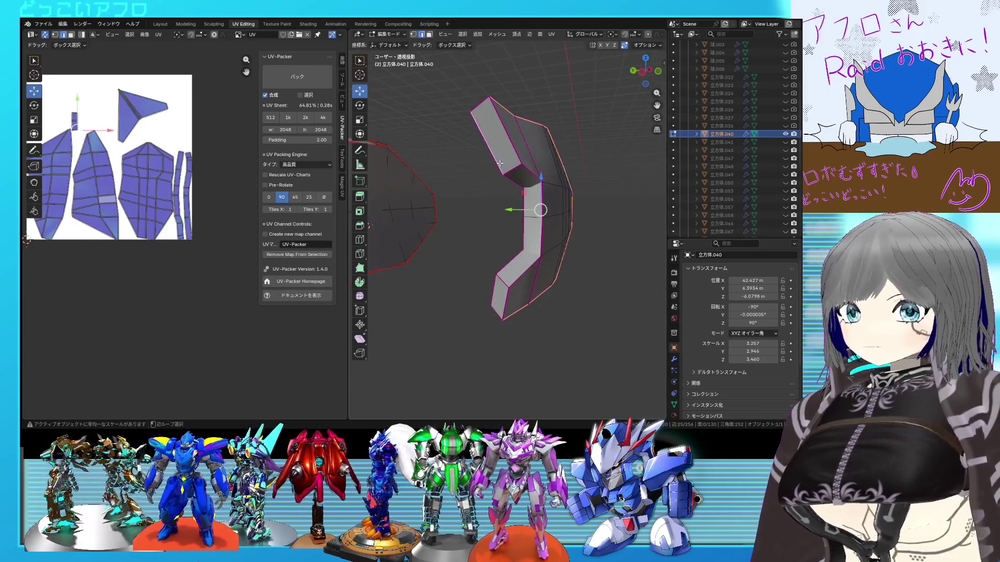